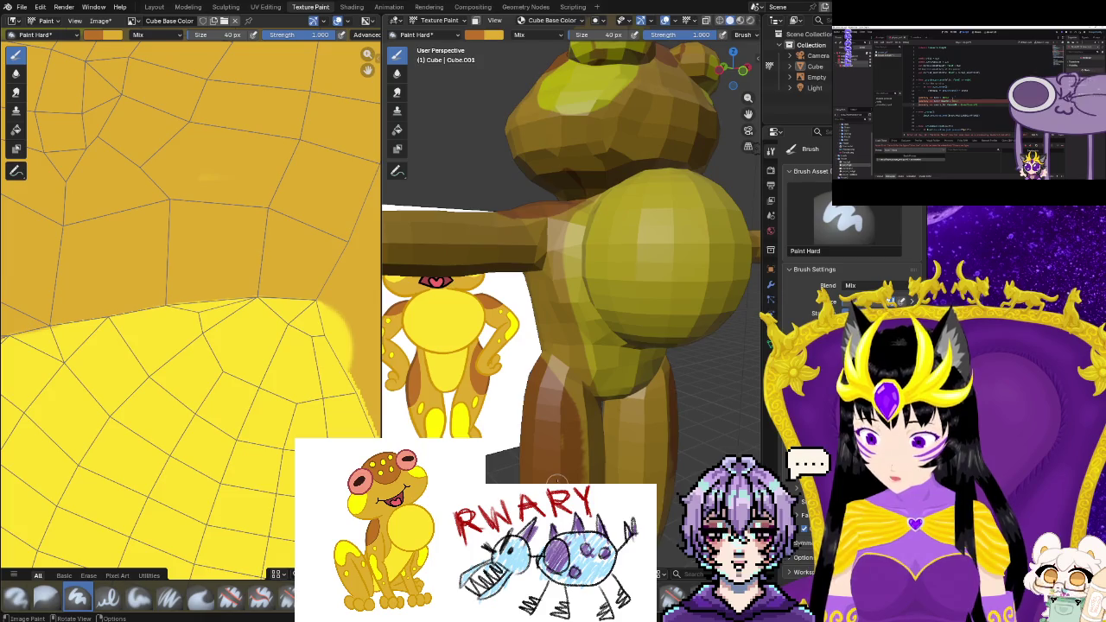
Orbit and zoom so the frog faces front with the reference image behind it
middle_drag(557, 480, 531, 458)
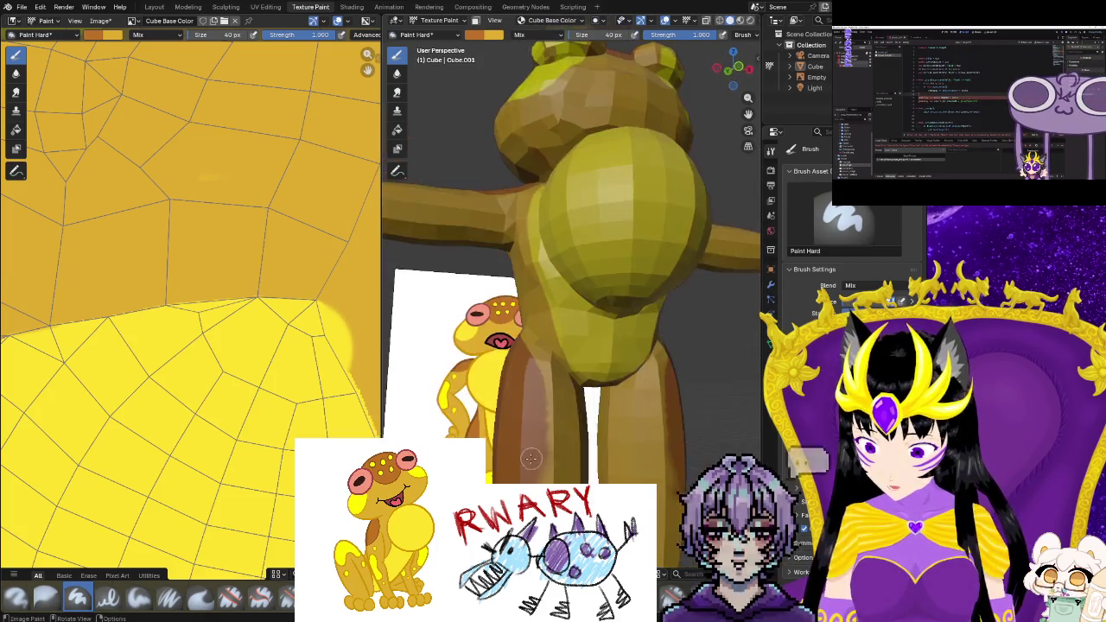
scroll(530, 458, down, 3)
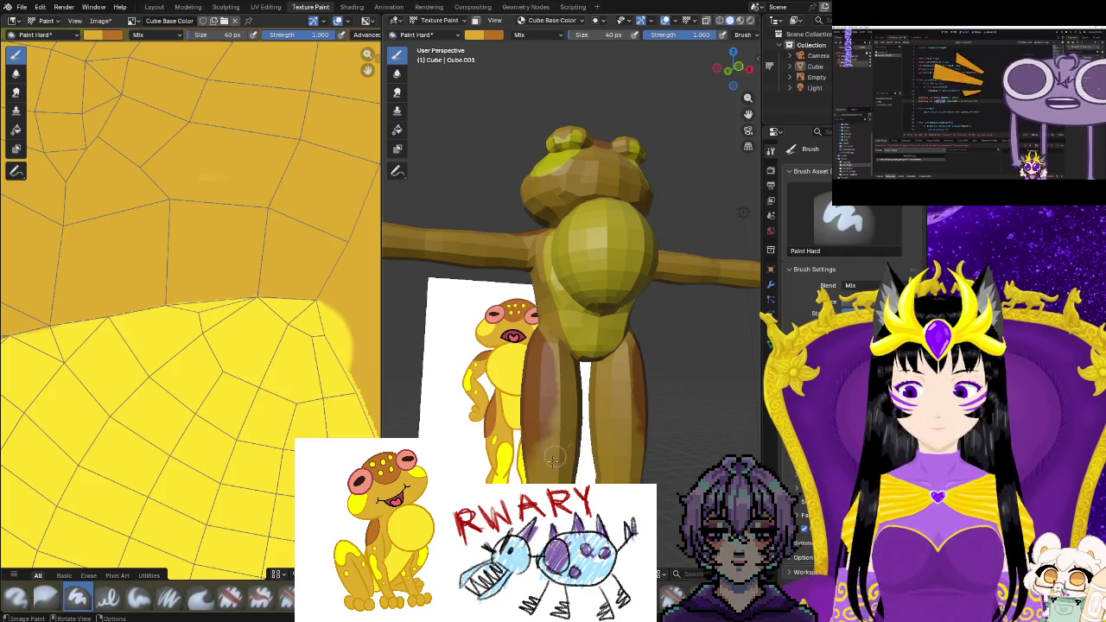
scroll(553, 468, down, 3)
middle_drag(548, 459, 484, 471)
scroll(542, 467, up, 3)
scroll(542, 480, up, 2)
scroll(251, 357, down, 3)
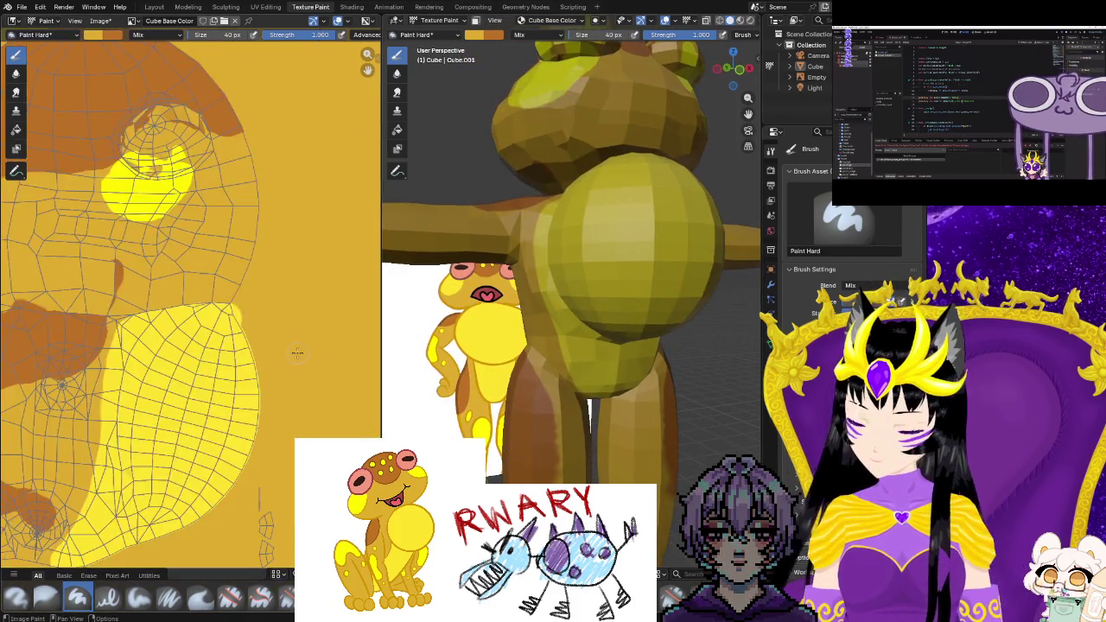
scroll(251, 357, down, 2)
ctrl+scroll(251, 357, left, 3)
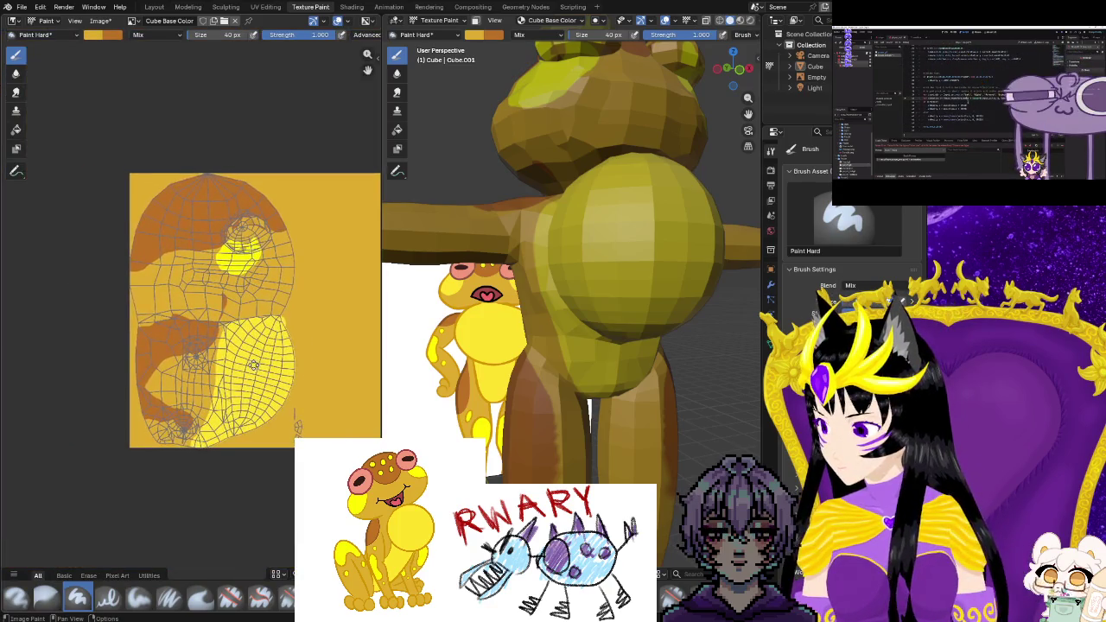
ctrl+scroll(252, 369, right, 1)
ctrl+scroll(252, 369, right, 1)
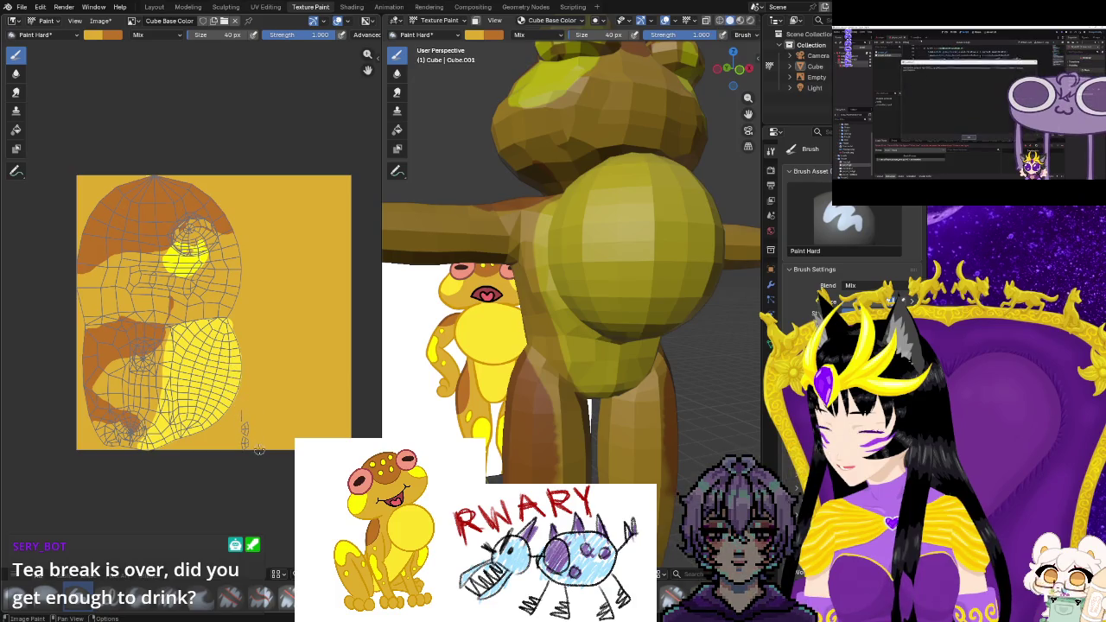
Glance at the UV layout, then return and paint the leg's yellowish patch brown
click(265, 7)
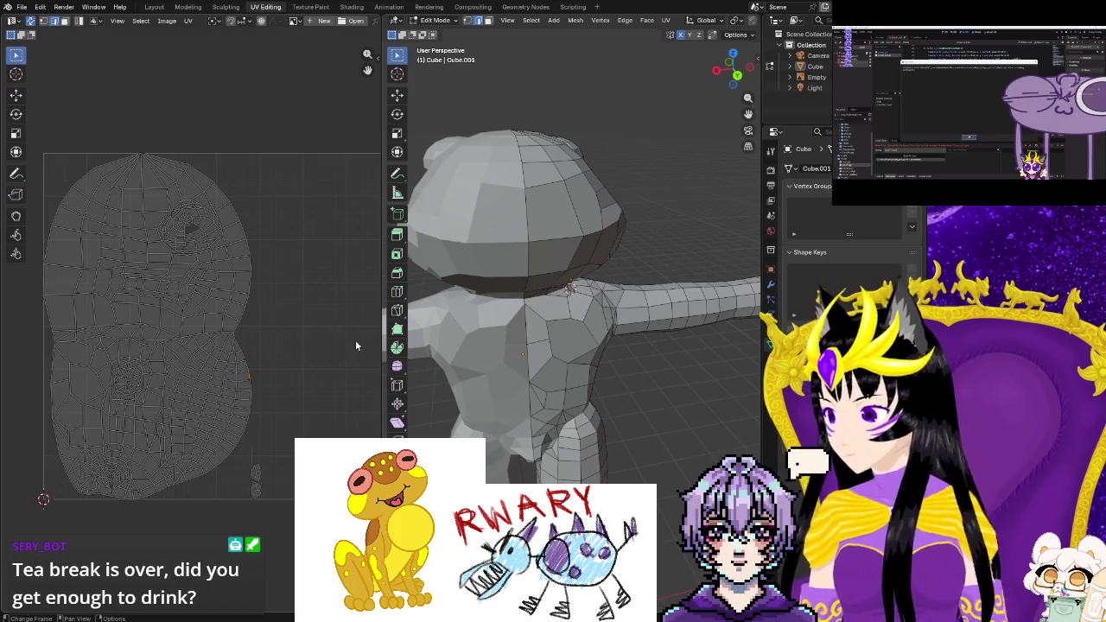
click(310, 7)
mouse_move(518, 303)
middle_down()
mouse_move(437, 435)
mouse_move(671, 467)
mouse_move(656, 413)
mouse_move(601, 373)
middle_up()
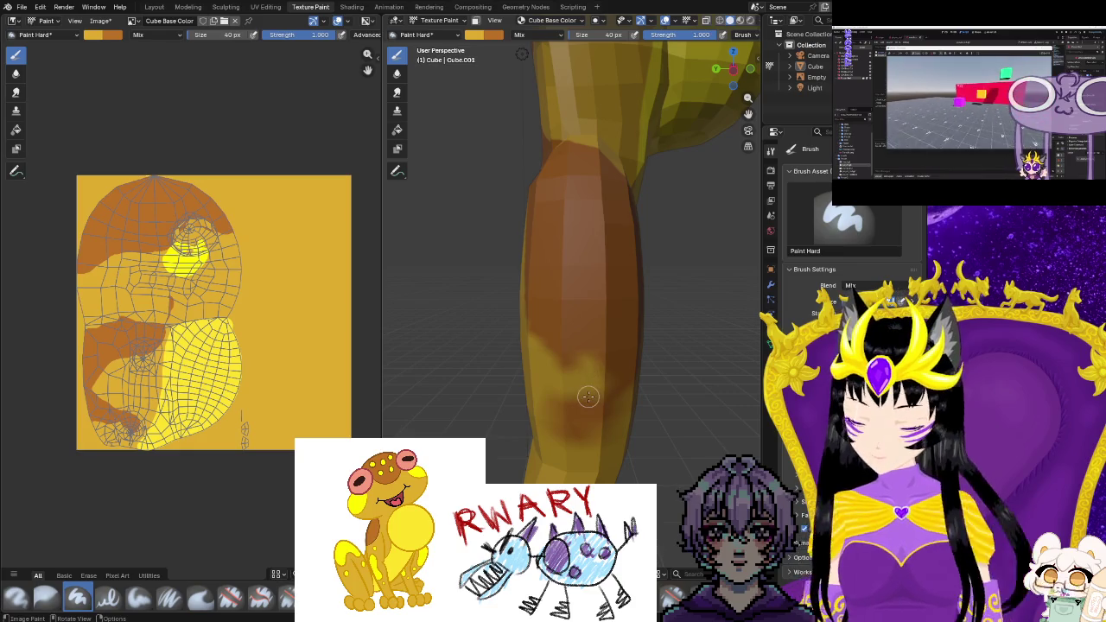
drag(580, 360, 545, 367)
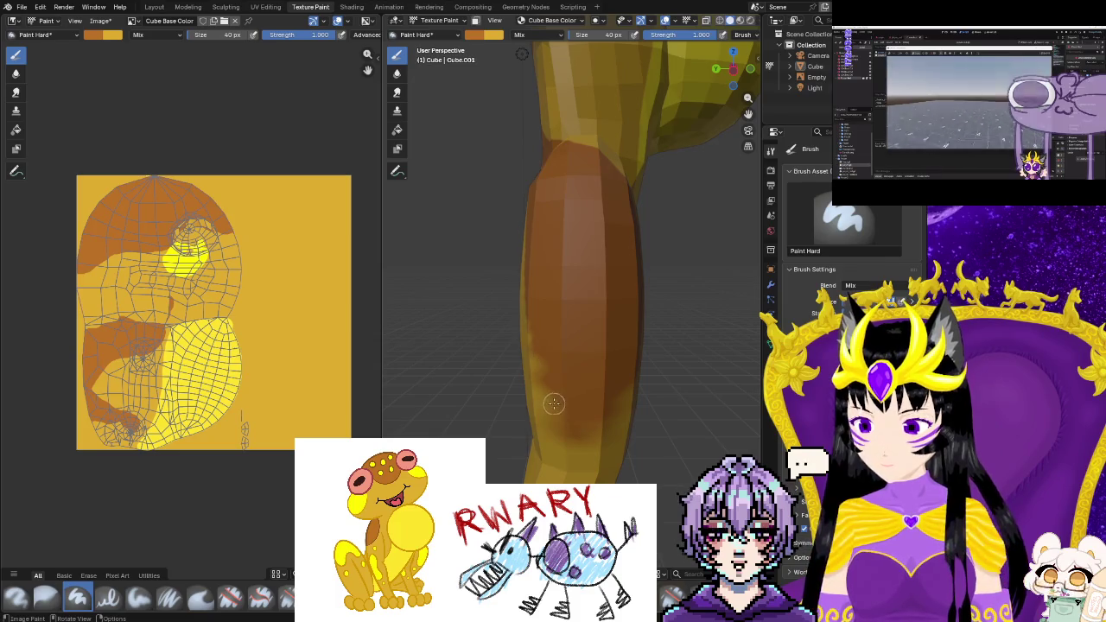
Orbit around the legs to inspect the repainted leg from front and side
middle_drag(541, 333, 673, 375)
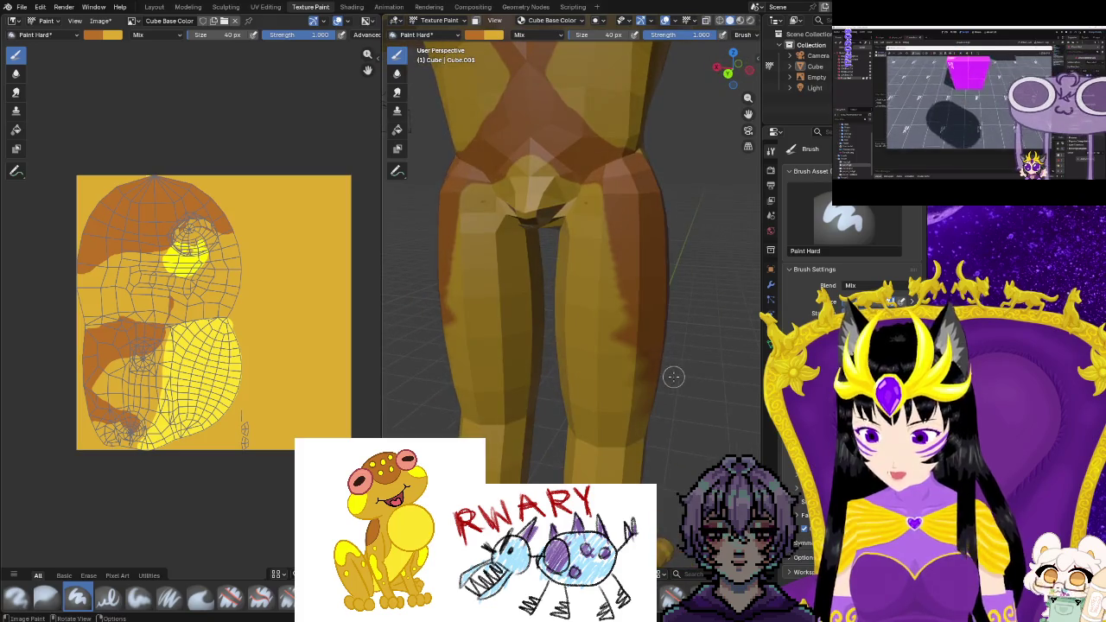
scroll(674, 375, up, 3)
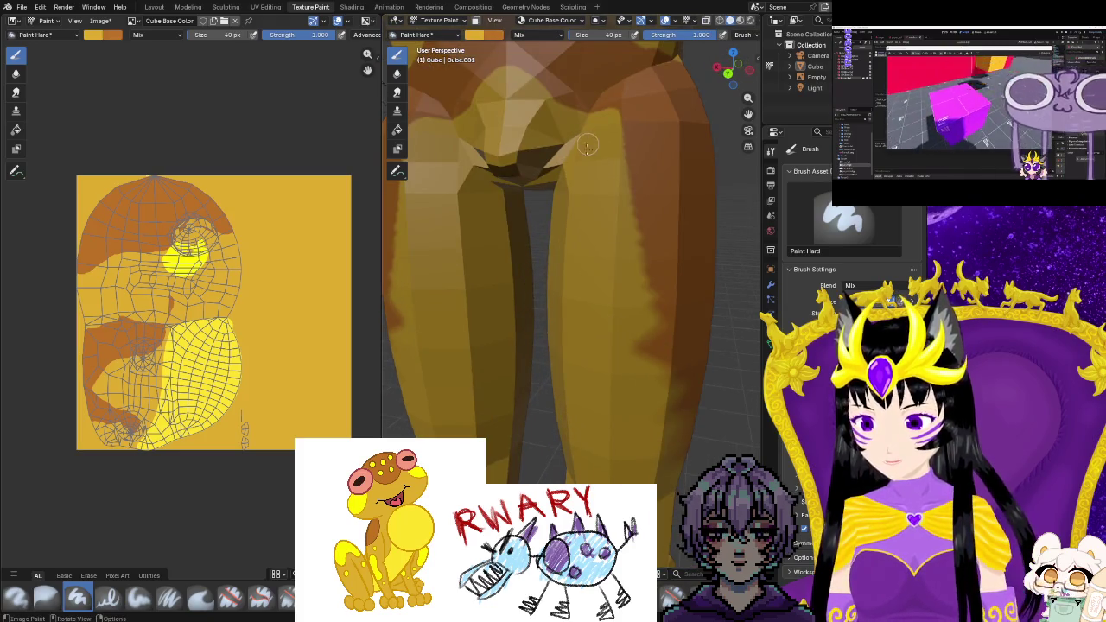
middle_drag(609, 389, 563, 361)
middle_drag(595, 438, 587, 433)
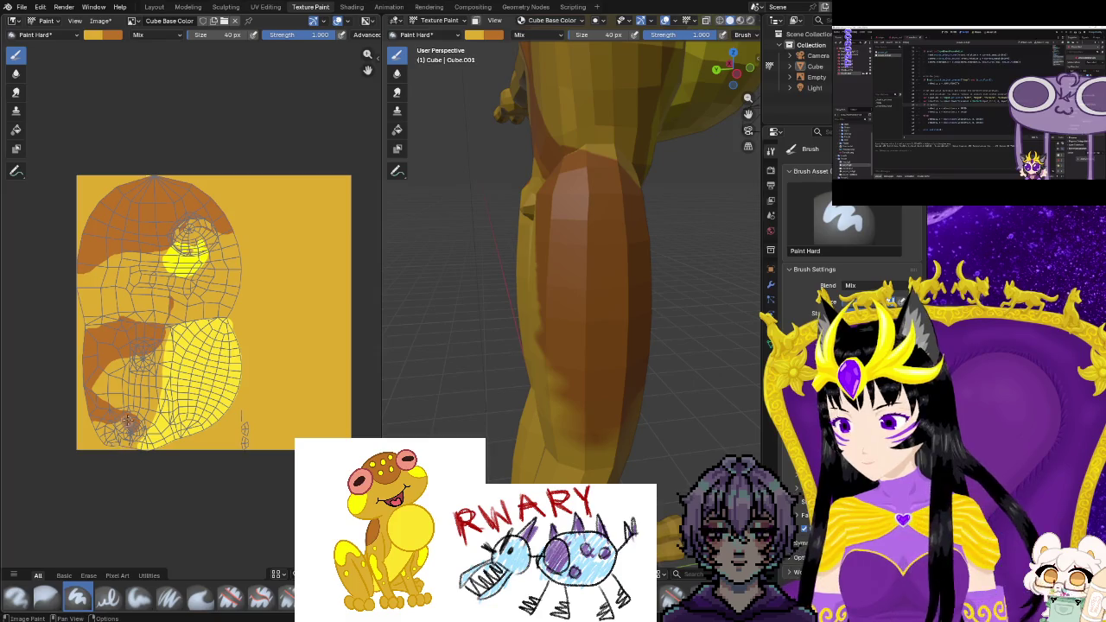
scroll(190, 285, up, 2)
scroll(190, 285, up, 1)
scroll(122, 487, down, 2)
scroll(316, 371, up, 3)
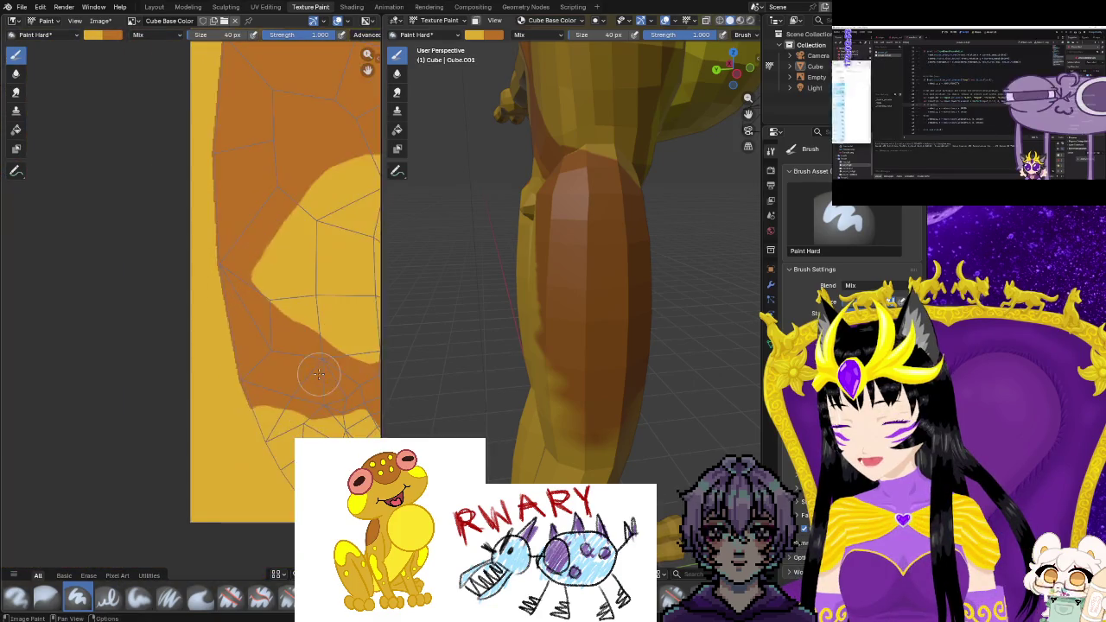
Pan and zoom the texture image to bring the brown band into view
middle_drag(317, 371, 205, 423)
scroll(205, 422, up, 2)
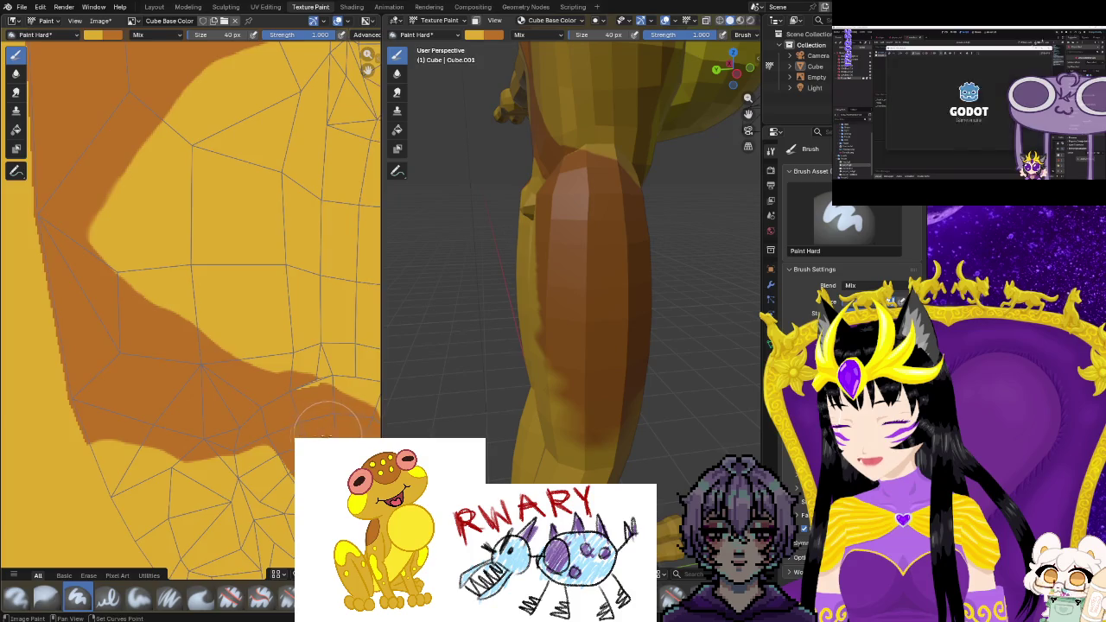
scroll(260, 406, up, 2)
scroll(264, 406, up, 1)
scroll(277, 458, up, 1)
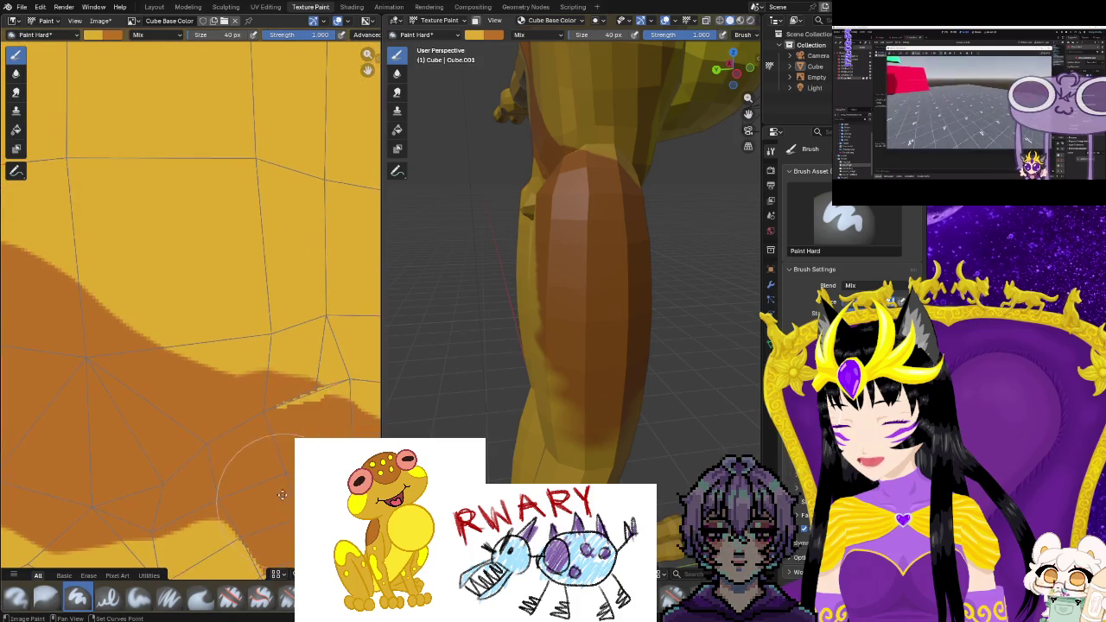
scroll(284, 501, down, 2)
middle_drag(198, 321, 266, 399)
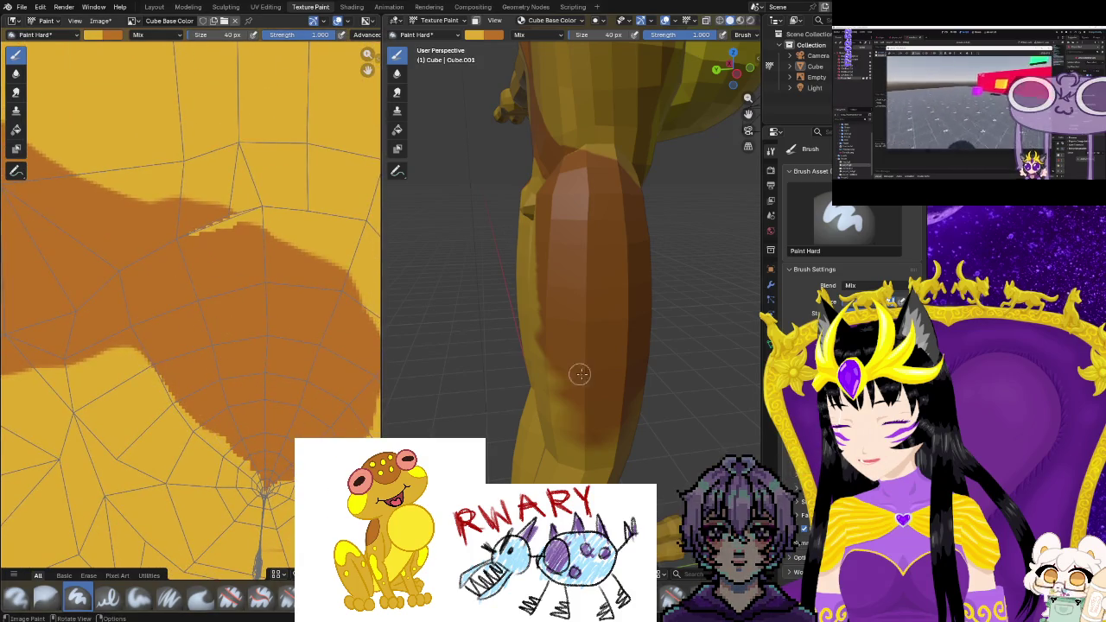
Orbit around the hips and legs, ending on a straight front view of the frog
middle_drag(650, 422, 732, 417)
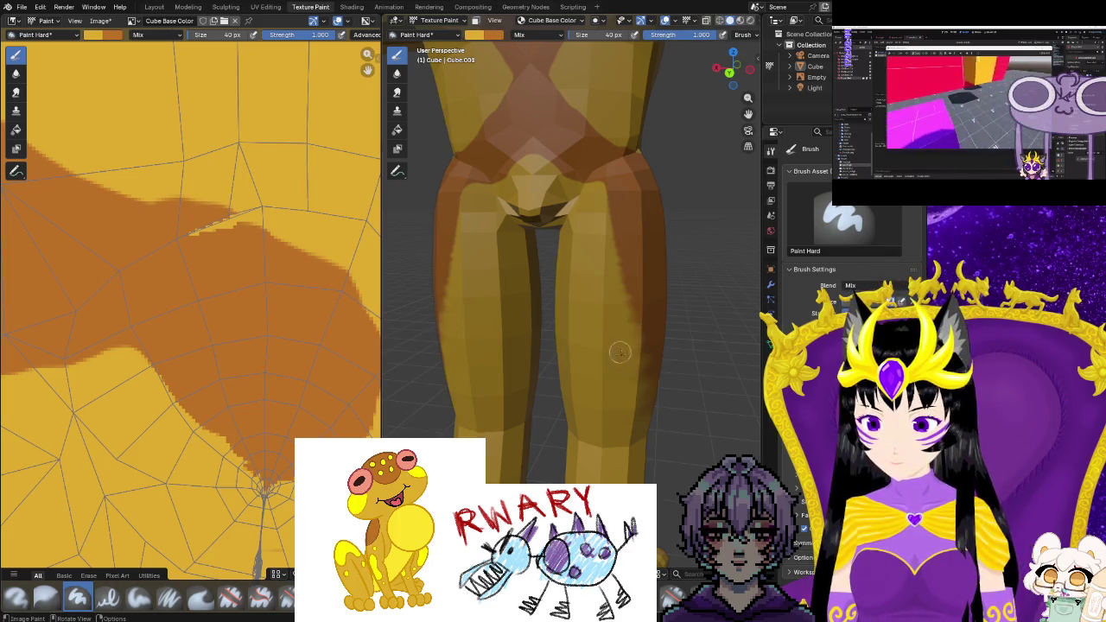
scroll(658, 449, down, 3)
scroll(662, 426, up, 2)
mouse_move(662, 427)
middle_down()
mouse_move(580, 443)
mouse_move(560, 395)
middle_up()
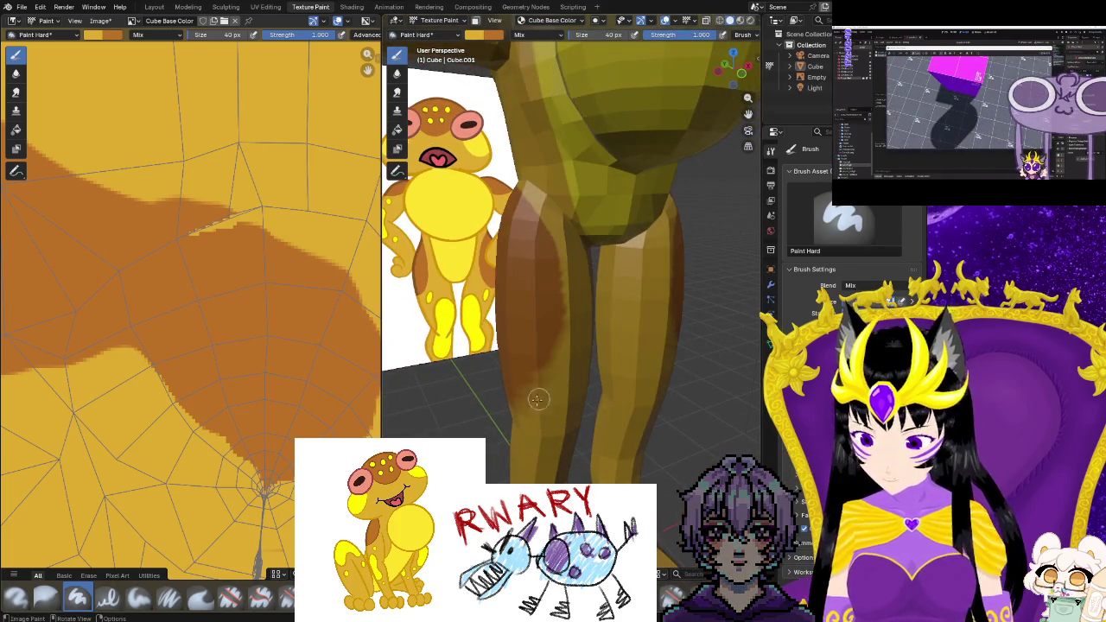
middle_drag(512, 445, 574, 419)
mouse_move(508, 441)
middle_down()
mouse_move(674, 456)
mouse_move(558, 452)
middle_up()
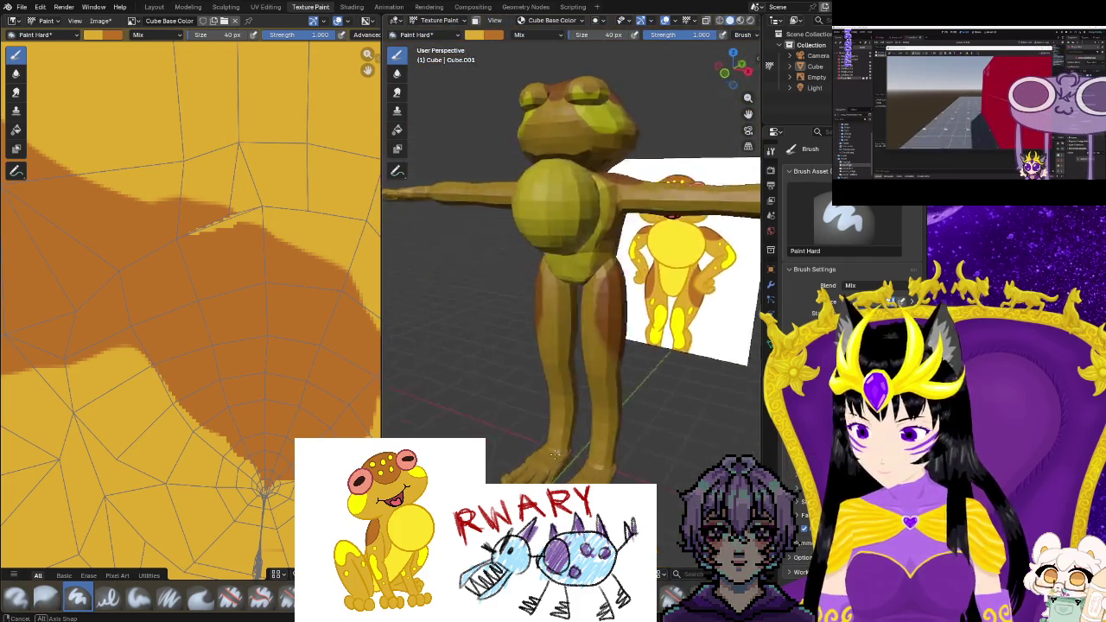
mouse_move(557, 452)
middle_down()
mouse_move(610, 462)
mouse_move(585, 427)
middle_up()
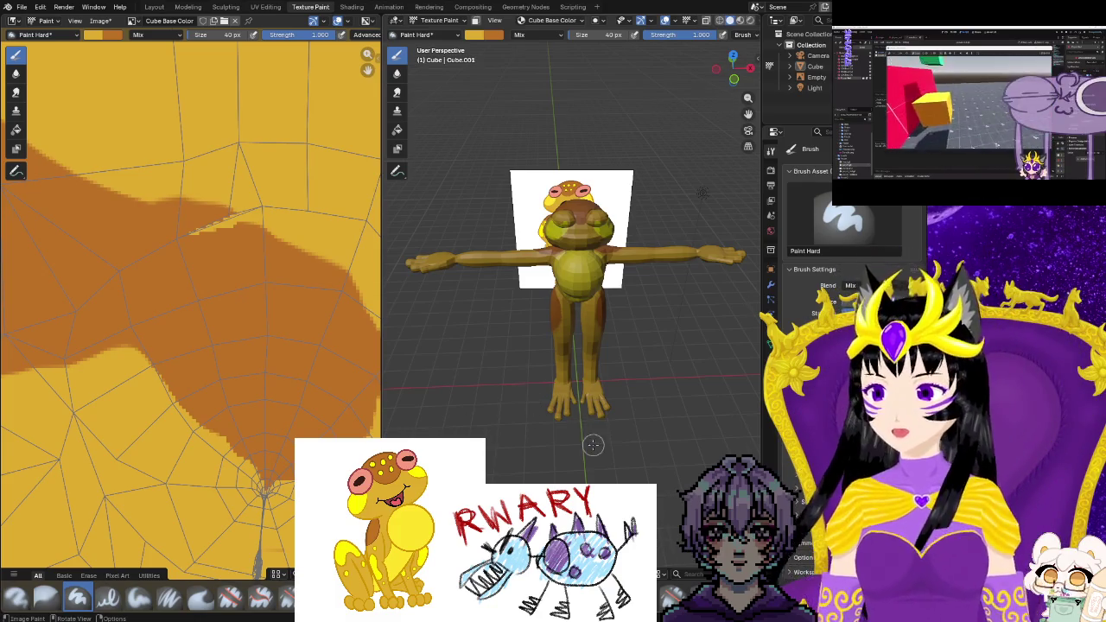
Bring the frog closer and save the project with File > Save
scroll(593, 445, up, 3)
middle_drag(593, 445, 597, 406)
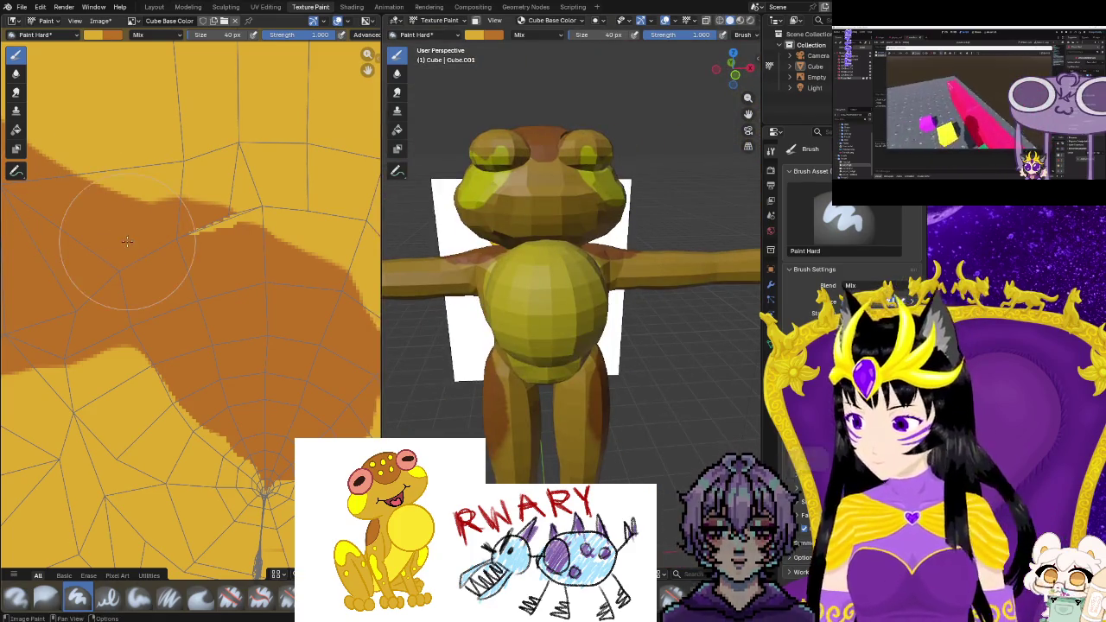
click(22, 7)
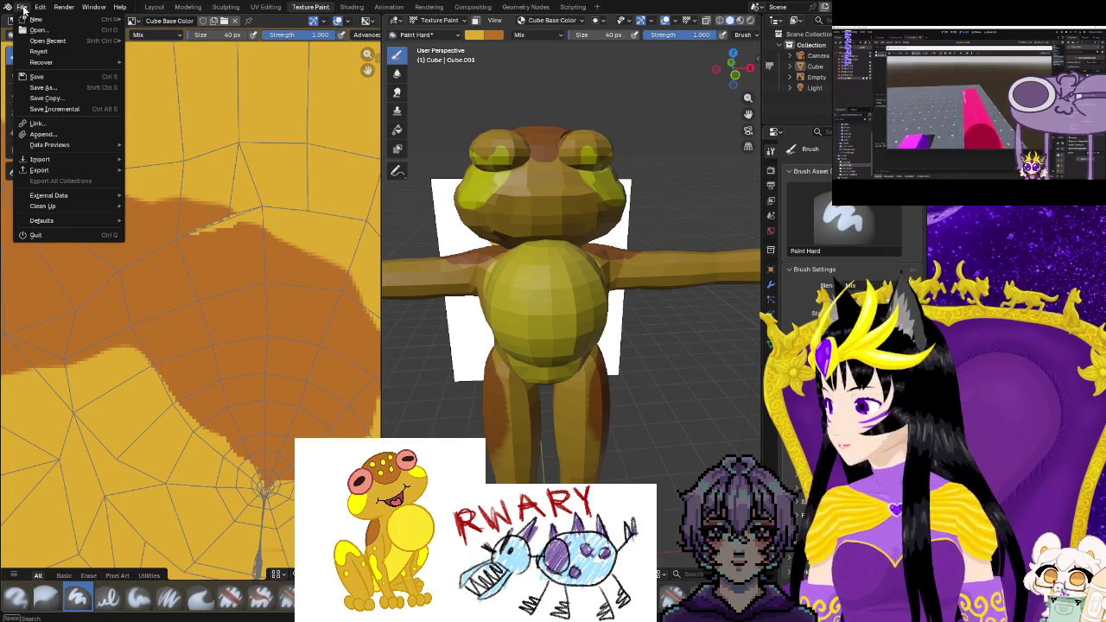
click(38, 76)
Zoom out and switch to the UV Editing workspace
scroll(197, 270, down, 5)
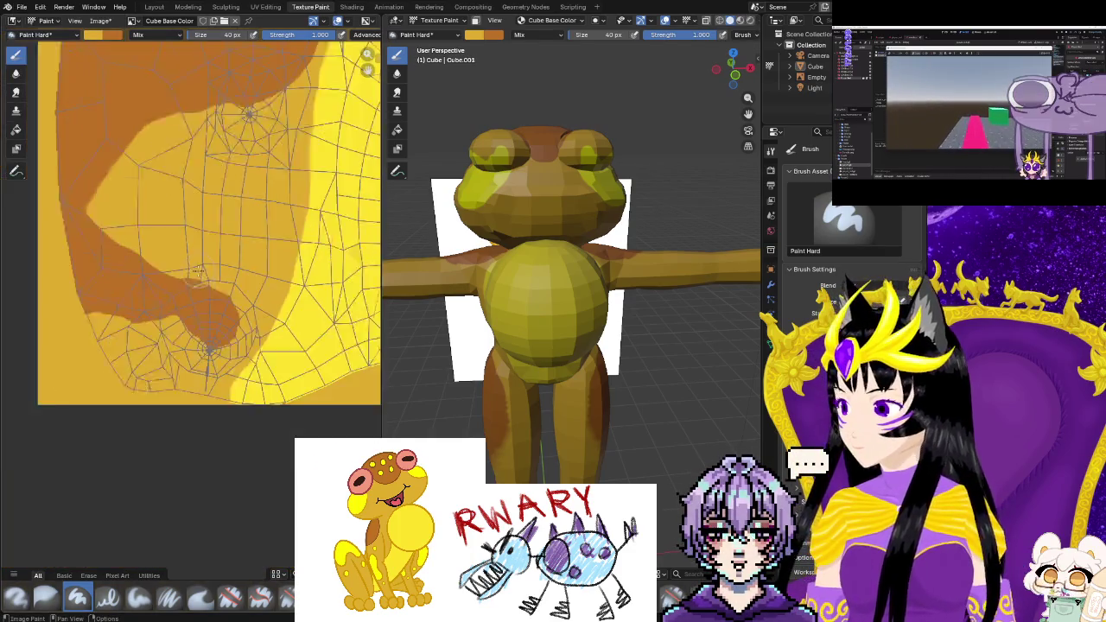
scroll(216, 328, down, 2)
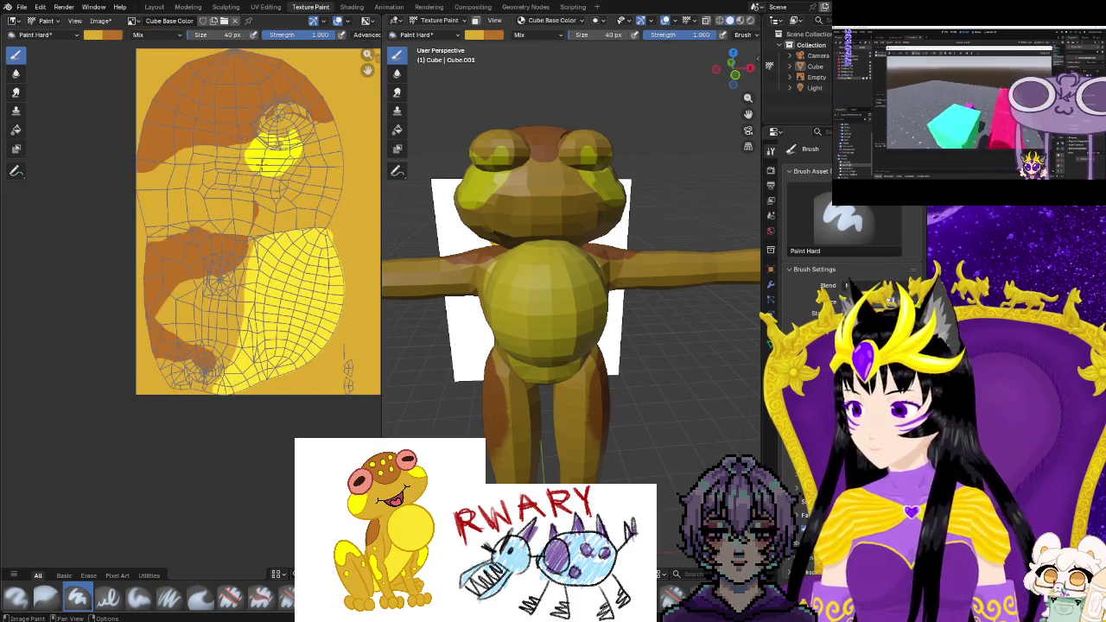
click(265, 7)
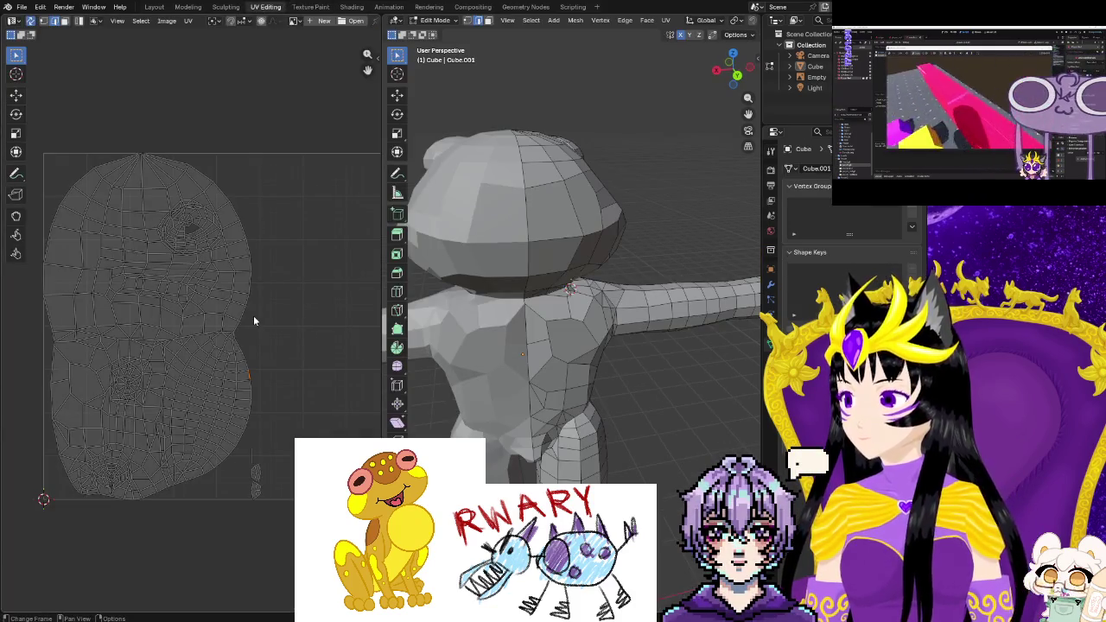
middle_drag(553, 389, 638, 438)
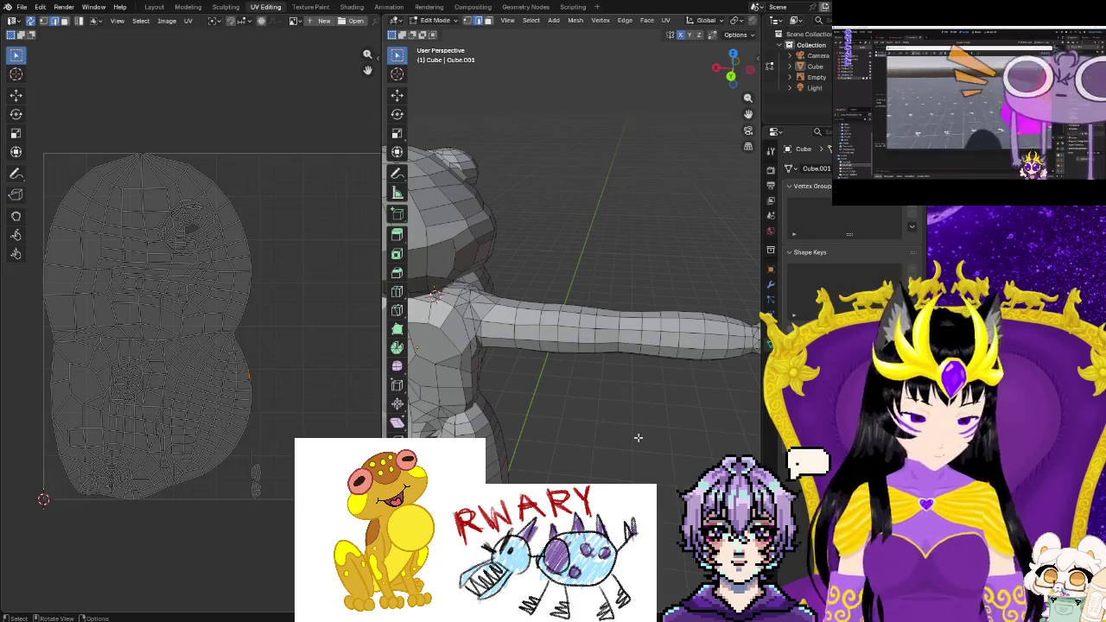
mouse_move(636, 434)
middle_down()
mouse_move(498, 470)
mouse_move(576, 457)
middle_up()
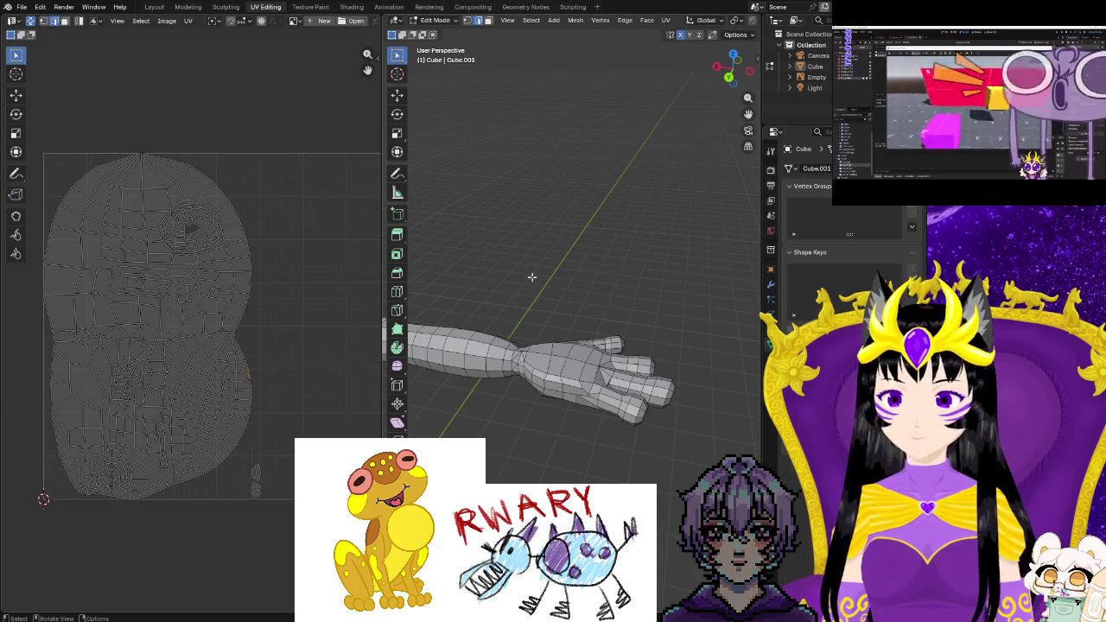
mouse_move(525, 311)
mouse_down()
mouse_move(667, 452)
mouse_move(698, 466)
mouse_up()
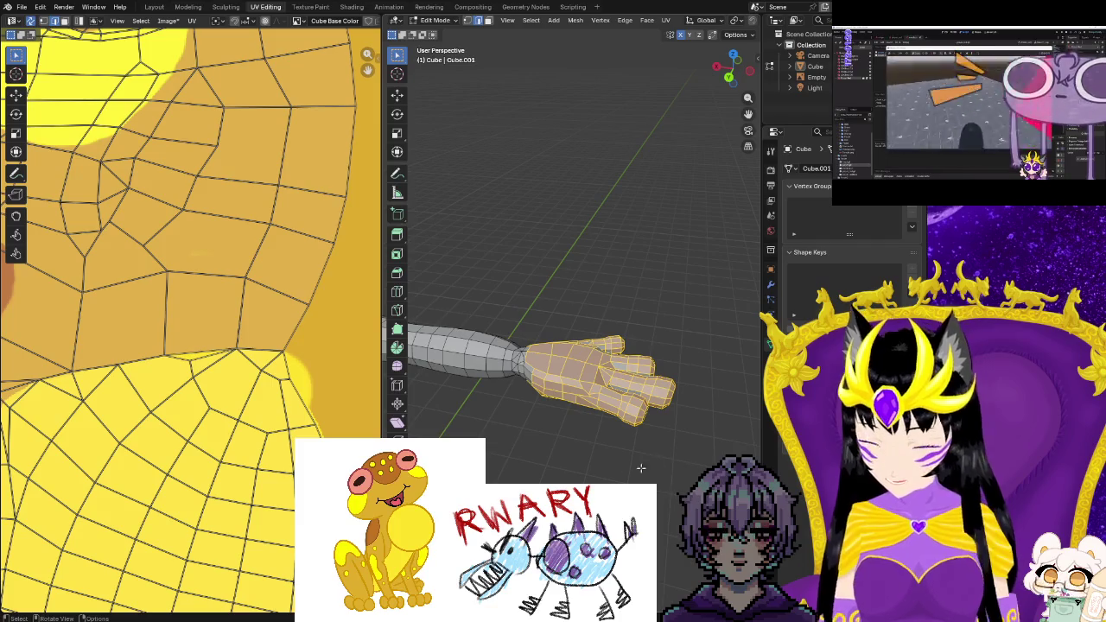
middle_drag(656, 468, 576, 462)
middle_drag(502, 432, 449, 406)
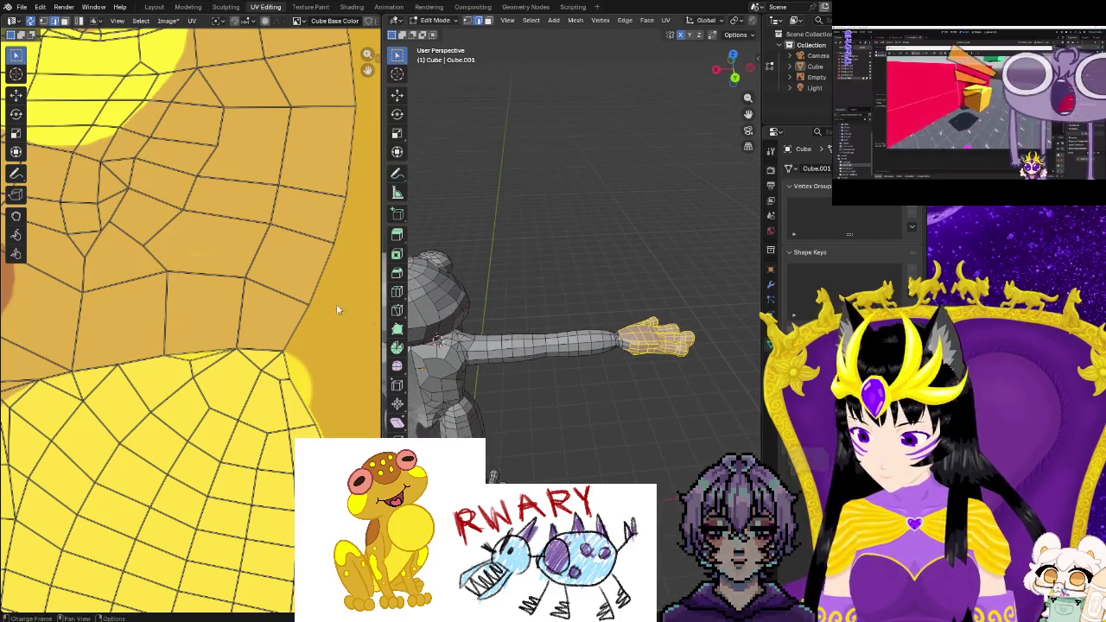
scroll(349, 310, down, 2)
scroll(246, 294, down, 2)
mouse_move(600, 402)
middle_down()
mouse_move(630, 403)
mouse_move(561, 420)
middle_up()
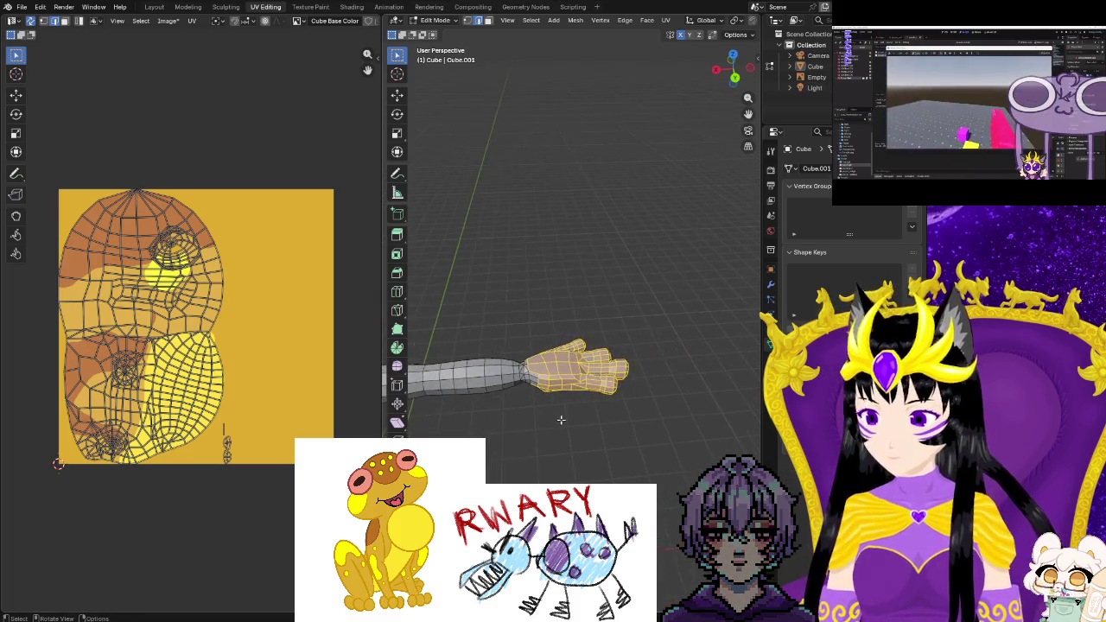
scroll(561, 420, up, 3)
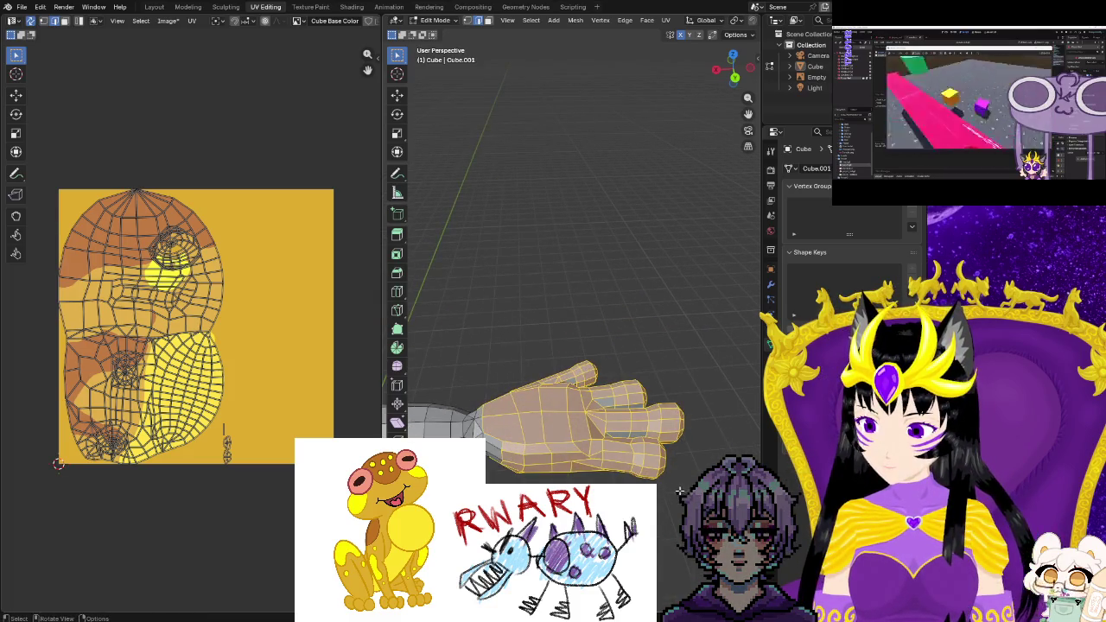
mouse_move(474, 391)
mouse_down()
mouse_move(459, 411)
mouse_move(493, 489)
mouse_up()
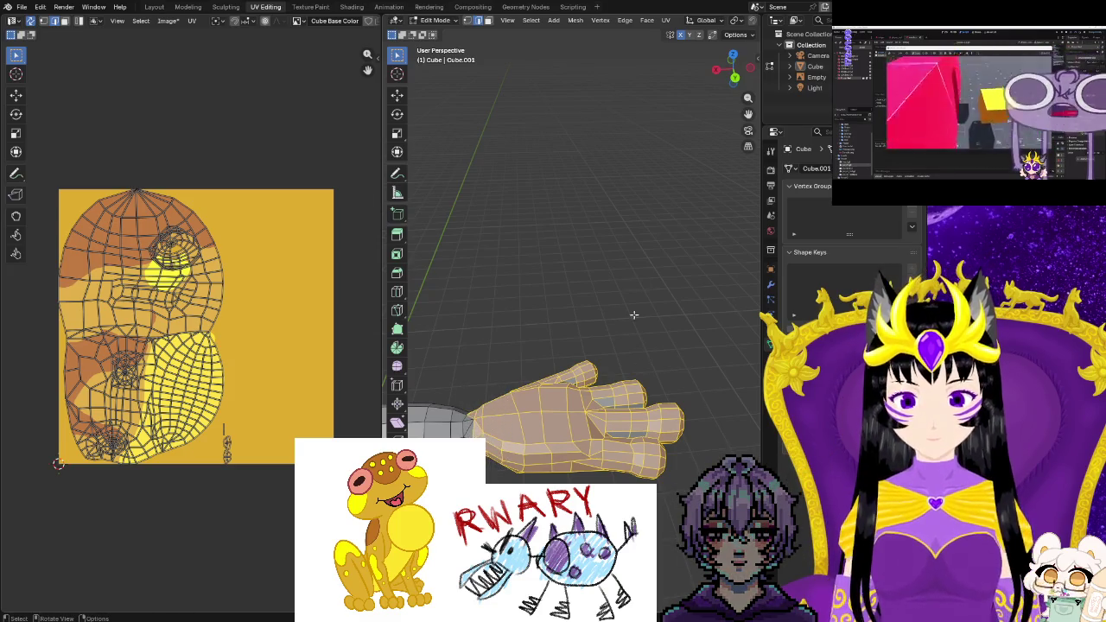
click(154, 7)
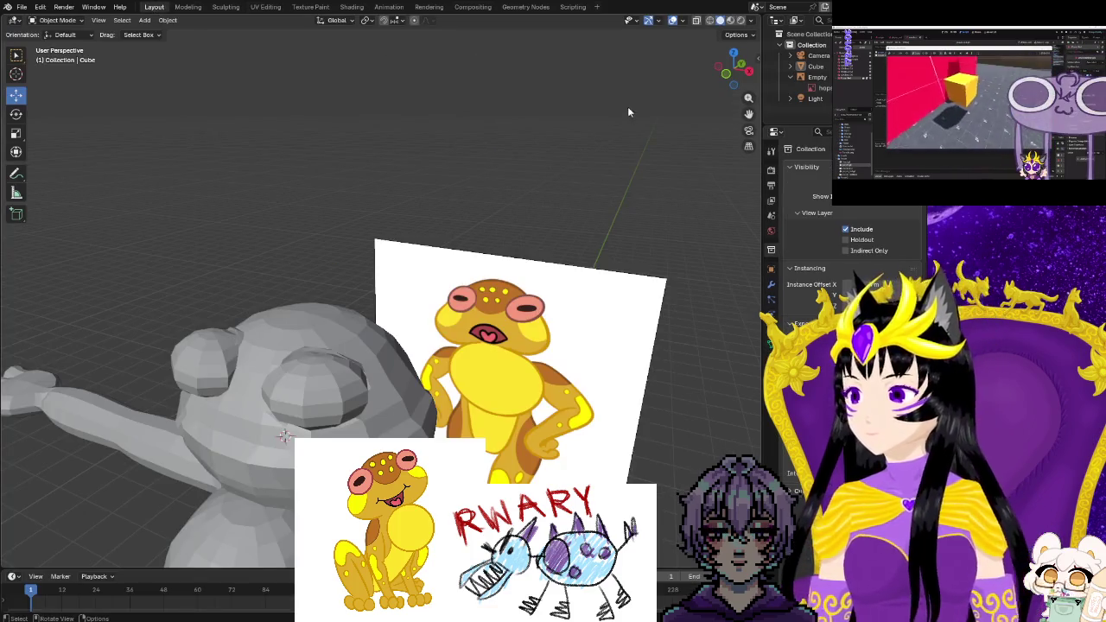
key(shift+z)
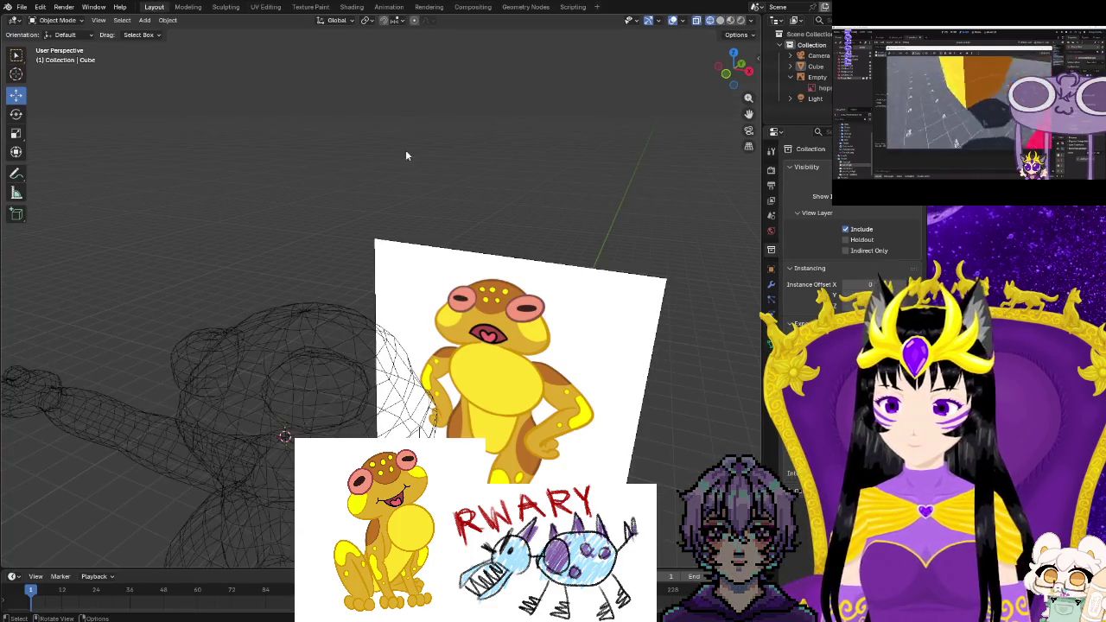
click(265, 7)
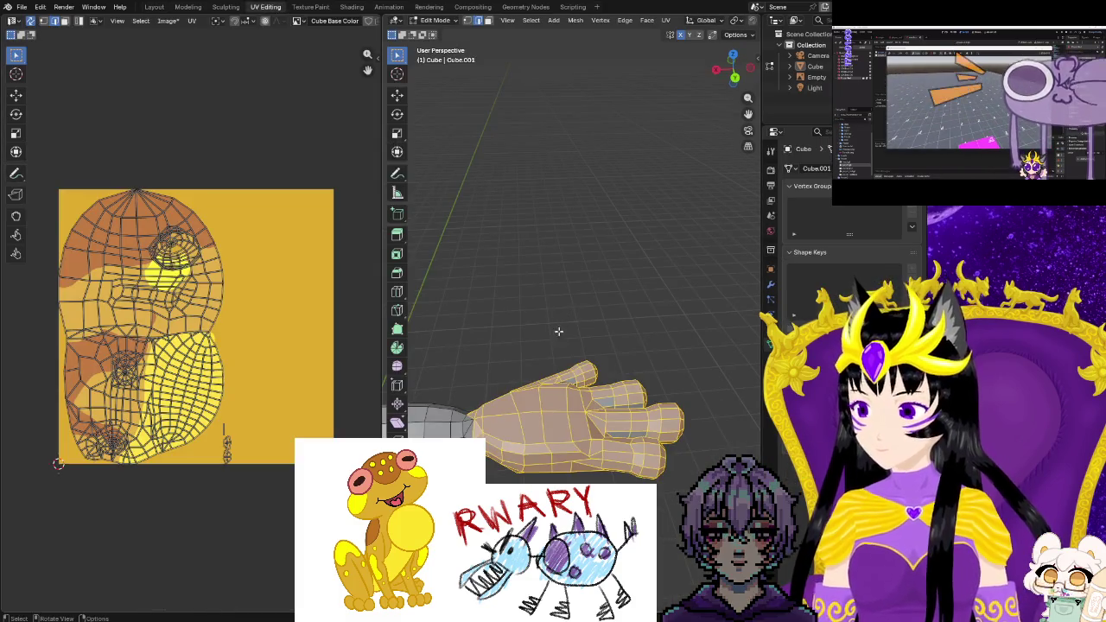
click(537, 321)
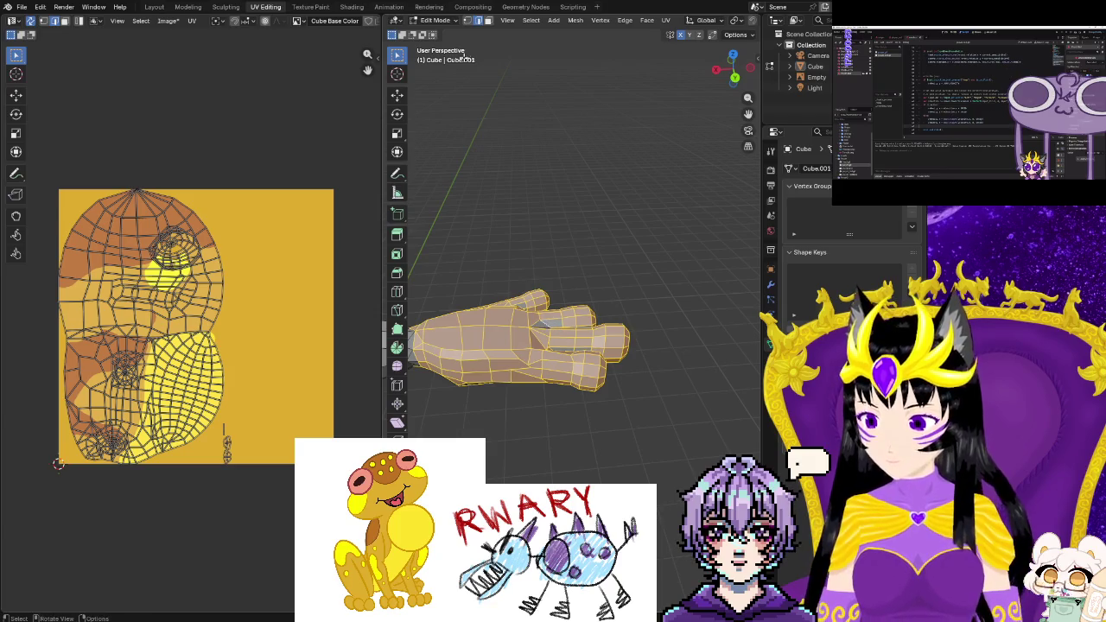
In face select mode, box-select the hand and wrist faces
key(3)
drag(576, 354, 542, 322)
middle_drag(578, 424, 525, 445)
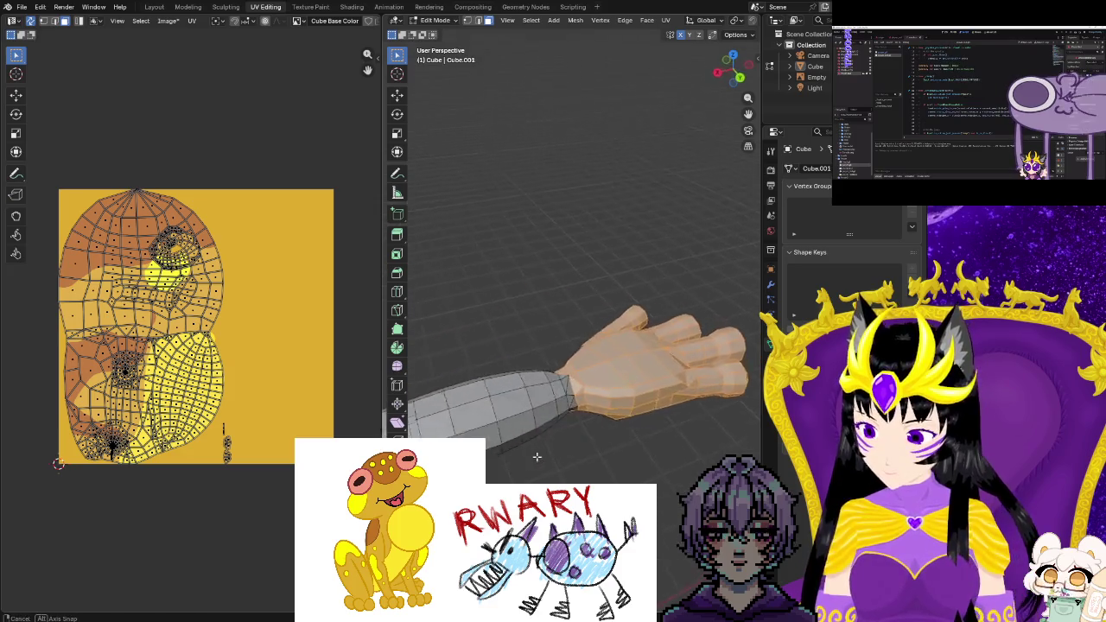
key(b)
drag(494, 356, 491, 414)
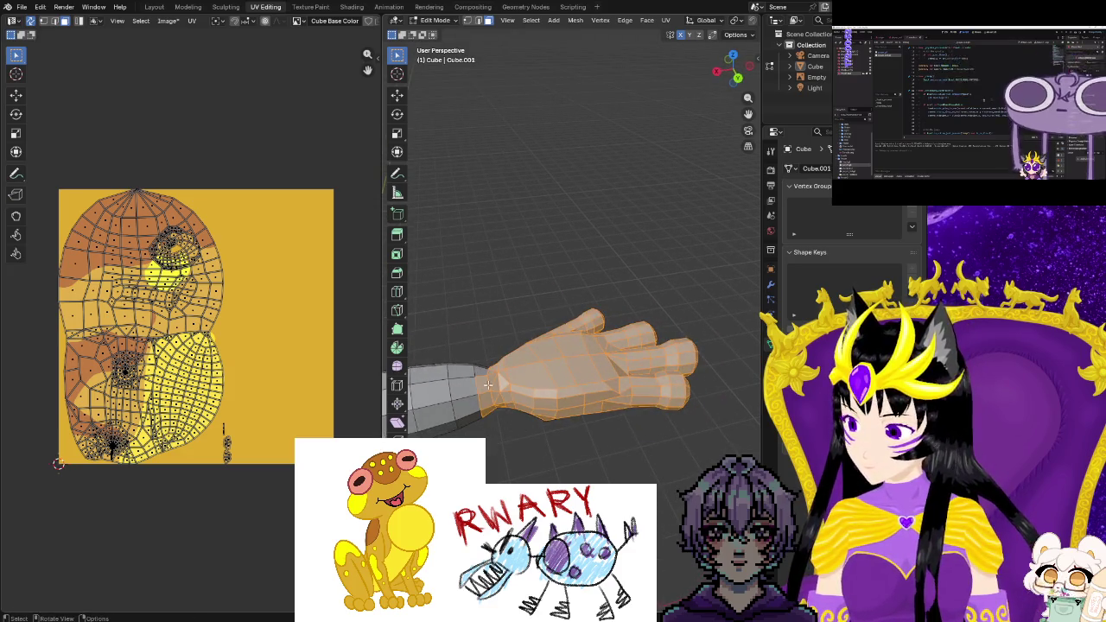
mouse_move(491, 414)
middle_down()
mouse_move(534, 248)
mouse_move(518, 286)
mouse_move(511, 217)
mouse_move(509, 288)
mouse_move(505, 166)
middle_up()
drag(495, 176, 662, 301)
Orbit around the arm and add the forearm faces to the selection
mouse_move(582, 316)
middle_down()
mouse_move(622, 301)
mouse_move(557, 159)
middle_up()
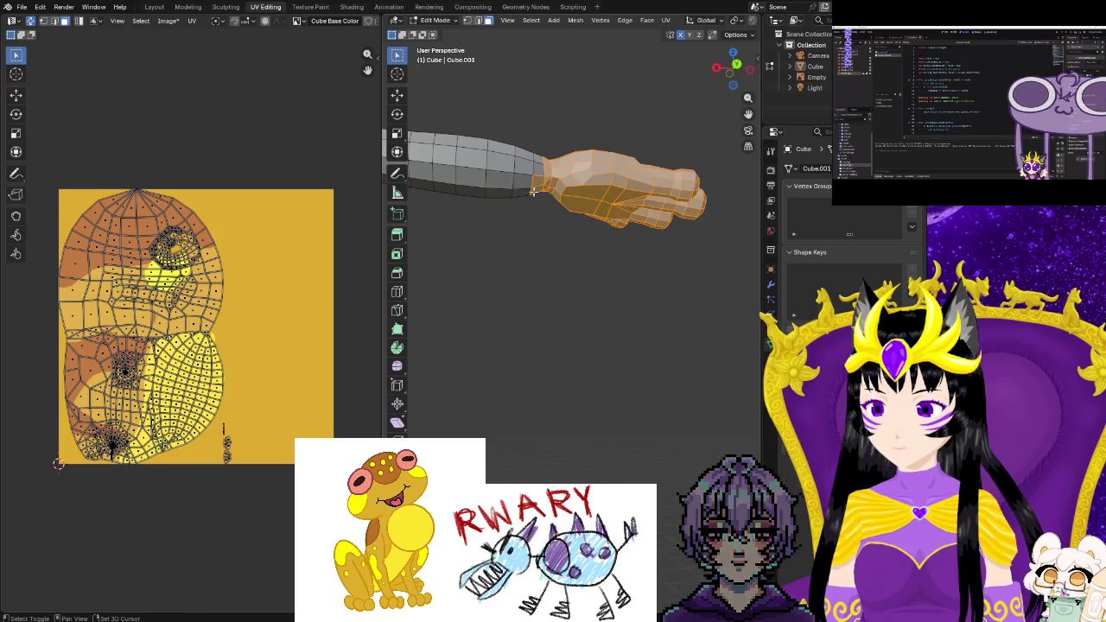
mouse_move(534, 182)
middle_down()
mouse_move(466, 309)
mouse_move(629, 295)
mouse_move(544, 402)
mouse_move(478, 316)
mouse_move(553, 401)
middle_up()
middle_drag(435, 363, 658, 309)
mouse_move(531, 213)
middle_down()
mouse_move(488, 353)
mouse_move(546, 337)
middle_up()
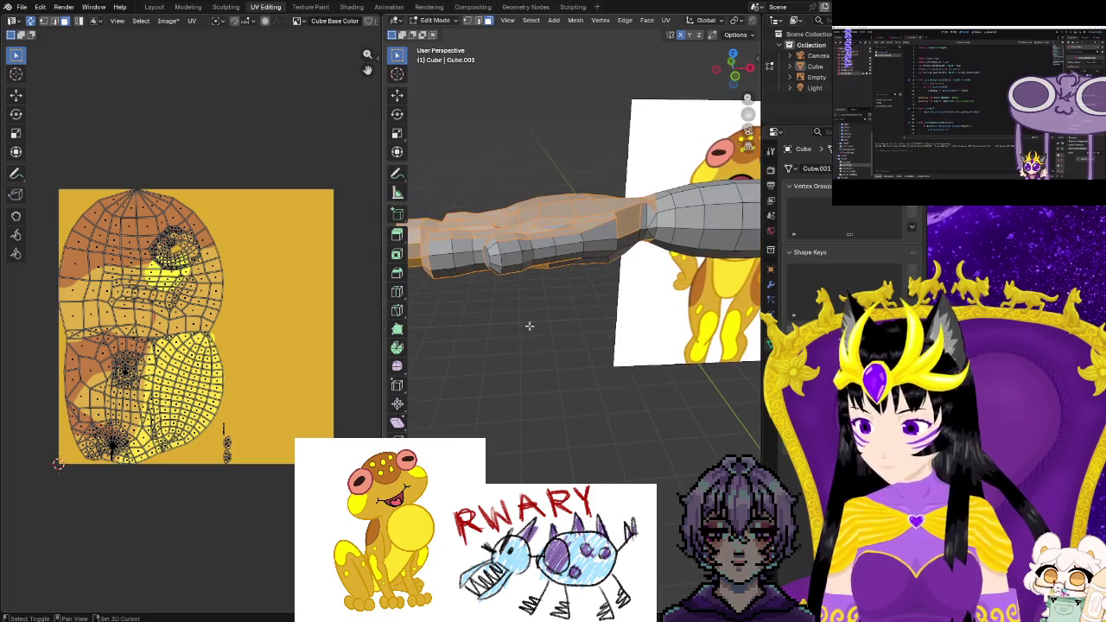
drag(461, 237, 569, 319)
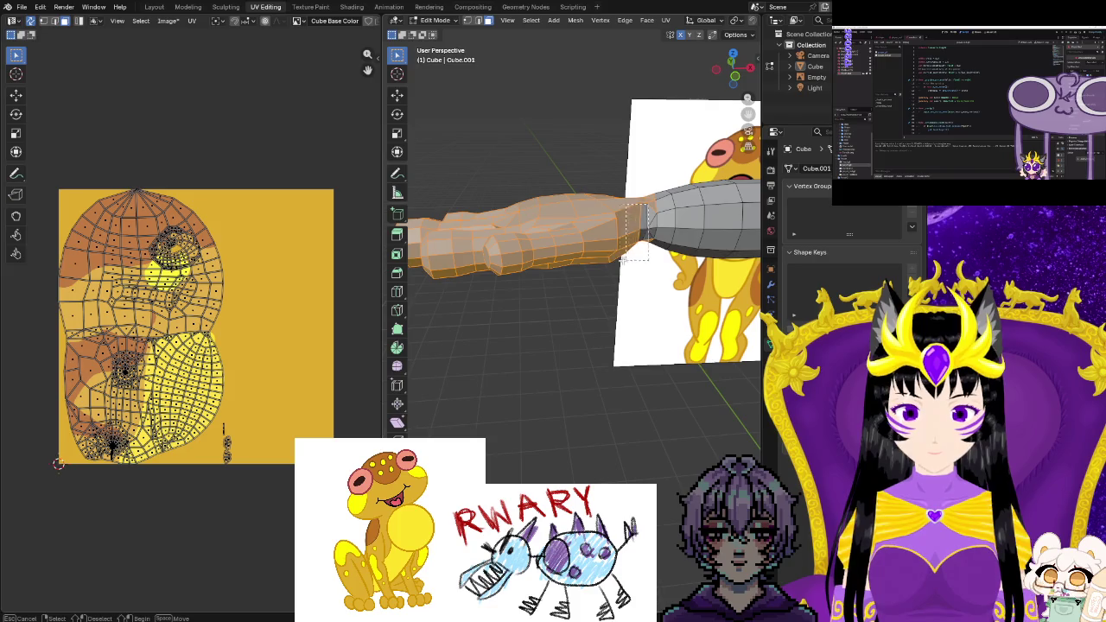
Unwrap the hand and arm faces with Minimum Stretch, then undo the island move
click(667, 20)
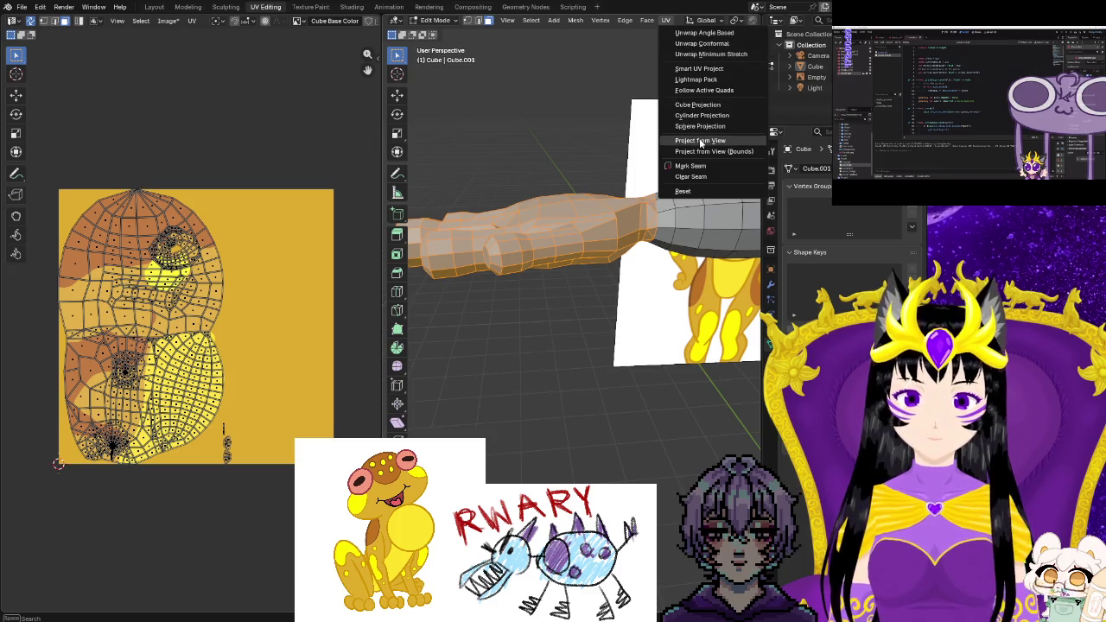
click(701, 54)
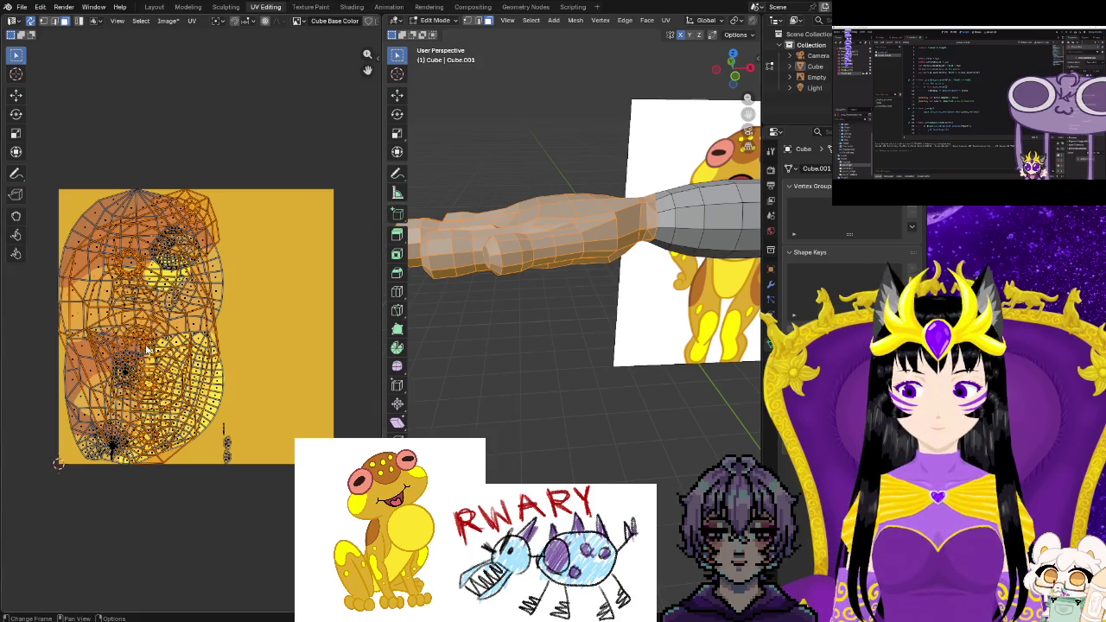
key(g)
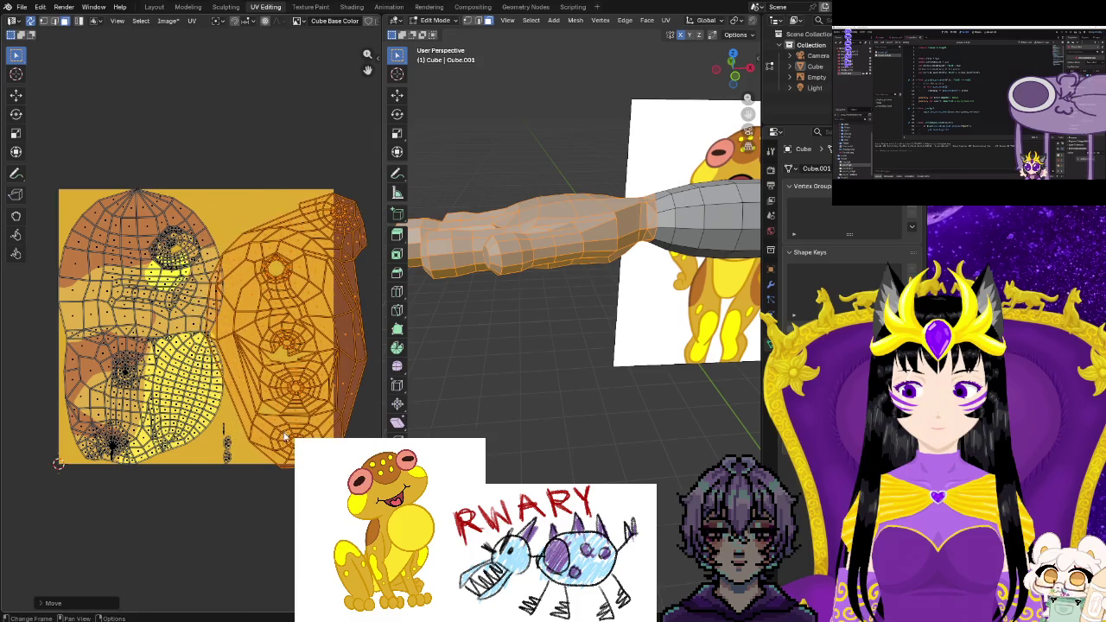
key(ctrl+z)
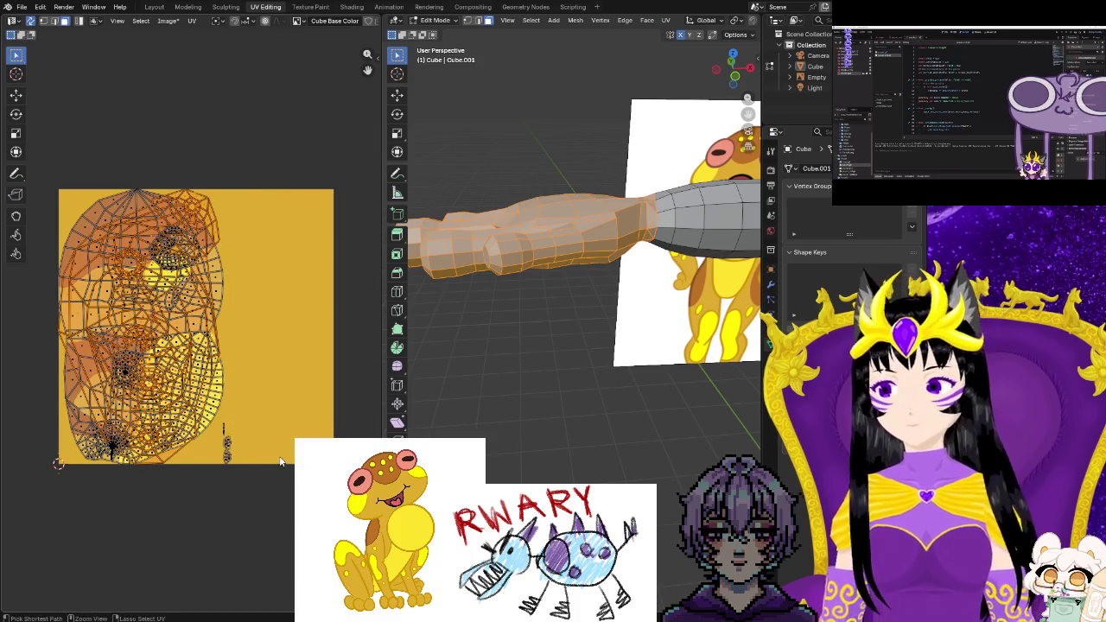
key(ctrl+z)
Select the entire frog mesh and unwrap it again
key(alt+a)
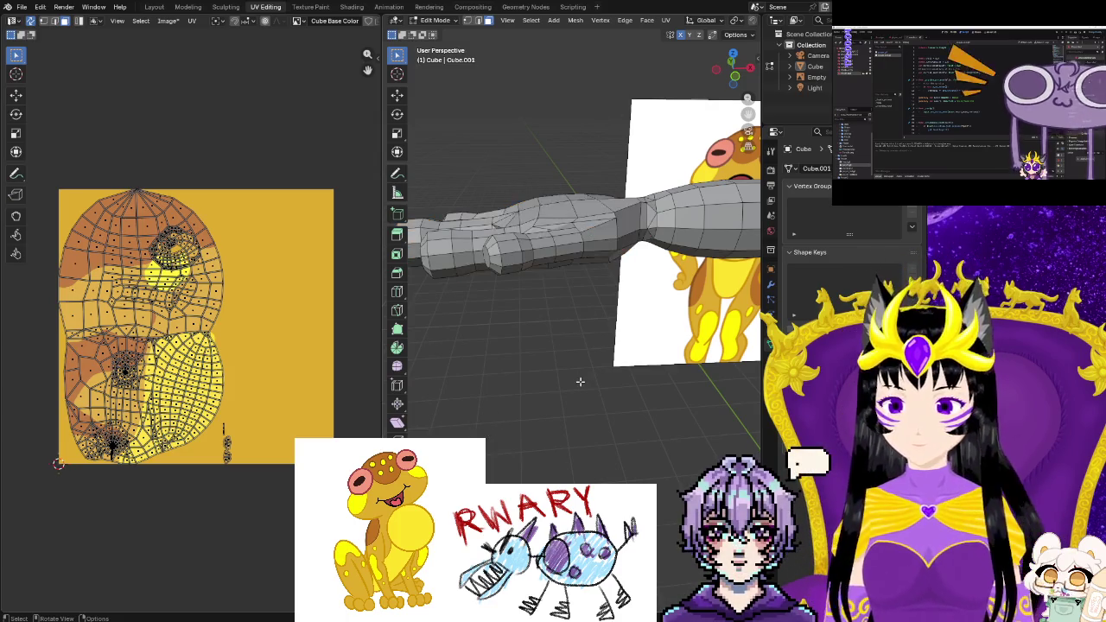
key(a)
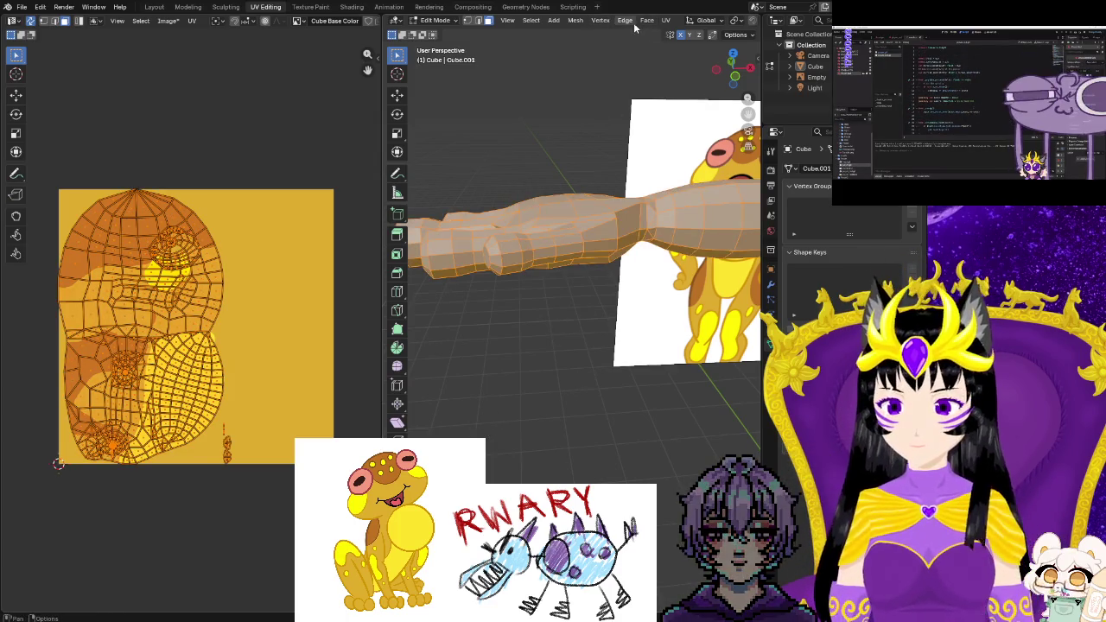
click(630, 21)
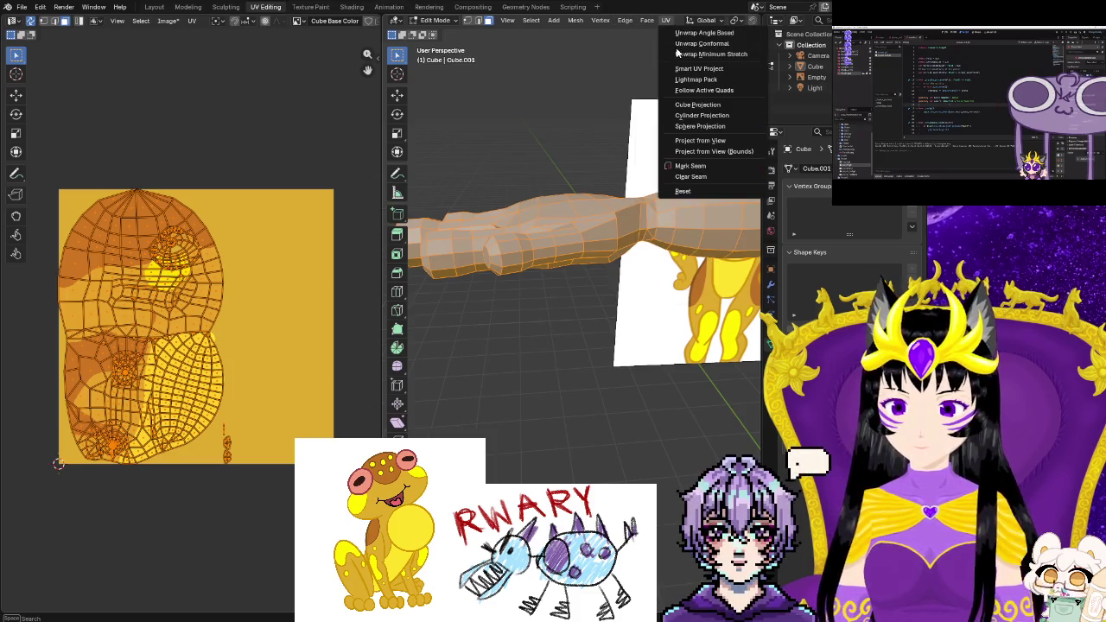
click(678, 53)
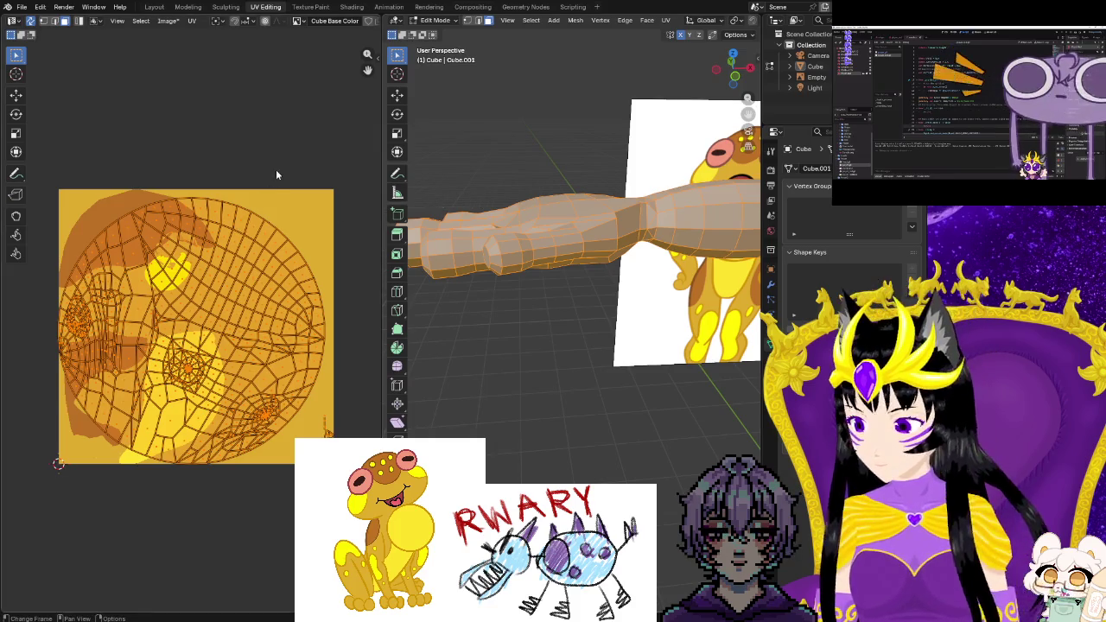
Frame the circular UV layout, then return to Texture Paint facing the frog's left side
click(276, 169)
middle_drag(278, 174, 320, 195)
scroll(320, 196, down, 1)
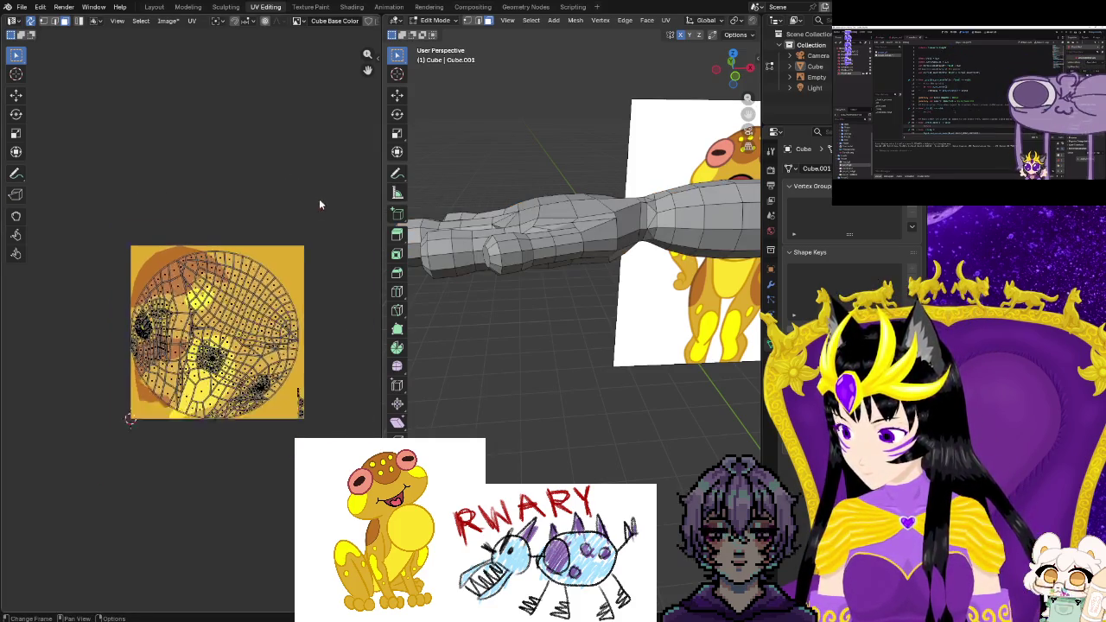
scroll(280, 354, up, 5)
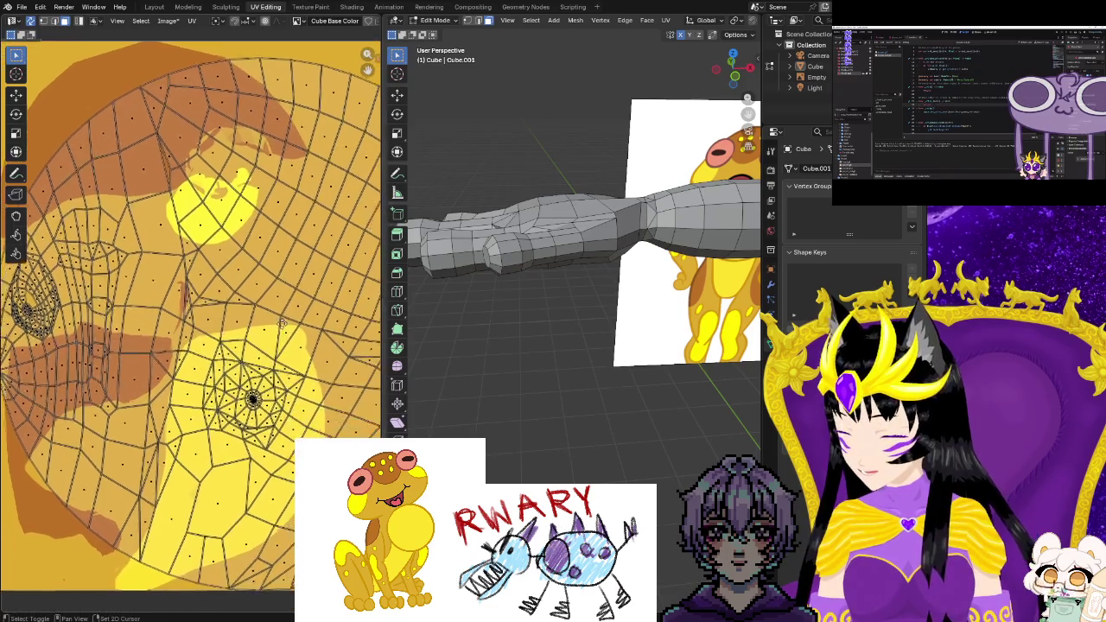
middle_drag(290, 364, 252, 294)
scroll(253, 293, down, 3)
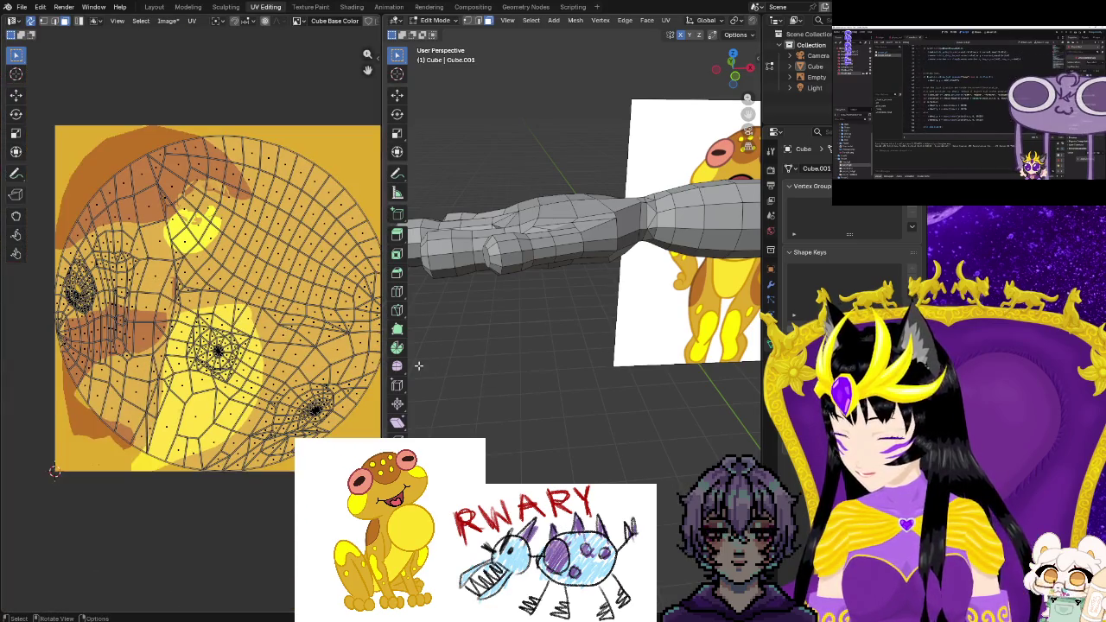
middle_drag(418, 365, 586, 377)
scroll(585, 377, down, 2)
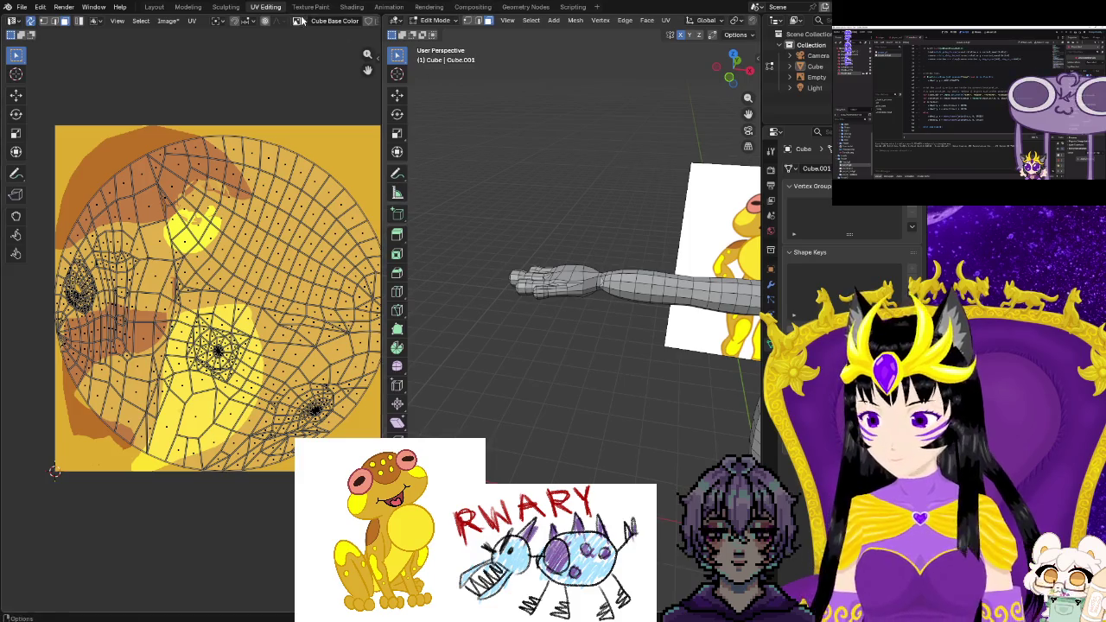
click(310, 7)
mouse_move(531, 385)
middle_down()
mouse_move(756, 391)
mouse_move(621, 372)
mouse_move(651, 353)
middle_up()
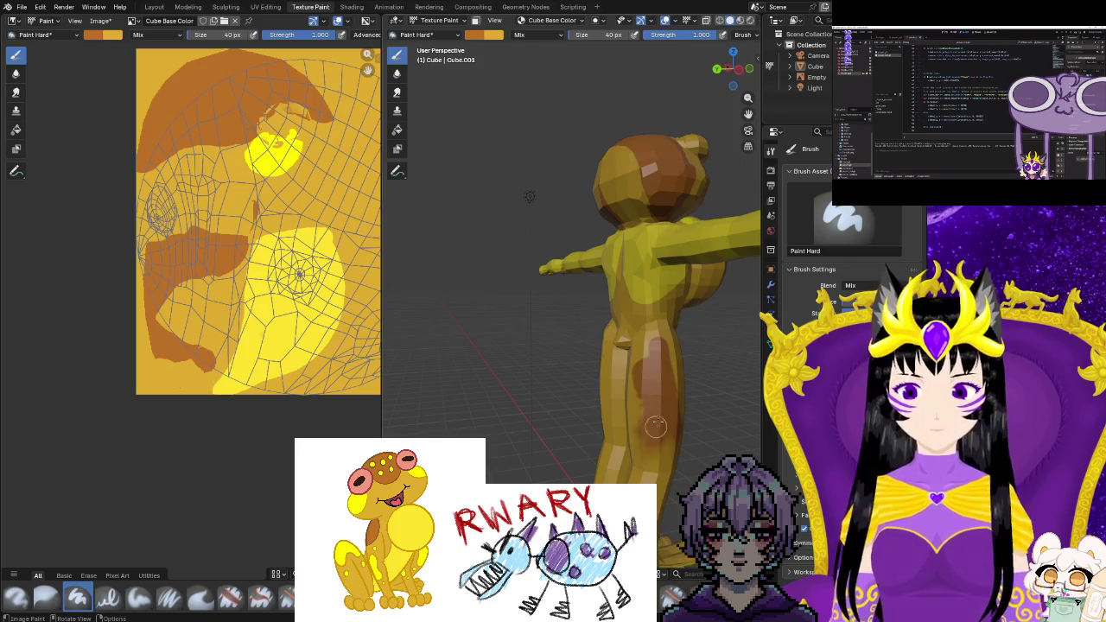
Paint a brown stroke on the back of the frog's leg, then enter Edit Mode
middle_drag(660, 376, 605, 396)
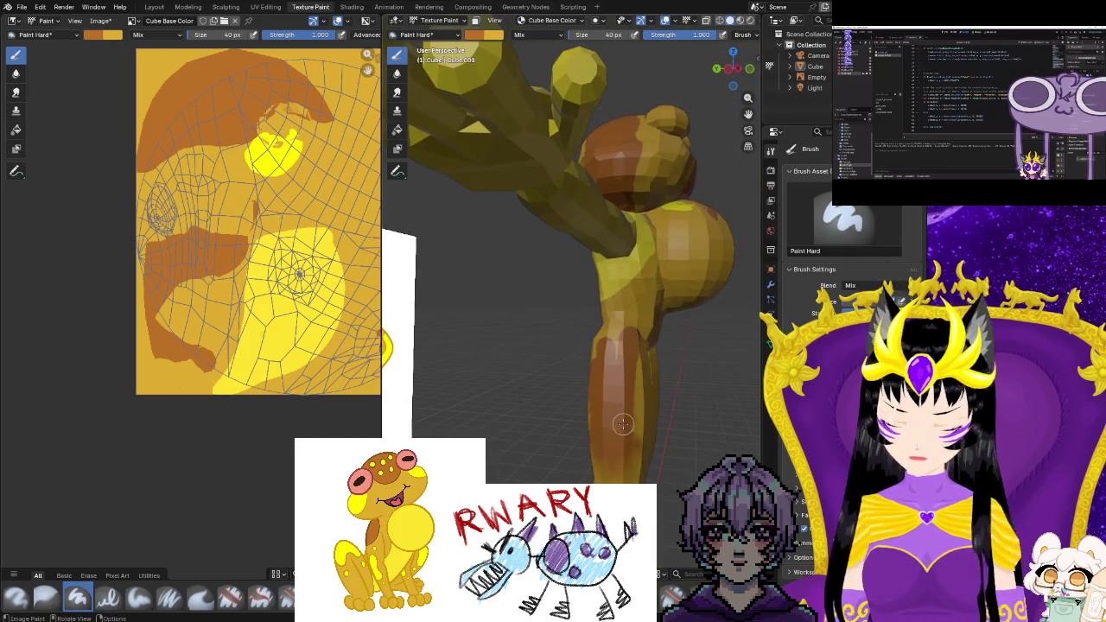
drag(623, 423, 639, 363)
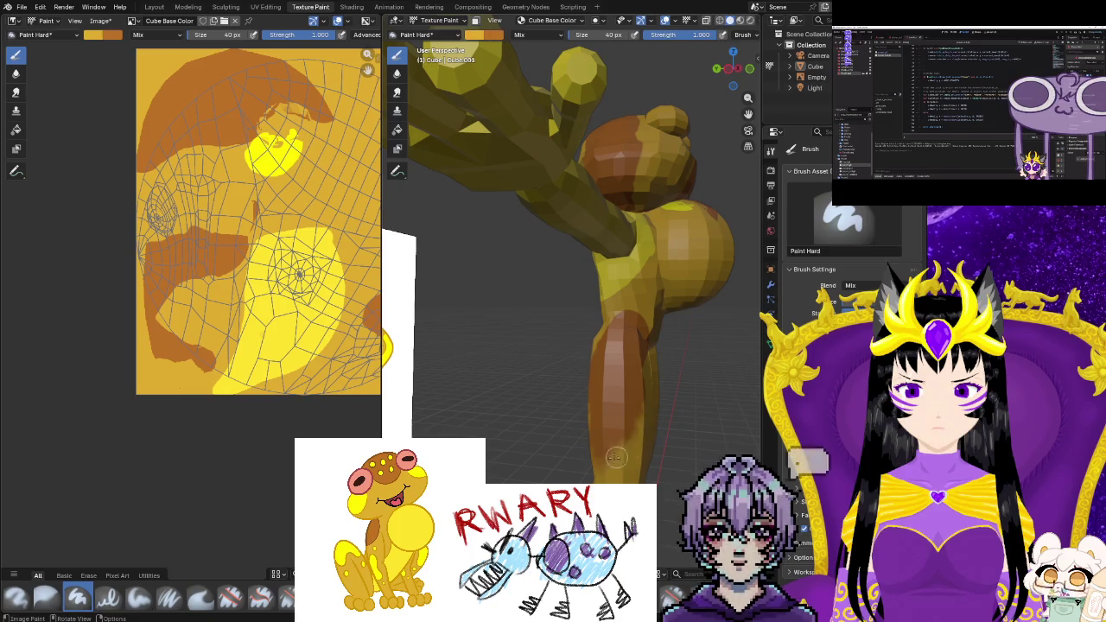
middle_drag(636, 432, 380, 423)
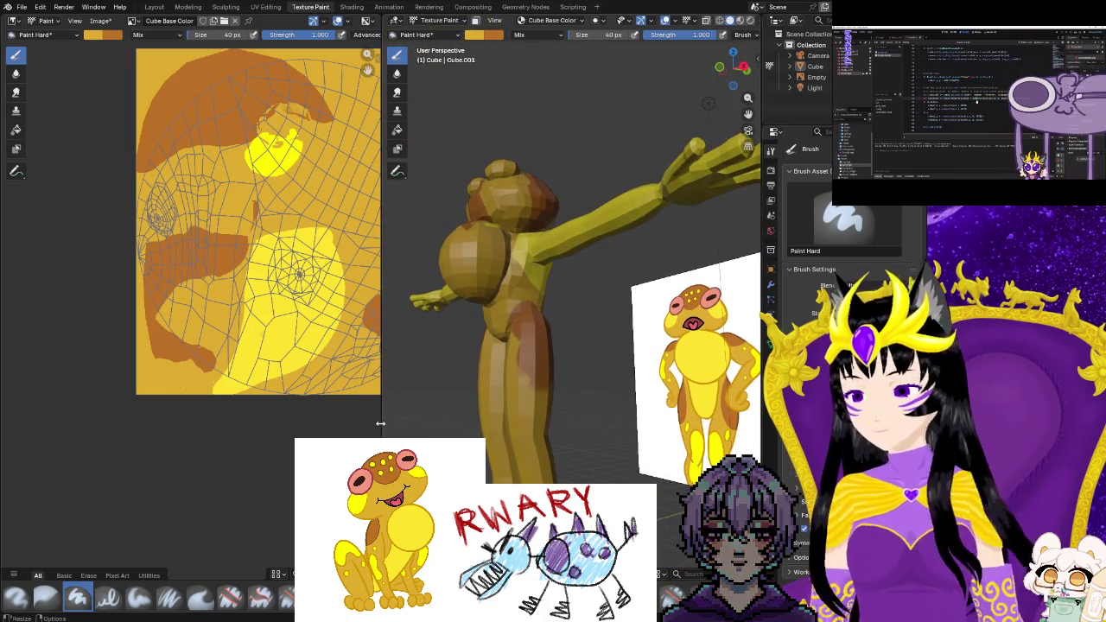
scroll(216, 328, down, 2)
mouse_move(471, 363)
middle_down()
mouse_move(511, 352)
mouse_move(605, 402)
middle_up()
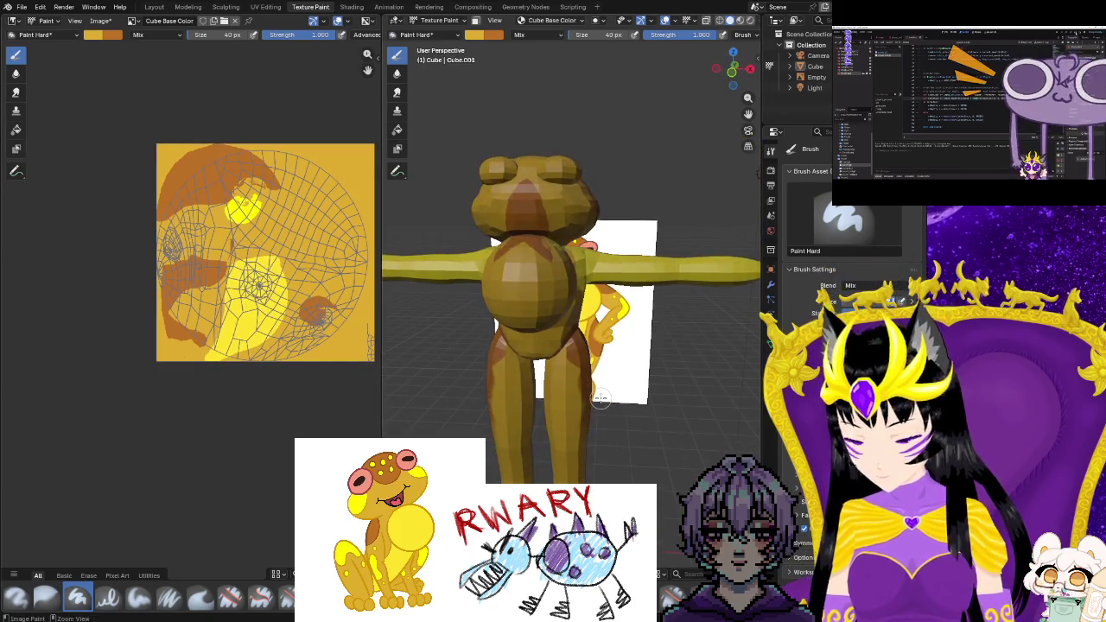
key(Tab)
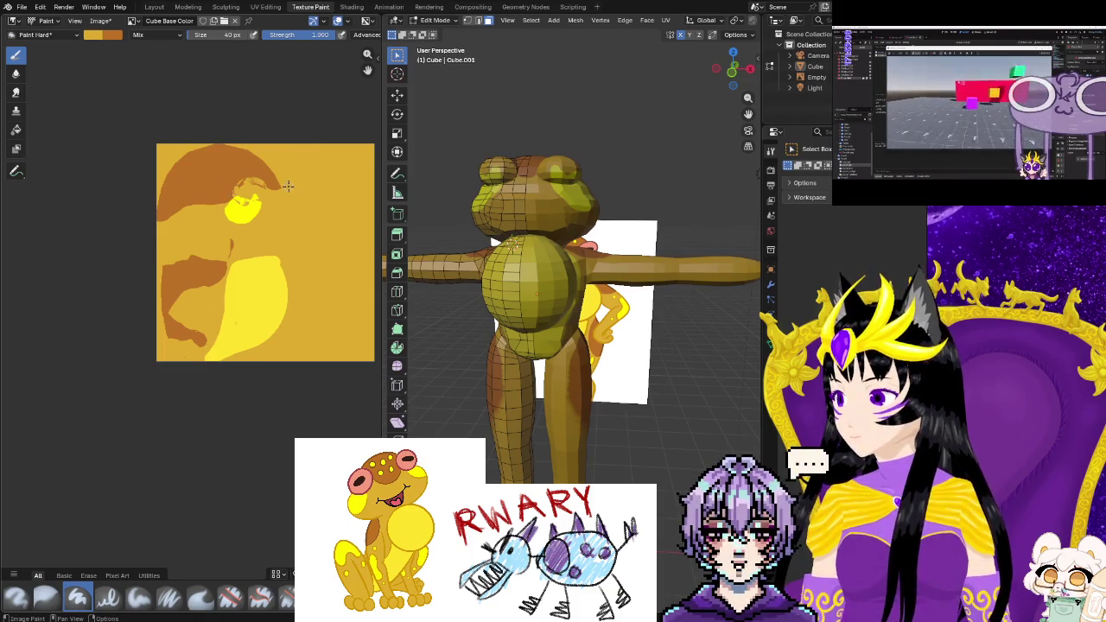
Try a brown stroke on the texture, undo it, and flood the image gold with Fill
drag(204, 218, 259, 221)
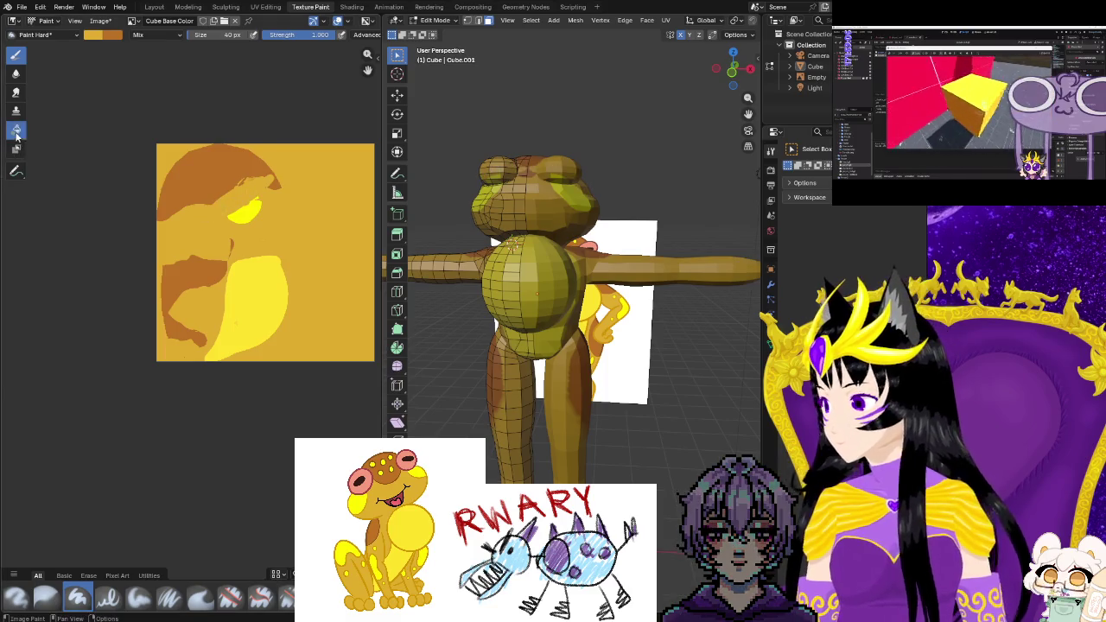
key(ctrl+z)
key(ctrl+z)
mouse_move(299, 331)
middle_down()
mouse_move(346, 358)
mouse_move(213, 314)
middle_up()
middle_drag(474, 422, 358, 178)
click(266, 7)
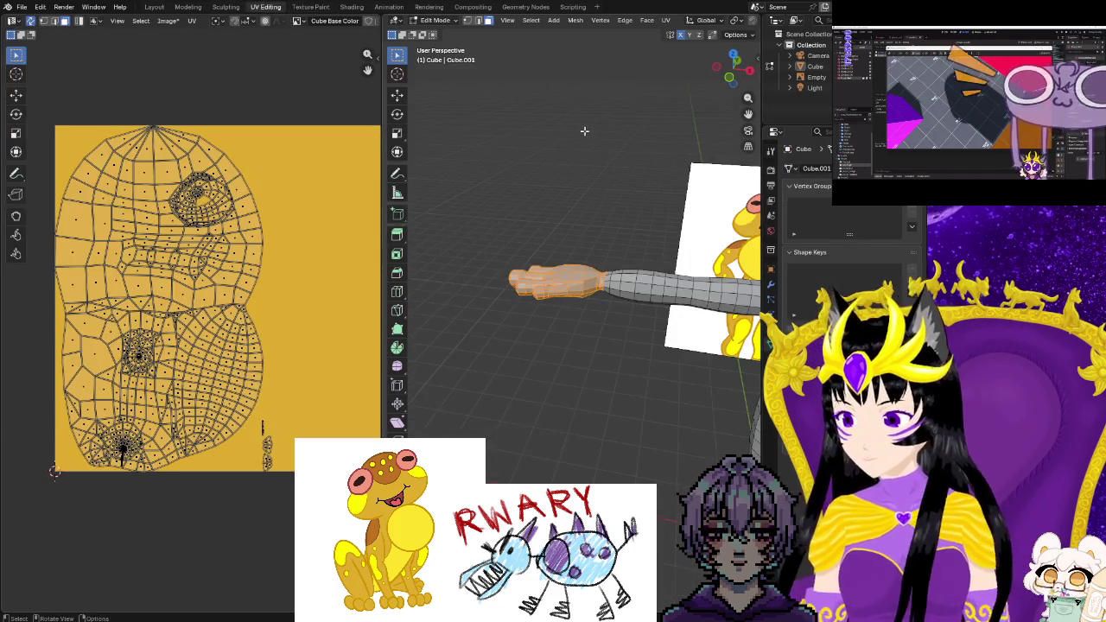
Orbit to a side view and box-select the hand's vertices
middle_drag(586, 157, 592, 187)
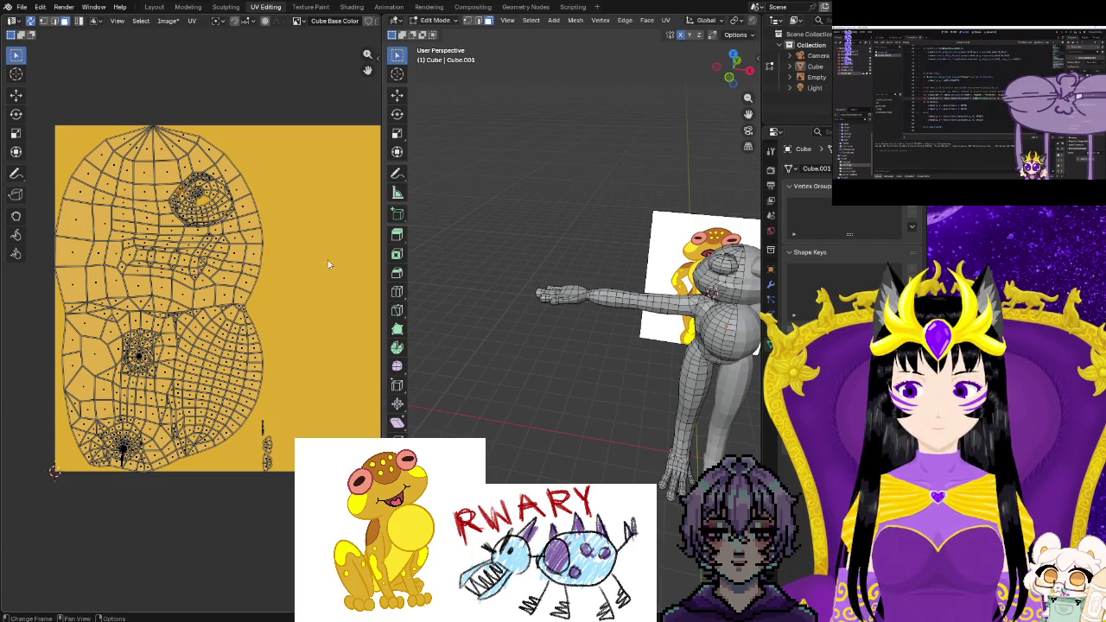
mouse_move(456, 358)
middle_down()
mouse_move(507, 375)
mouse_move(598, 379)
mouse_move(523, 388)
mouse_move(528, 449)
middle_up()
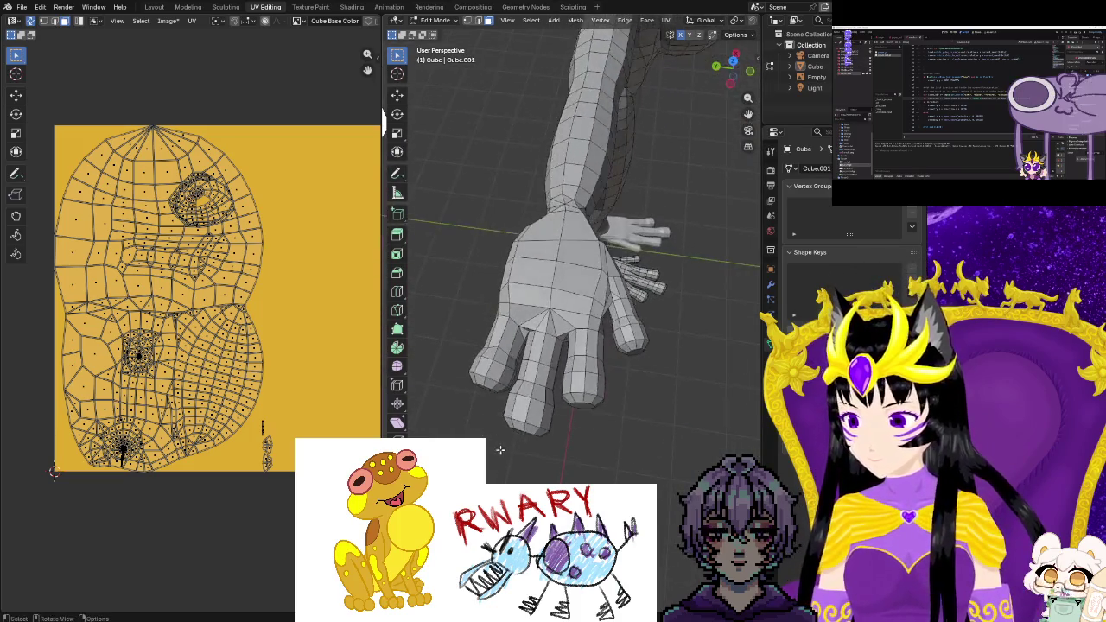
mouse_move(465, 233)
mouse_down()
mouse_move(674, 420)
mouse_move(700, 484)
mouse_up()
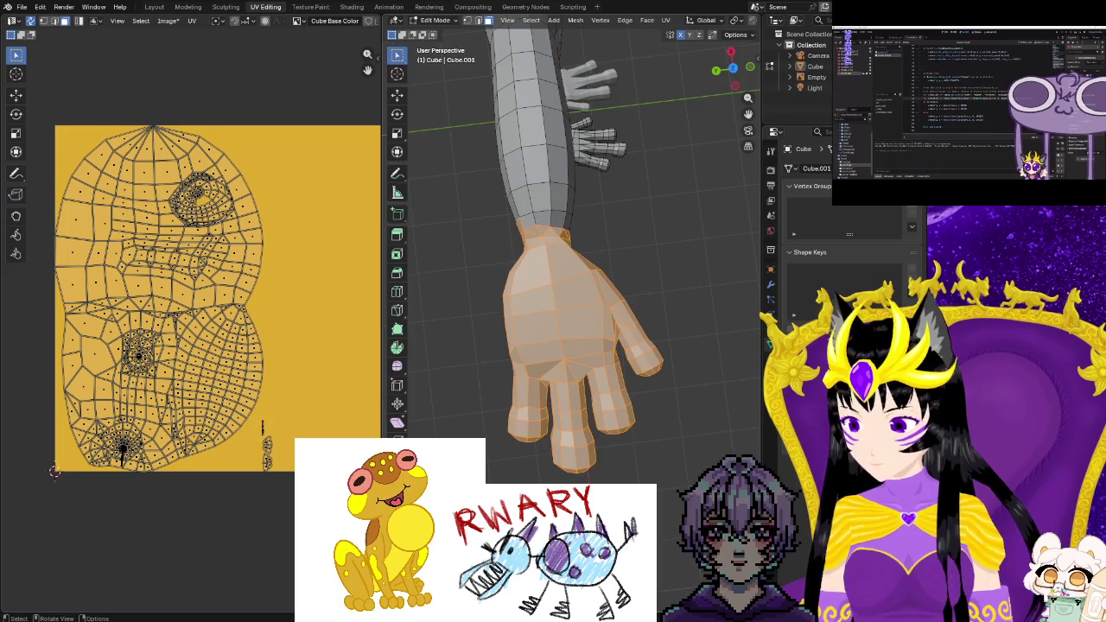
middle_drag(605, 414, 519, 406)
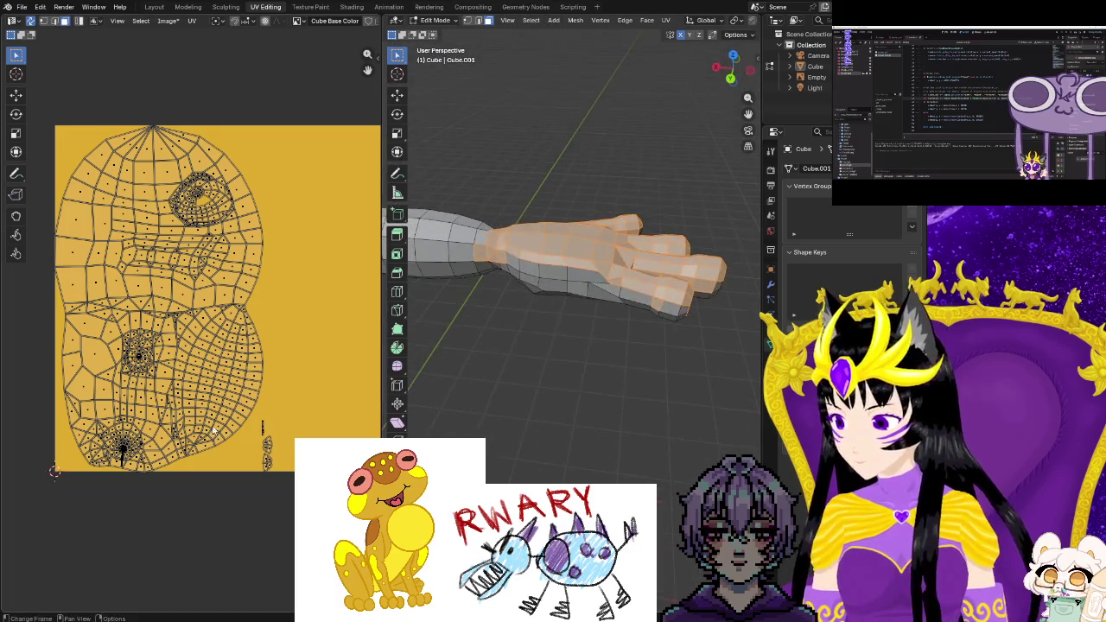
Zoom and pan the UV editor to inspect the dense web of UV faces
scroll(146, 363, up, 3)
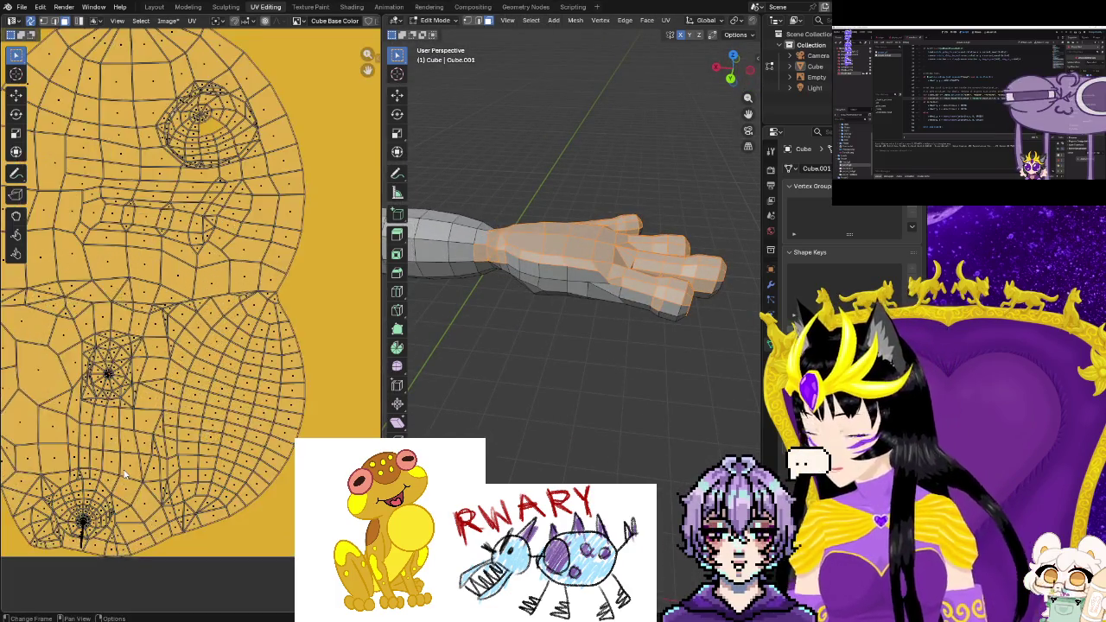
scroll(121, 410, up, 5)
scroll(99, 458, up, 3)
scroll(100, 458, down, 5)
scroll(99, 458, up, 3)
middle_drag(86, 536, 251, 423)
scroll(251, 421, up, 2)
scroll(251, 421, up, 3)
scroll(250, 424, down, 3)
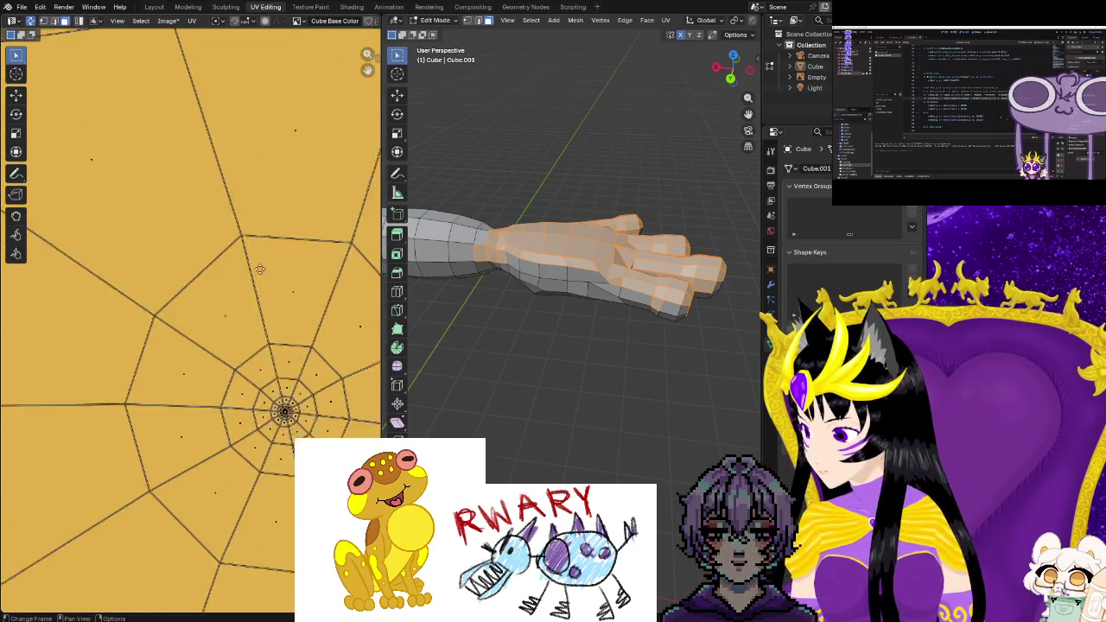
scroll(251, 428, up, 2)
scroll(251, 436, up, 3)
scroll(251, 435, down, 5)
scroll(242, 428, up, 5)
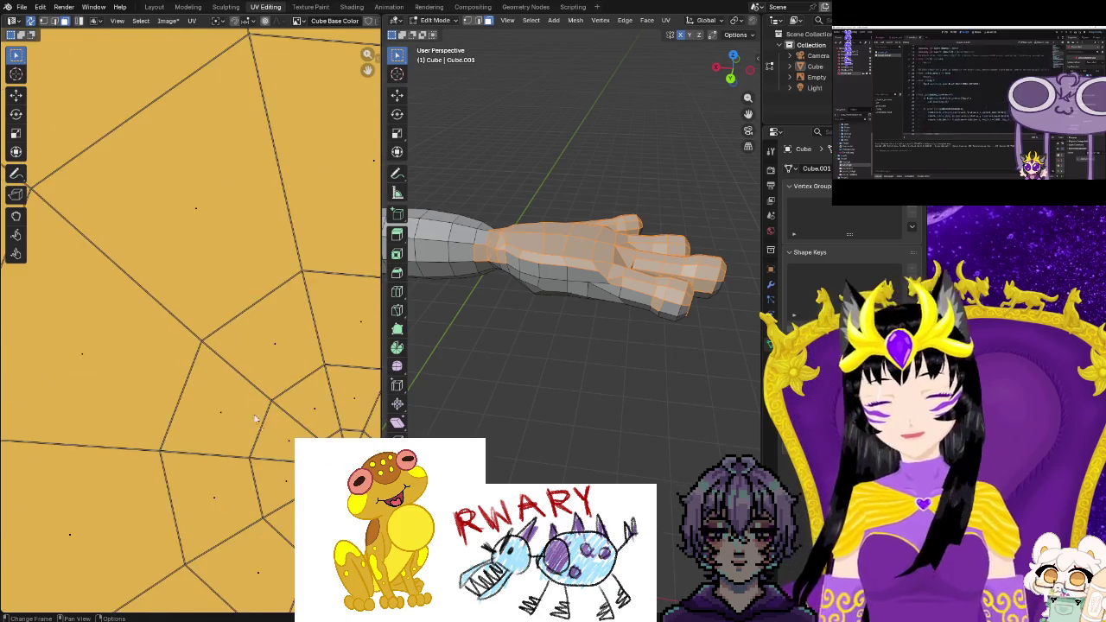
scroll(229, 418, down, 3)
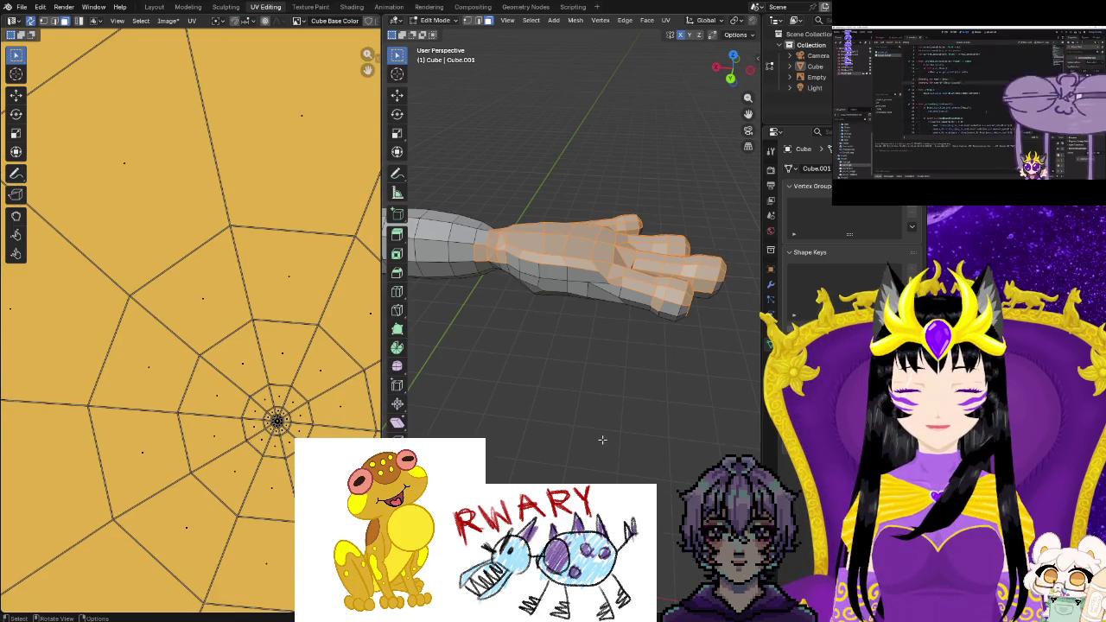
Deselect the mesh and zoom out to show the whole T-posed frog
click(567, 445)
key(a)
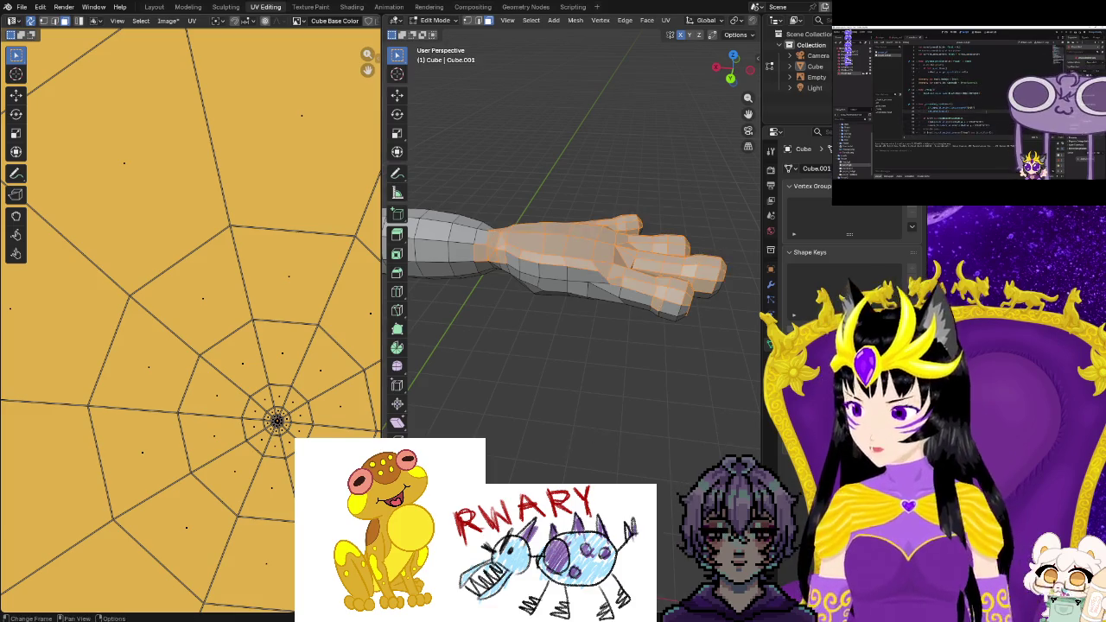
click(530, 404)
scroll(530, 403, down, 5)
mouse_move(519, 397)
middle_down()
mouse_move(614, 388)
mouse_move(573, 292)
middle_up()
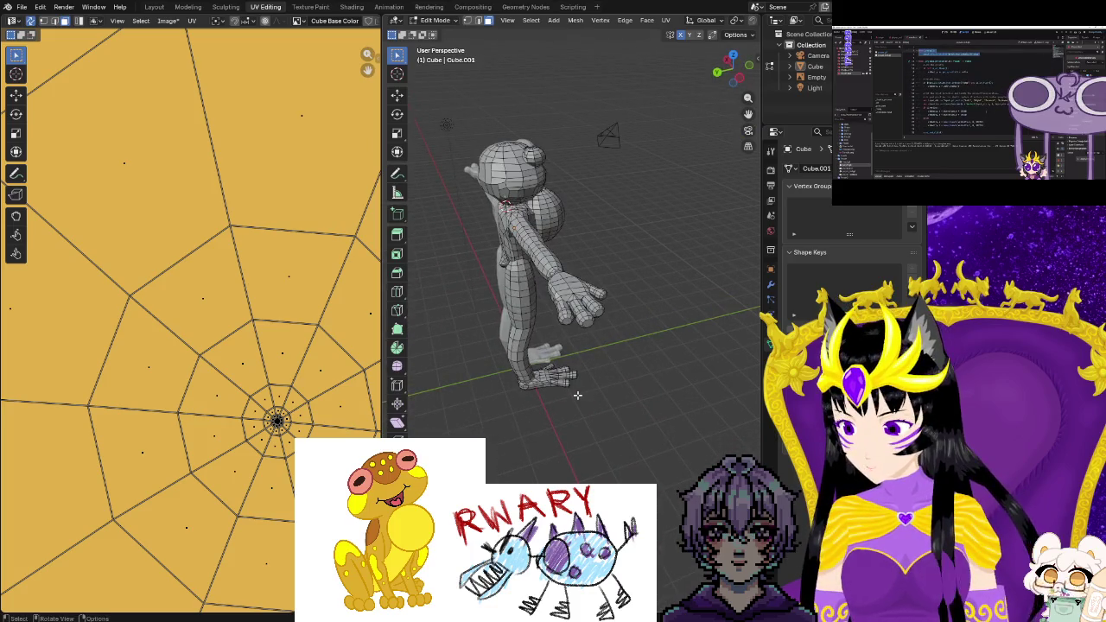
Select the whole frog mesh and unwrap it with the Conformal method
key(a)
key(ctrl+f)
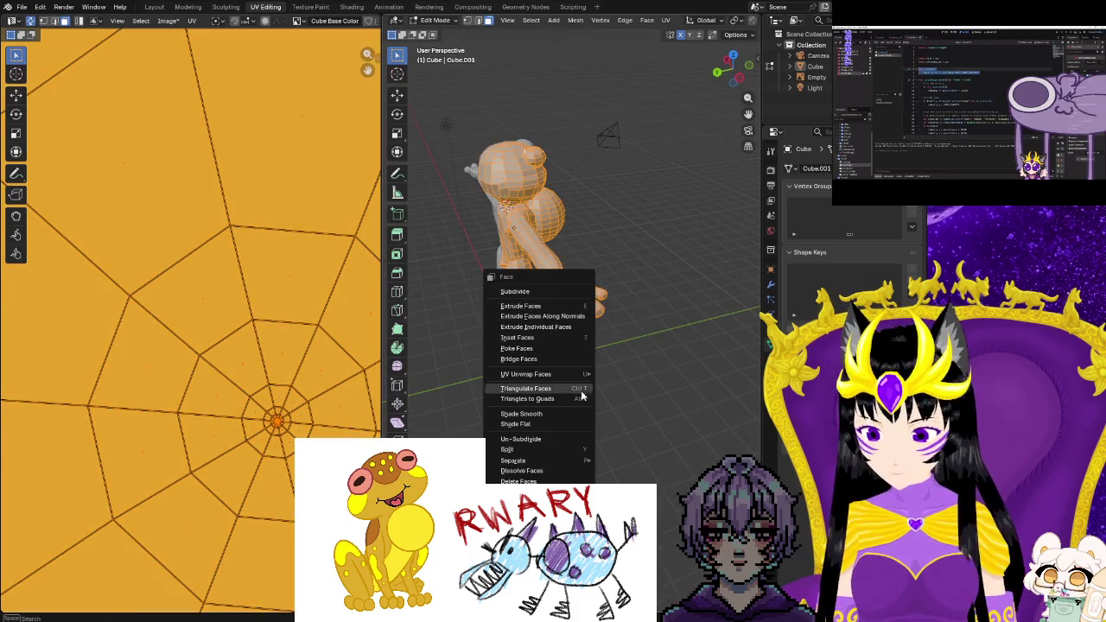
mouse_move(526, 374)
click(641, 397)
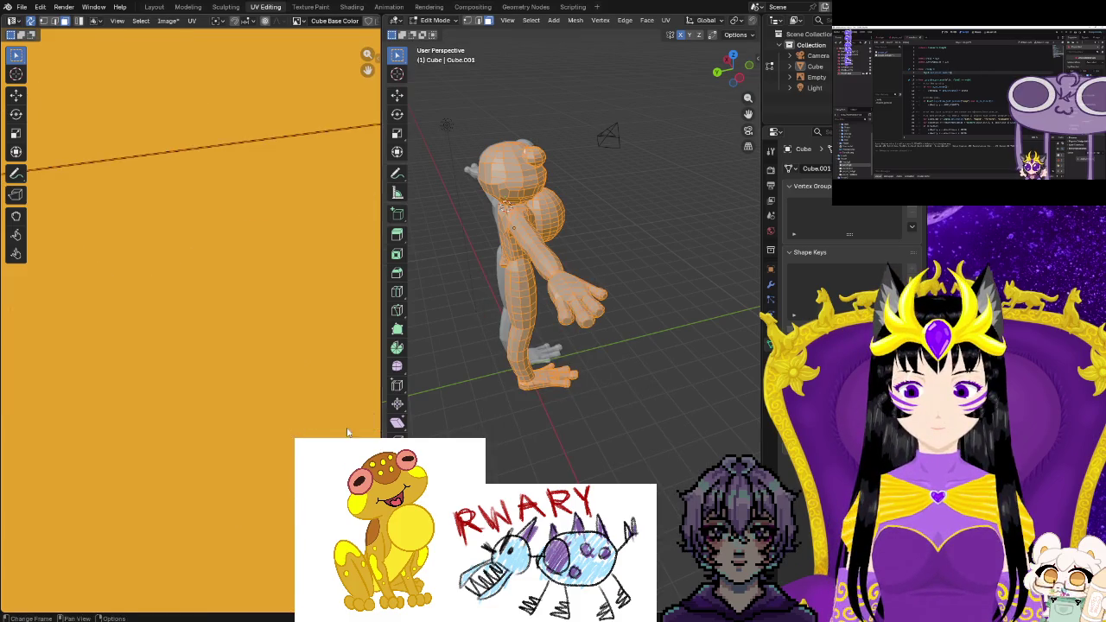
scroll(231, 441, down, 3)
scroll(236, 465, down, 1)
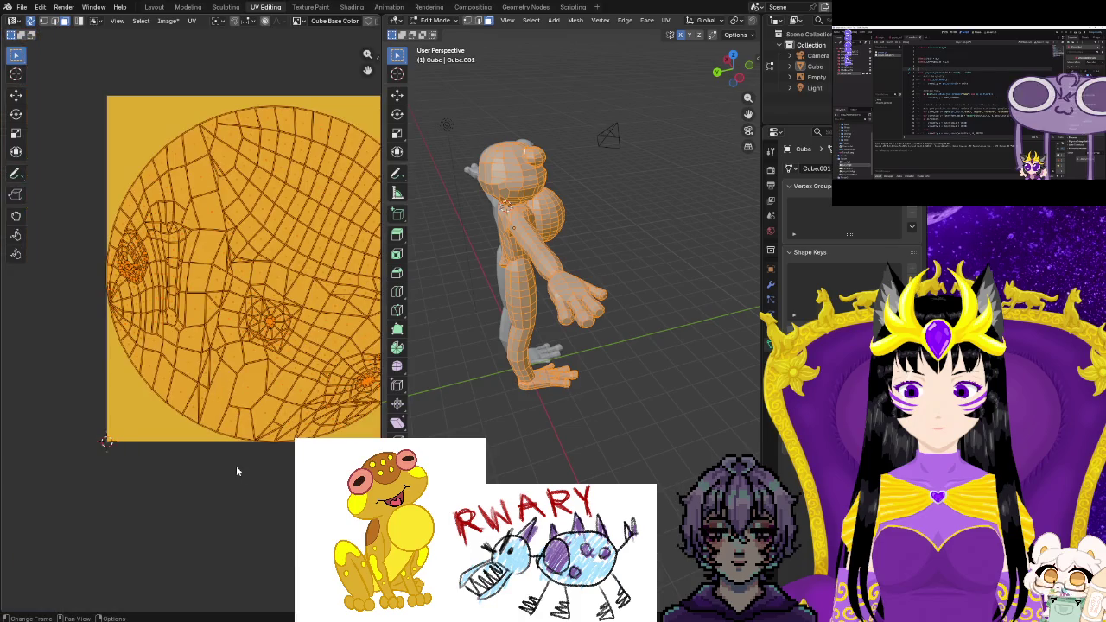
Re-unwrap the mesh with Smart UV Project at Angle Limit 66°, then deselect
key(ctrl+f)
mouse_move(513, 303)
click(647, 338)
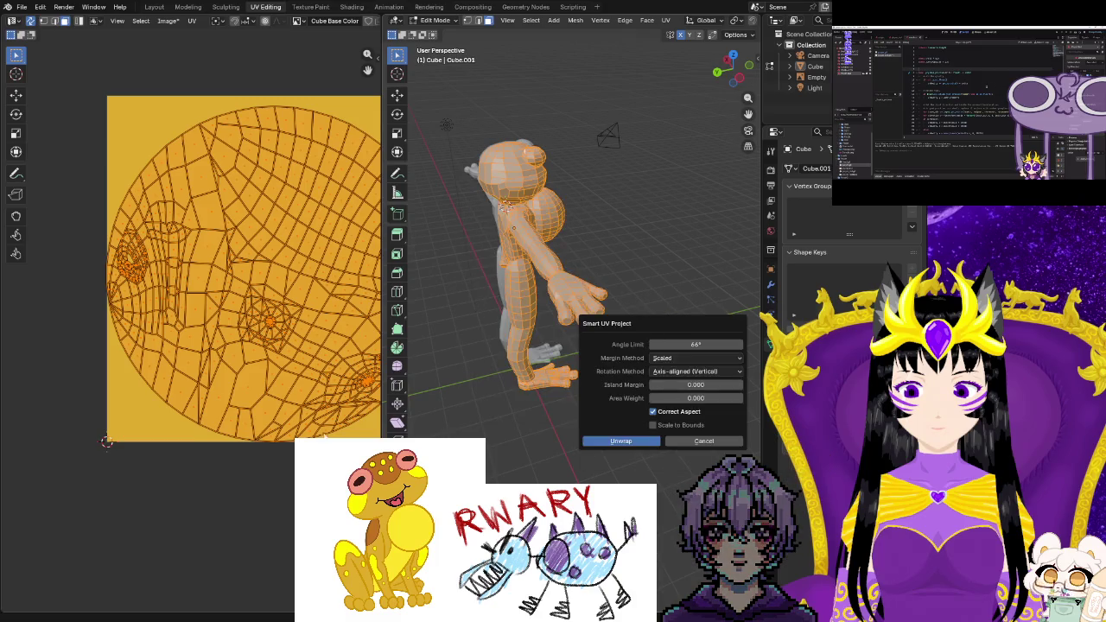
click(626, 443)
click(280, 477)
mouse_move(280, 477)
middle_down()
mouse_move(180, 481)
mouse_move(189, 517)
mouse_move(208, 532)
middle_up()
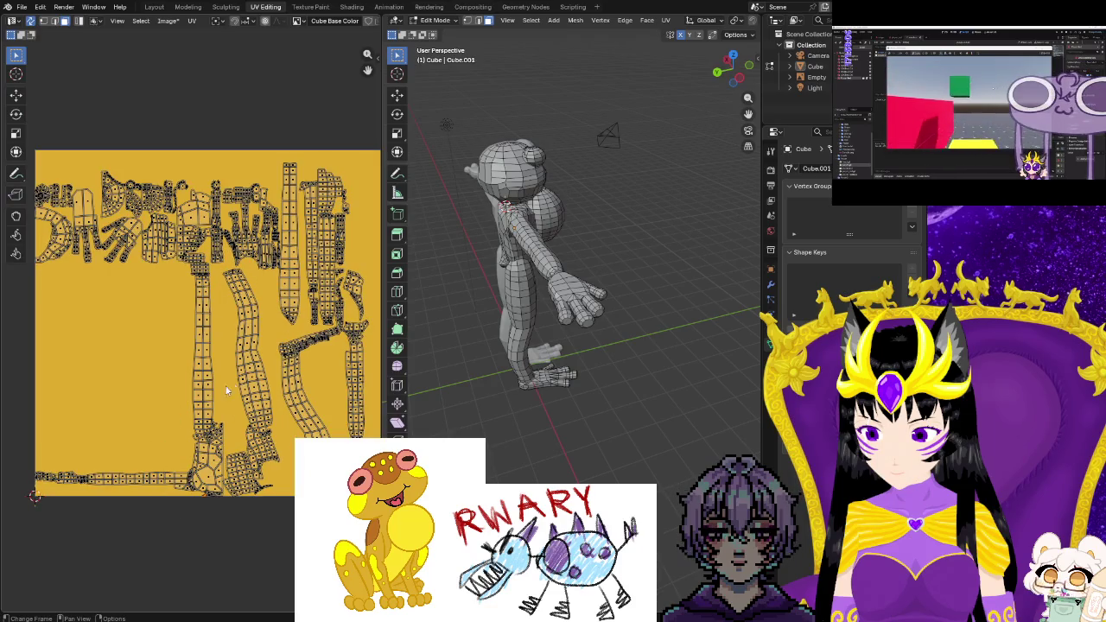
Zoom around the new UV islands and select the connected body mesh with Ctrl+L
scroll(162, 482, up, 1)
scroll(207, 432, up, 1)
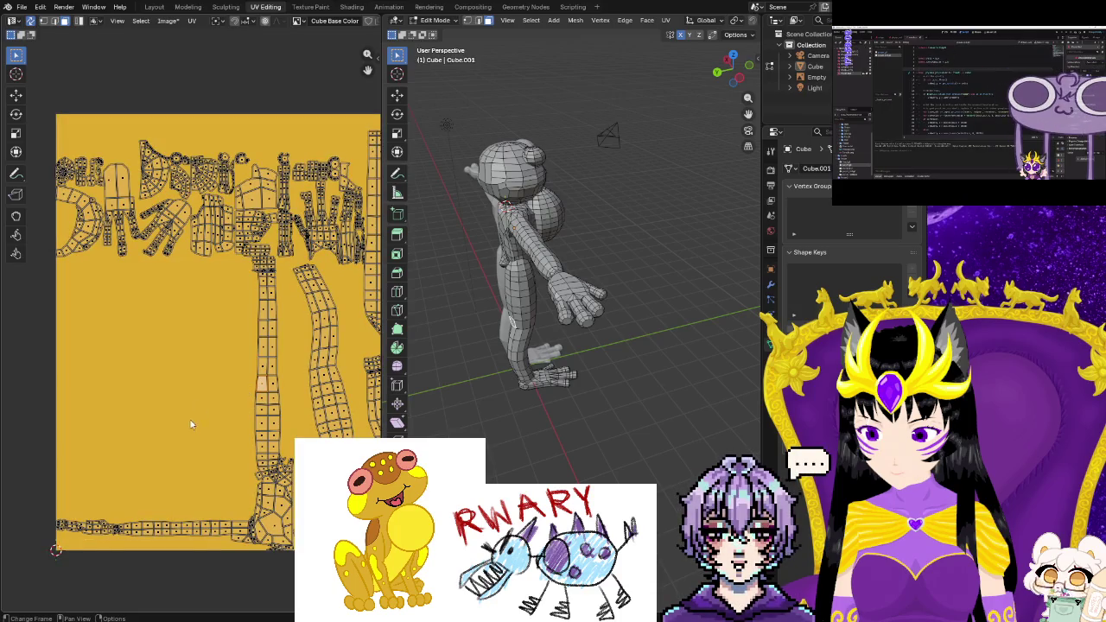
scroll(191, 424, down, 1)
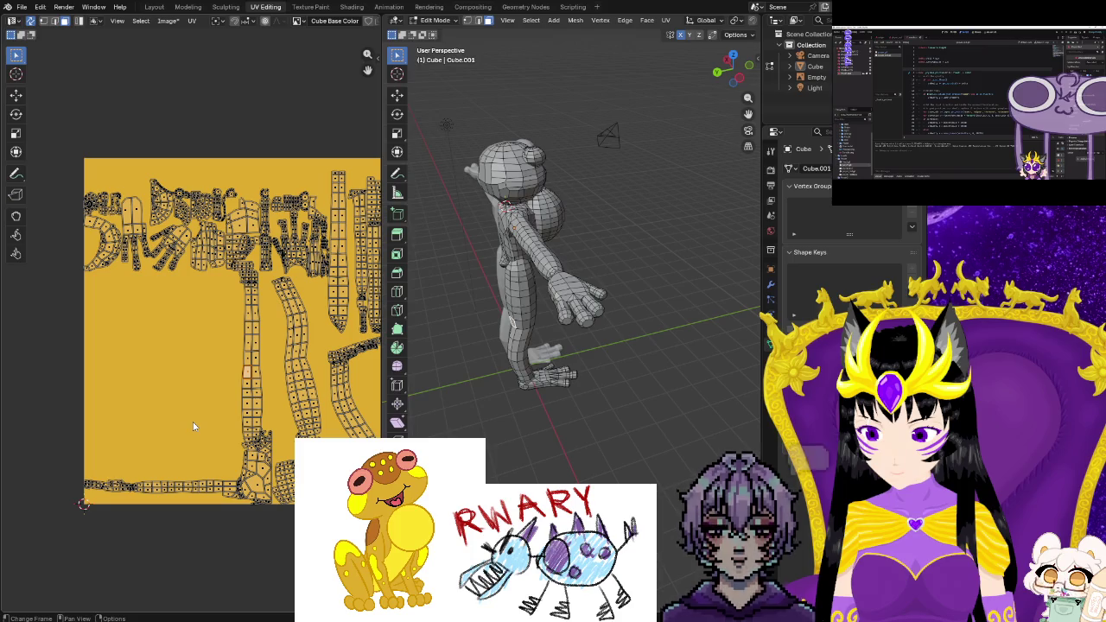
scroll(193, 423, up, 1)
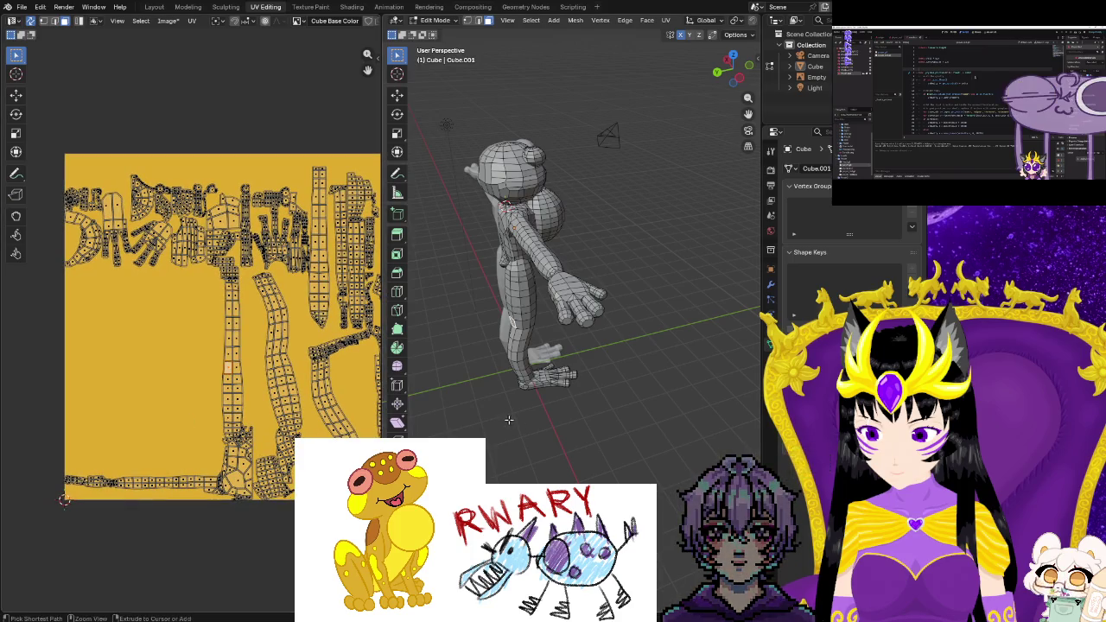
key(ctrl+l)
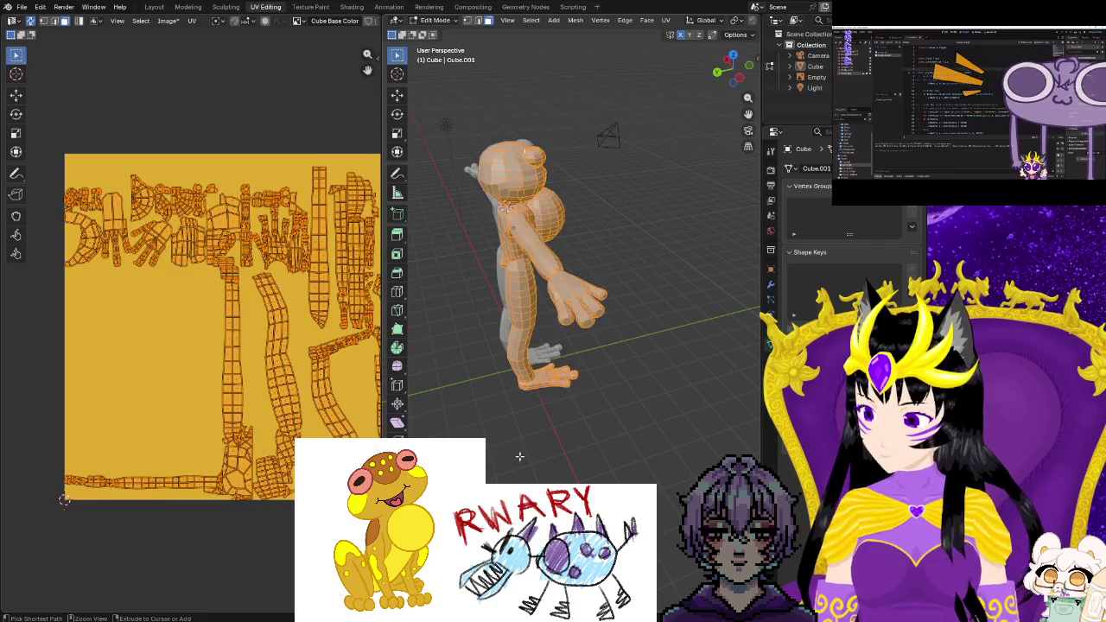
Re-unwrap the body UVs with the conformal method, then try a cylinder projection
right_click(568, 309)
mouse_move(521, 308)
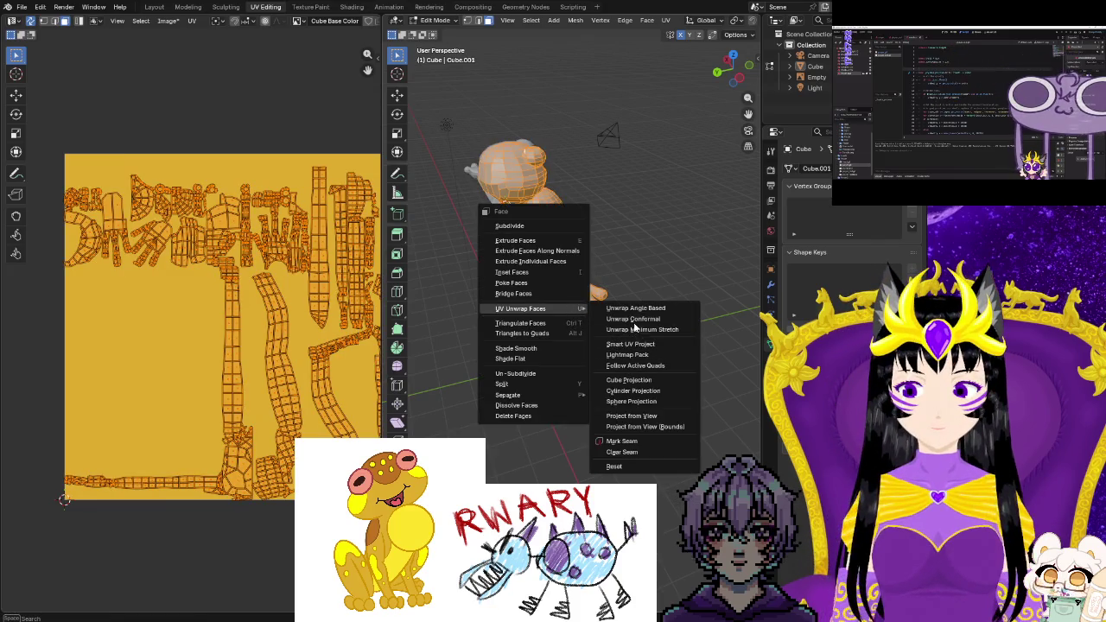
click(635, 320)
right_click(585, 298)
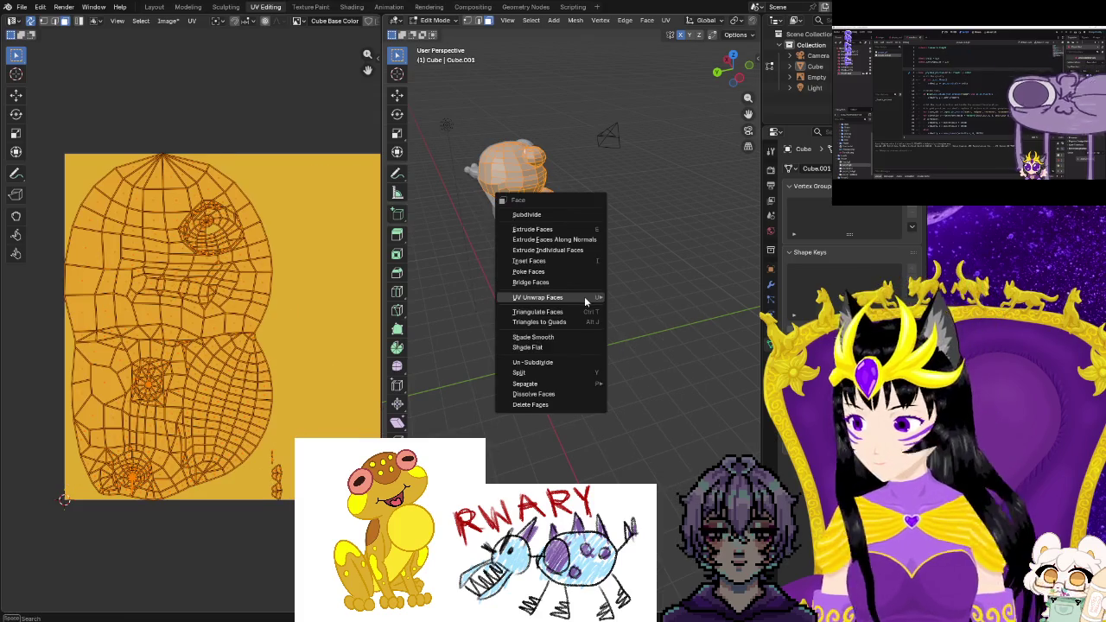
middle_drag(597, 346, 574, 398)
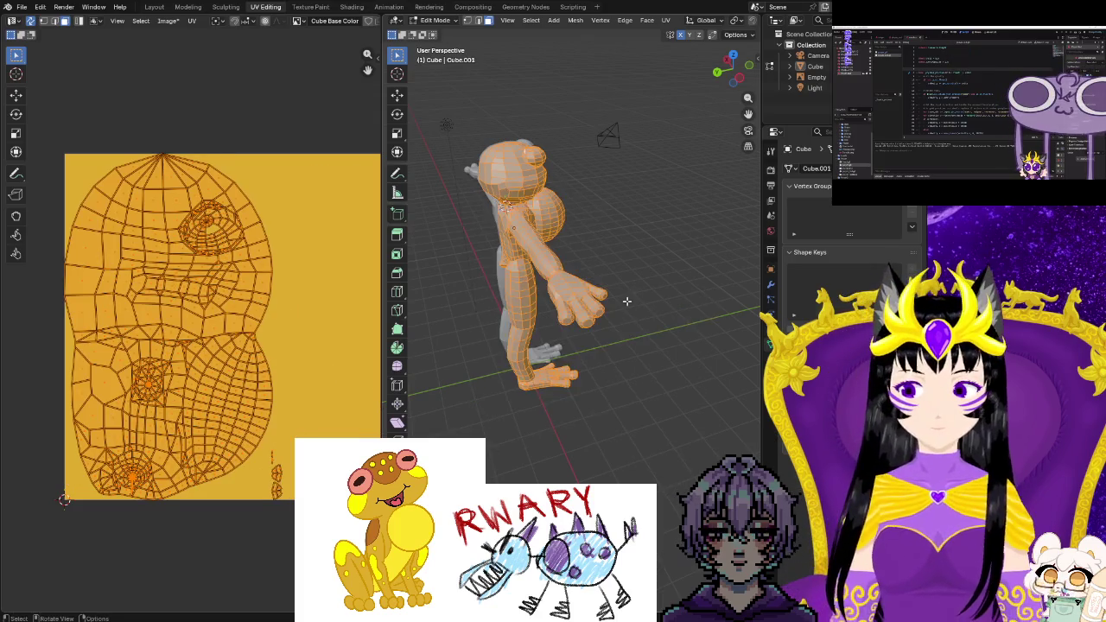
right_click(572, 298)
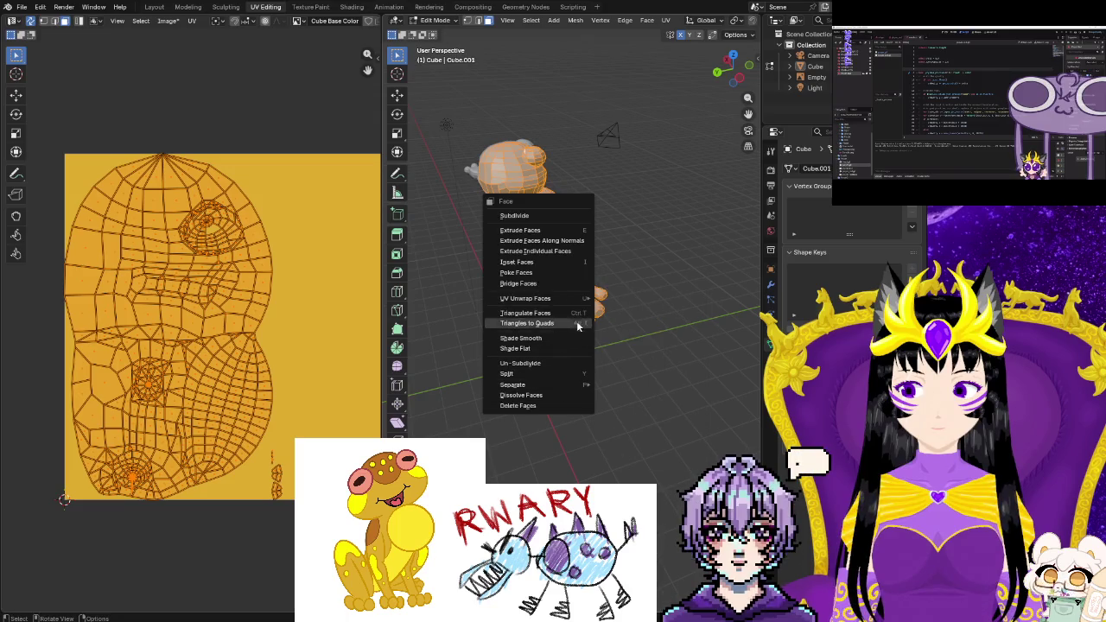
mouse_move(526, 299)
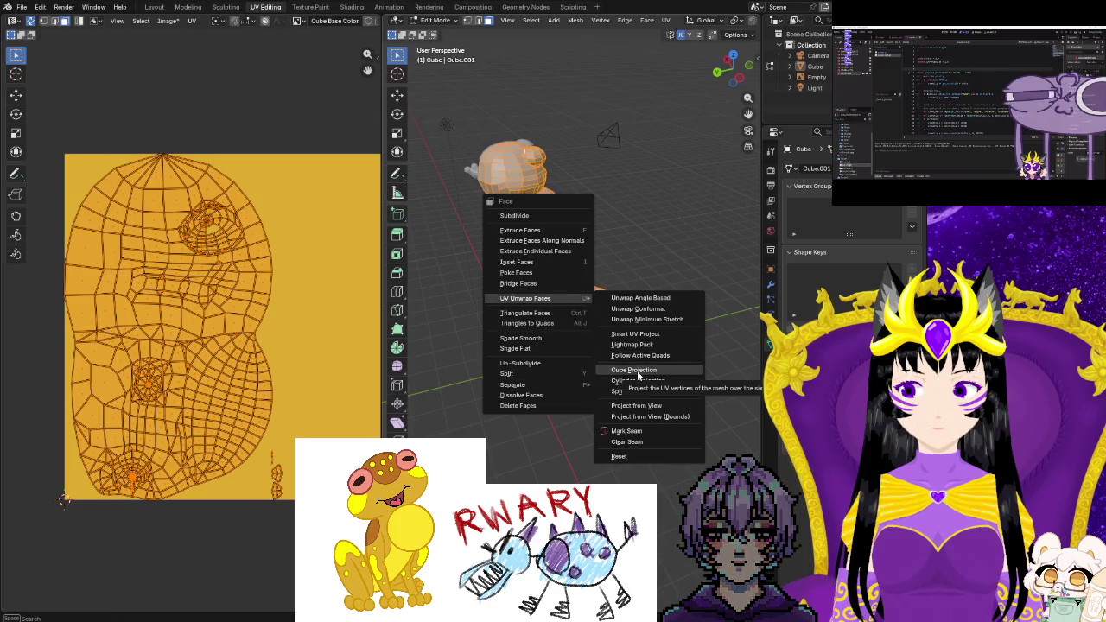
click(628, 381)
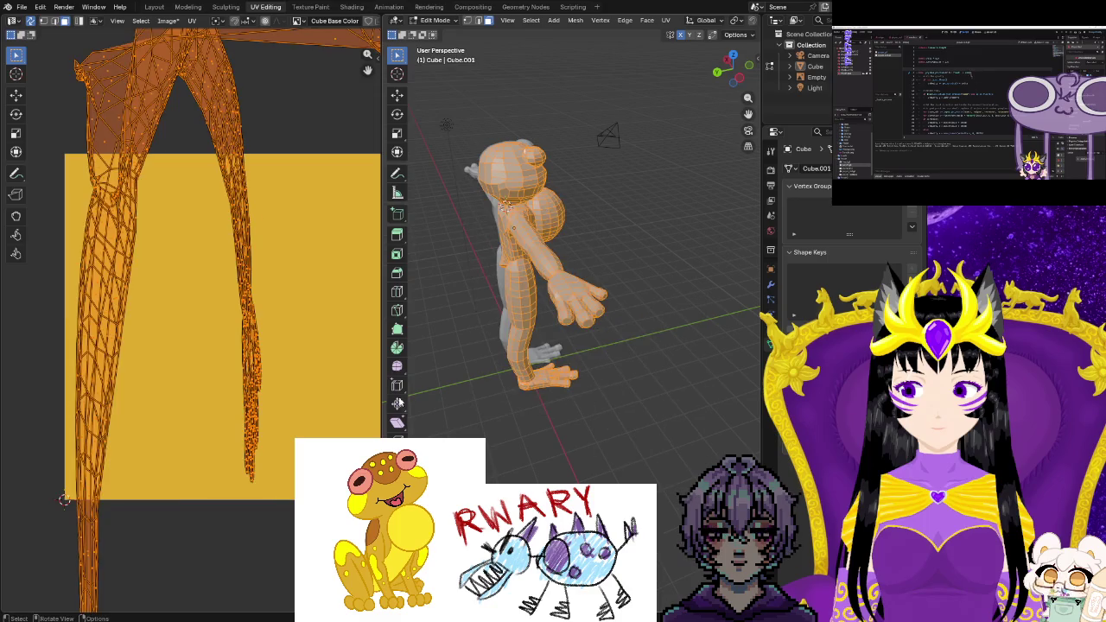
scroll(246, 411, down, 3)
scroll(245, 412, down, 2)
middle_drag(245, 412, 309, 432)
Project the body UVs from the current view, then re-project them from a front view
right_click(554, 308)
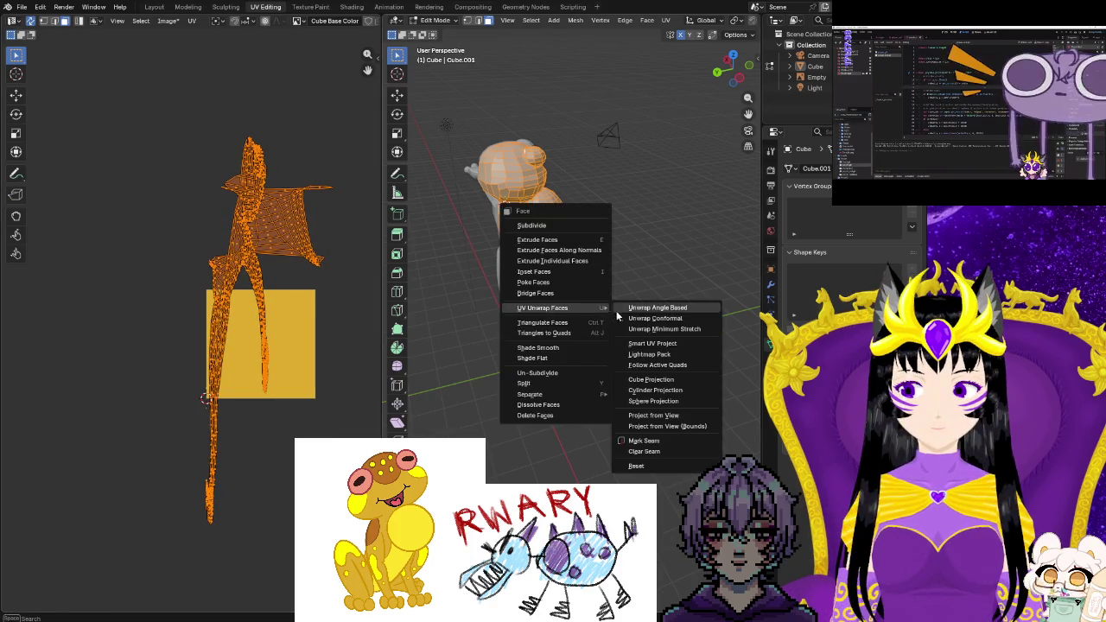
click(654, 416)
mouse_move(654, 416)
middle_down()
mouse_move(472, 436)
mouse_move(519, 363)
middle_up()
right_click(532, 289)
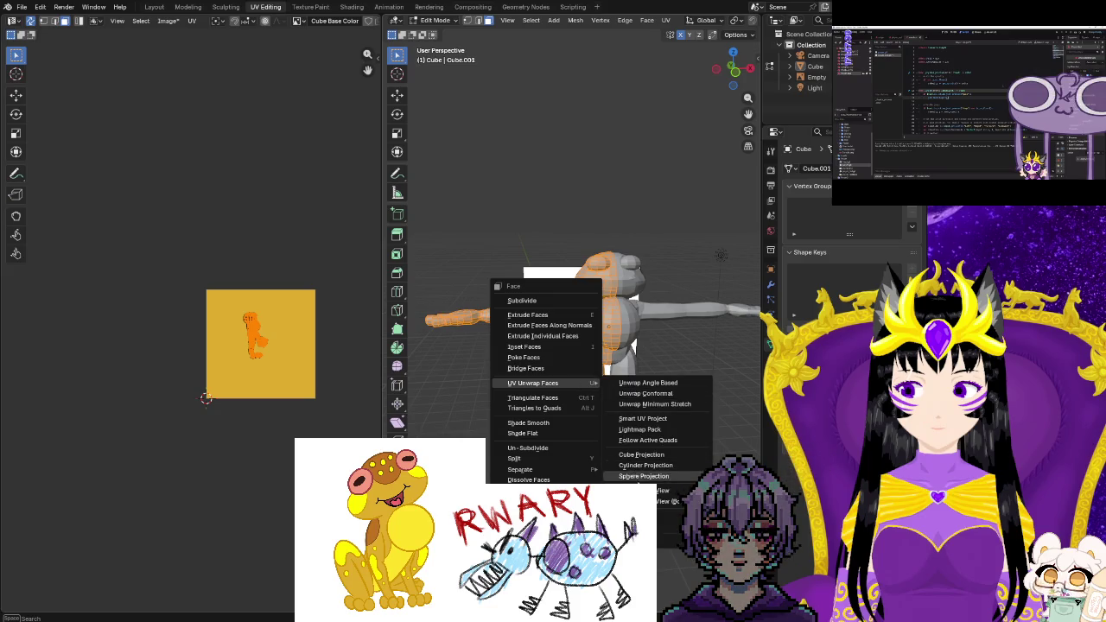
click(664, 490)
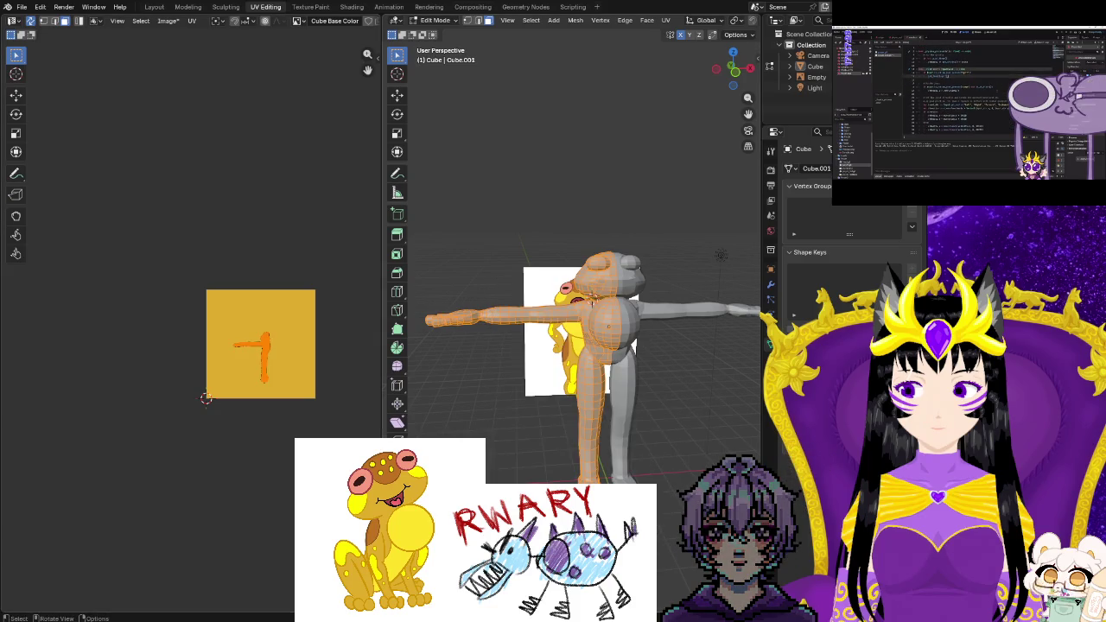
scroll(250, 387, up, 3)
scroll(178, 375, up, 2)
scroll(329, 415, up, 2)
scroll(329, 414, down, 2)
scroll(204, 302, down, 1)
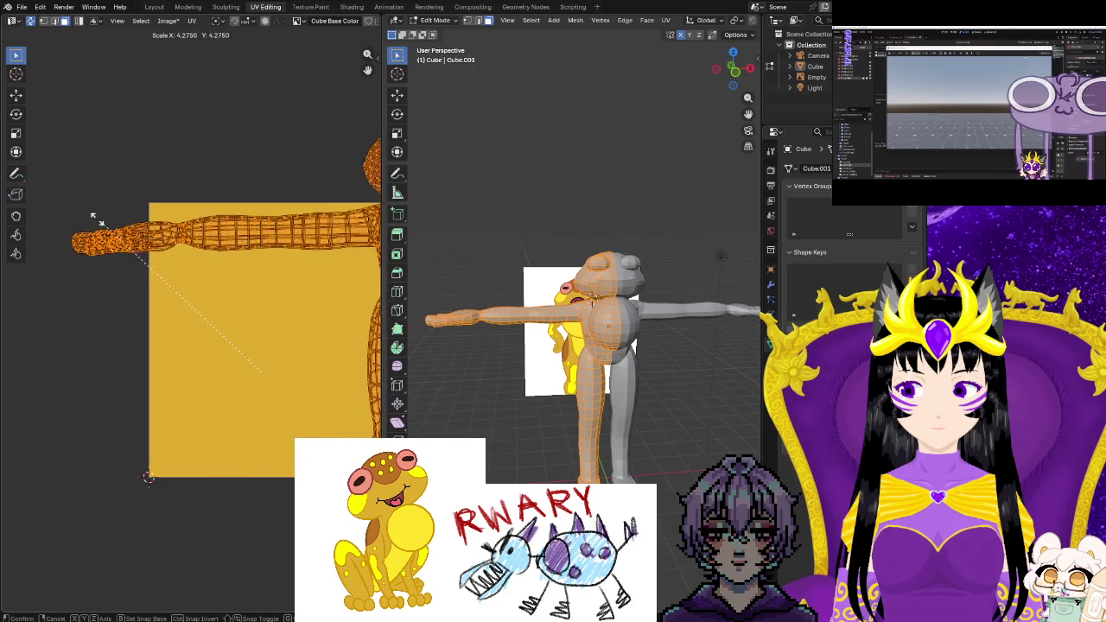
Shrink the arm island to about 0.4, rotate it, then scale it up to fill the canvas
click(204, 319)
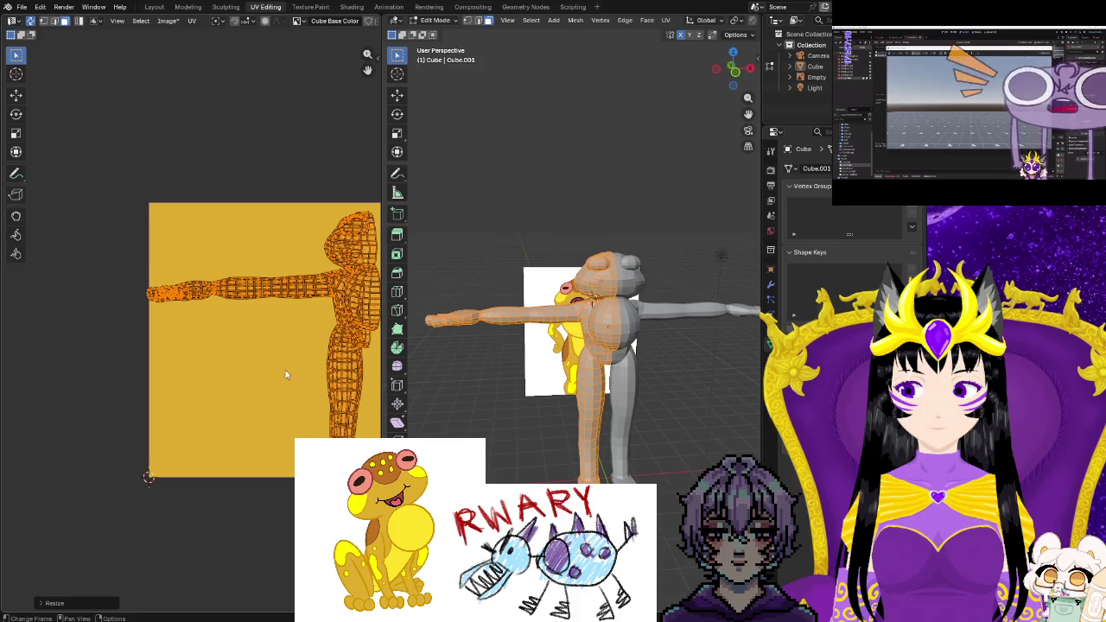
middle_drag(289, 374, 241, 378)
key(s)
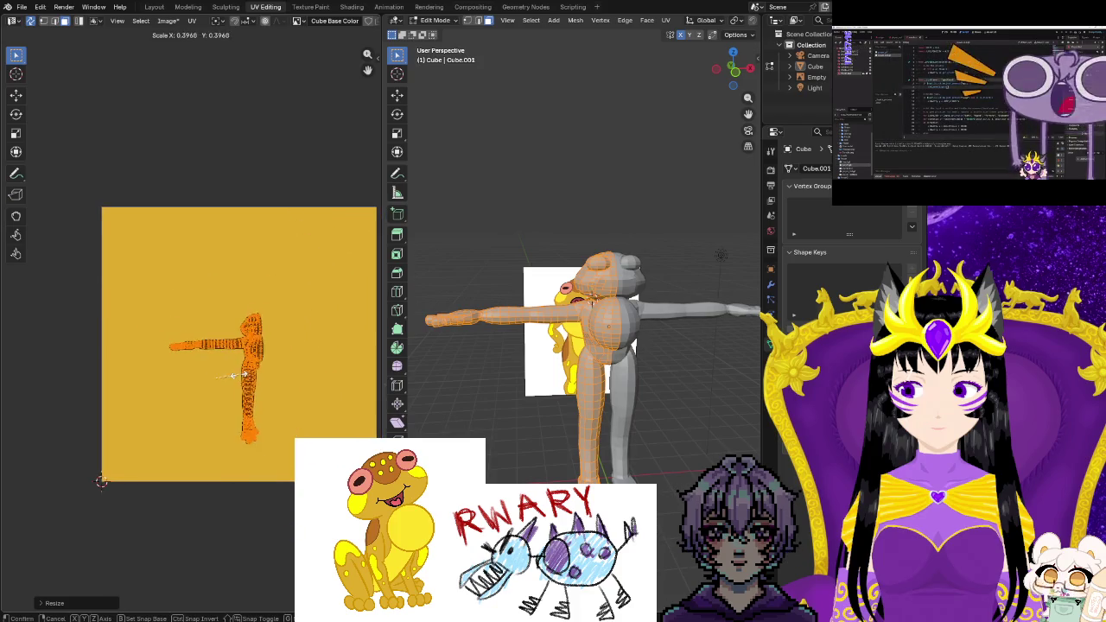
key(r)
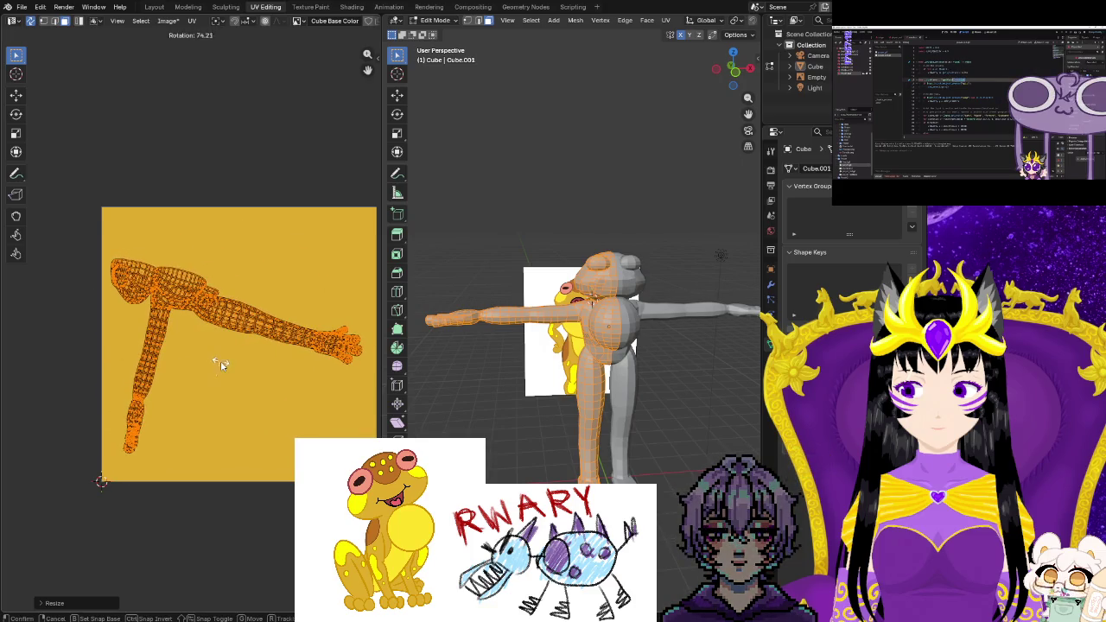
click(220, 367)
key(s)
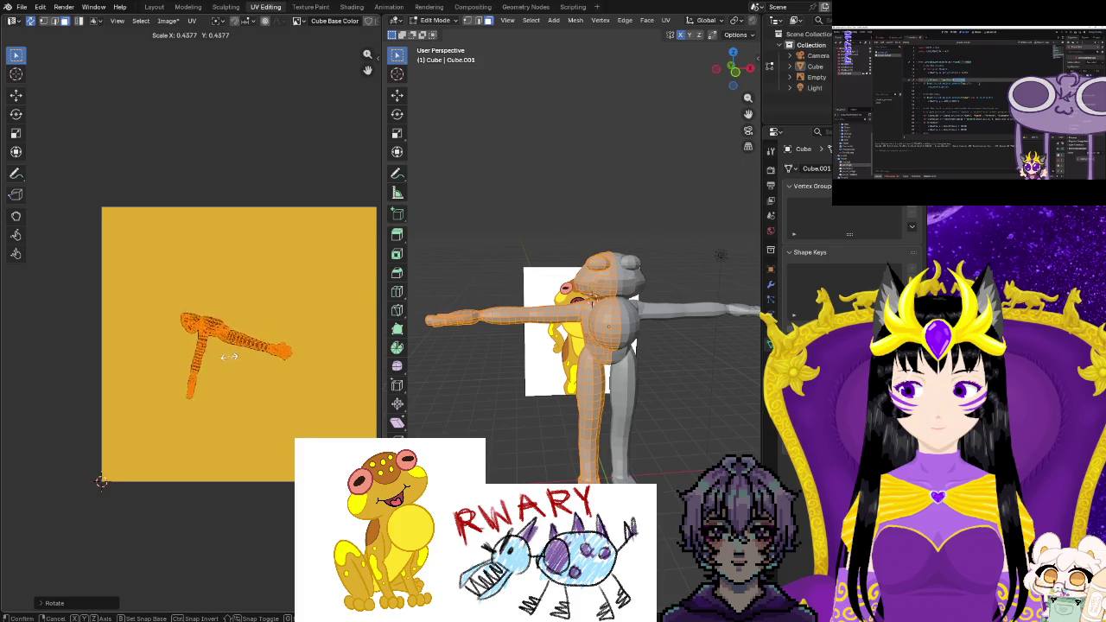
click(223, 346)
Move the arm island downward, then undo the recent island transforms
middle_drag(223, 347, 209, 384)
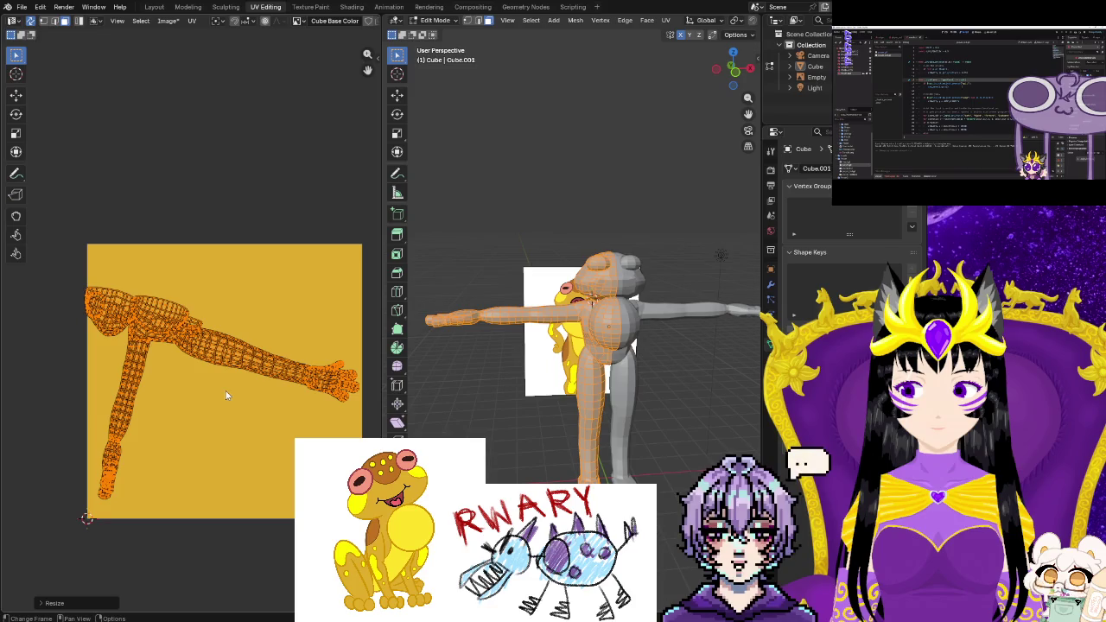
key(g)
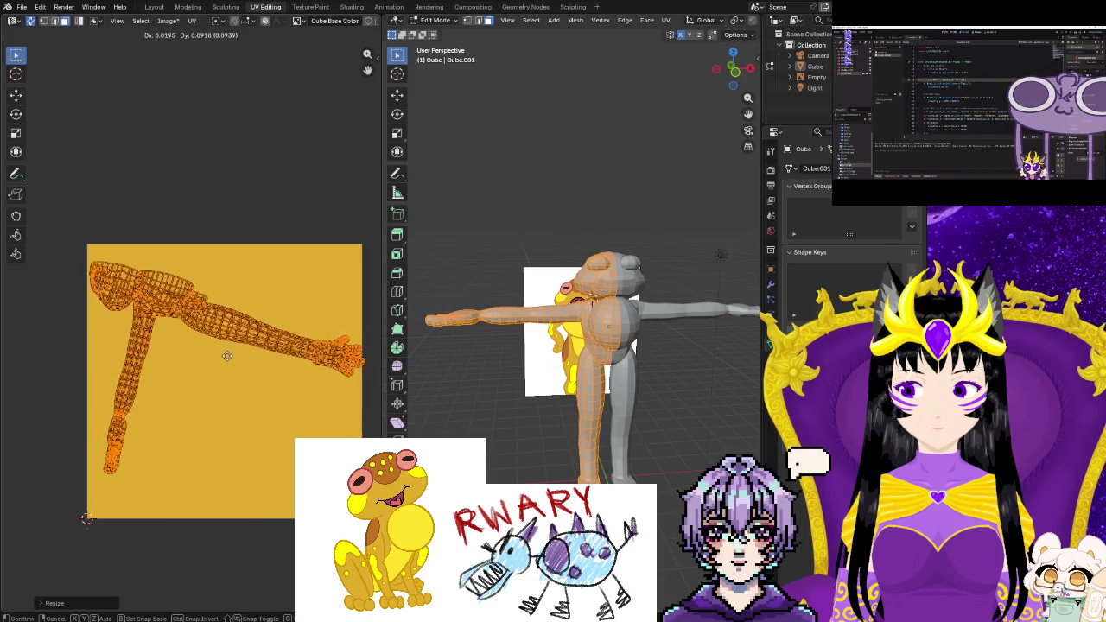
click(228, 350)
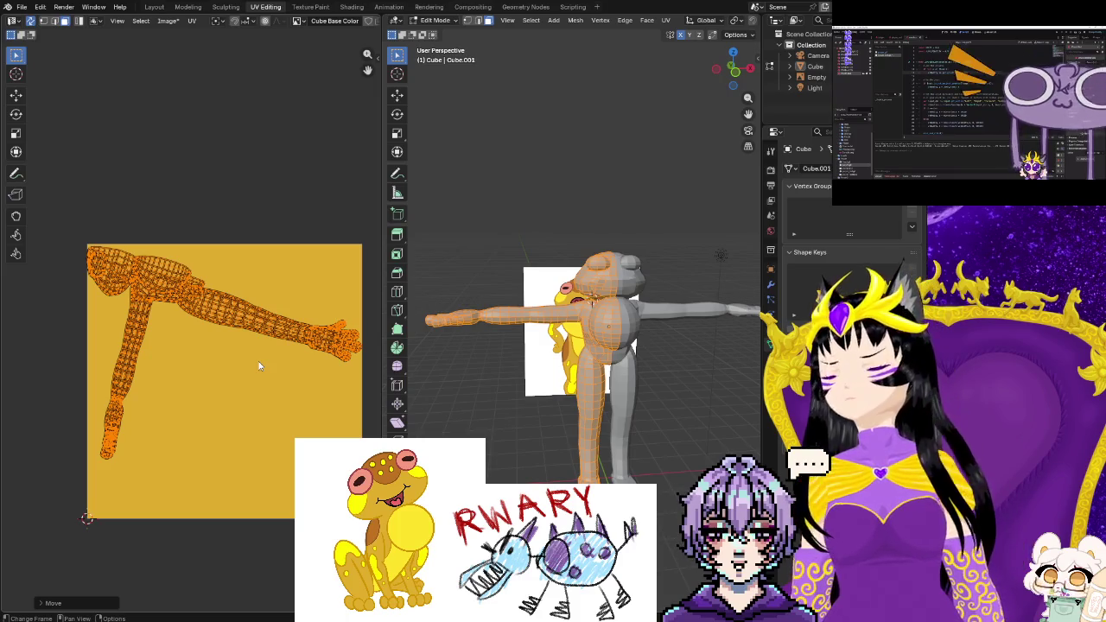
key(ctrl+z)
key(ctrl+z)
key(ctrl+z)
key(ctrl+z)
key(ctrl+z)
key(ctrl+z)
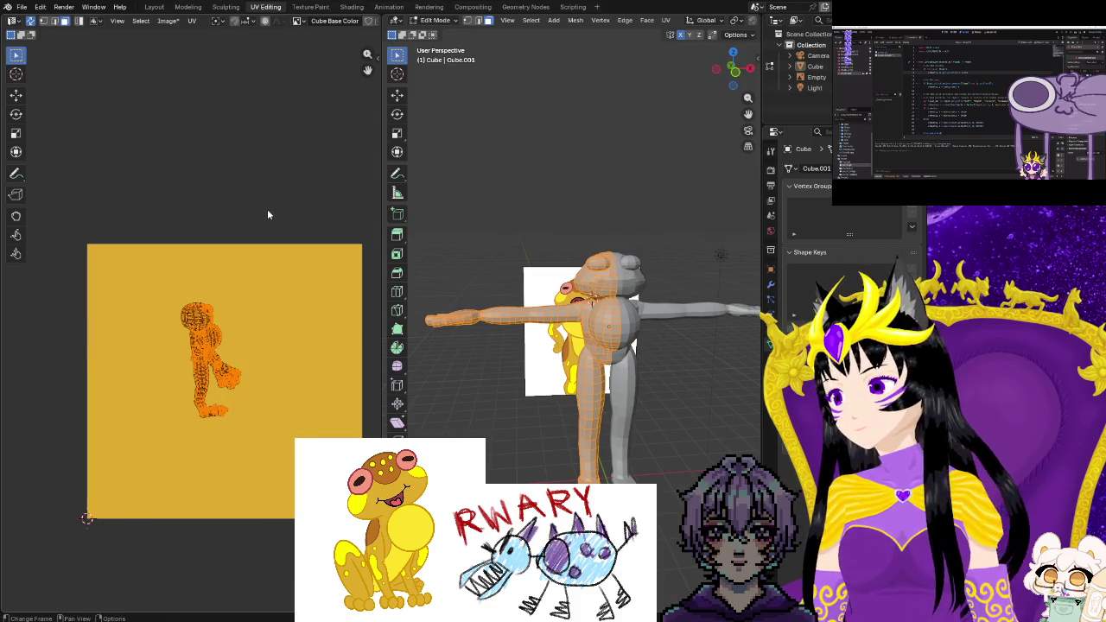
Select the whole frog mesh, triangulate its faces, then convert the triangles back to quads
click(267, 215)
middle_drag(272, 252, 292, 242)
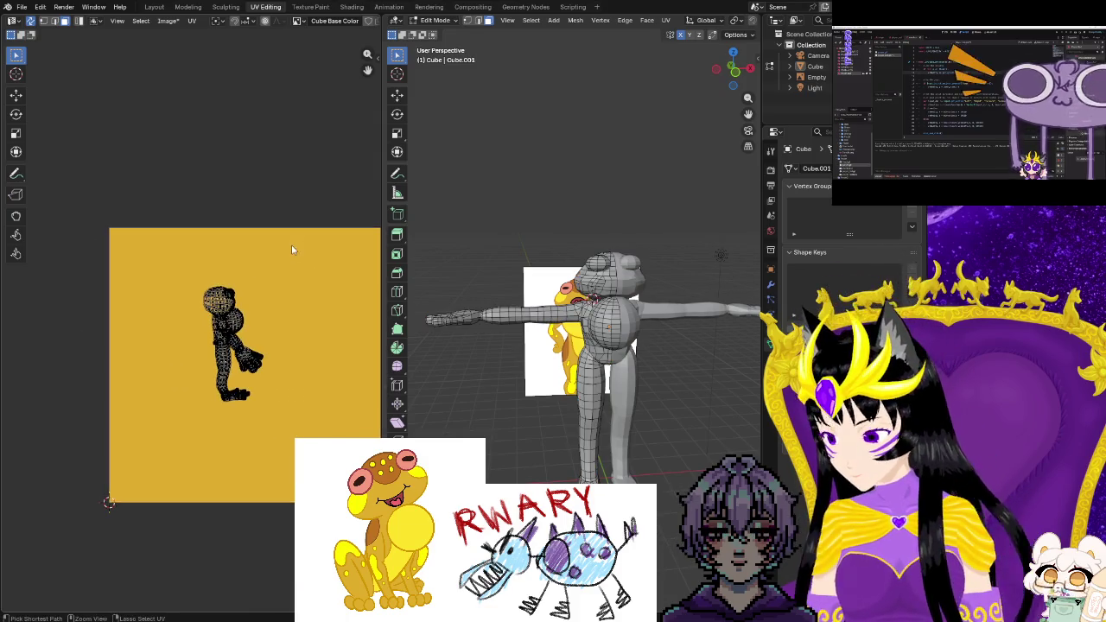
key(ctrl+z)
key(ctrl+z)
key(ctrl+z)
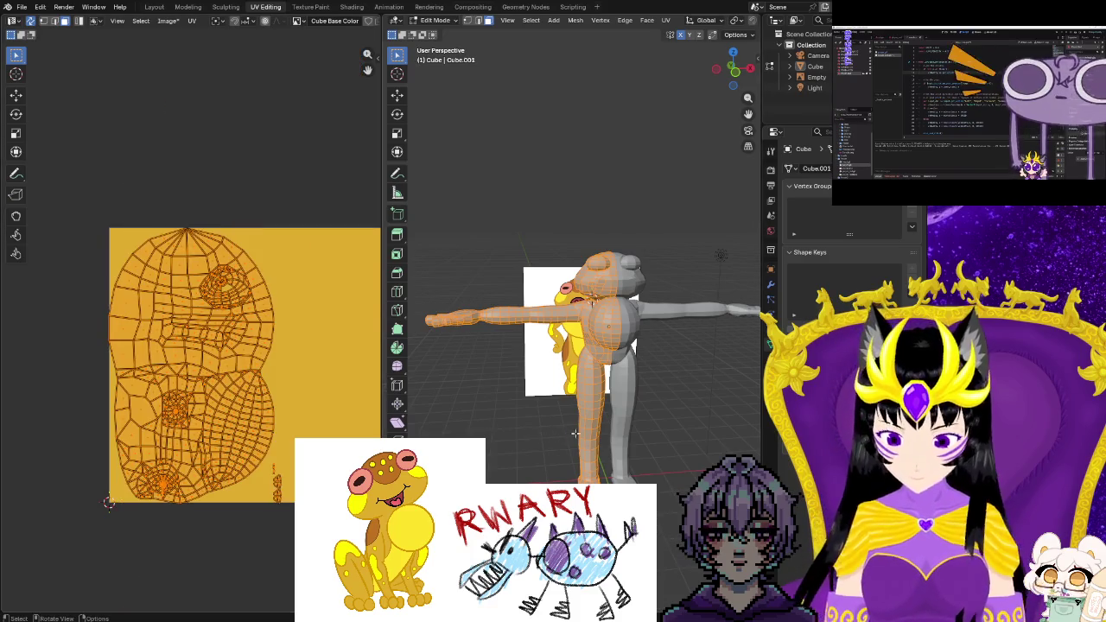
right_click(588, 446)
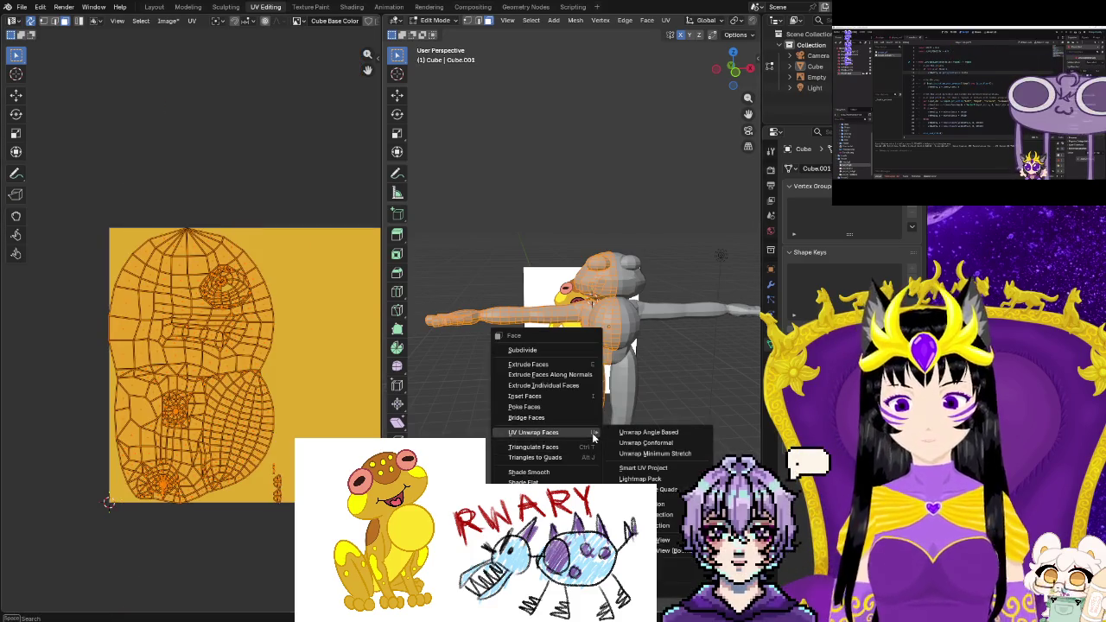
click(534, 446)
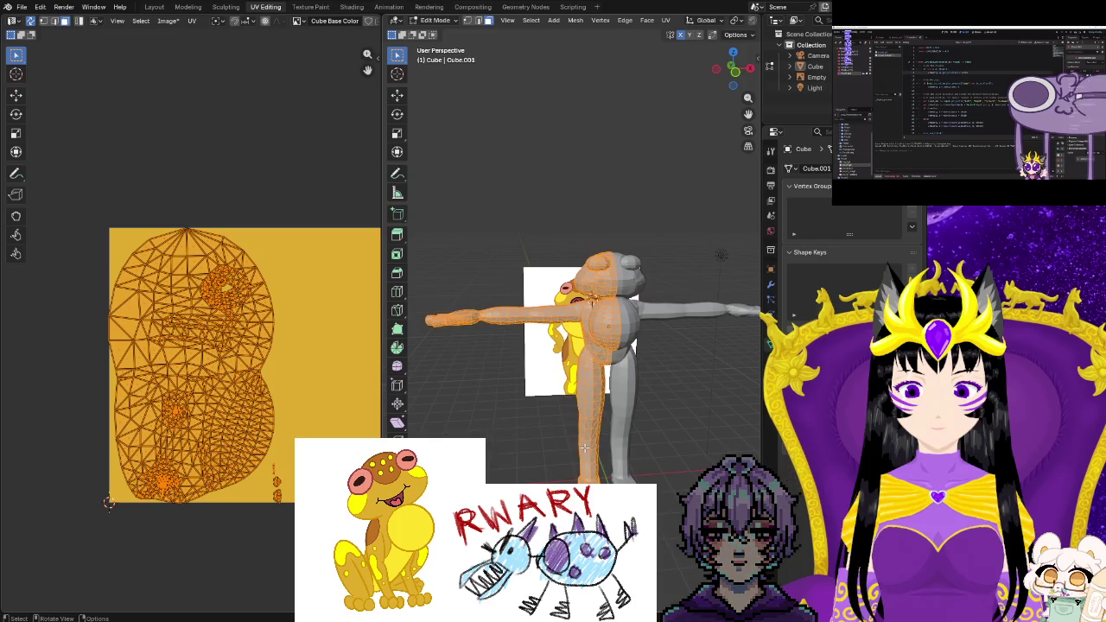
right_click(585, 447)
click(585, 460)
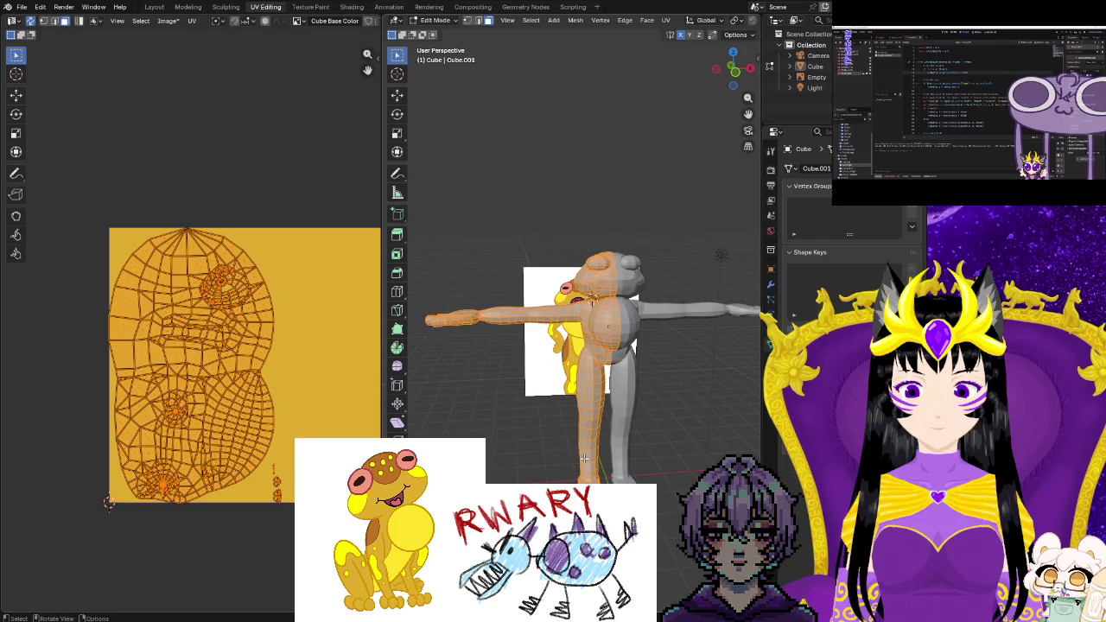
Unwrap the mesh into a new UV layout and bring up the UV unwrap methods
right_click(584, 459)
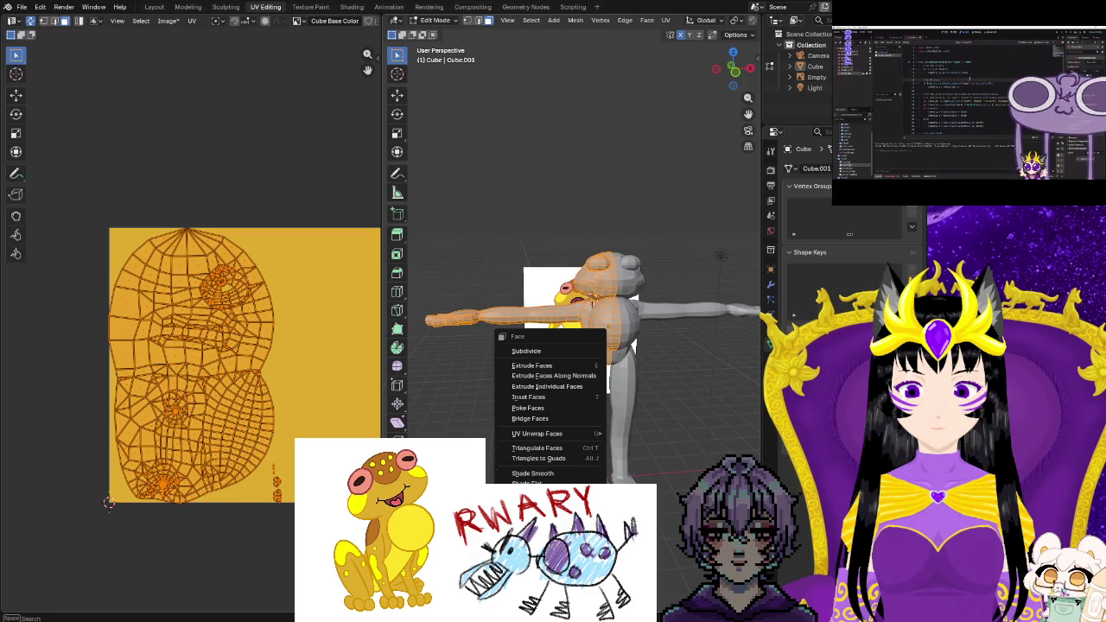
mouse_move(538, 433)
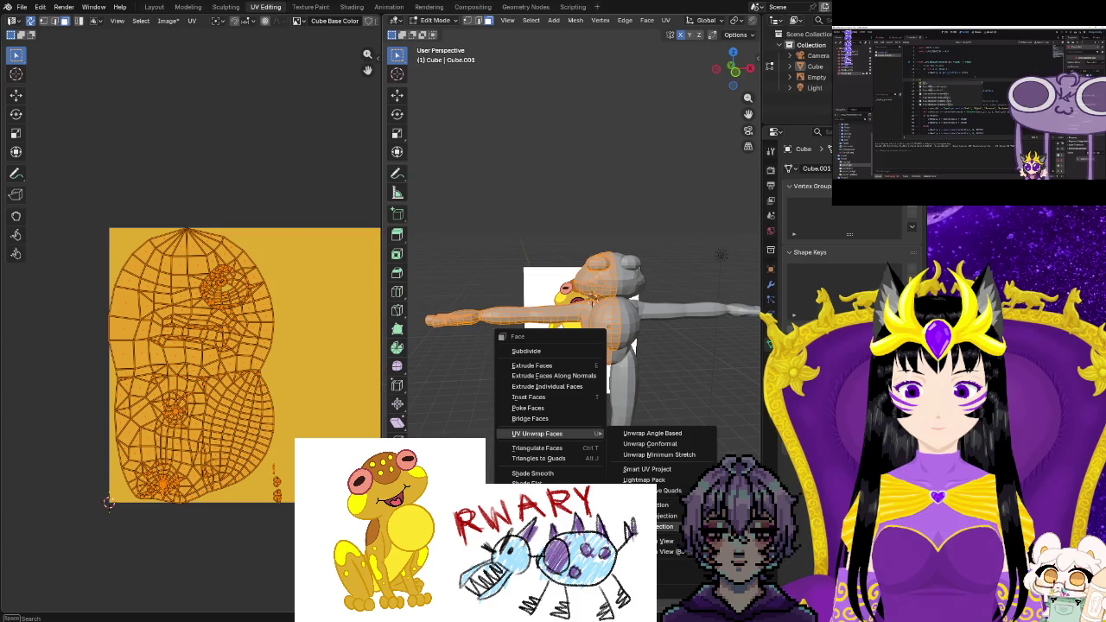
click(646, 444)
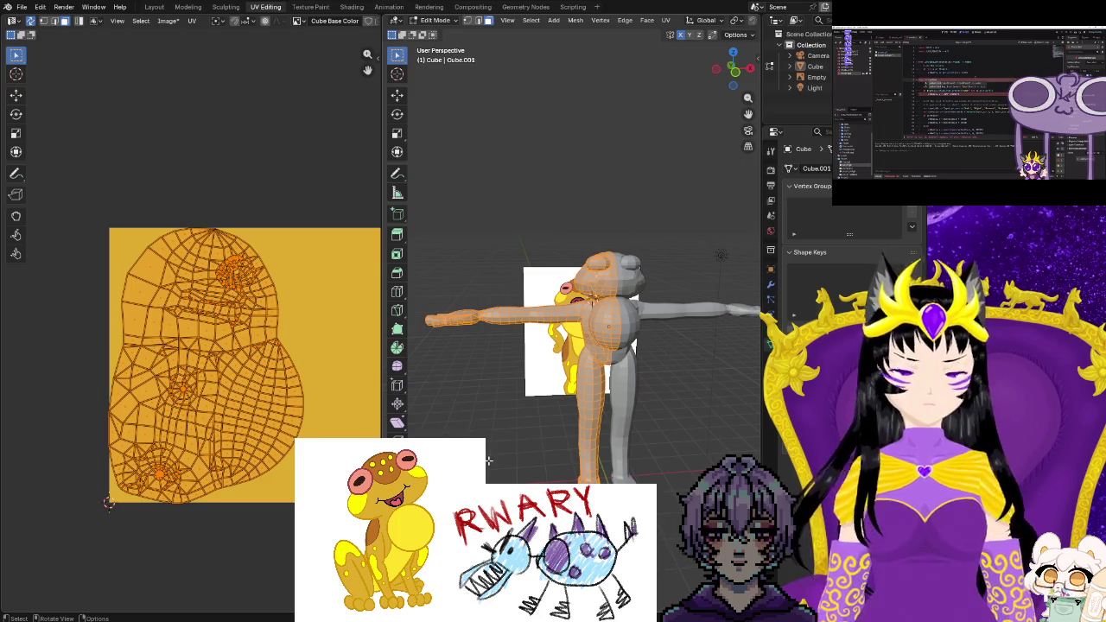
right_click(488, 461)
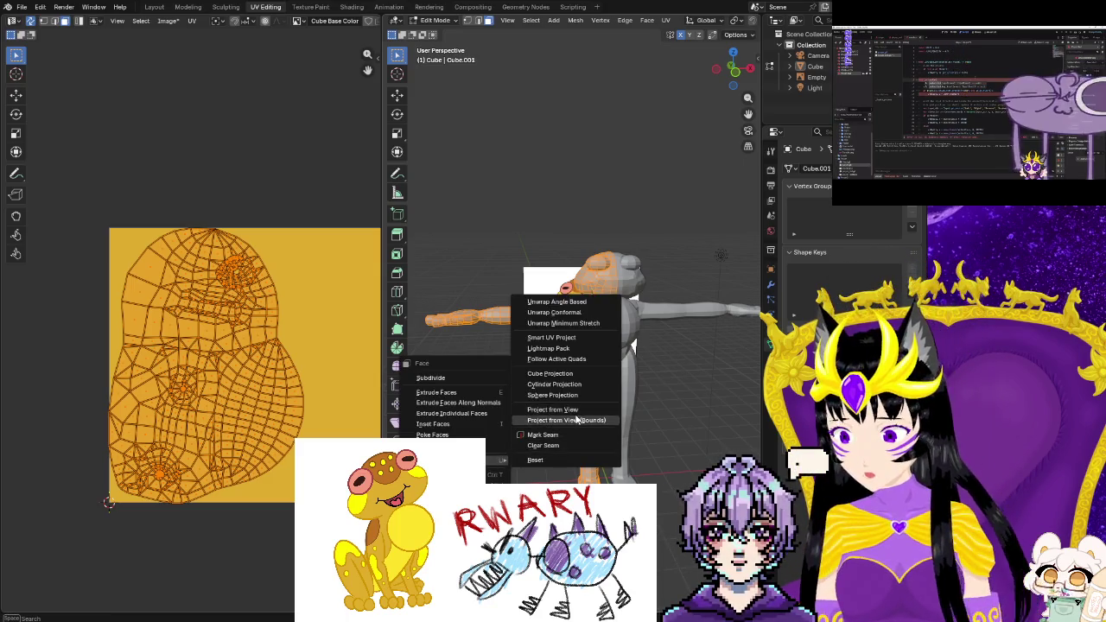
click(565, 340)
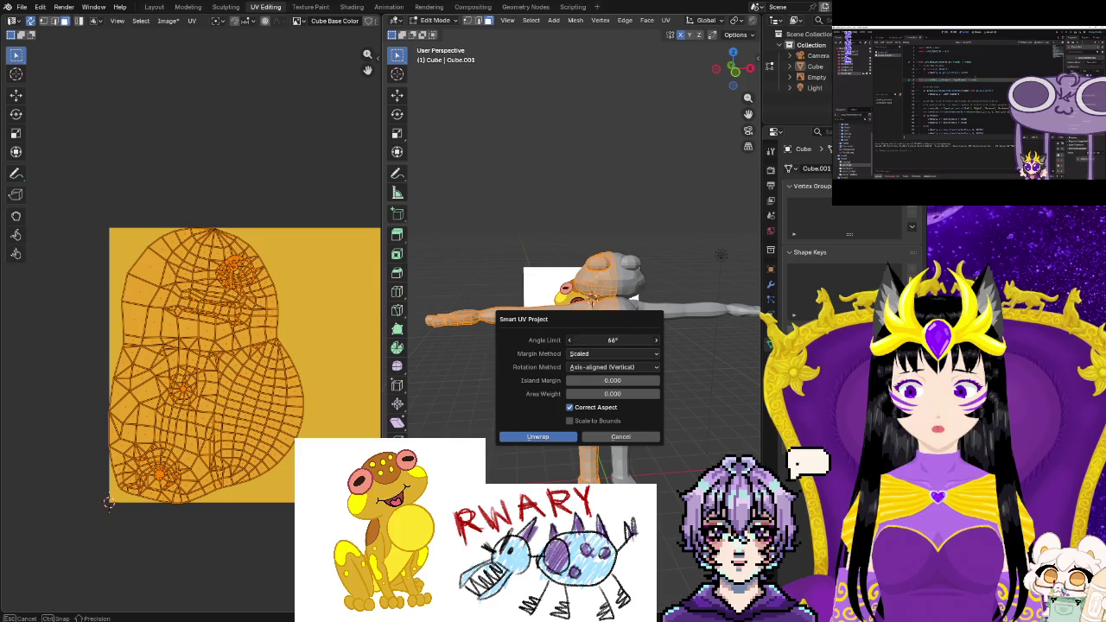
drag(613, 339, 621, 340)
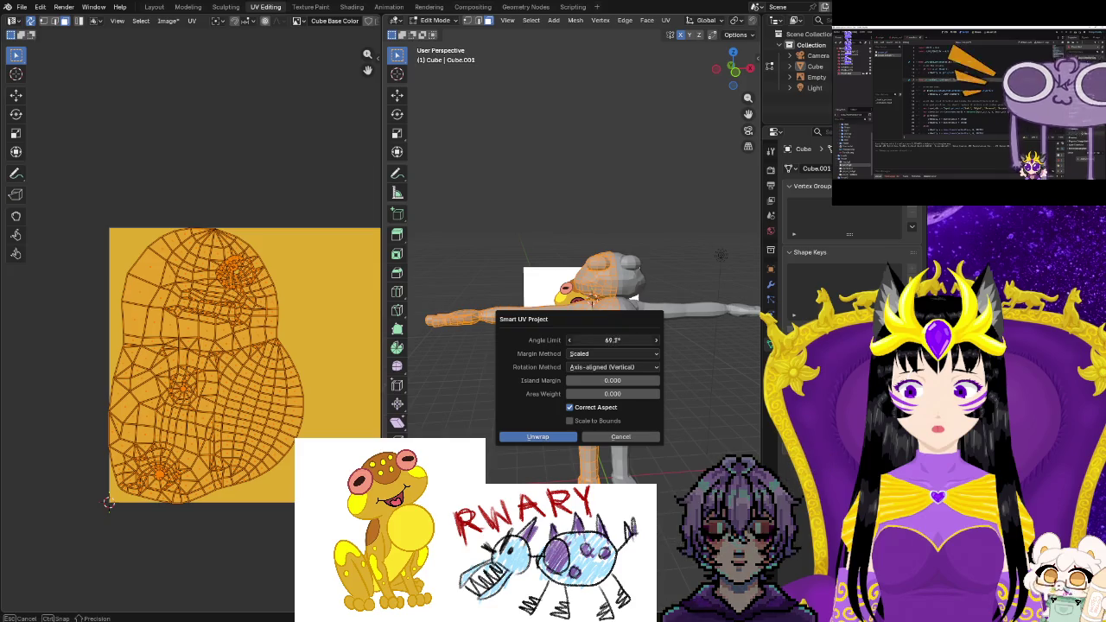
click(585, 355)
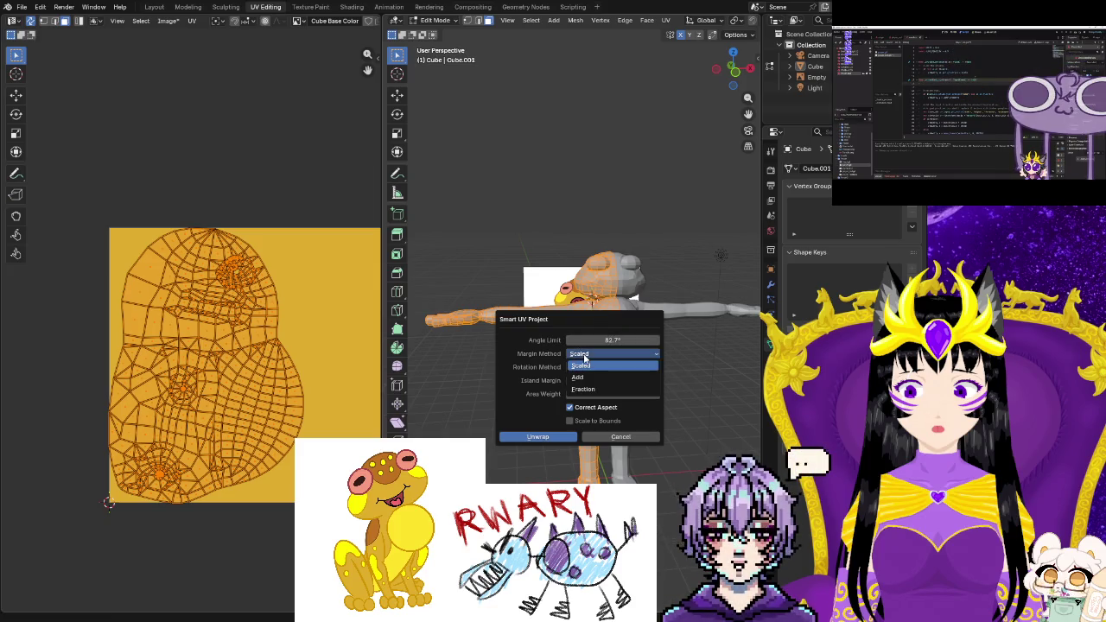
click(587, 378)
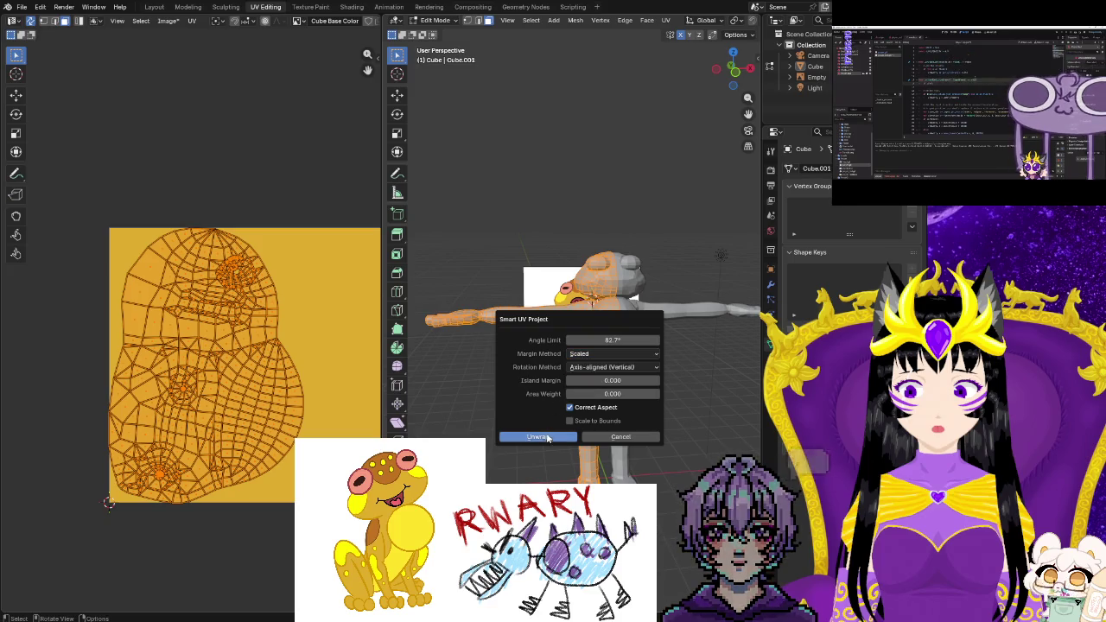
click(543, 437)
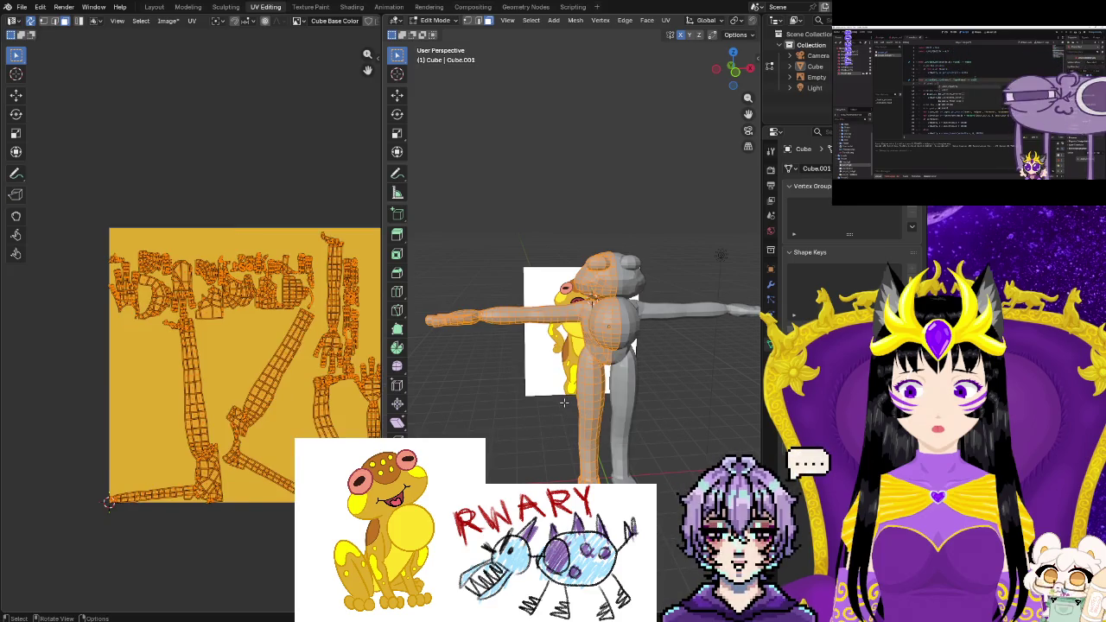
key(ctrl+z)
key(ctrl+f)
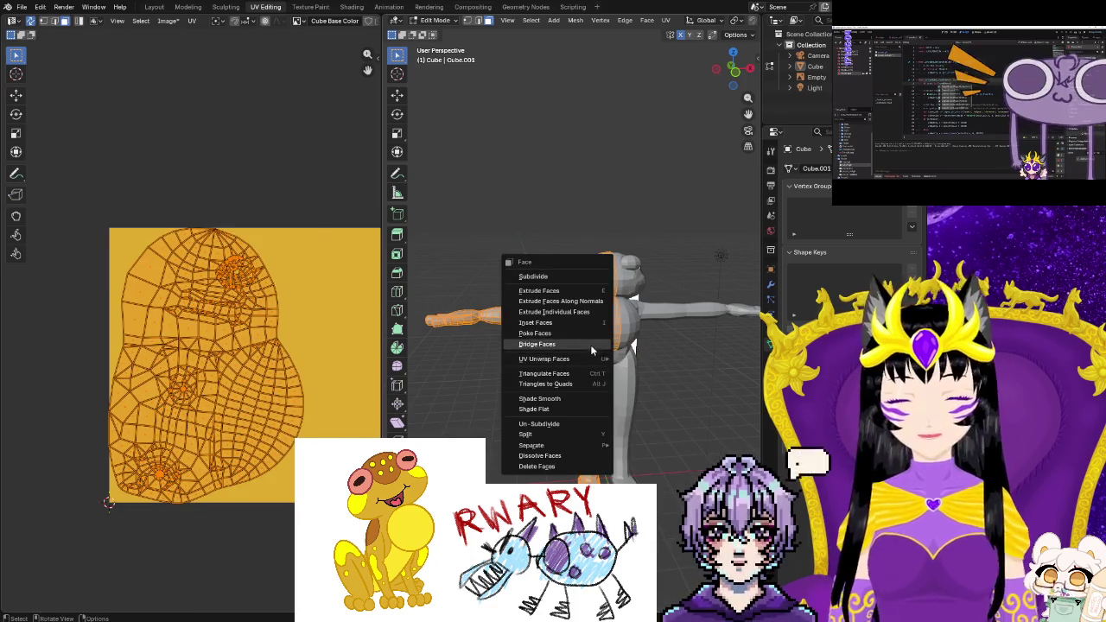
mouse_move(544, 359)
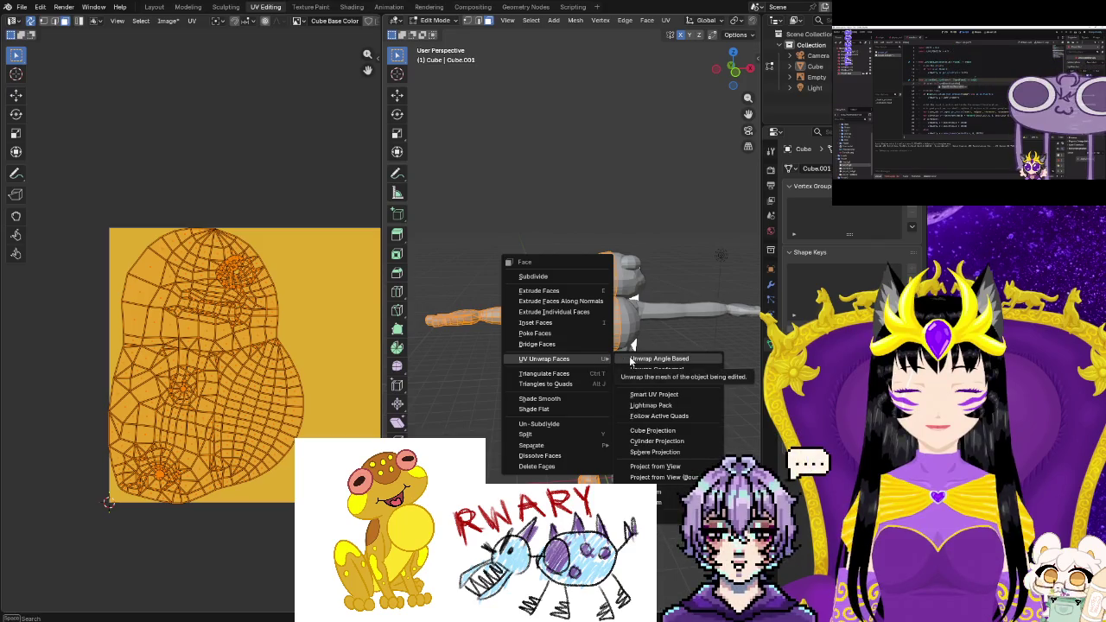
Select the entire frog mesh and re-unwrap it with the standard Unwrap
click(632, 358)
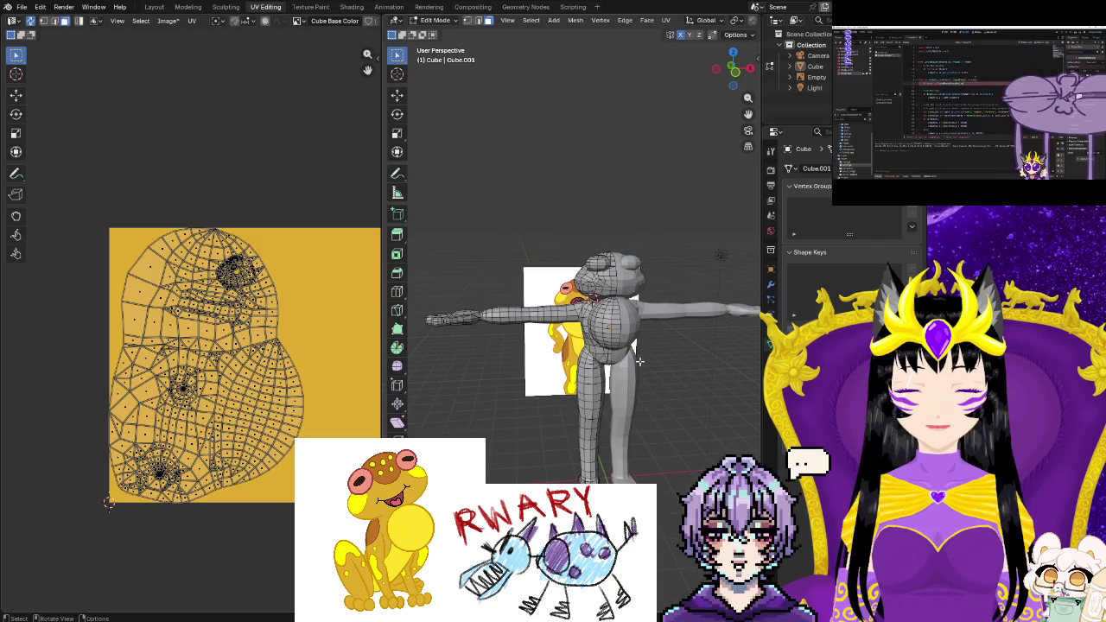
key(ctrl+f)
key(Escape)
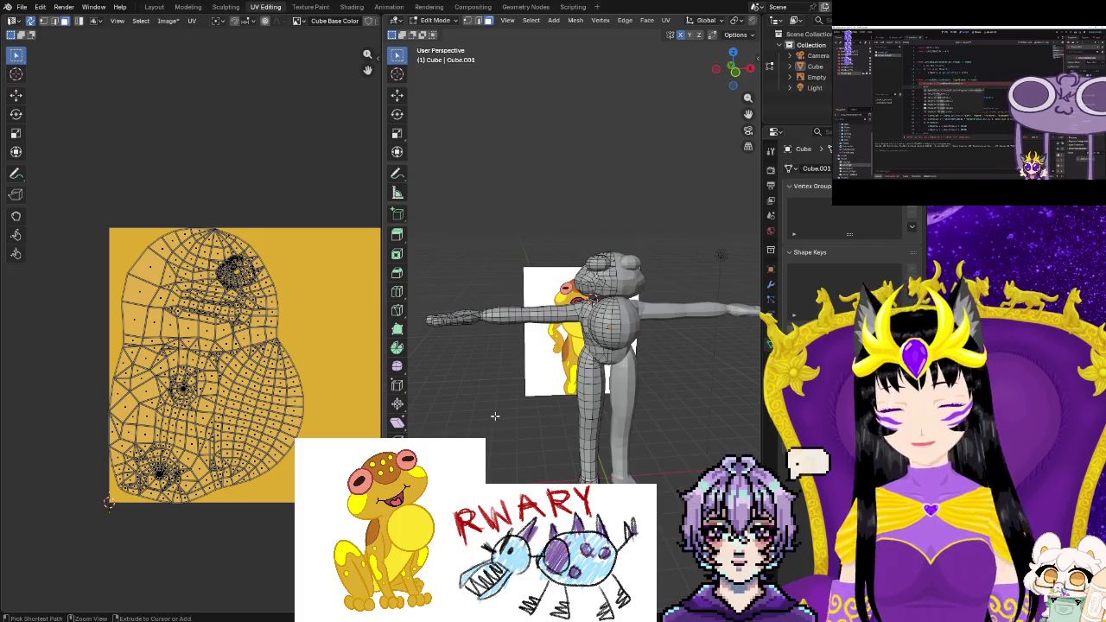
key(a)
key(ctrl+f)
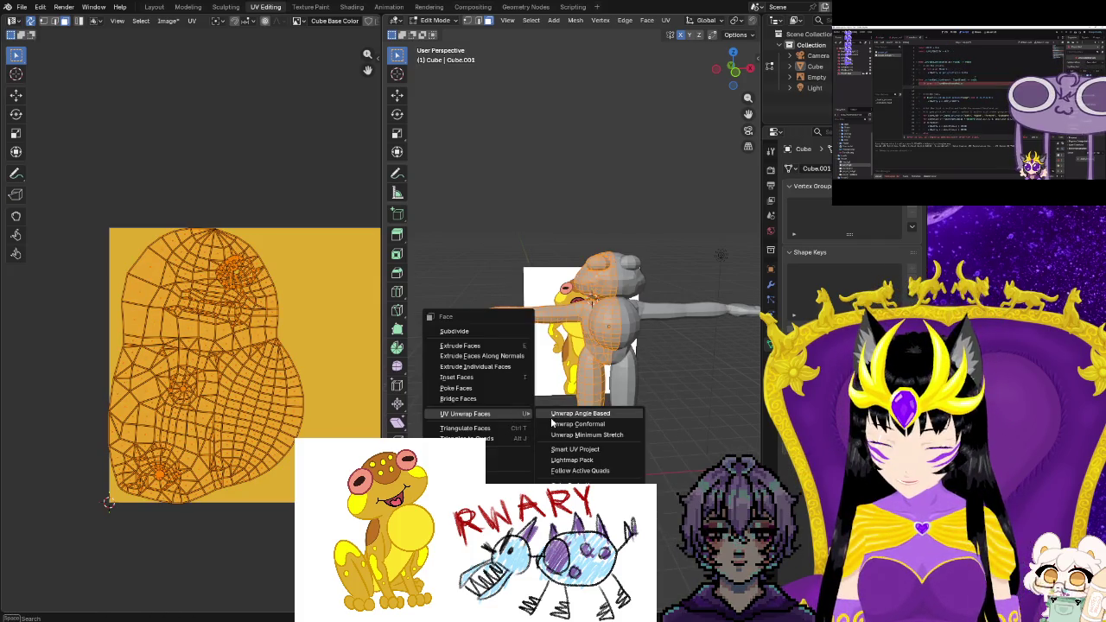
click(560, 423)
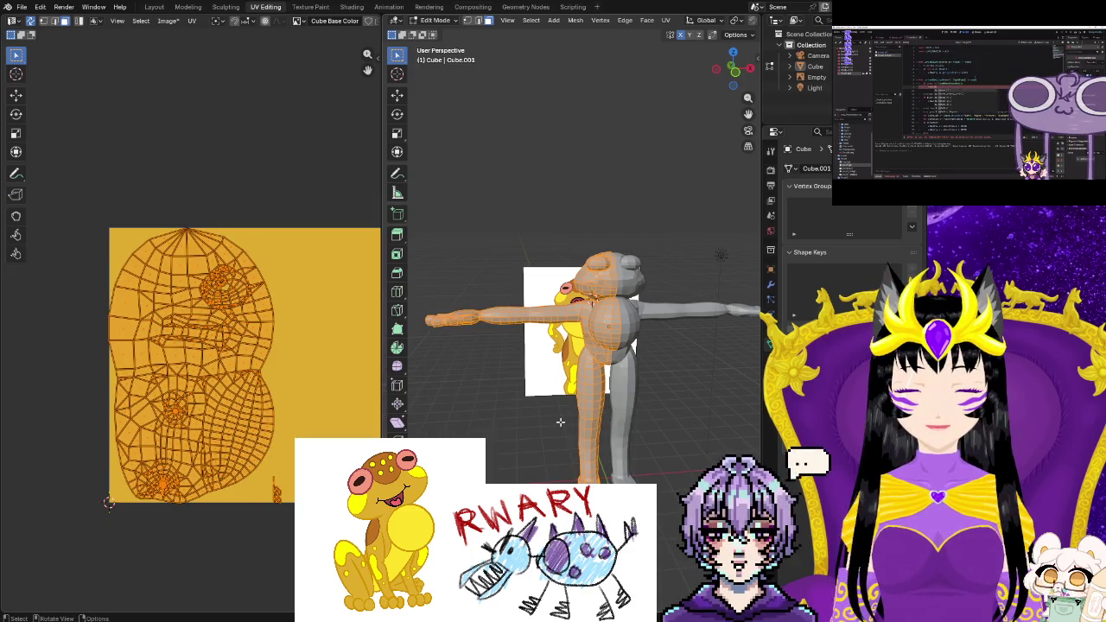
Apply Smart UV Project with the angle limit raised to about 89°
key(ctrl+f)
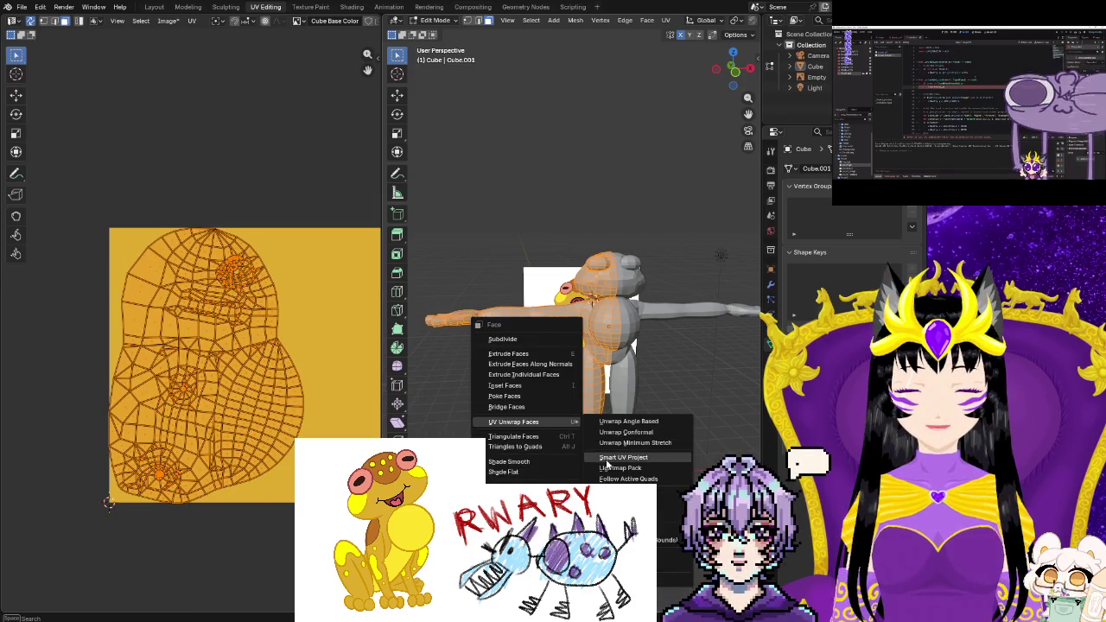
click(605, 458)
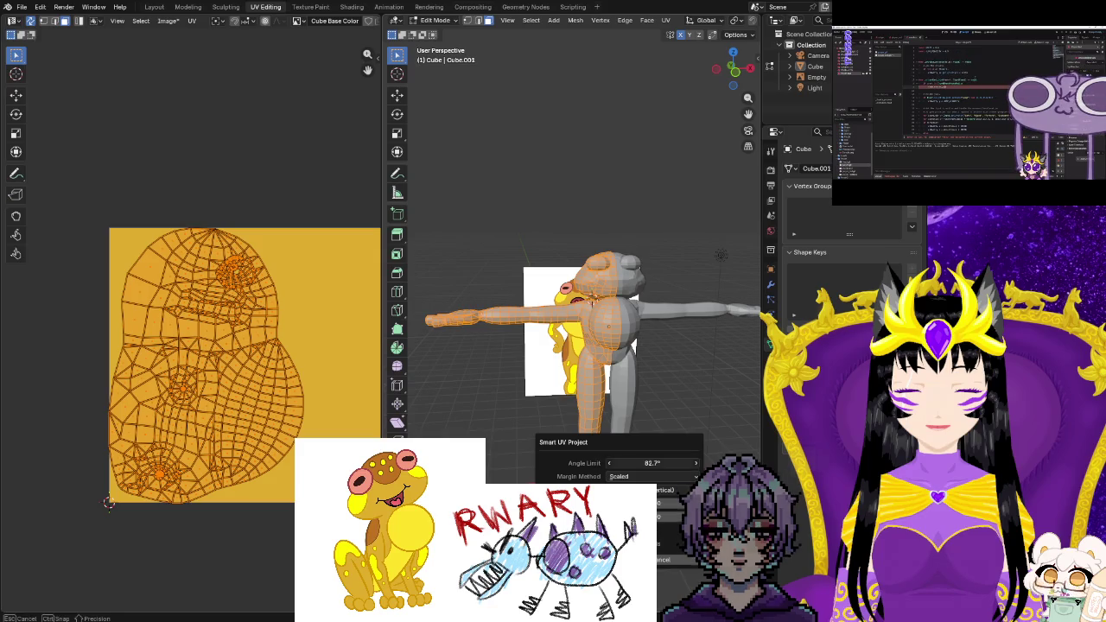
drag(652, 463, 659, 463)
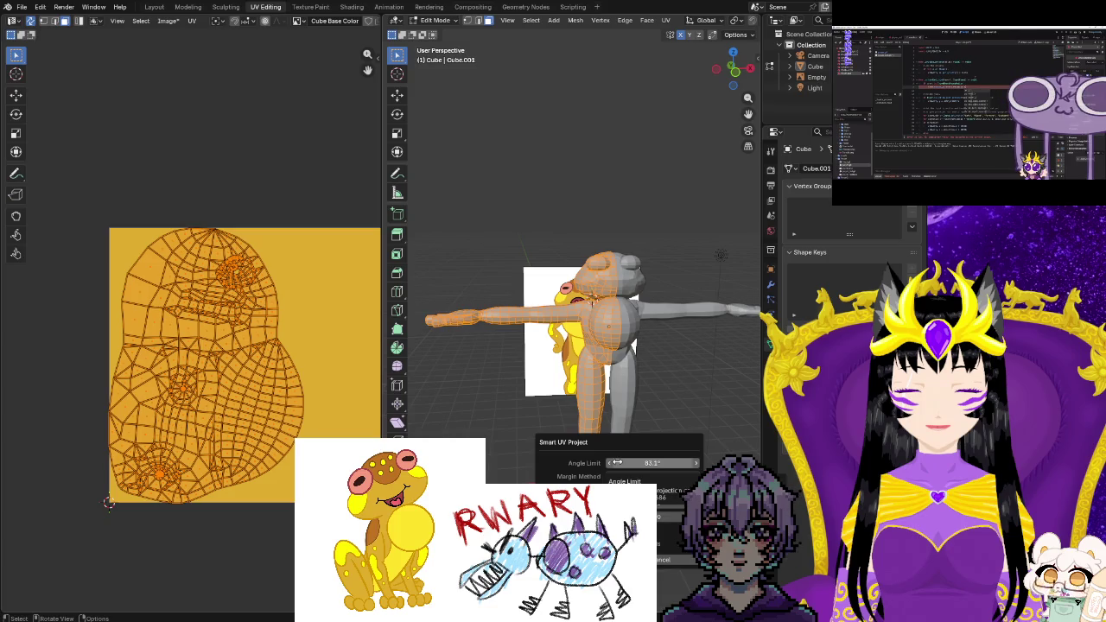
drag(617, 463, 670, 463)
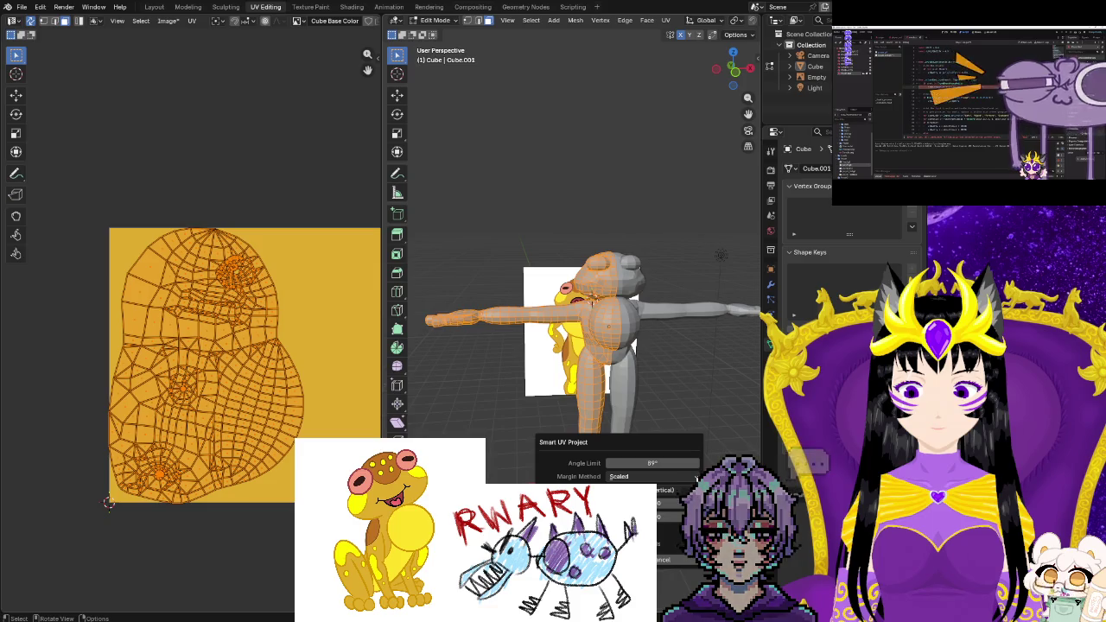
click(696, 477)
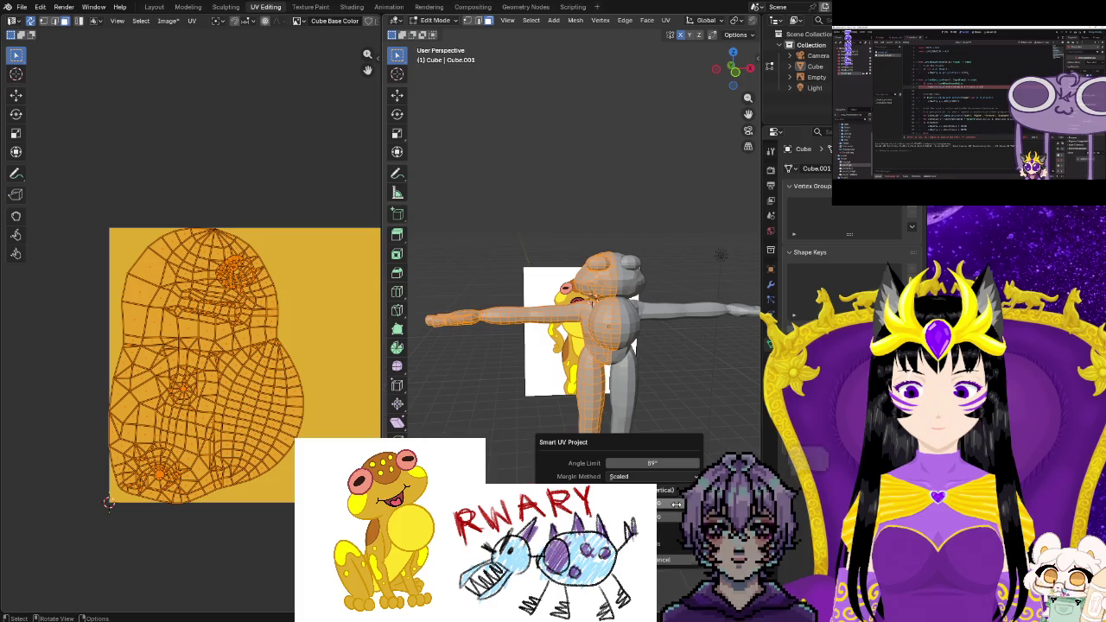
drag(676, 503, 676, 504)
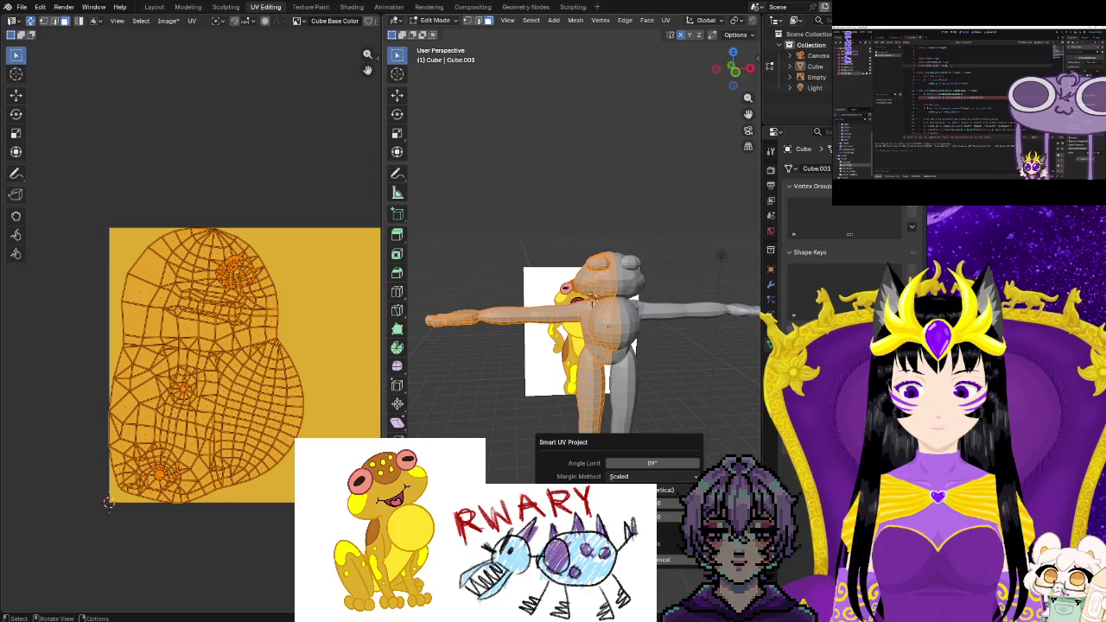
click(243, 561)
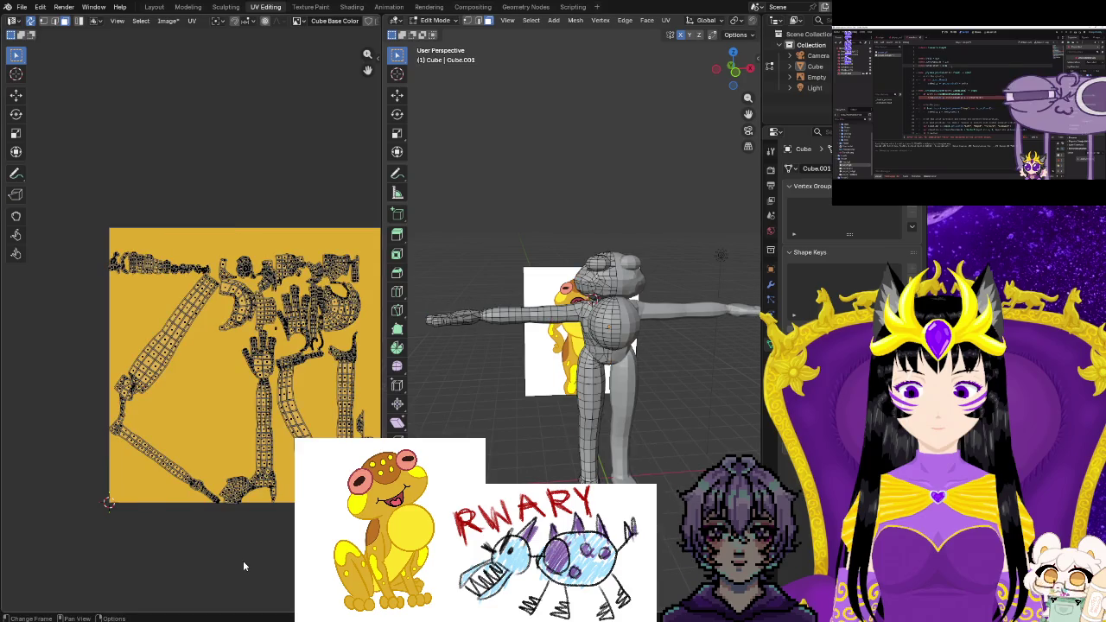
Zoom and pan the UV canvas to frame the arm and hand islands
scroll(244, 563, up, 2)
scroll(259, 571, up, 2)
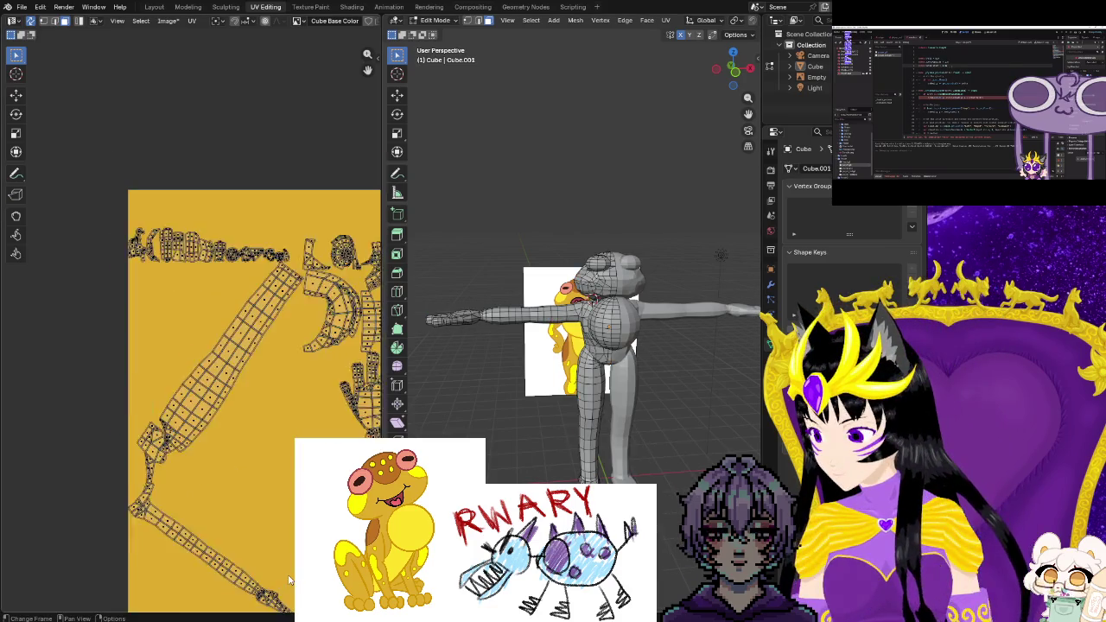
scroll(286, 579, up, 3)
scroll(285, 579, down, 1)
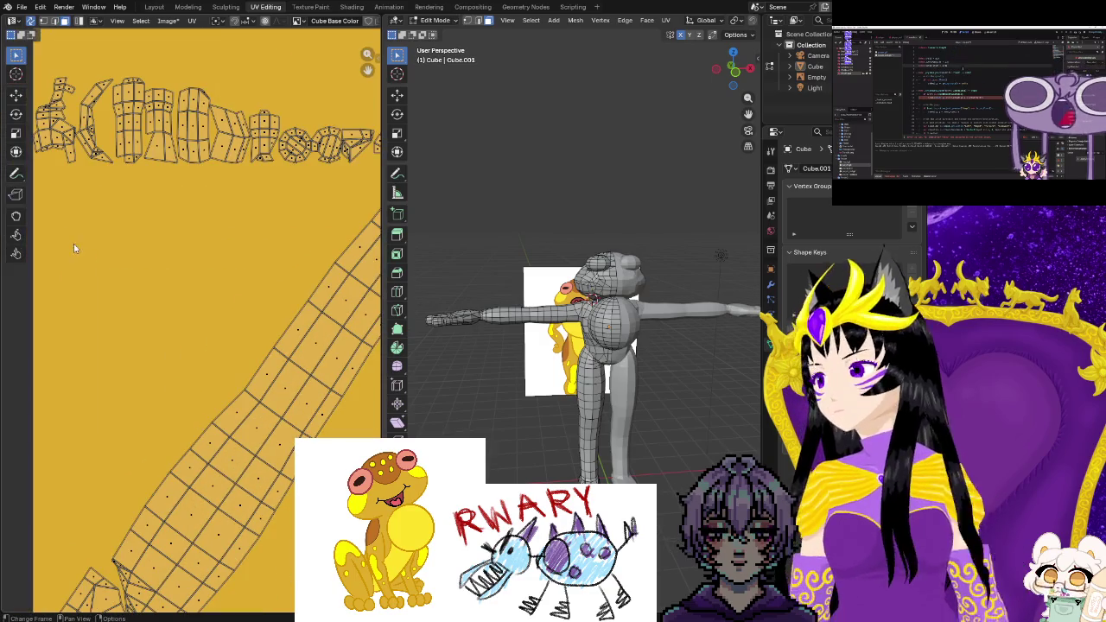
scroll(157, 406, down, 3)
scroll(259, 485, down, 1)
middle_drag(260, 485, 140, 412)
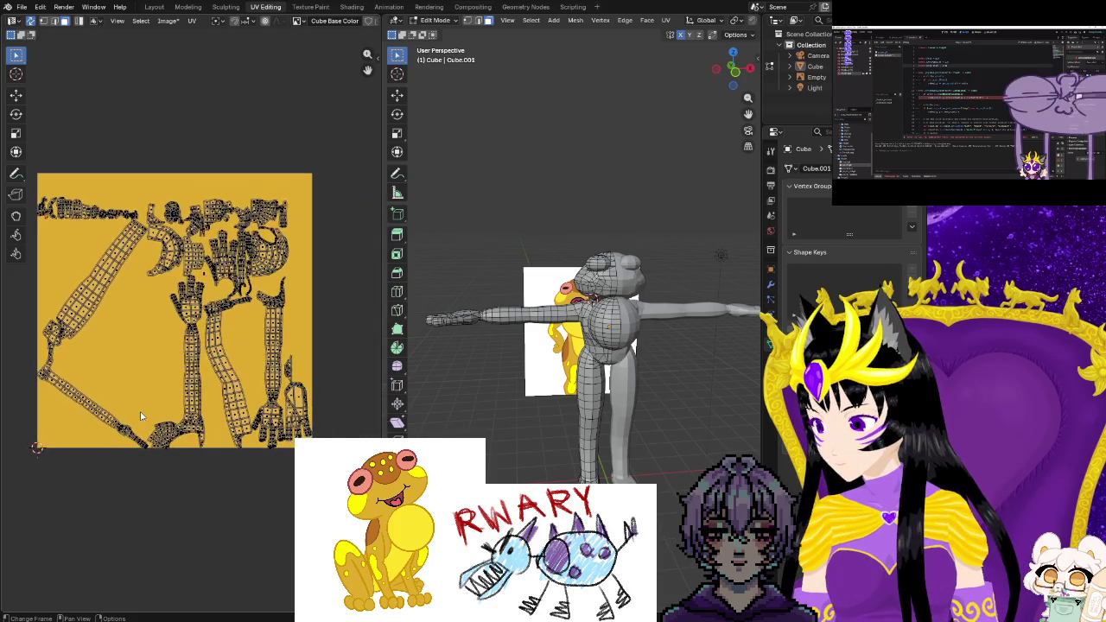
scroll(146, 415, up, 1)
scroll(146, 415, up, 1)
mouse_move(214, 415)
middle_down()
mouse_move(202, 439)
mouse_move(242, 431)
middle_up()
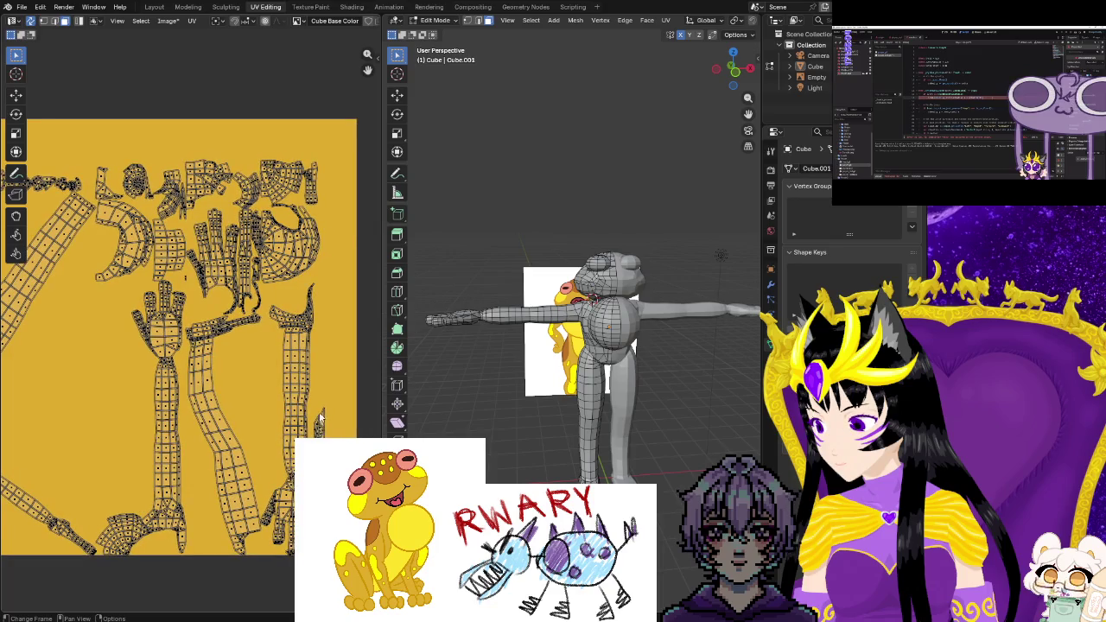
scroll(320, 420, up, 2)
middle_drag(376, 501, 246, 355)
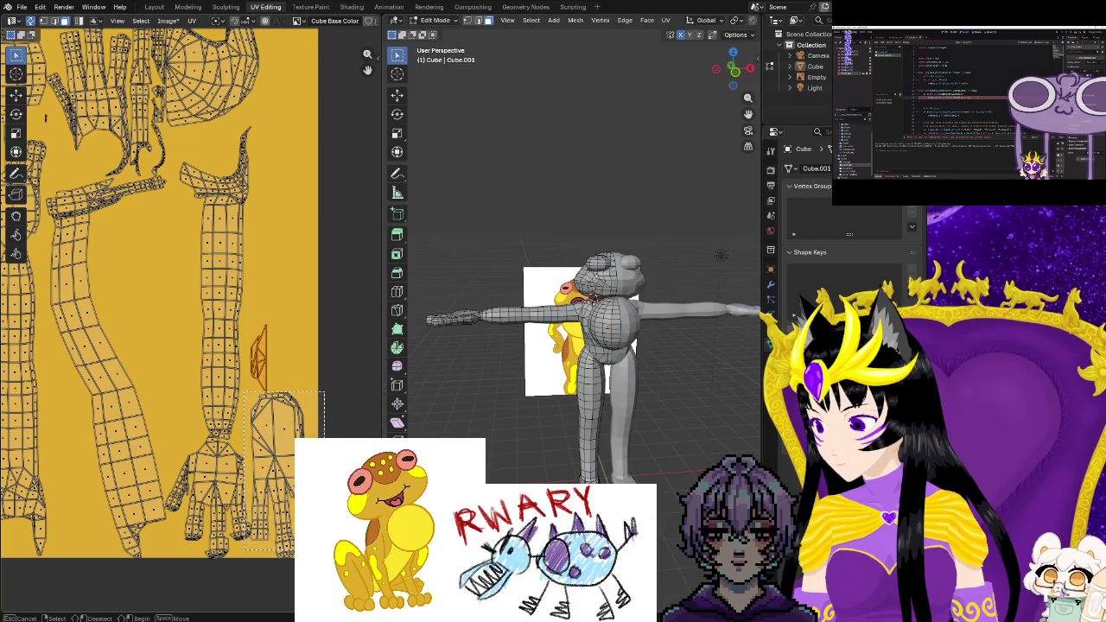
Box-select the hand UV island and extend the selection along the shortest path
drag(325, 394, 243, 550)
scroll(262, 572, up, 1)
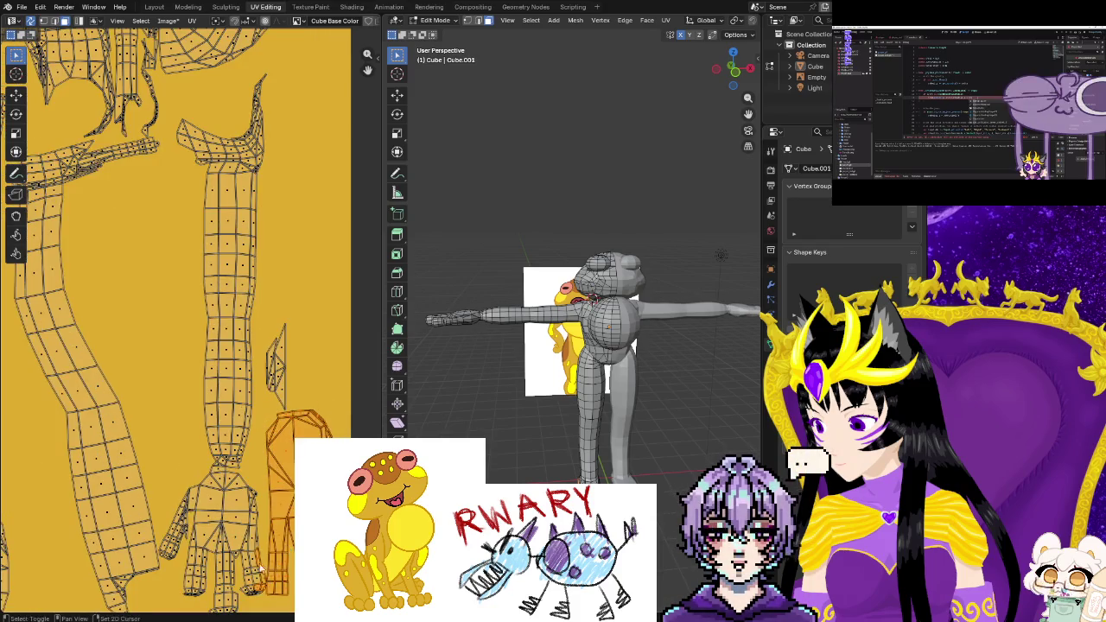
scroll(262, 572, down, 1)
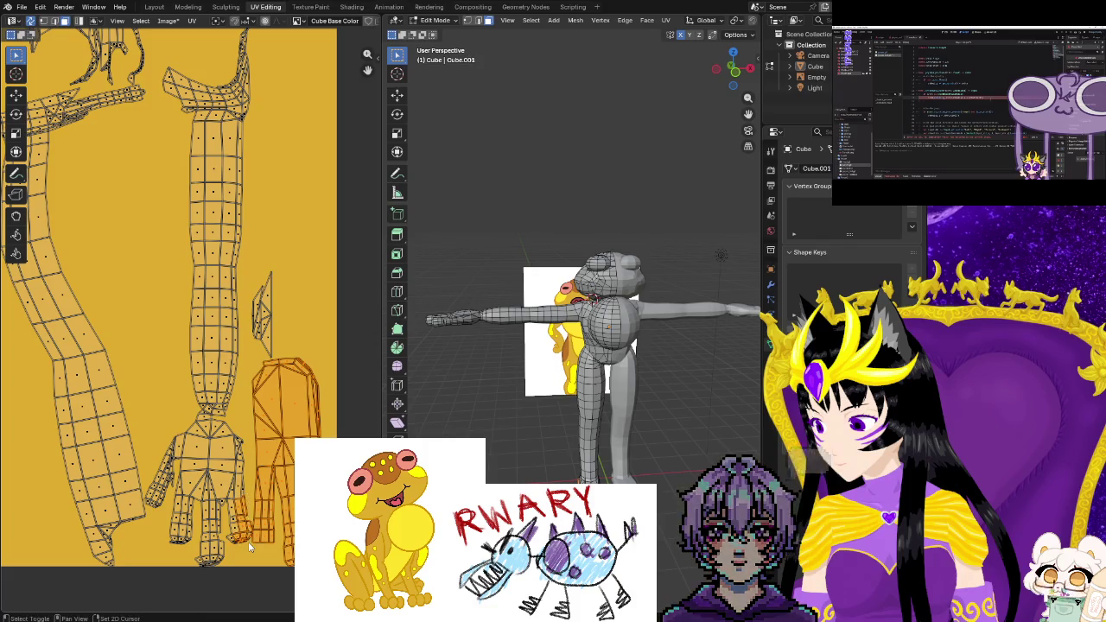
key(b)
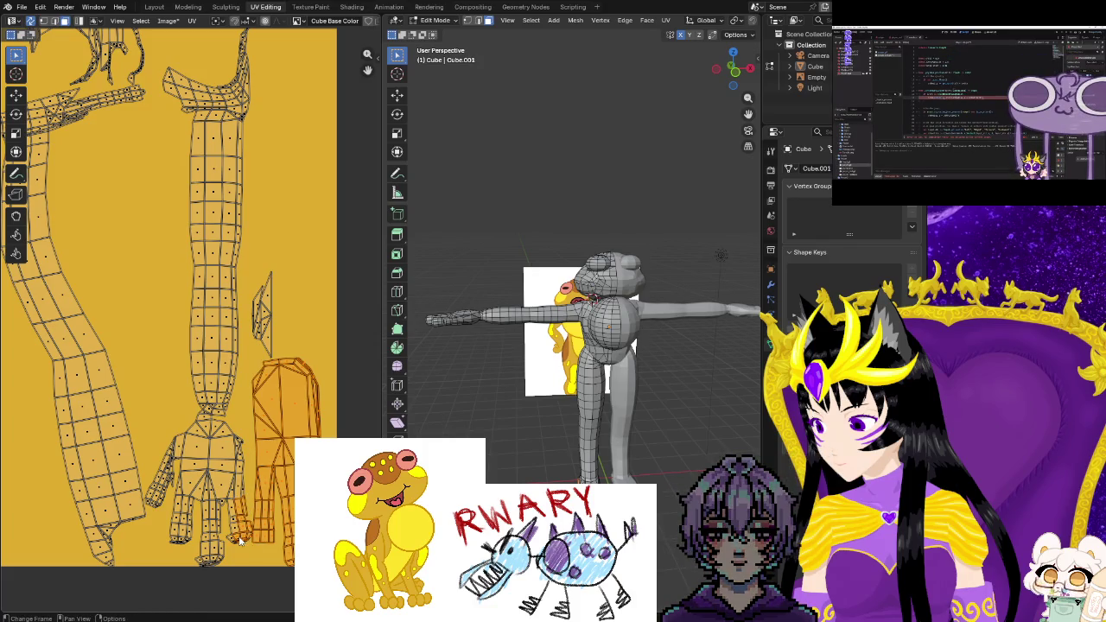
key(b)
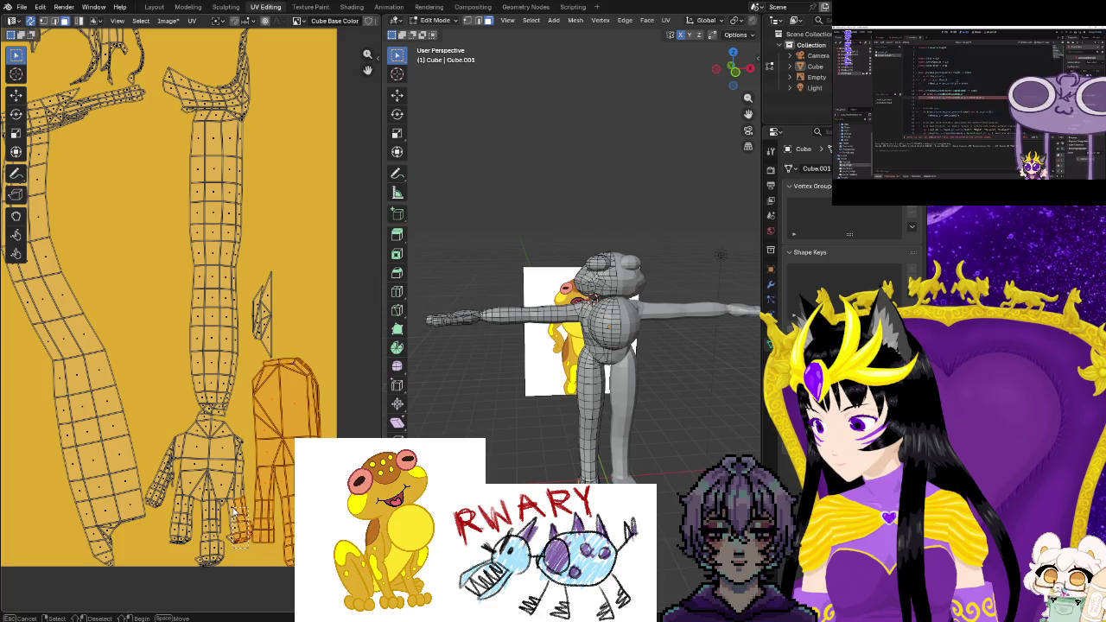
ctrl+click(246, 532)
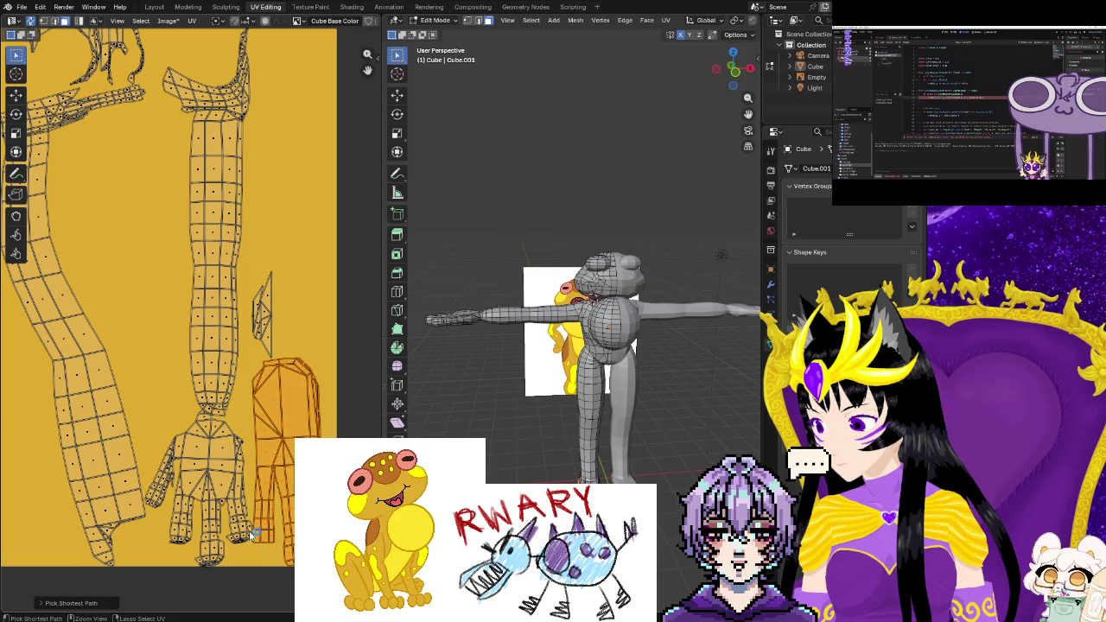
scroll(251, 544, up, 2)
scroll(254, 553, up, 2)
scroll(256, 570, up, 2)
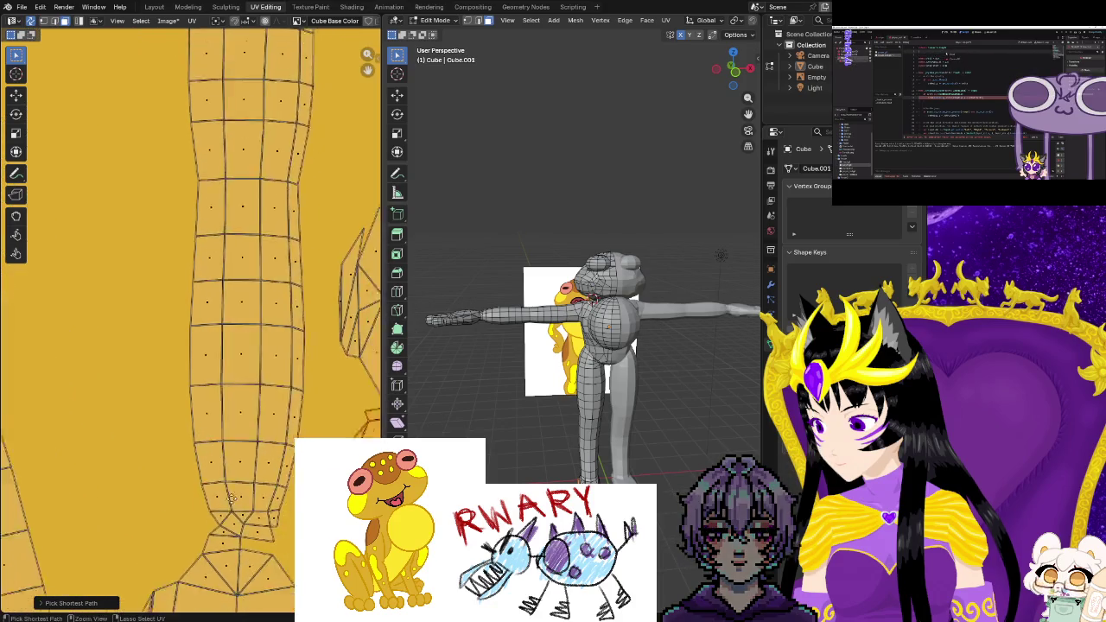
scroll(258, 571, up, 1)
scroll(246, 544, down, 3)
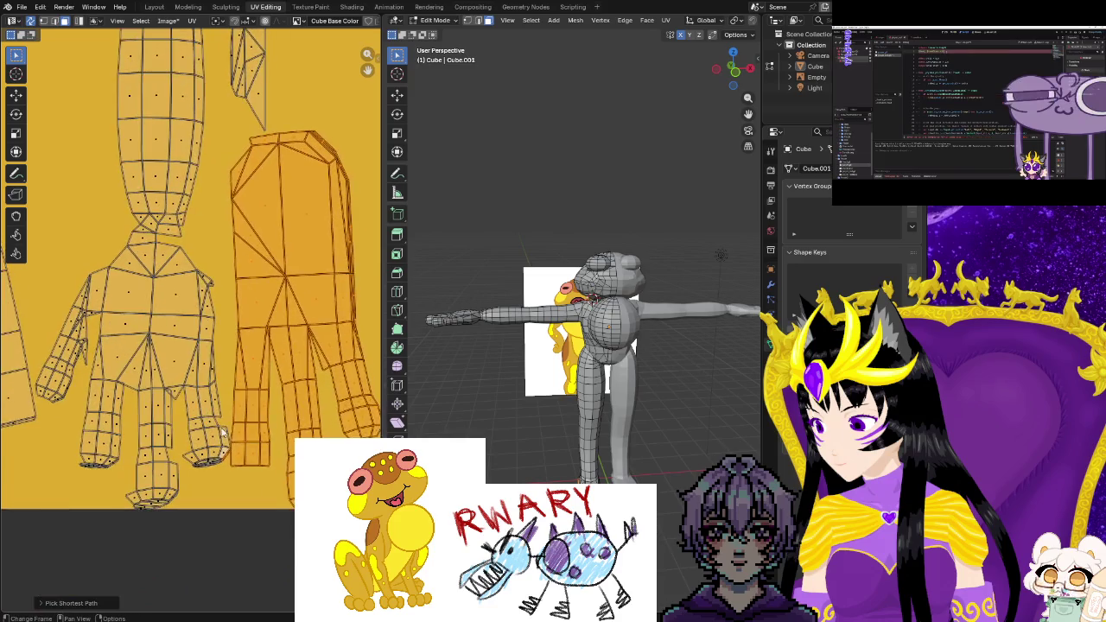
scroll(235, 513, down, 2)
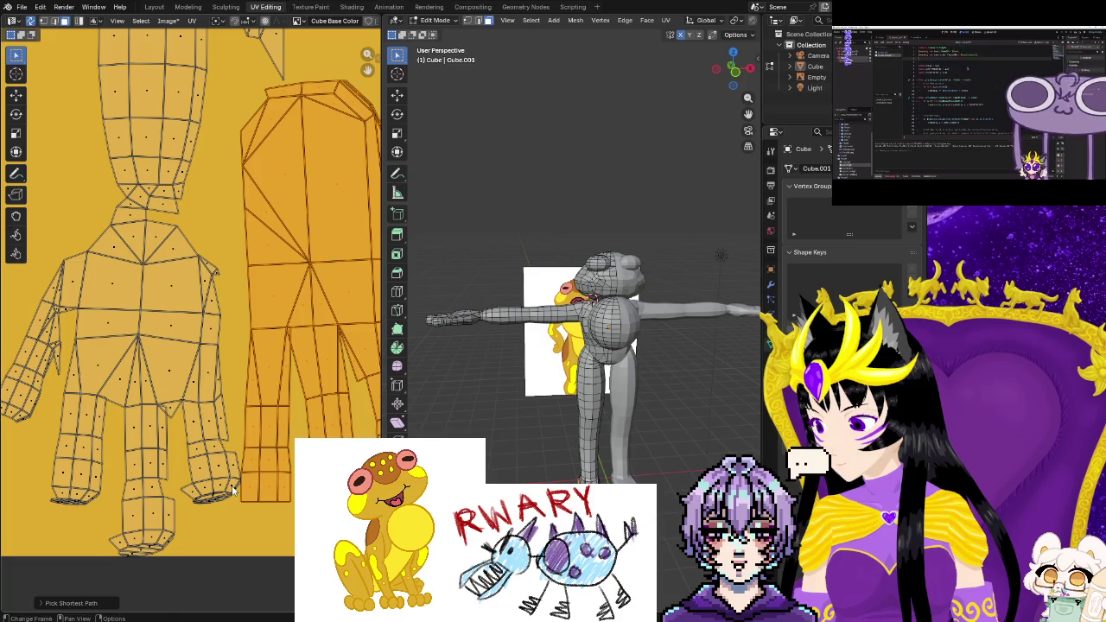
Rotate the hand island about 180° so its fingers point up, nudging it slightly lower right
ctrl+scroll(241, 534, up, 2)
ctrl+scroll(236, 517, up, 2)
ctrl+scroll(234, 555, up, 2)
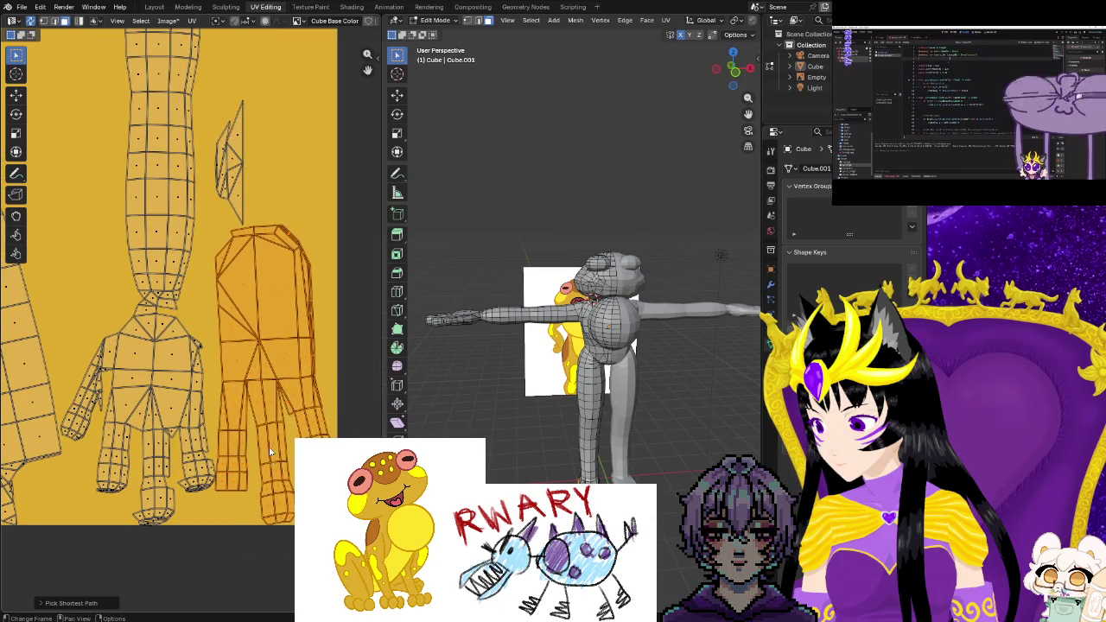
key(r)
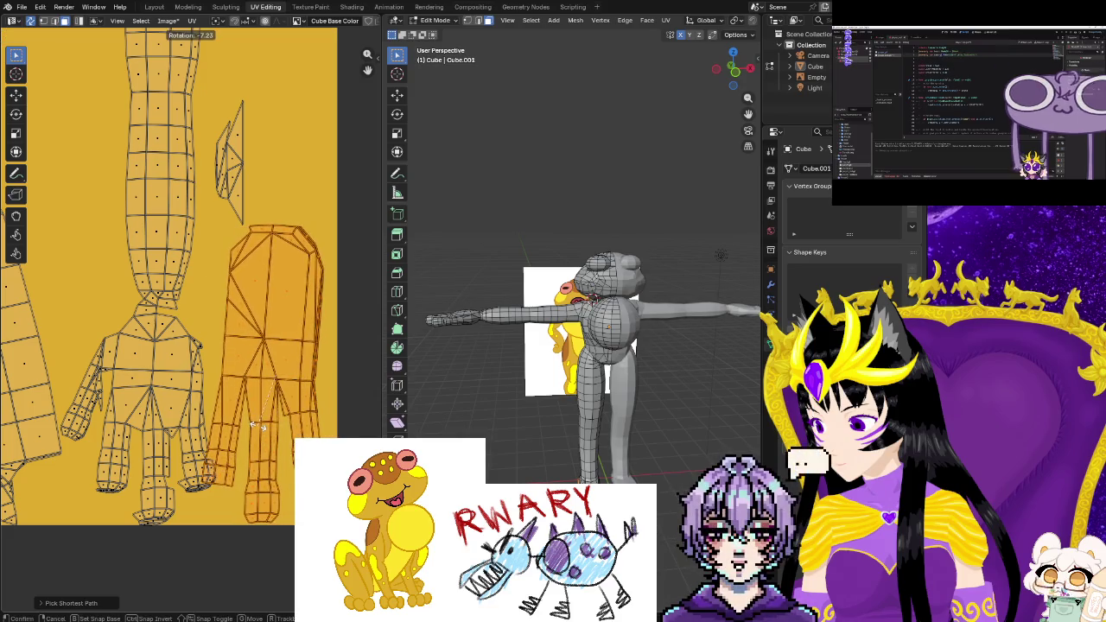
click(263, 432)
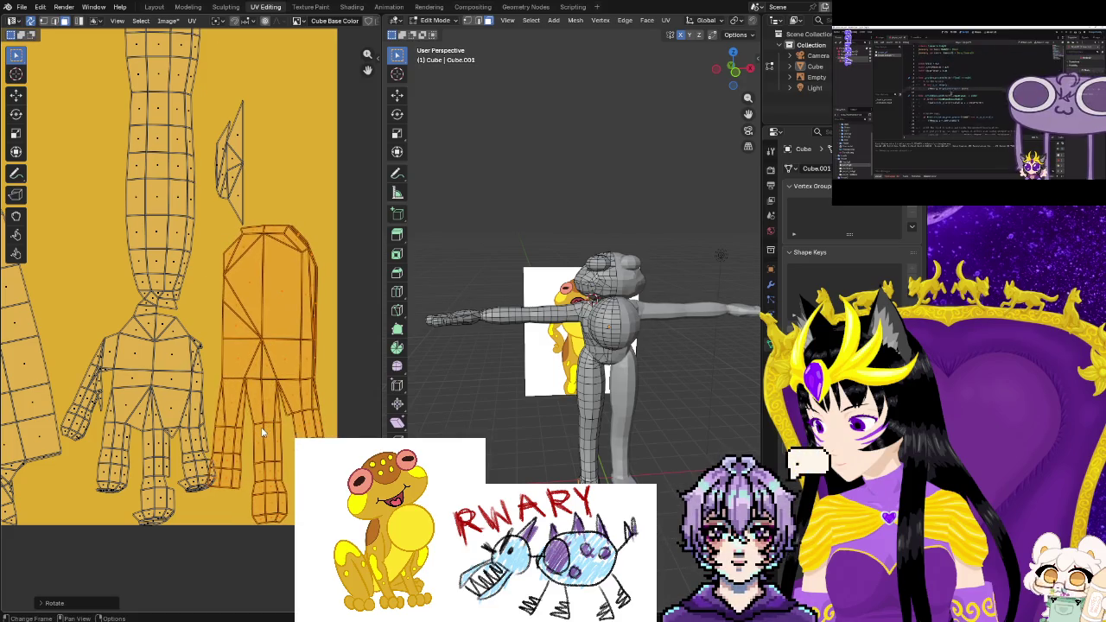
key(g)
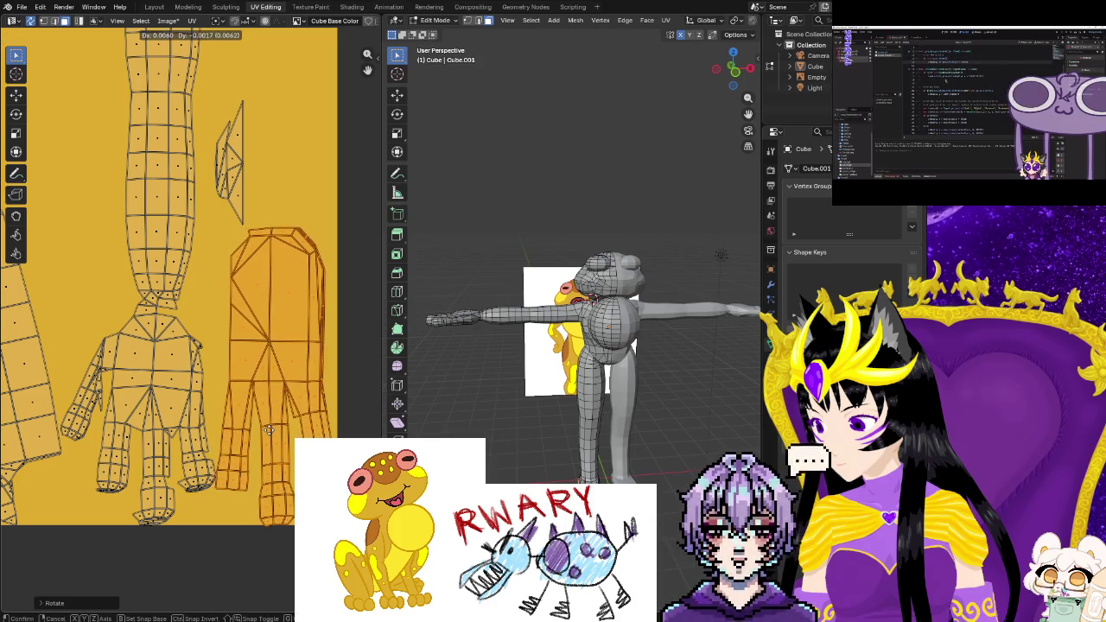
click(267, 435)
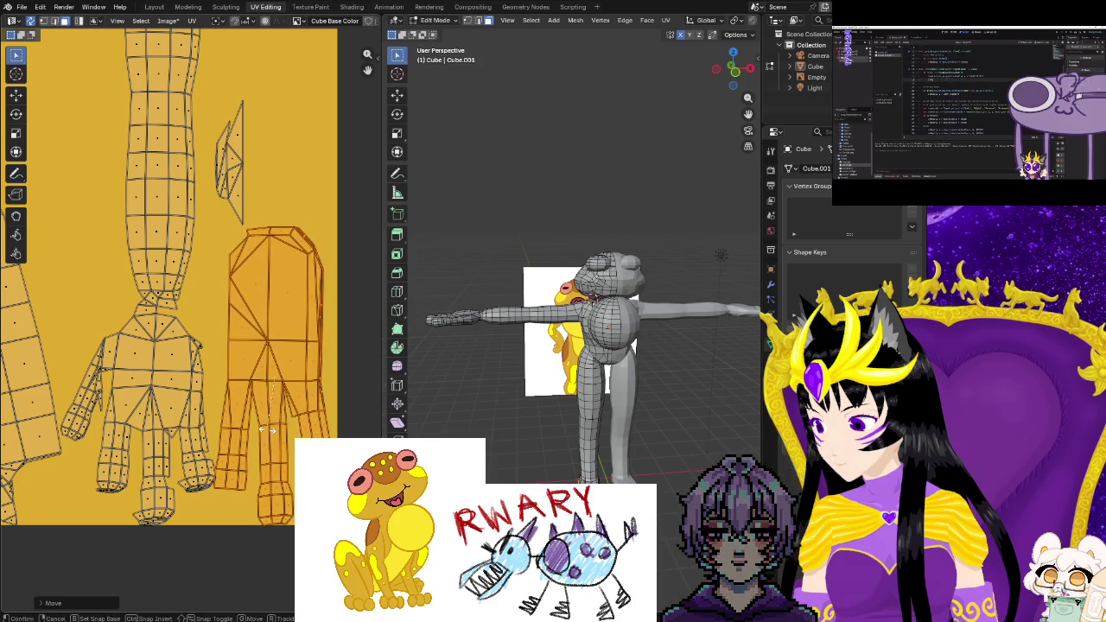
key(r)
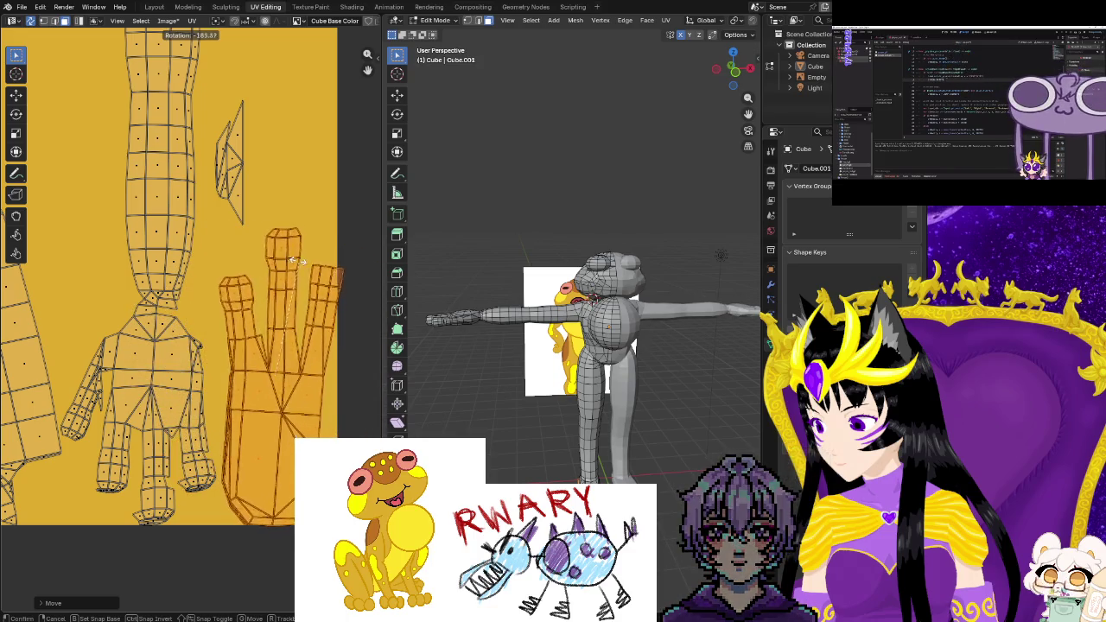
click(280, 310)
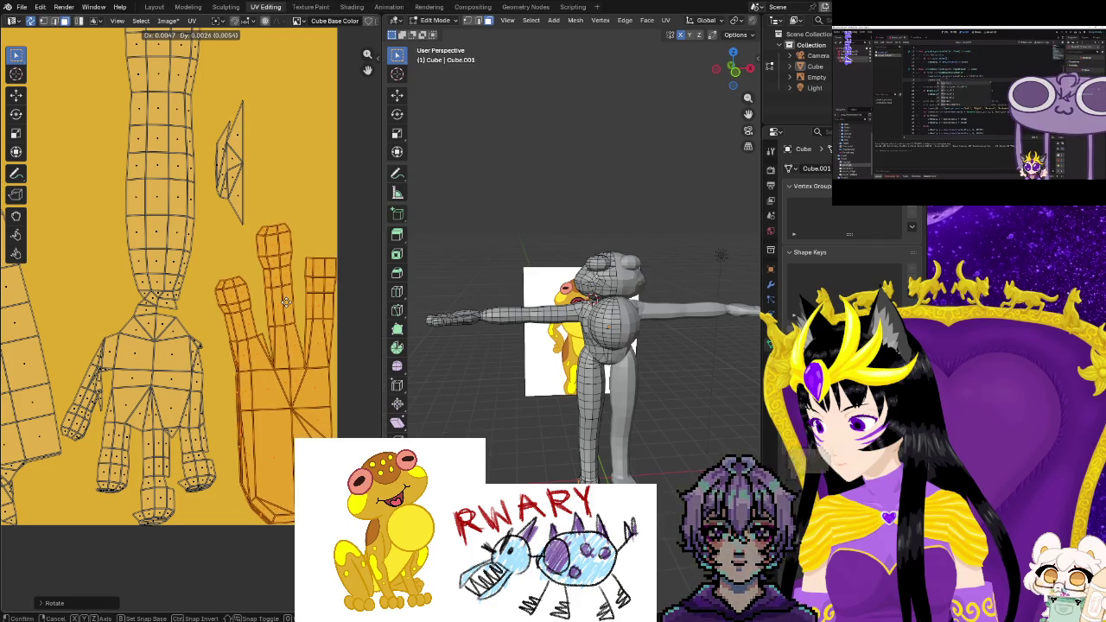
Move the small wedge-shaped island aside and place the hand island against the arm's end
mouse_move(214, 110)
mouse_down()
mouse_move(249, 197)
mouse_move(239, 217)
mouse_up()
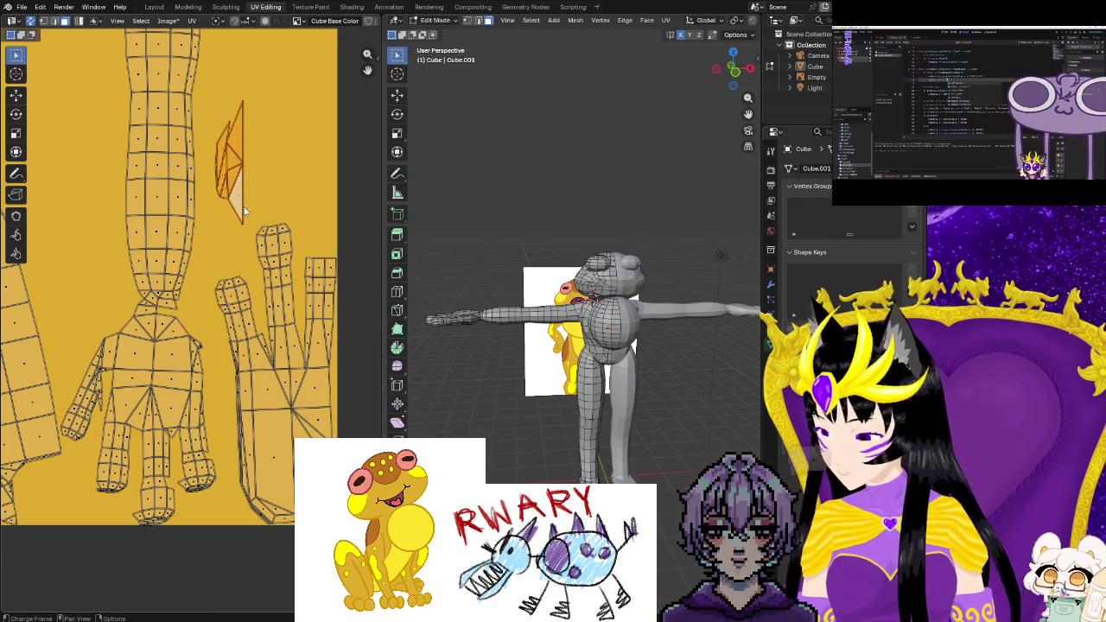
key(g)
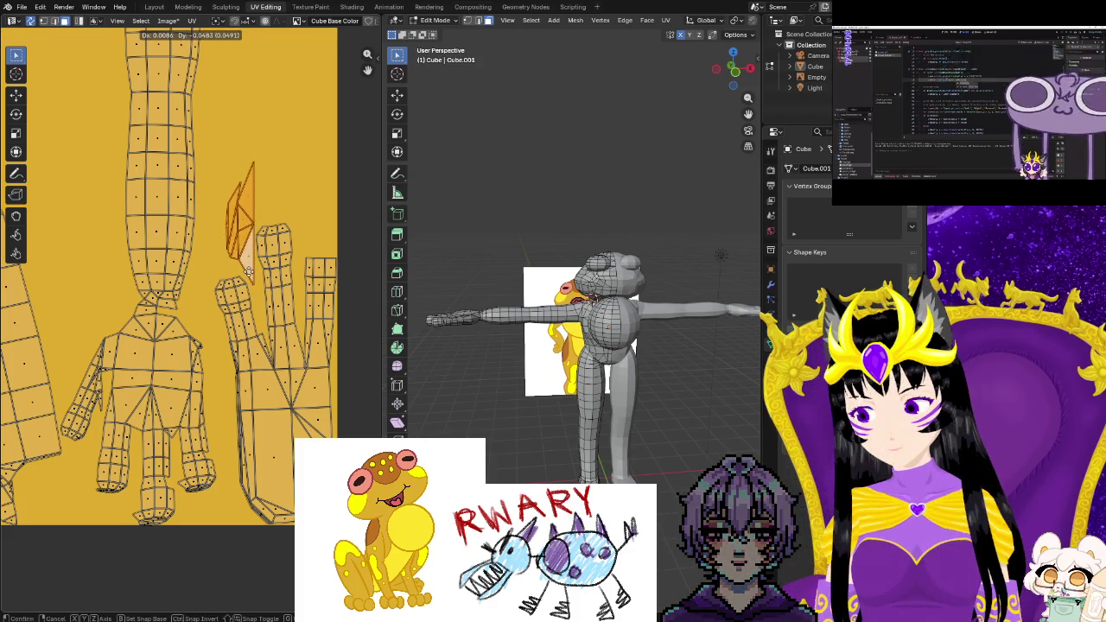
click(248, 273)
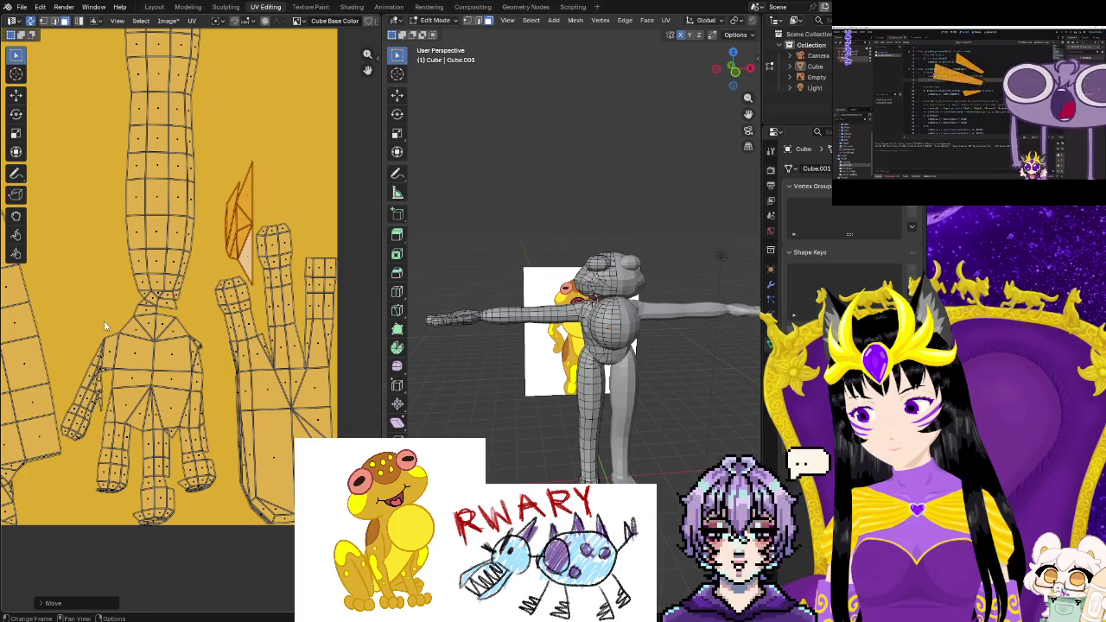
mouse_move(71, 317)
mouse_down()
mouse_move(212, 478)
mouse_move(216, 518)
mouse_up()
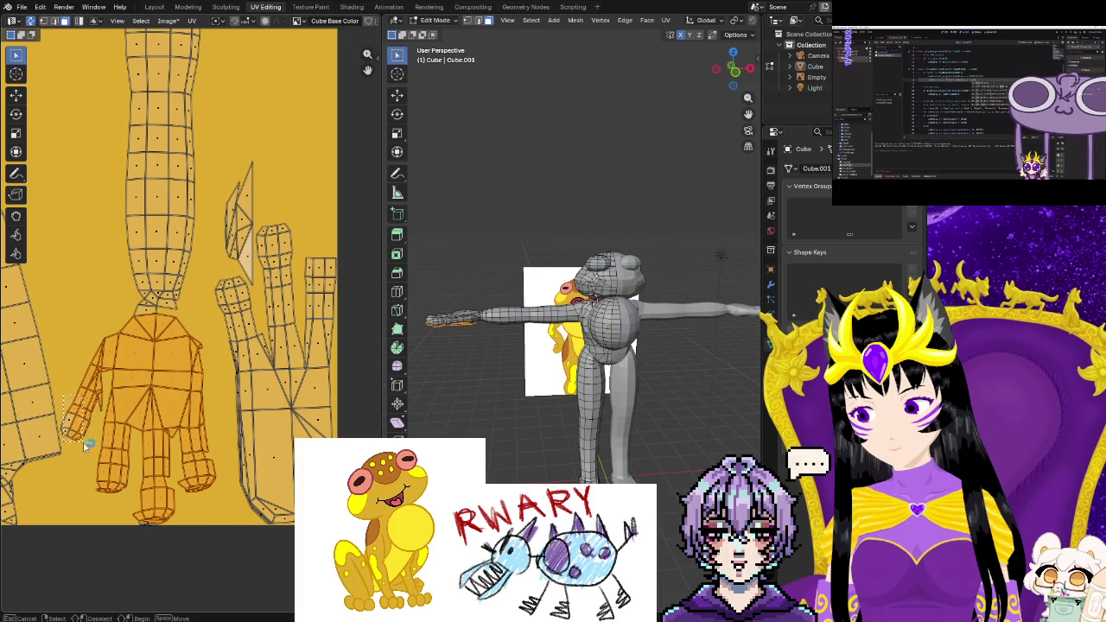
drag(84, 444, 85, 445)
drag(172, 330, 151, 343)
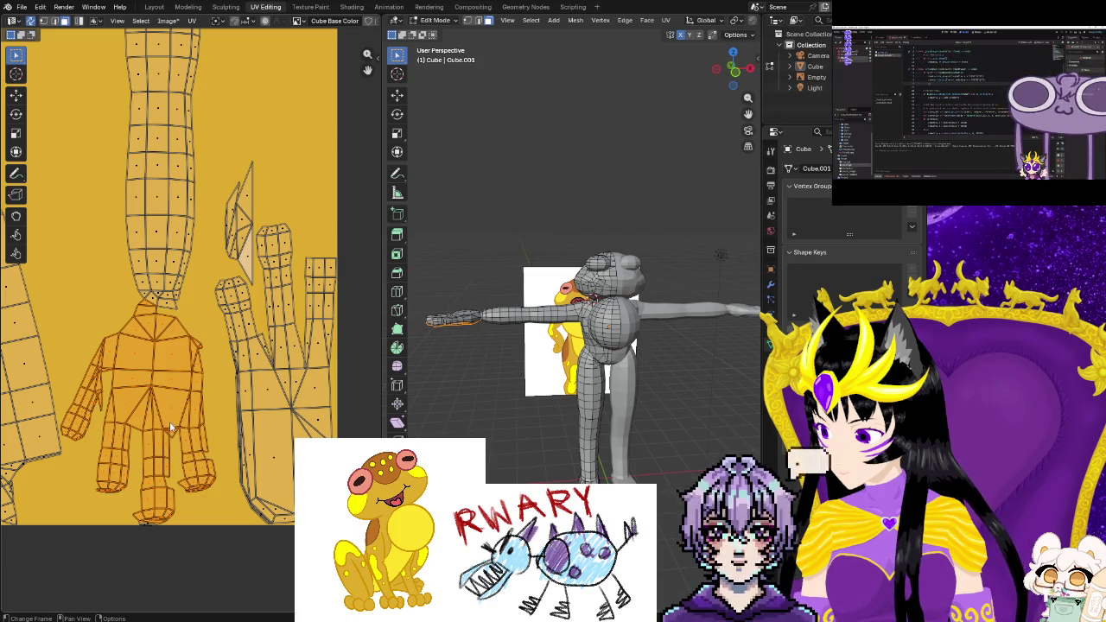
drag(178, 526, 190, 591)
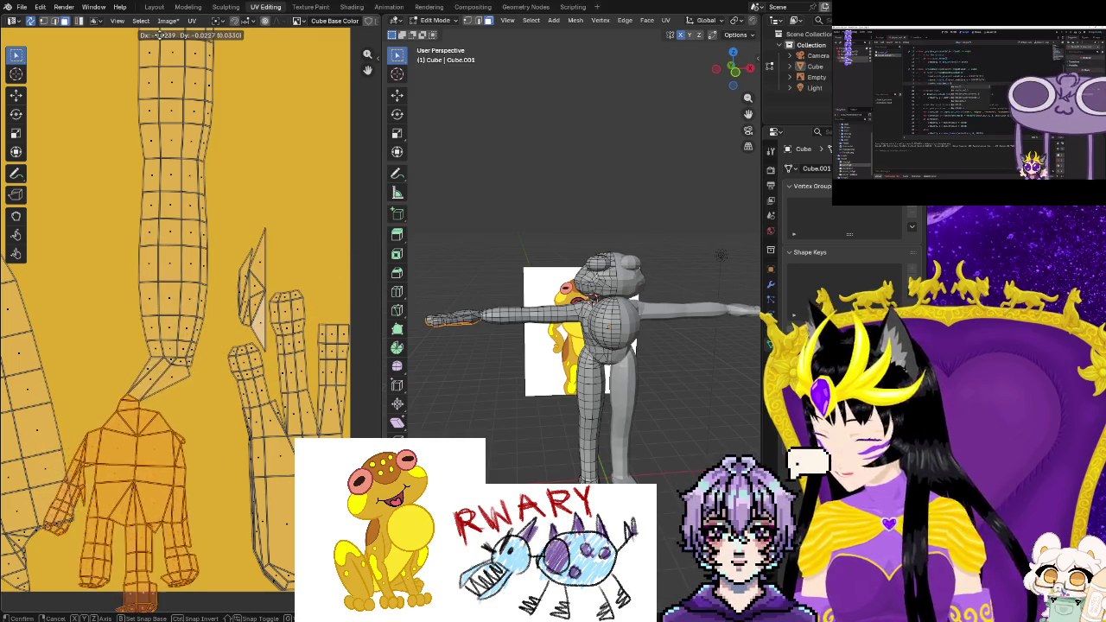
click(145, 601)
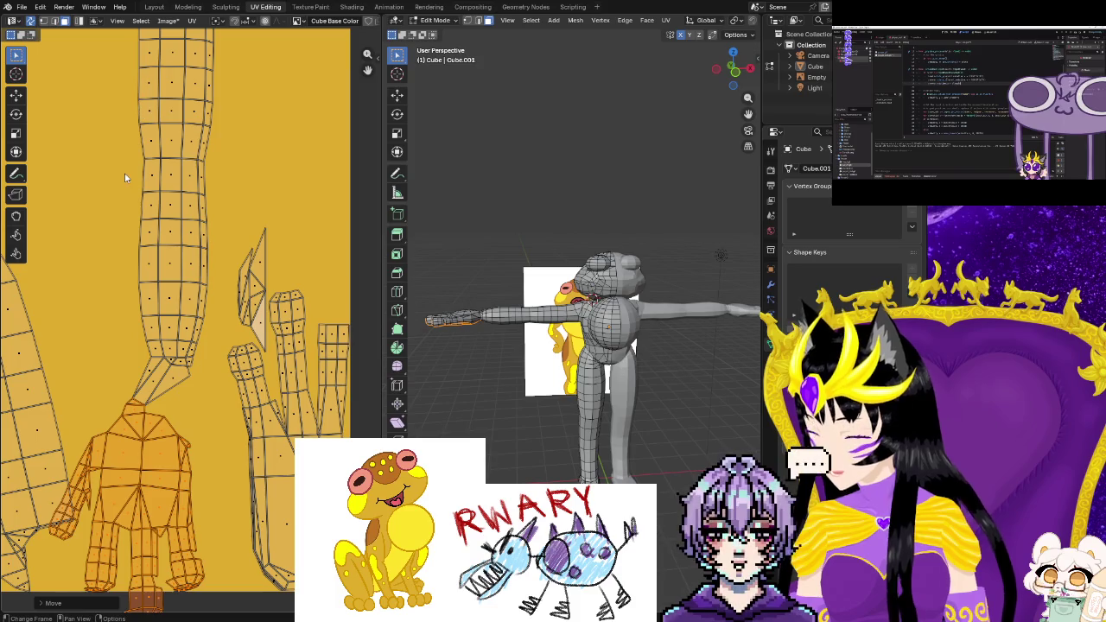
Undo that hand move and reposition the hand island with its wrist at the arm strip's end
scroll(184, 425, up, 2)
scroll(210, 475, up, 2)
middle_drag(210, 476, 266, 430)
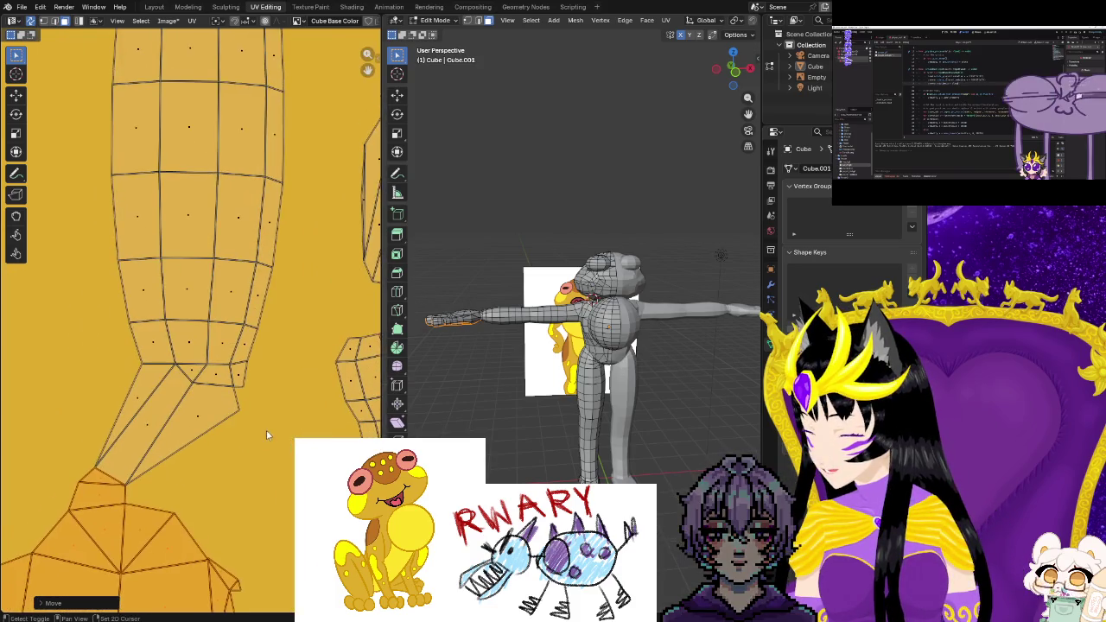
key(ctrl+z)
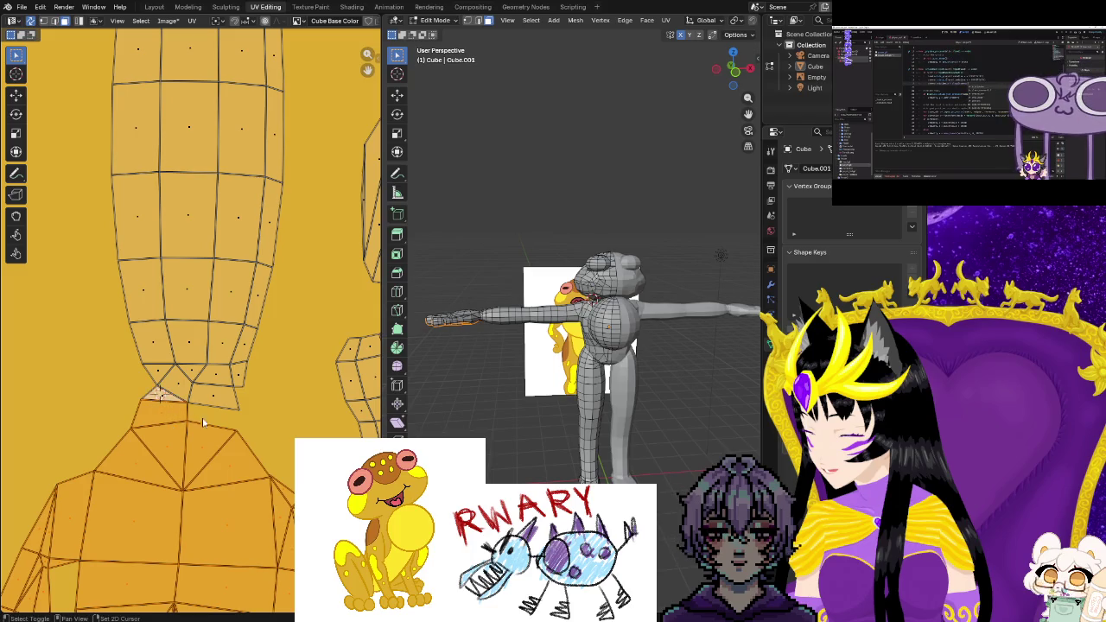
scroll(219, 429, down, 3)
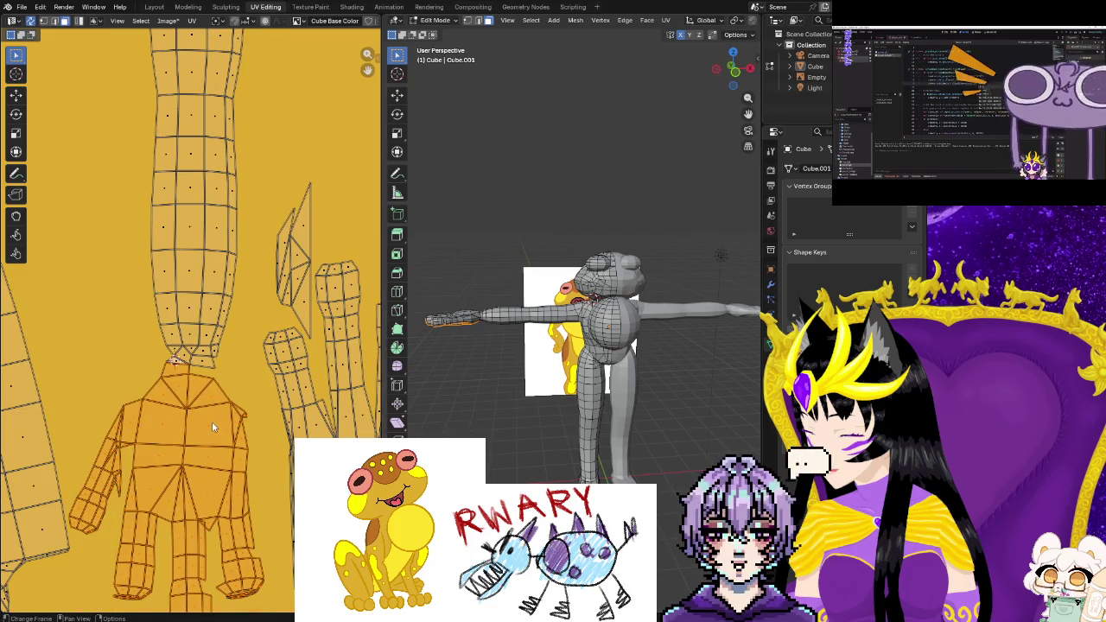
key(g)
click(204, 441)
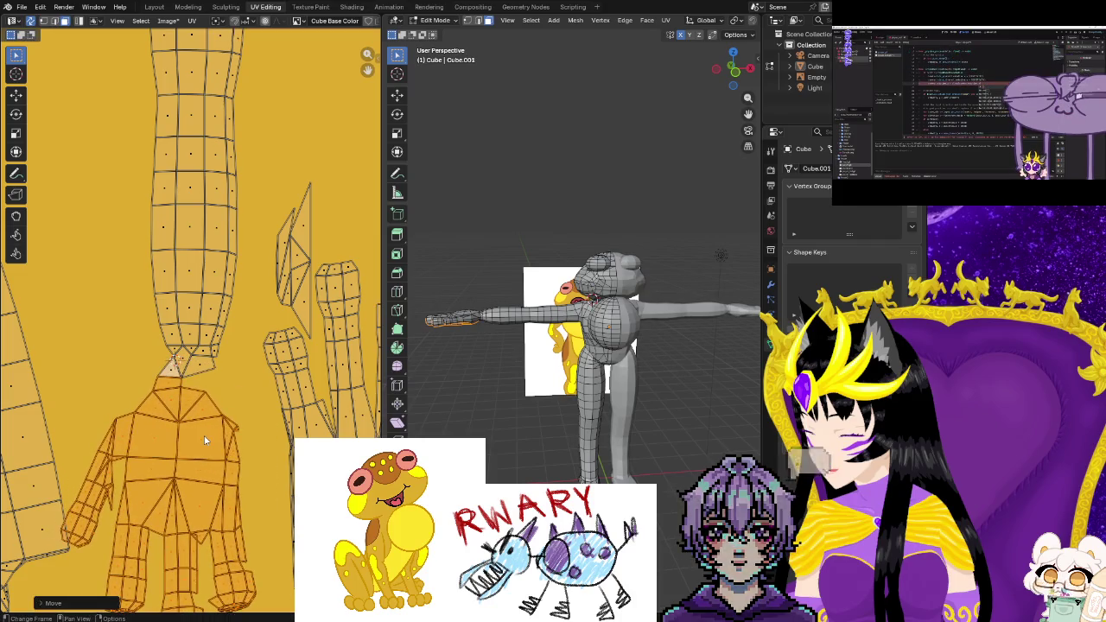
scroll(205, 441, down, 2)
scroll(204, 442, down, 2)
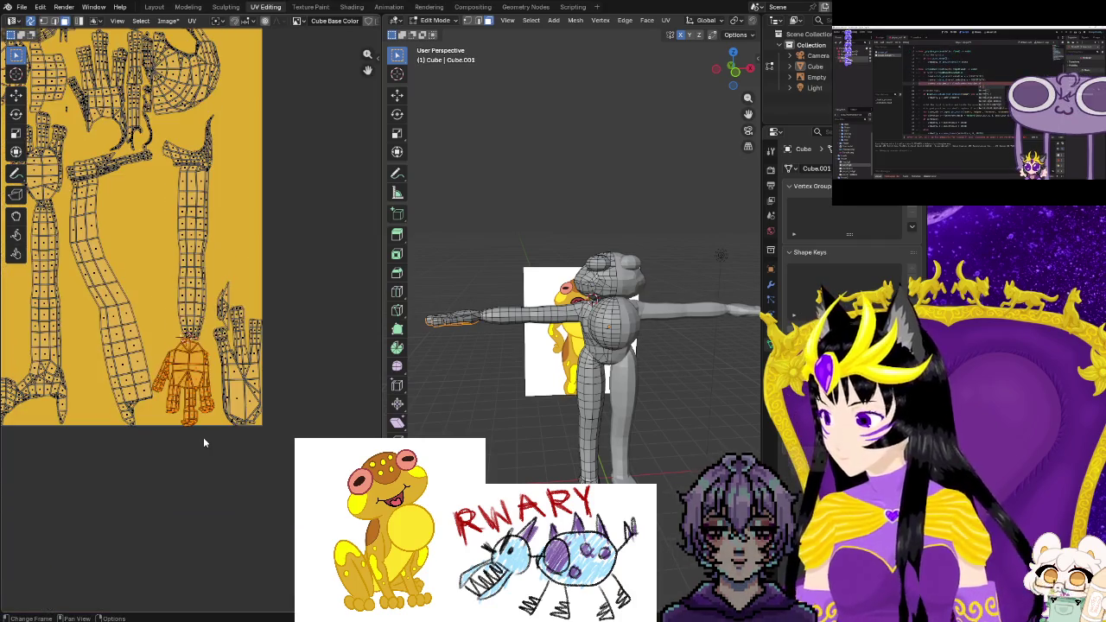
Move the arm-and-hand islands out of the image to the left
scroll(239, 499, up, 1)
scroll(255, 373, up, 2)
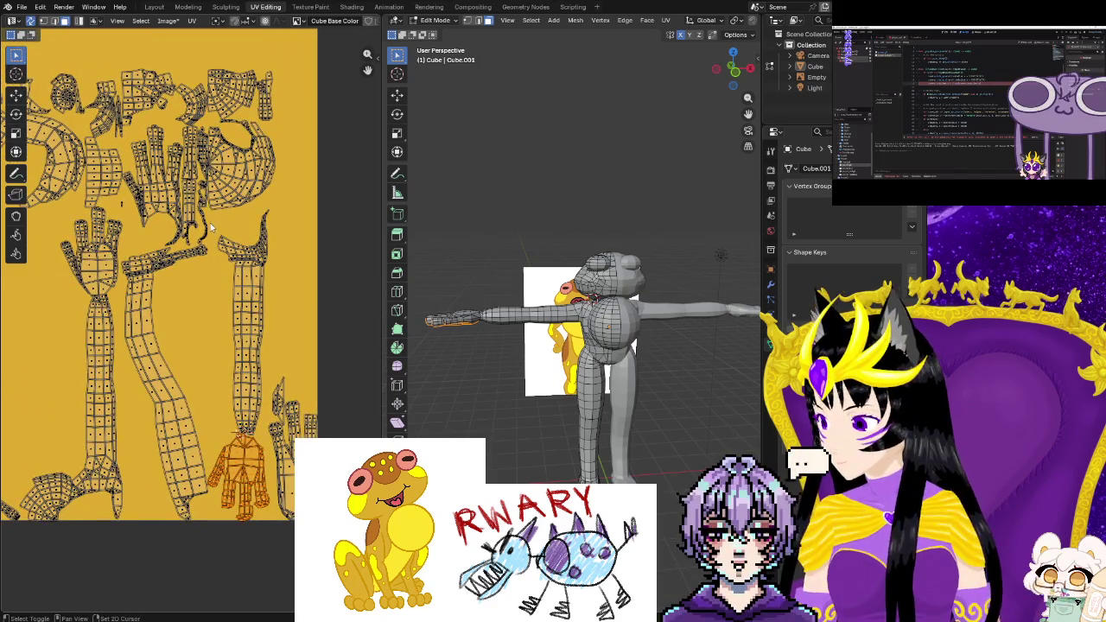
drag(213, 215, 275, 338)
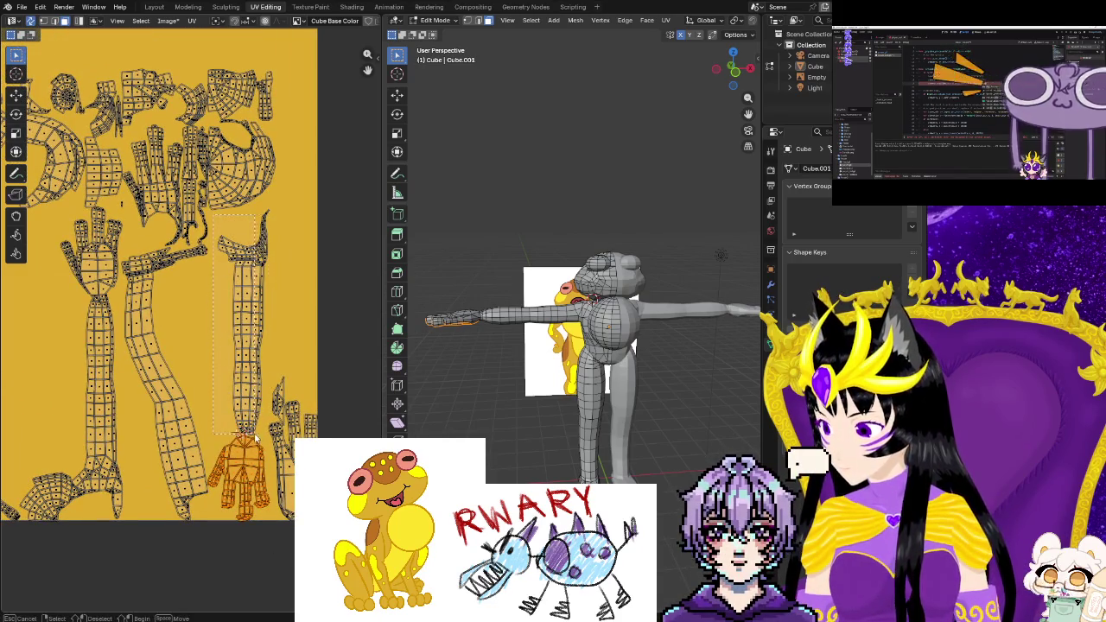
drag(267, 448, 264, 443)
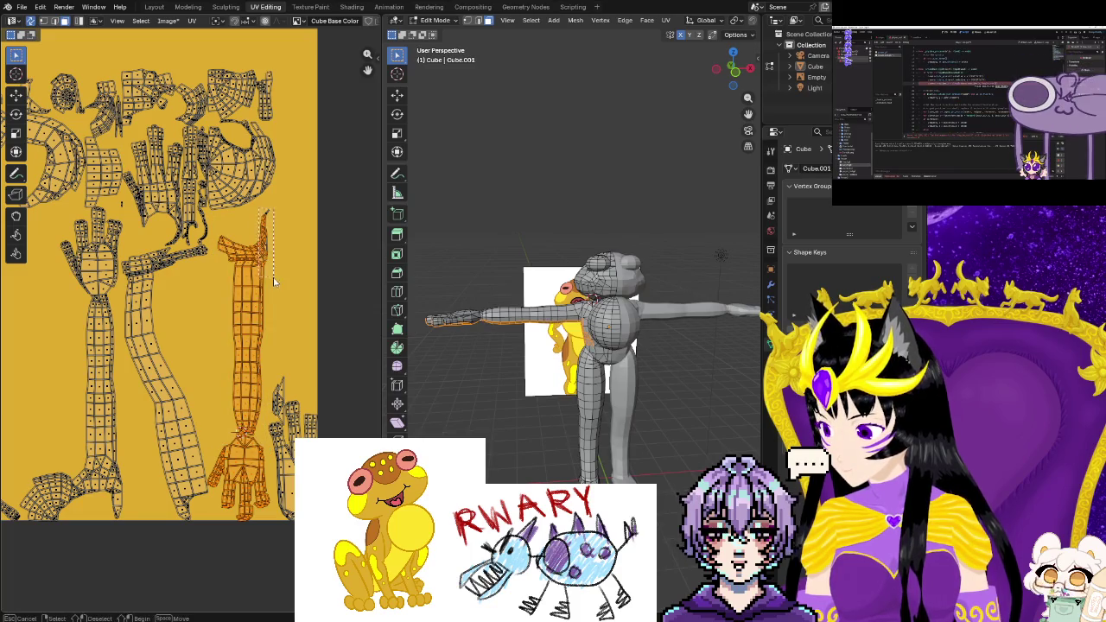
middle_drag(272, 280, 288, 342)
key(g)
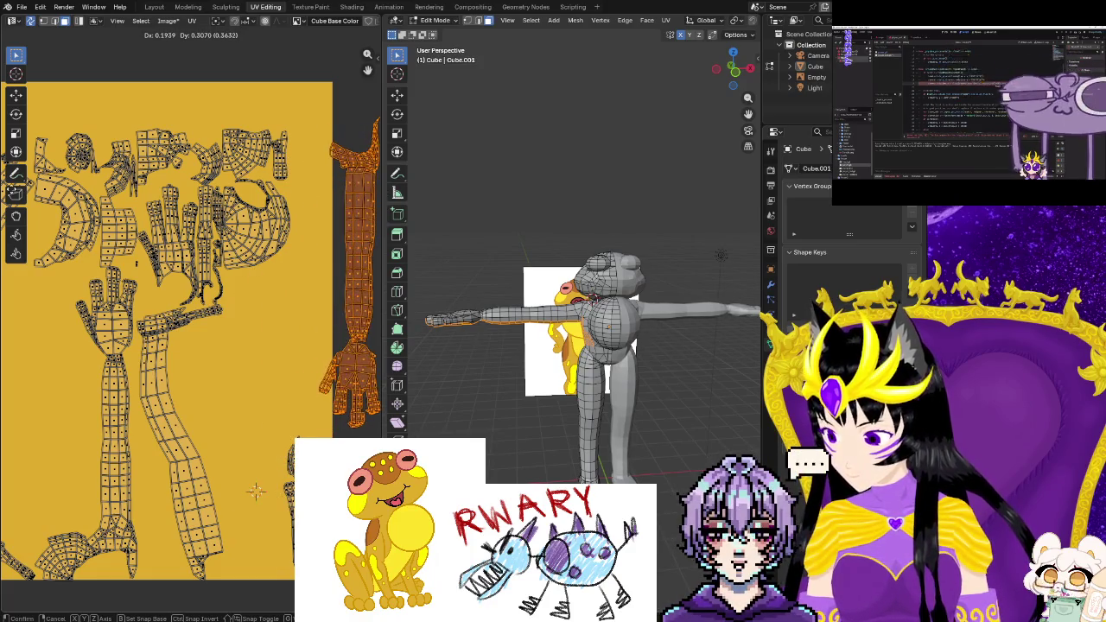
click(26, 143)
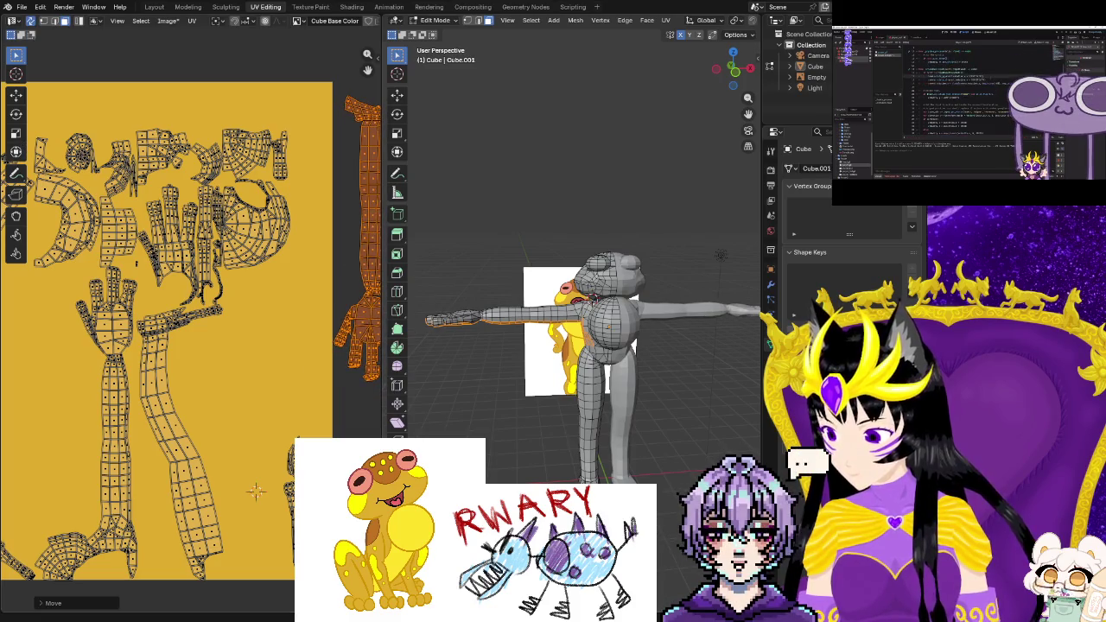
Shrink all the islands remaining inside the image toward the upper left
scroll(233, 412, down, 3)
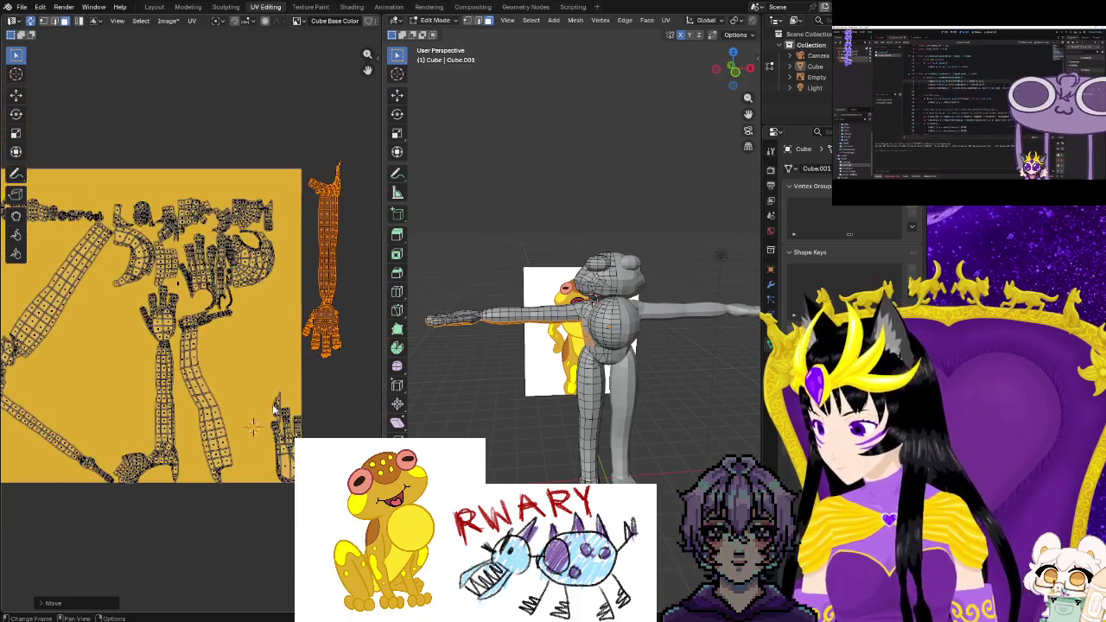
middle_drag(293, 231, 356, 259)
drag(329, 352, 40, 506)
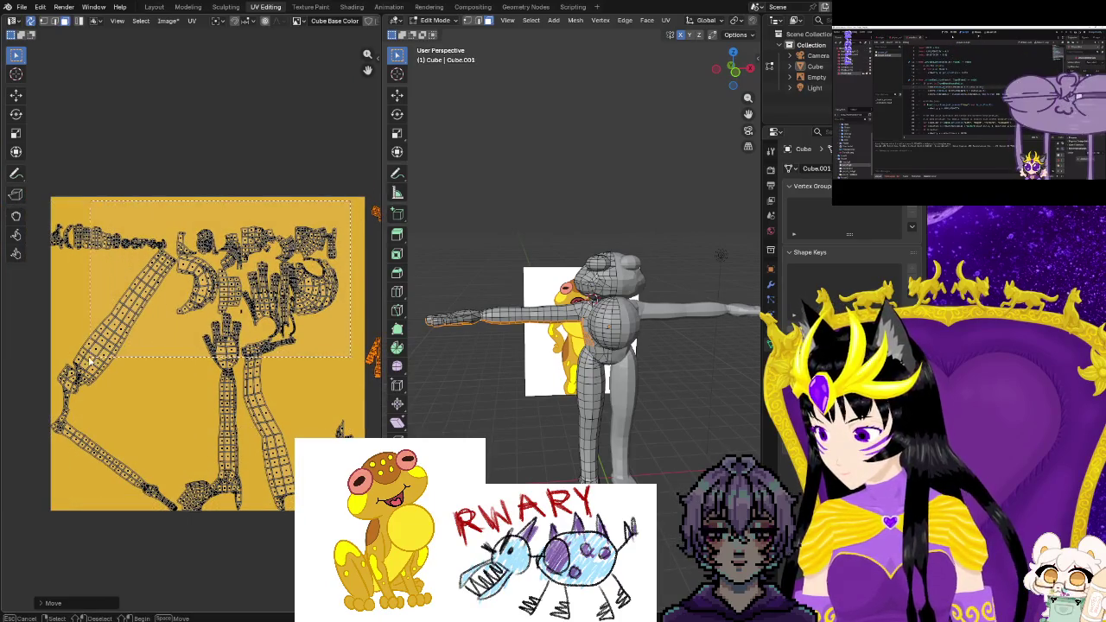
drag(47, 364, 47, 365)
drag(308, 557, 40, 340)
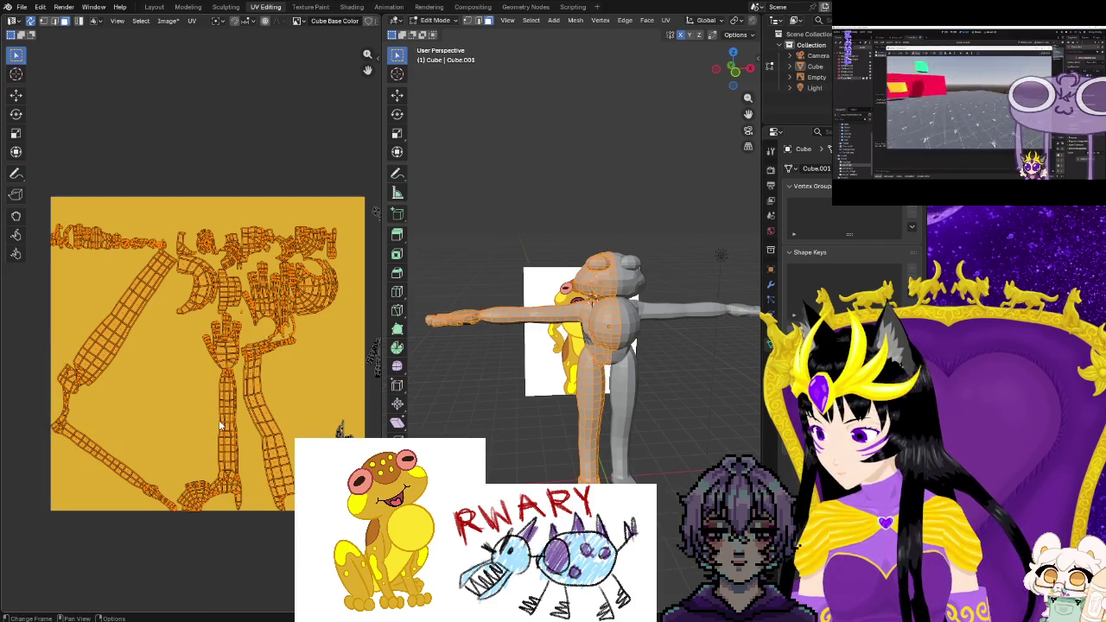
key(s)
Select the arm island outside the image and start moving it back in
middle_drag(243, 371, 140, 399)
drag(223, 195, 335, 422)
key(g)
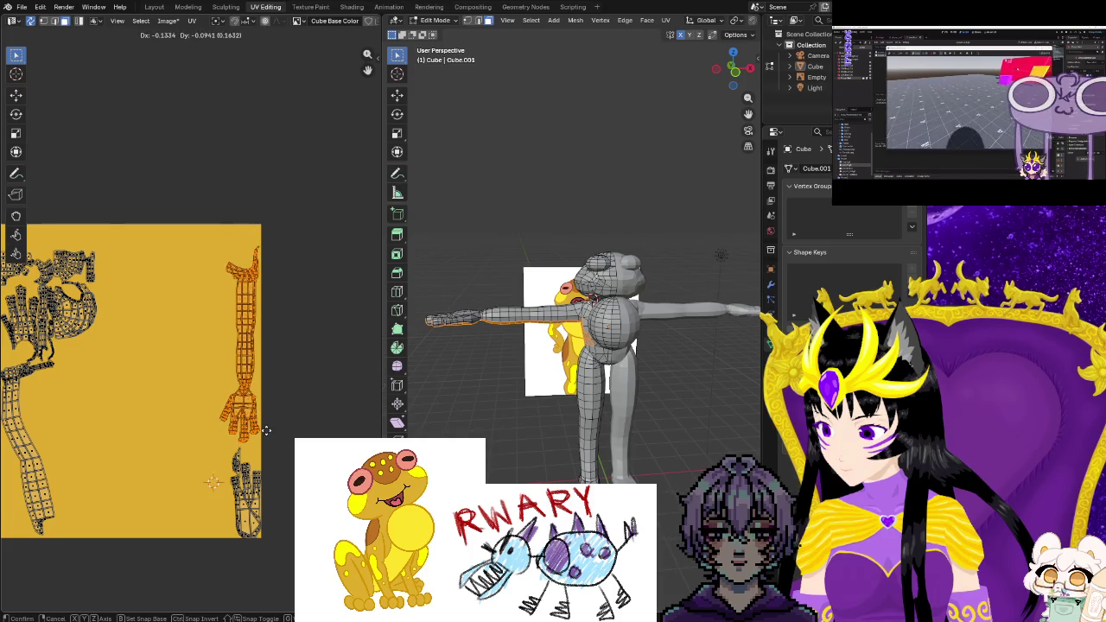
Flip the arm-and-hand island 180°, enlarge it and fit it along the right edge at nearly full height
key(r)
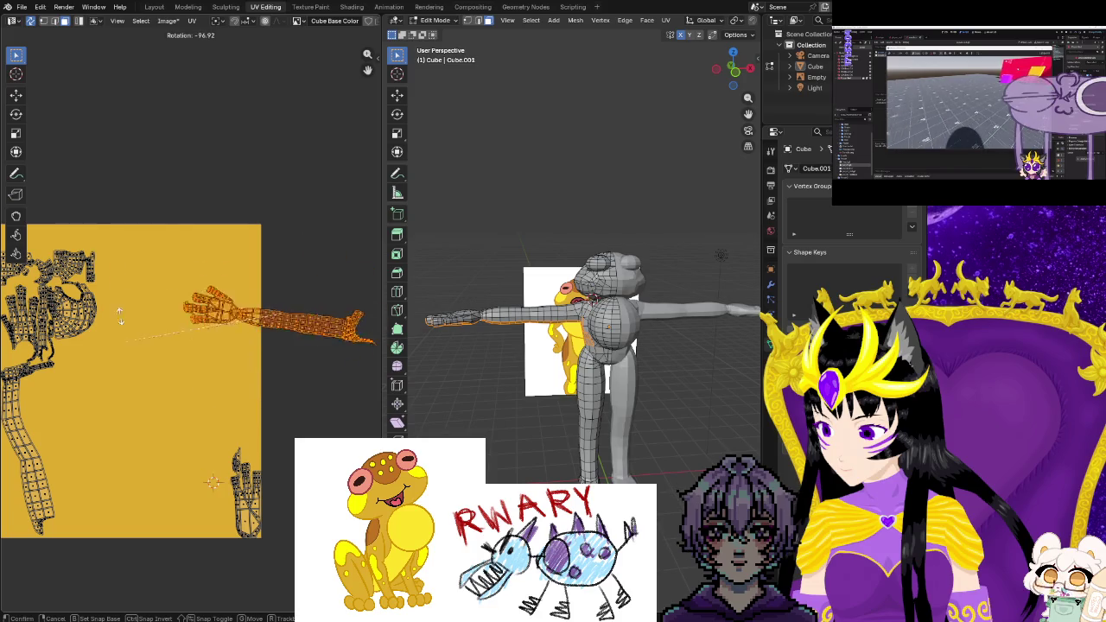
click(246, 211)
key(g)
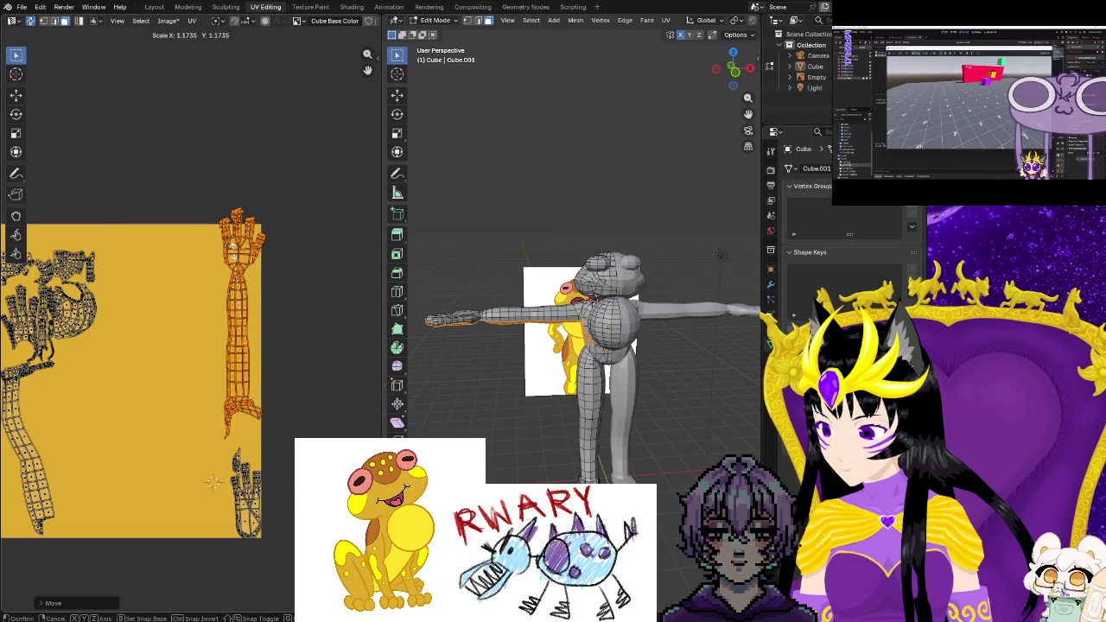
key(g)
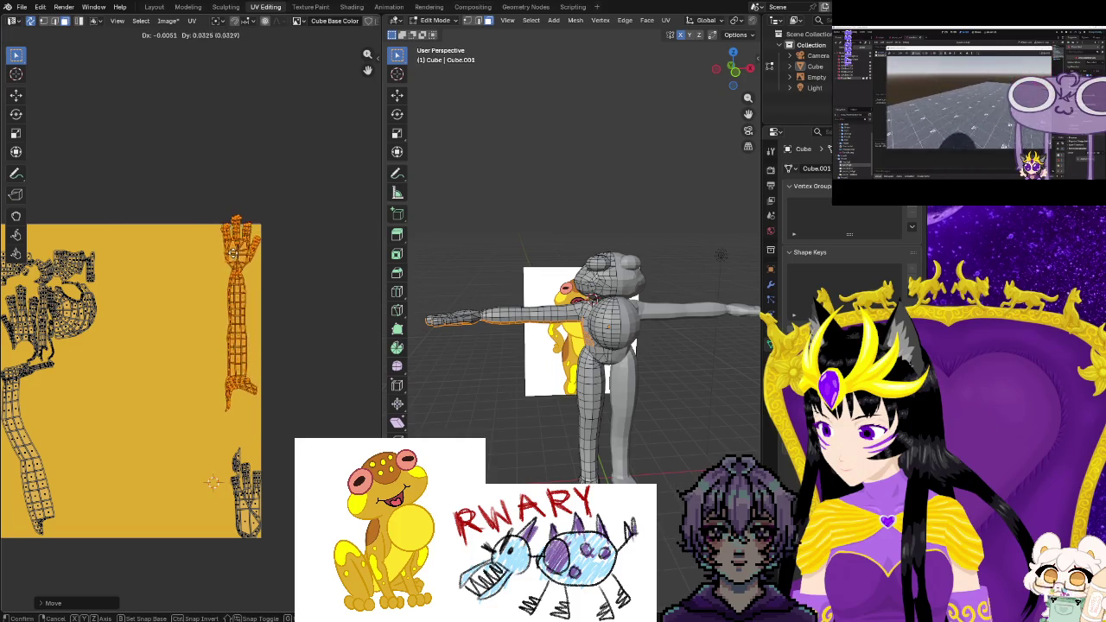
key(s)
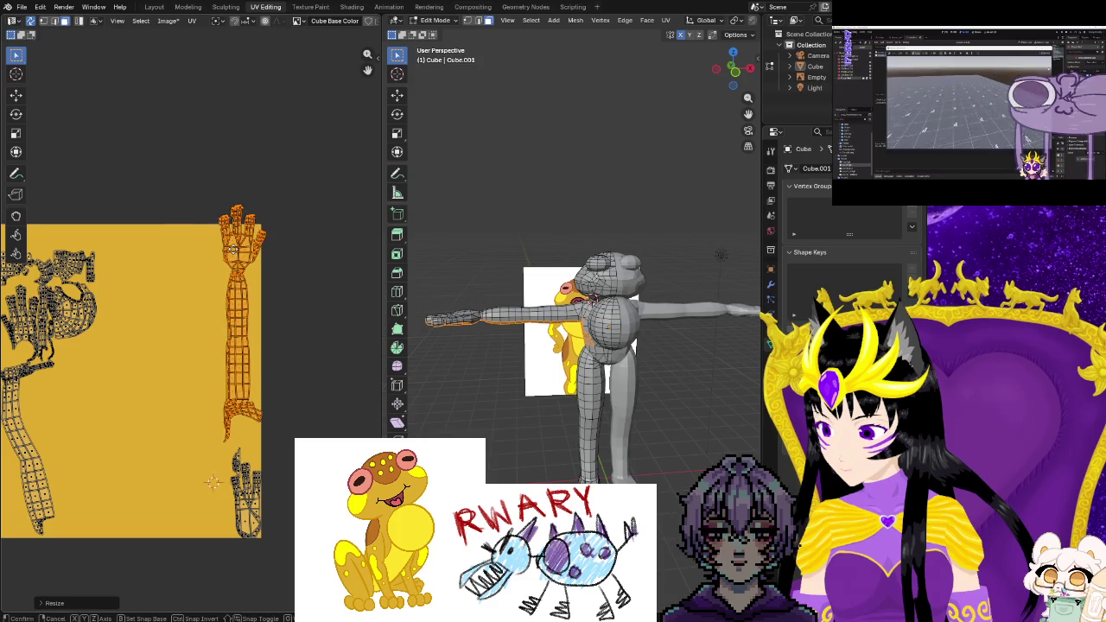
key(g)
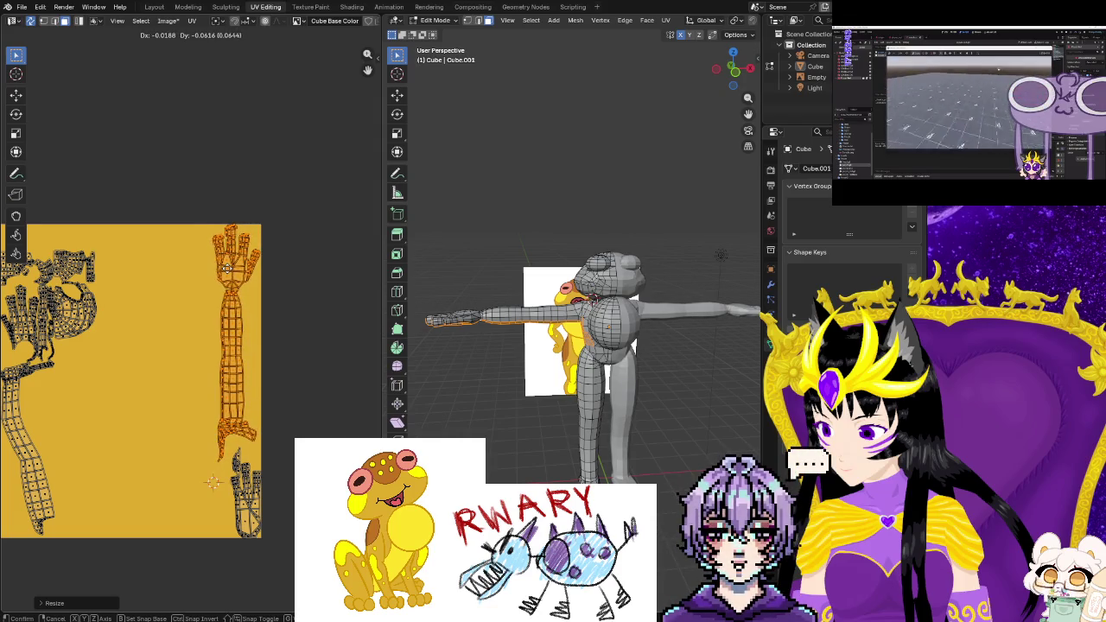
click(246, 297)
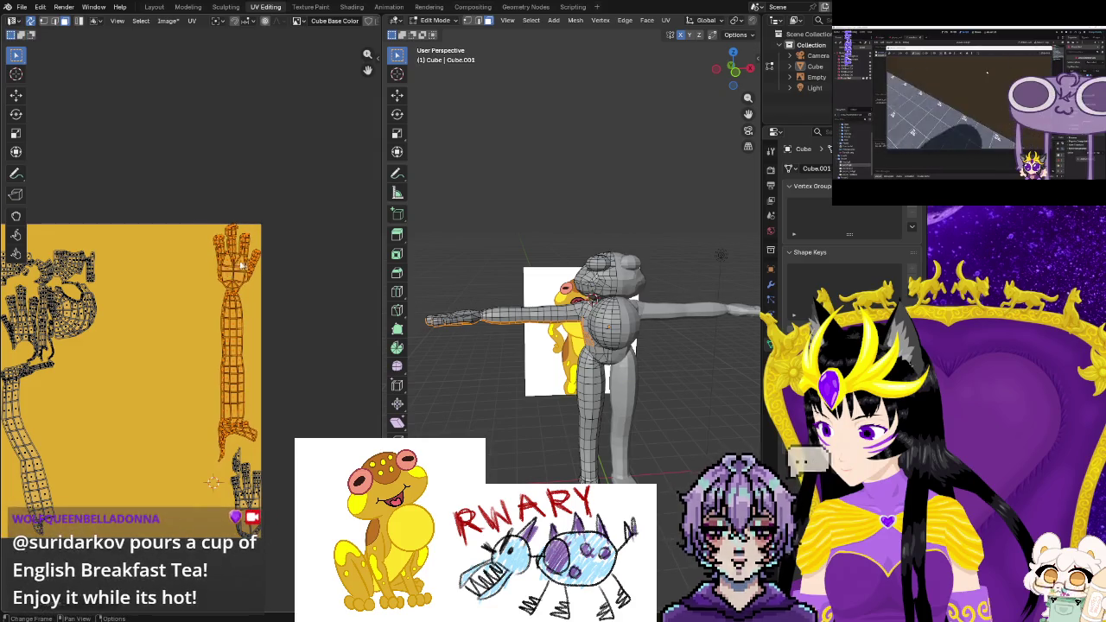
Zoom and pan the UV view to bring the hand and forearm islands into view
scroll(246, 298, up, 4)
middle_drag(246, 301, 240, 371)
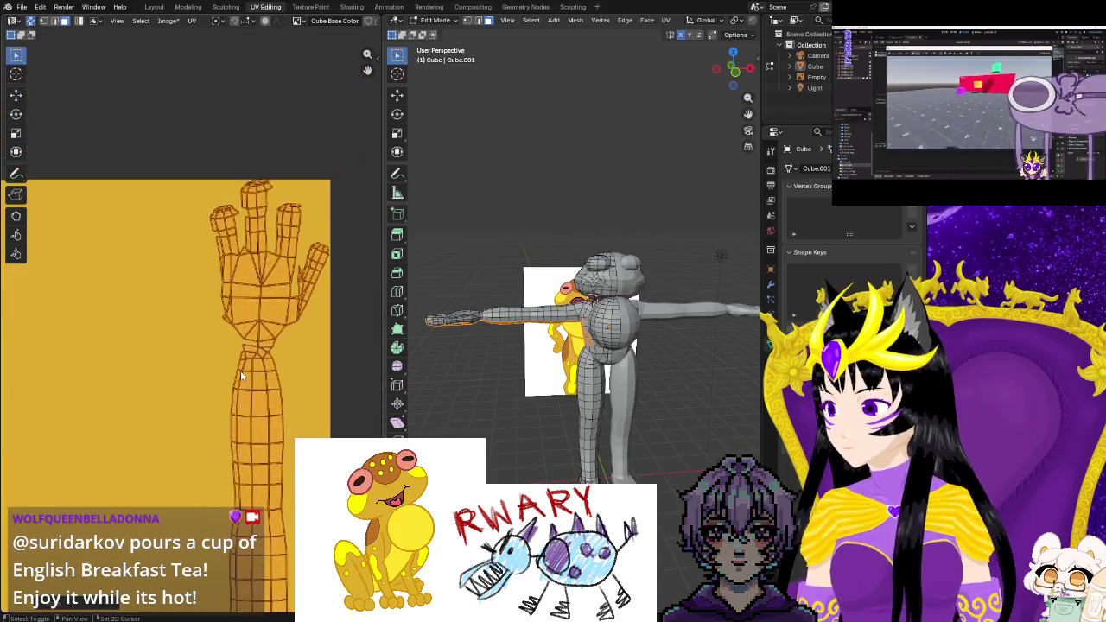
scroll(240, 370, up, 2)
scroll(266, 346, down, 2)
scroll(289, 278, up, 3)
scroll(292, 276, up, 2)
scroll(292, 276, down, 1)
scroll(259, 296, down, 2)
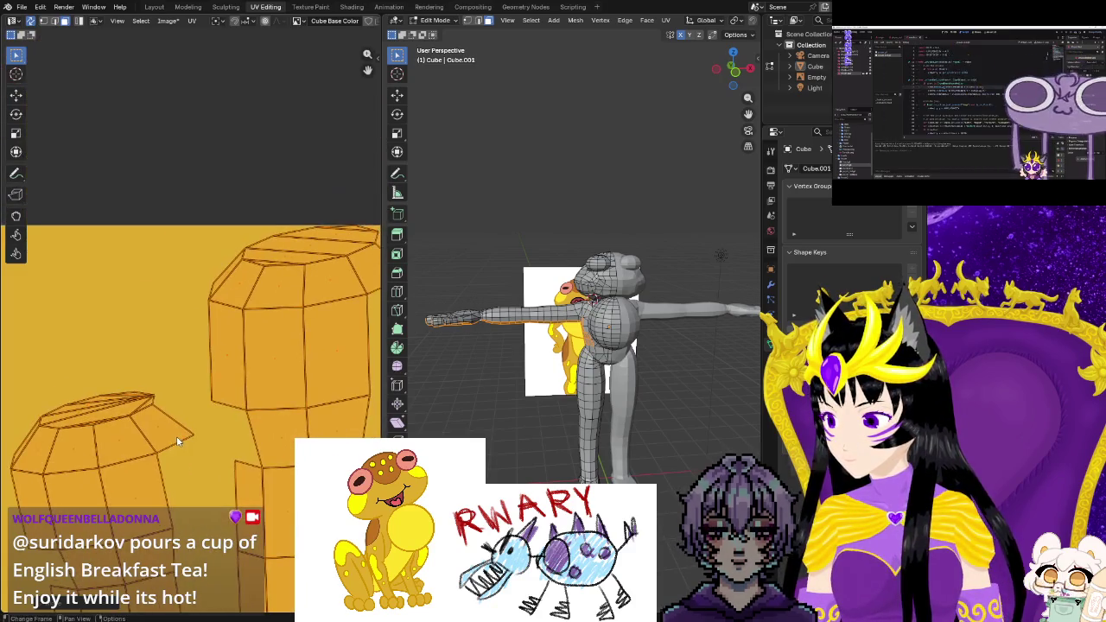
scroll(242, 412, down, 1)
scroll(244, 411, down, 1)
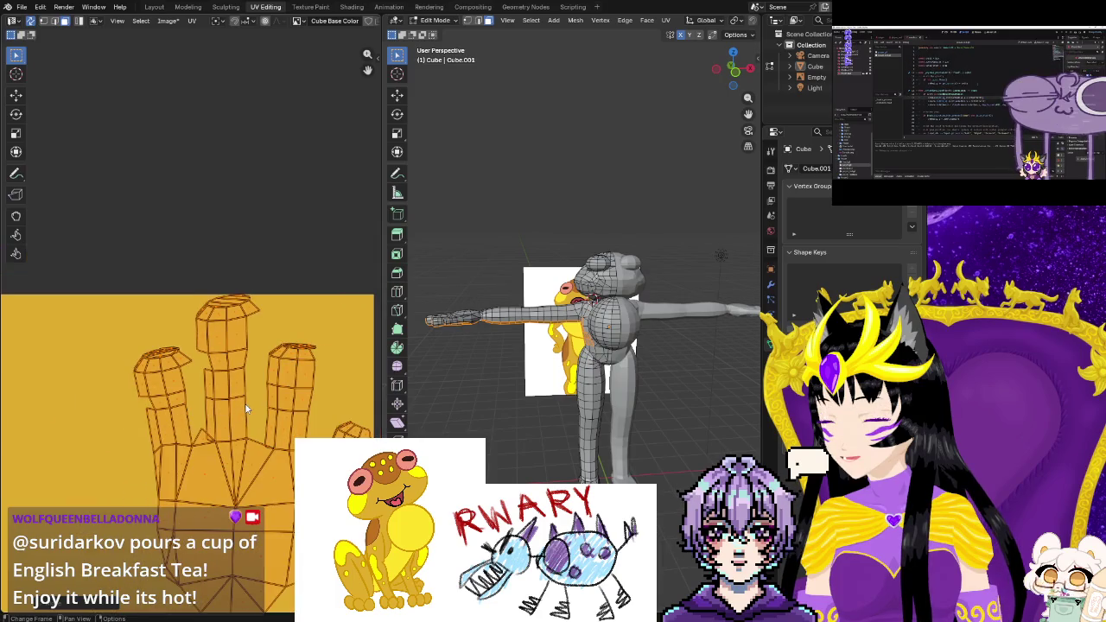
scroll(244, 406, down, 1)
scroll(251, 432, down, 1)
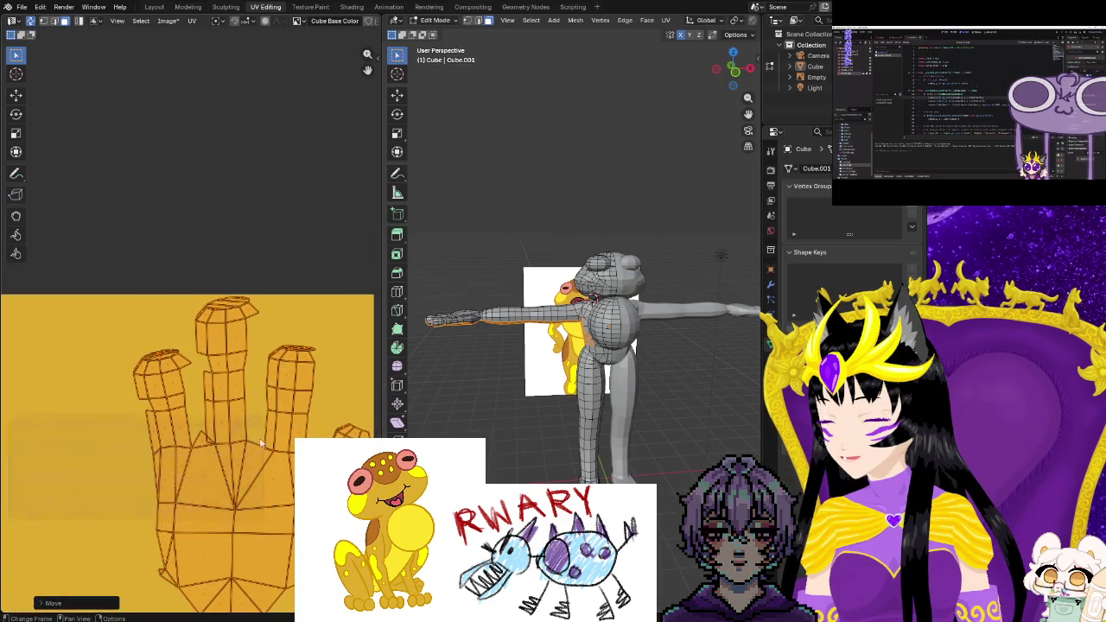
scroll(266, 487, down, 2)
scroll(250, 501, down, 1)
scroll(230, 517, down, 1)
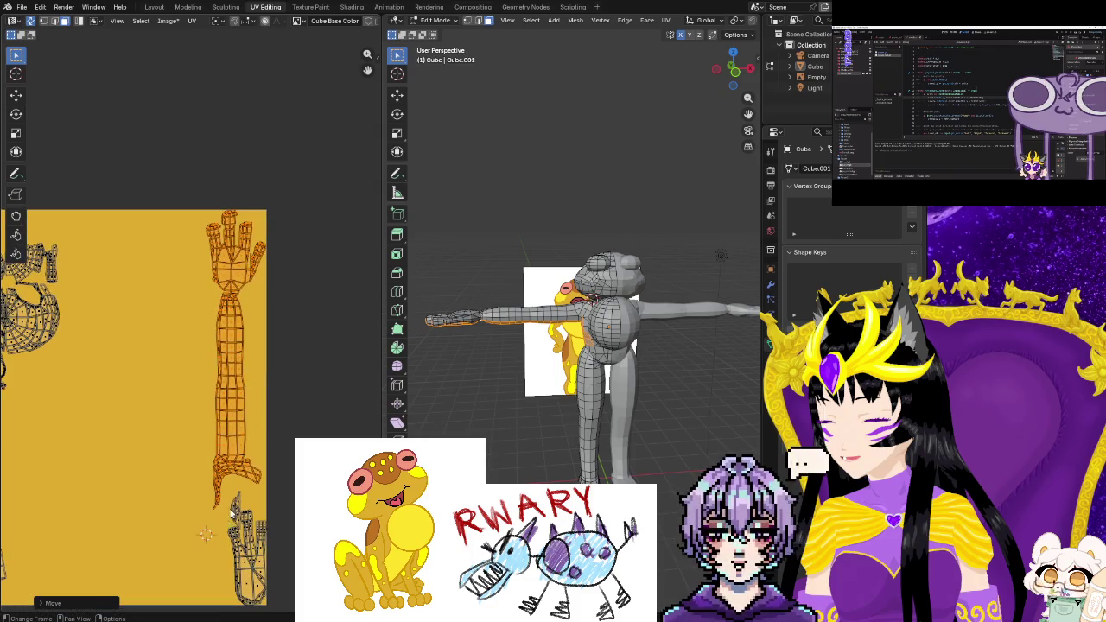
scroll(231, 524, up, 1)
scroll(259, 510, up, 2)
scroll(278, 548, up, 1)
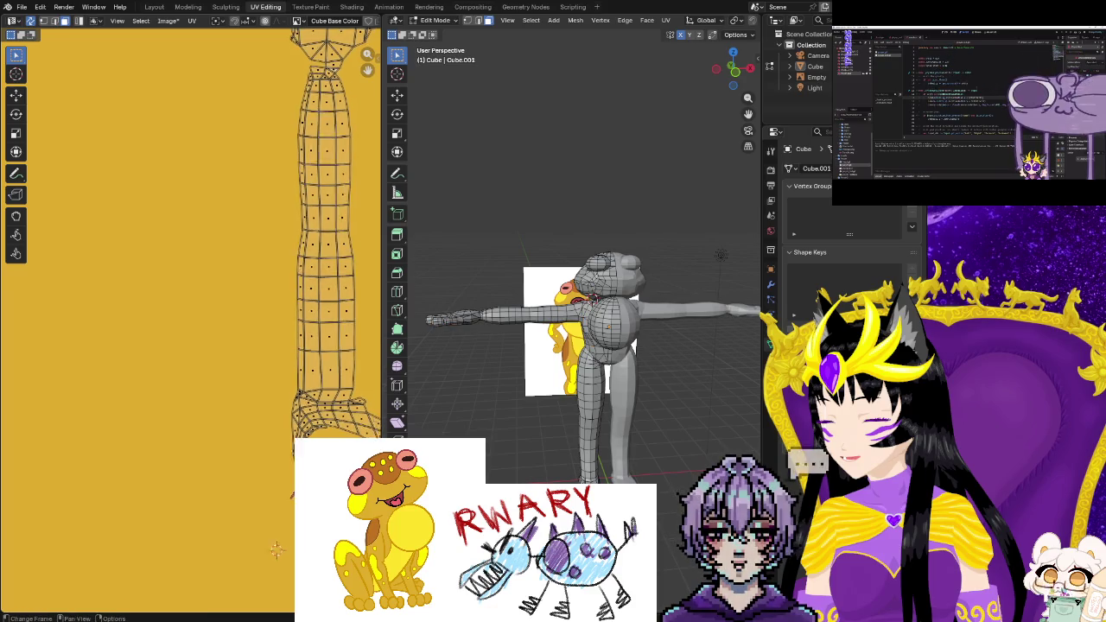
middle_drag(278, 548, 226, 592)
Move the small orange island vertically, then rotate it toward the hand's fingertips
key(g)
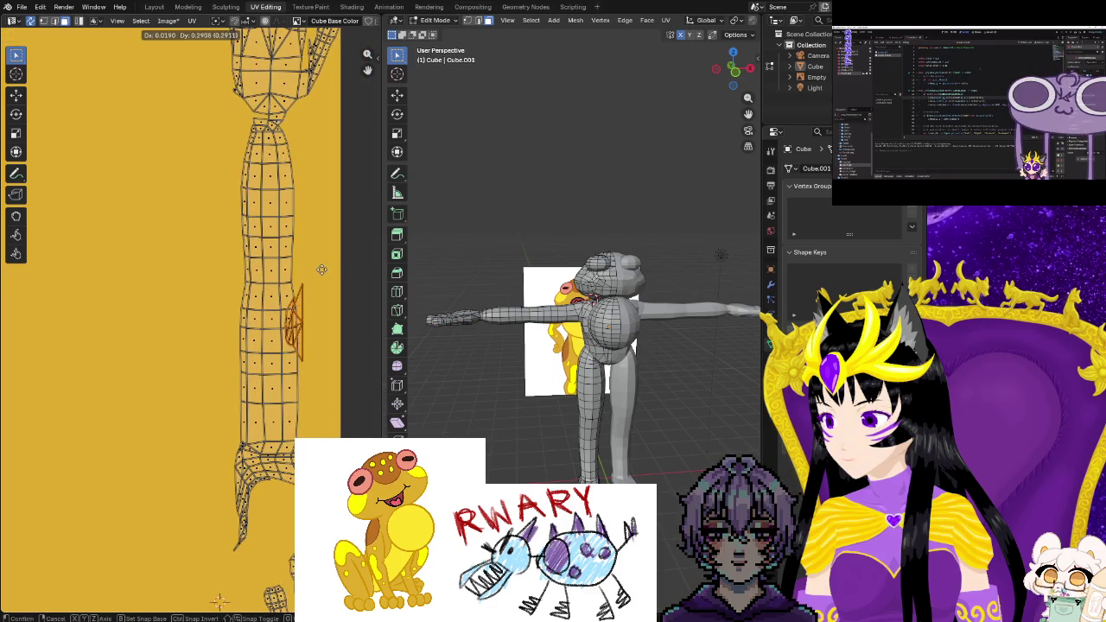
key(y)
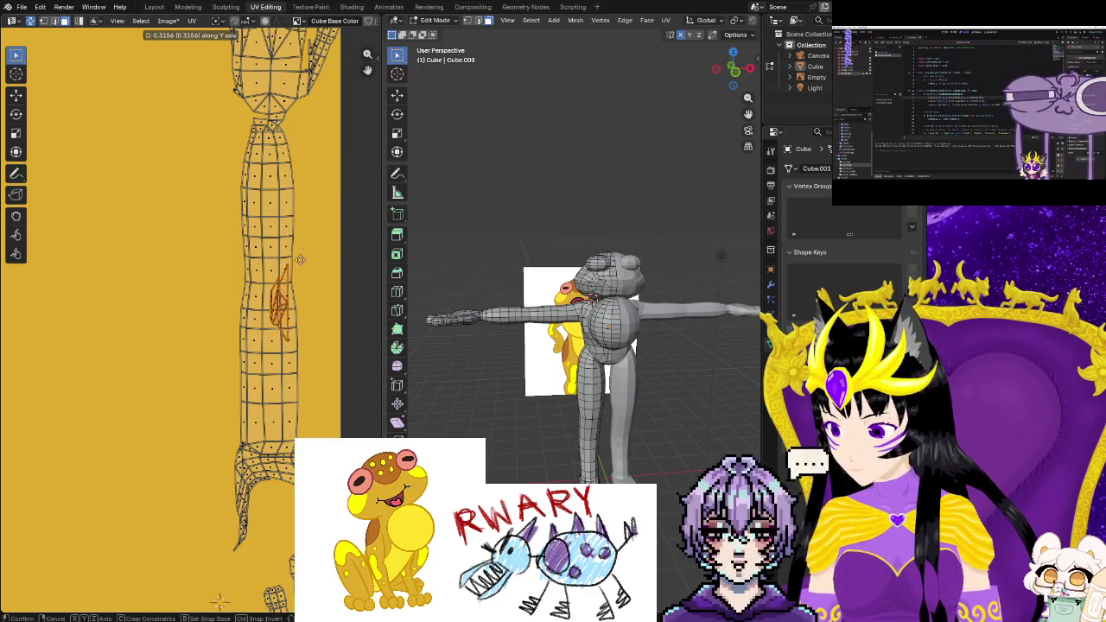
click(302, 260)
scroll(318, 389, down, 2)
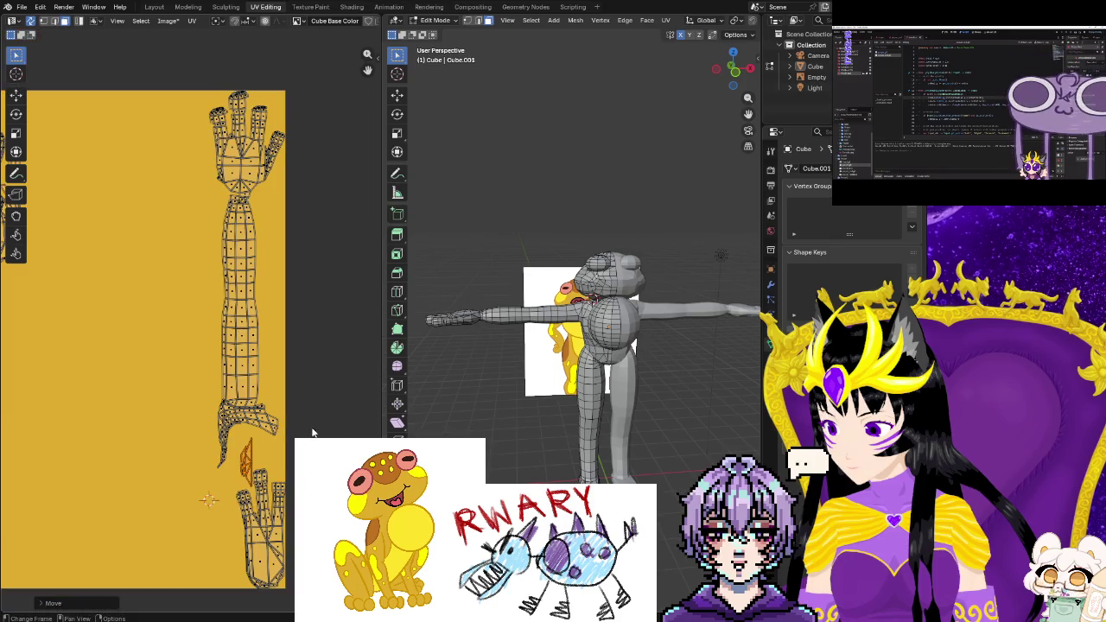
key(g)
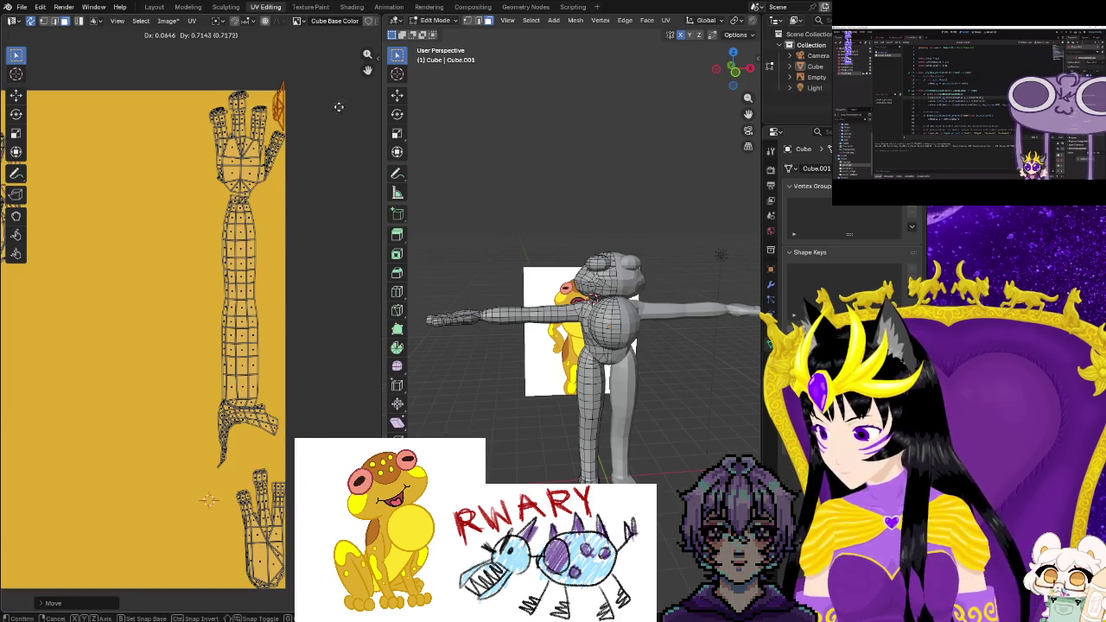
key(r)
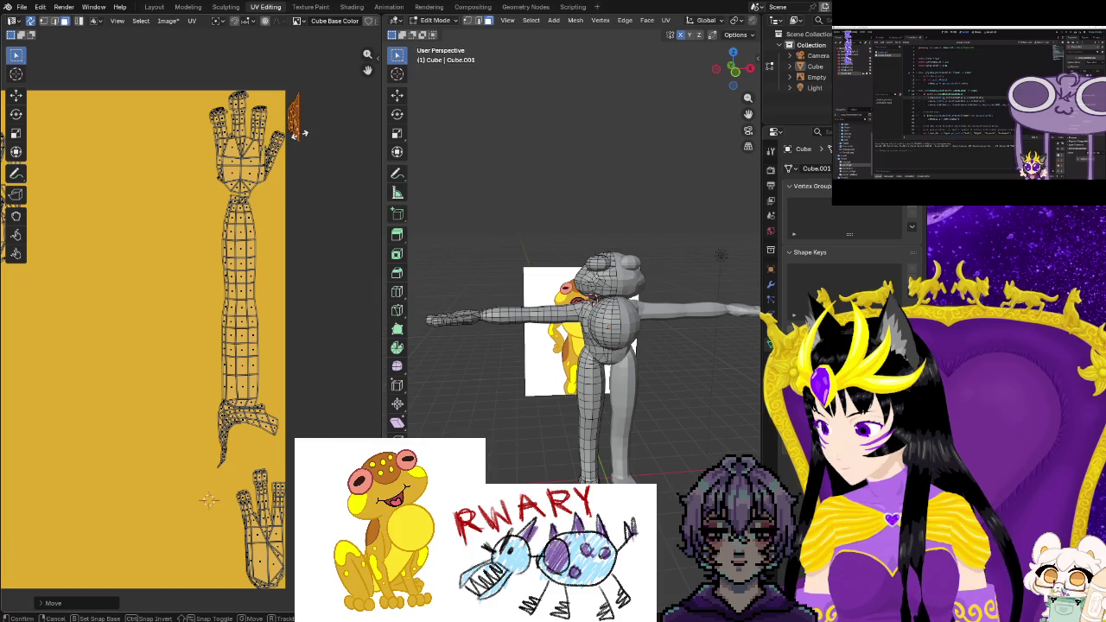
click(229, 77)
Move and shrink the small island beside the fingertips, then zoom out to the full UV square
key(g)
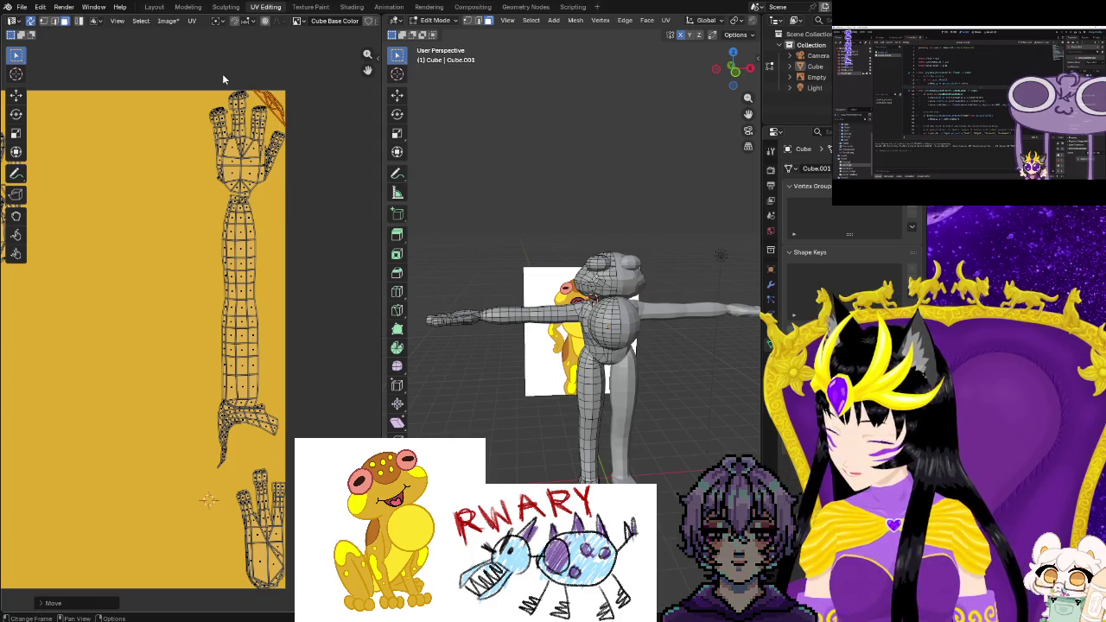
key(s)
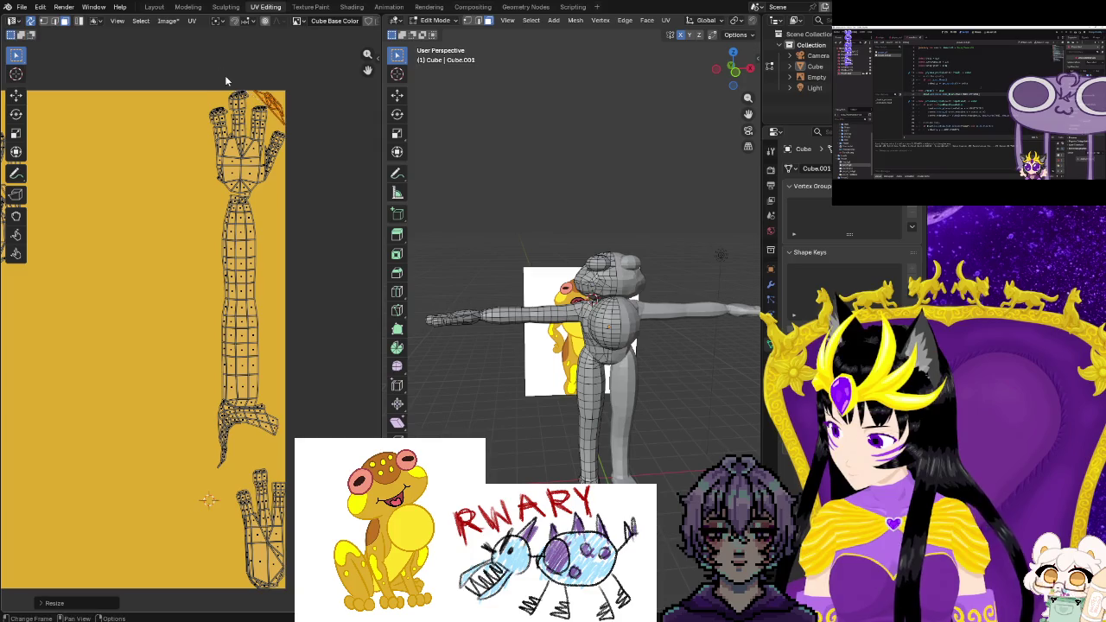
scroll(338, 134, up, 2)
middle_drag(337, 138, 242, 345)
scroll(242, 329, up, 2)
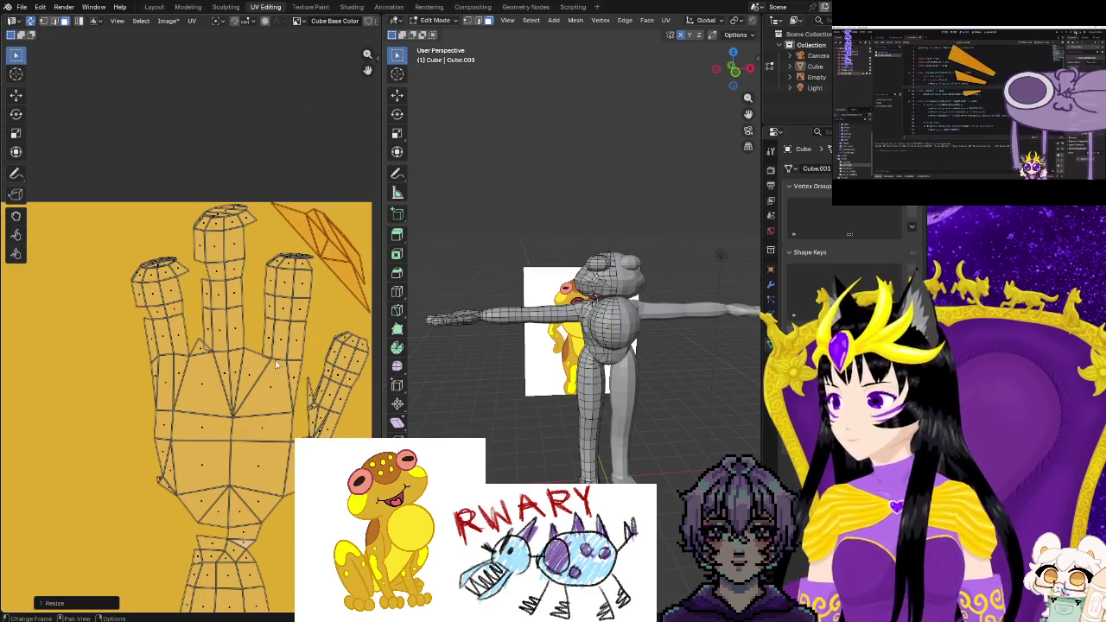
scroll(242, 329, down, 1)
scroll(239, 350, up, 1)
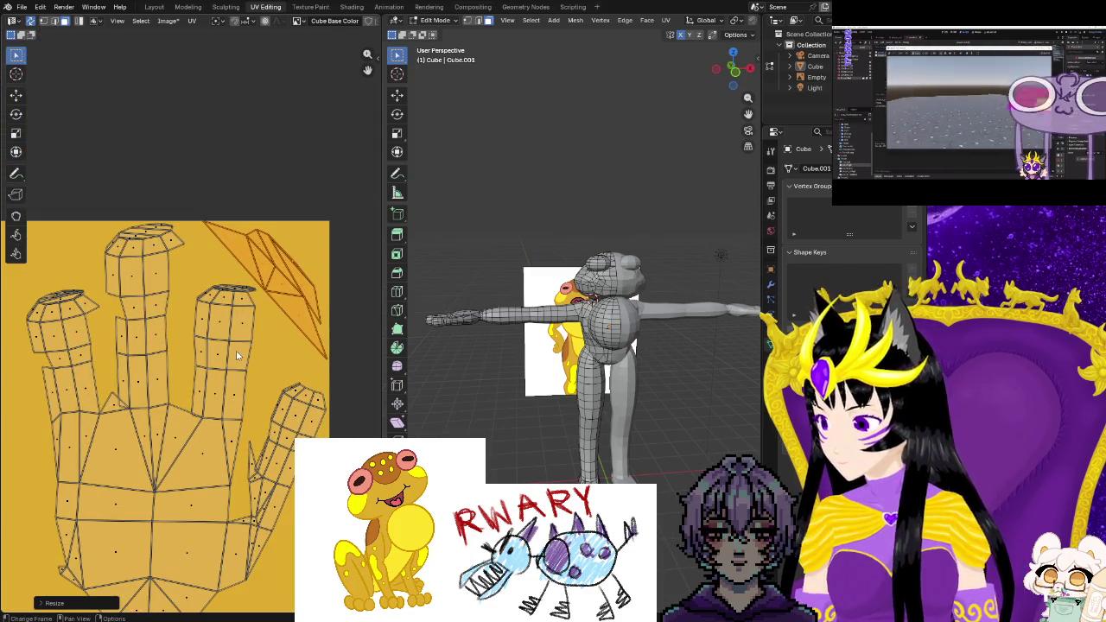
scroll(216, 434, down, 5)
mouse_move(216, 434)
middle_down()
mouse_move(161, 383)
mouse_move(276, 415)
mouse_move(316, 406)
middle_up()
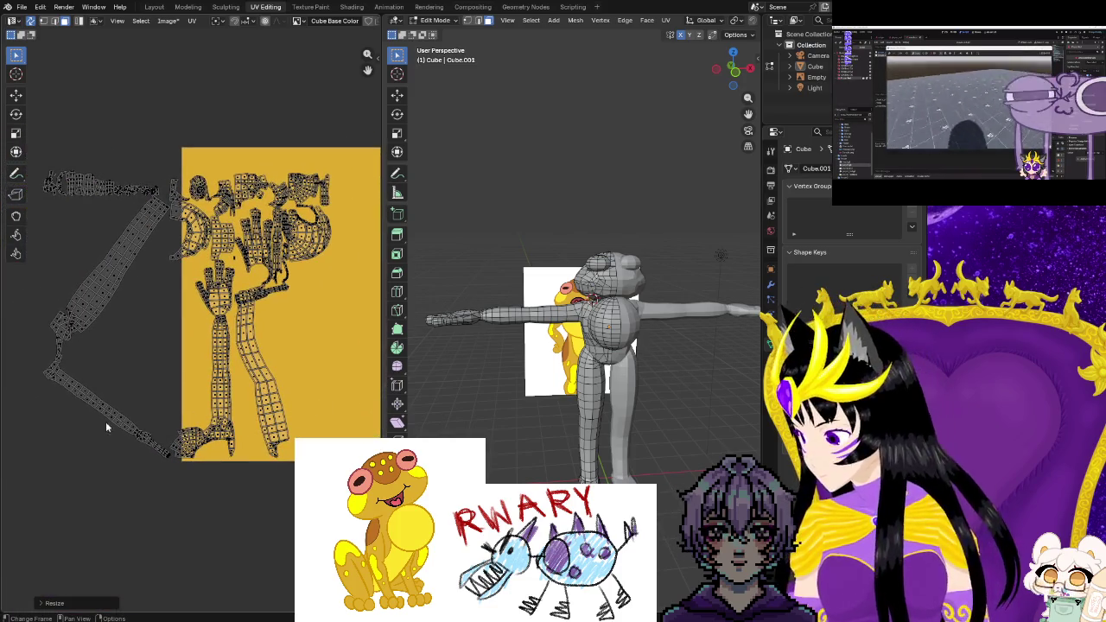
Box-select the whole lower arm UV island, try moving it, and undo the move
drag(172, 480, 127, 451)
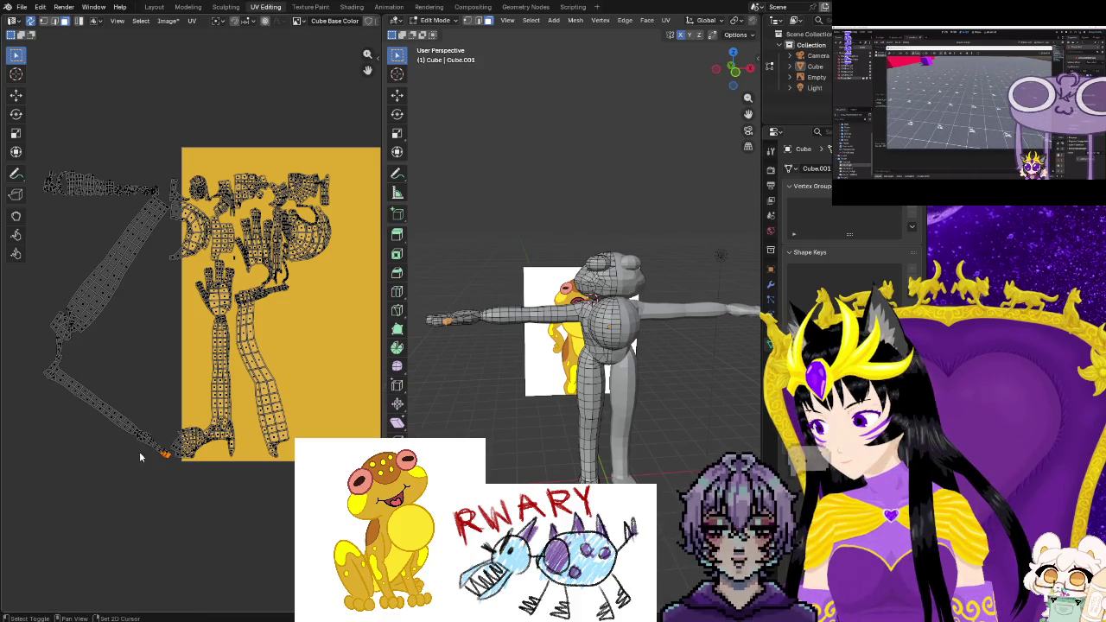
drag(150, 460, 119, 396)
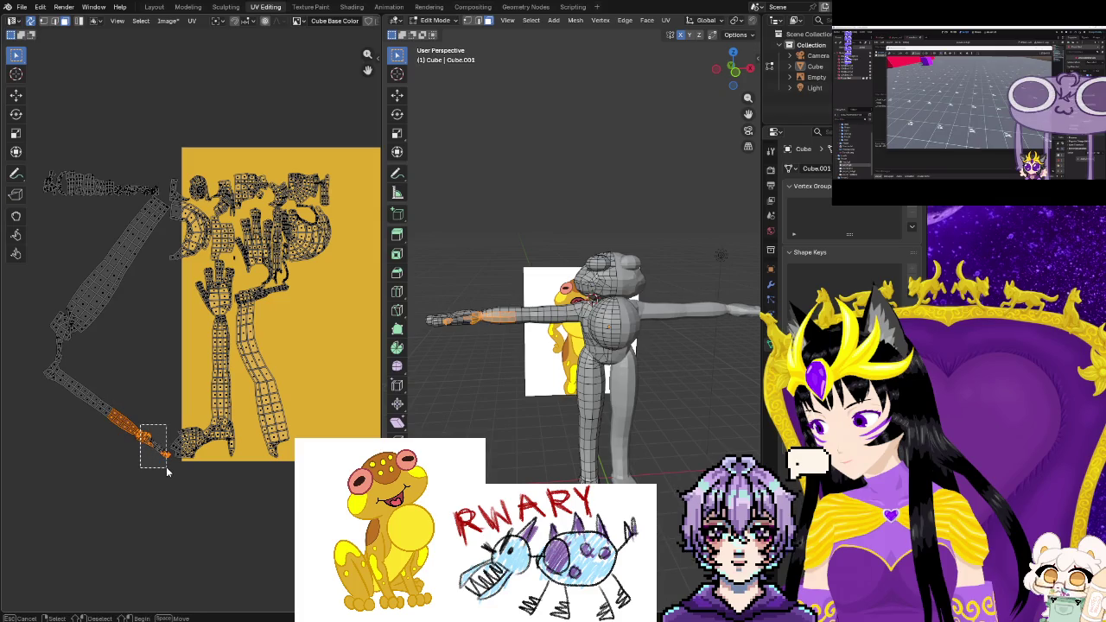
shift+drag(29, 357, 130, 454)
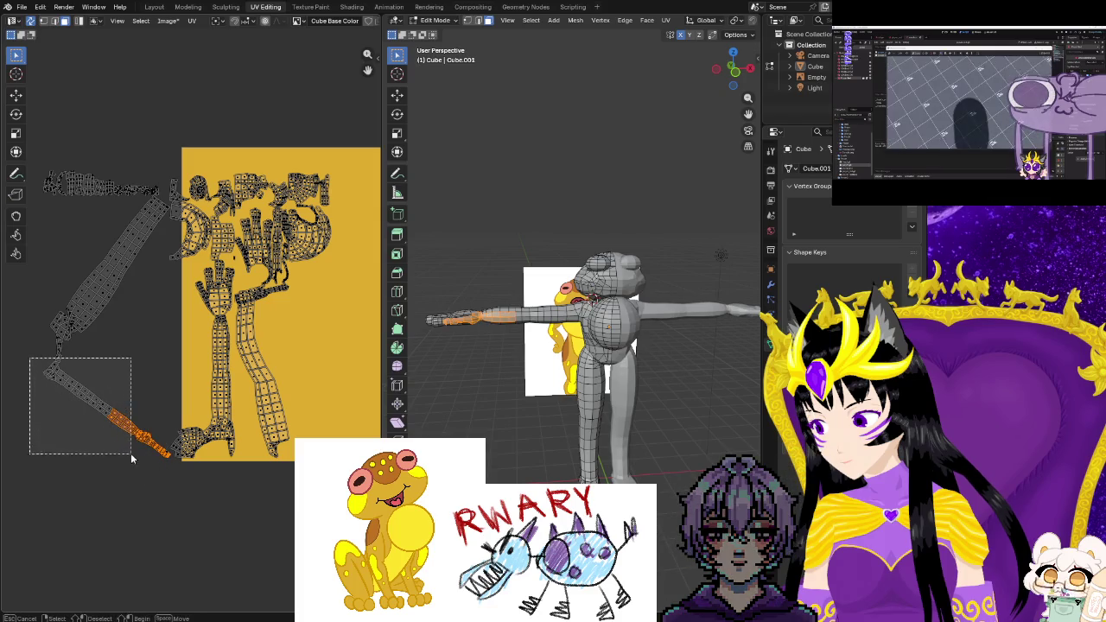
key(g)
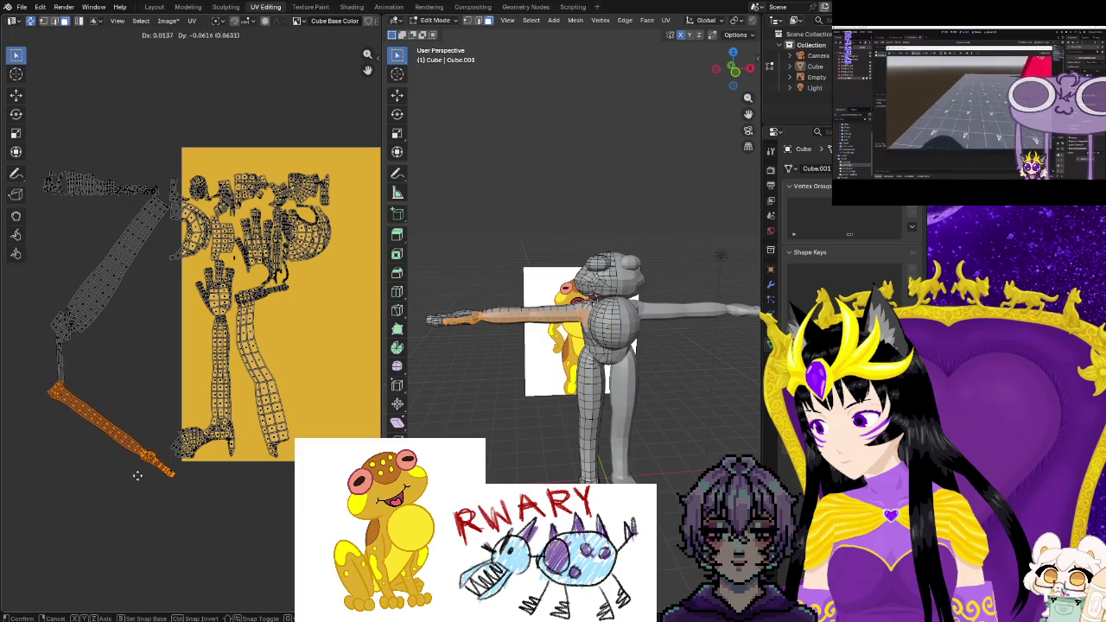
click(132, 479)
key(ctrl+z)
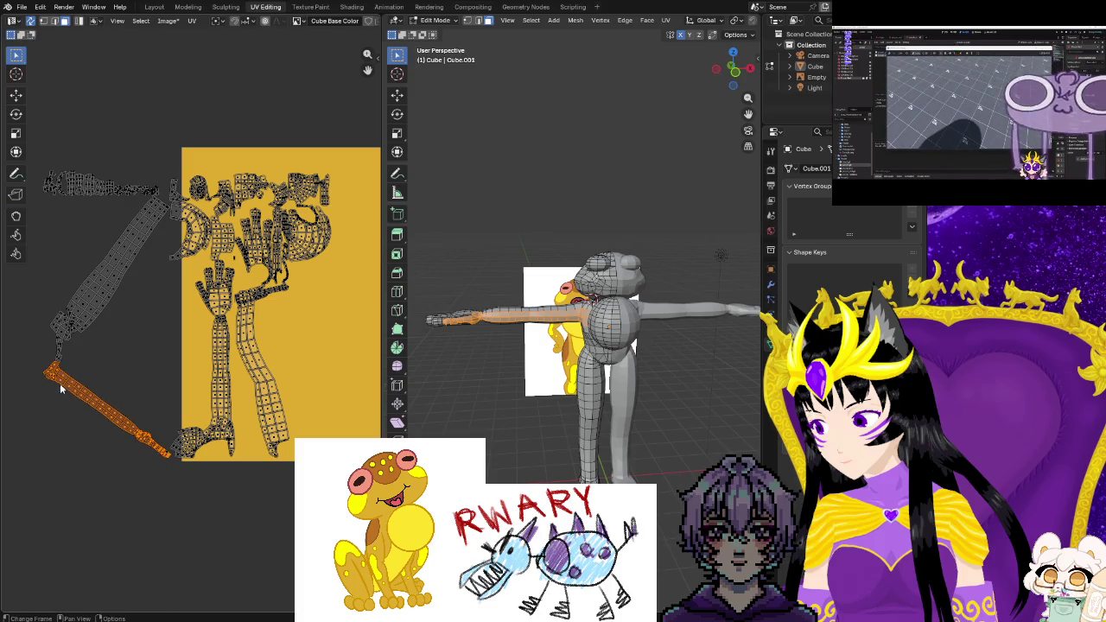
Select the upper tip of the arm island and zoom onto its joint
drag(49, 356, 73, 373)
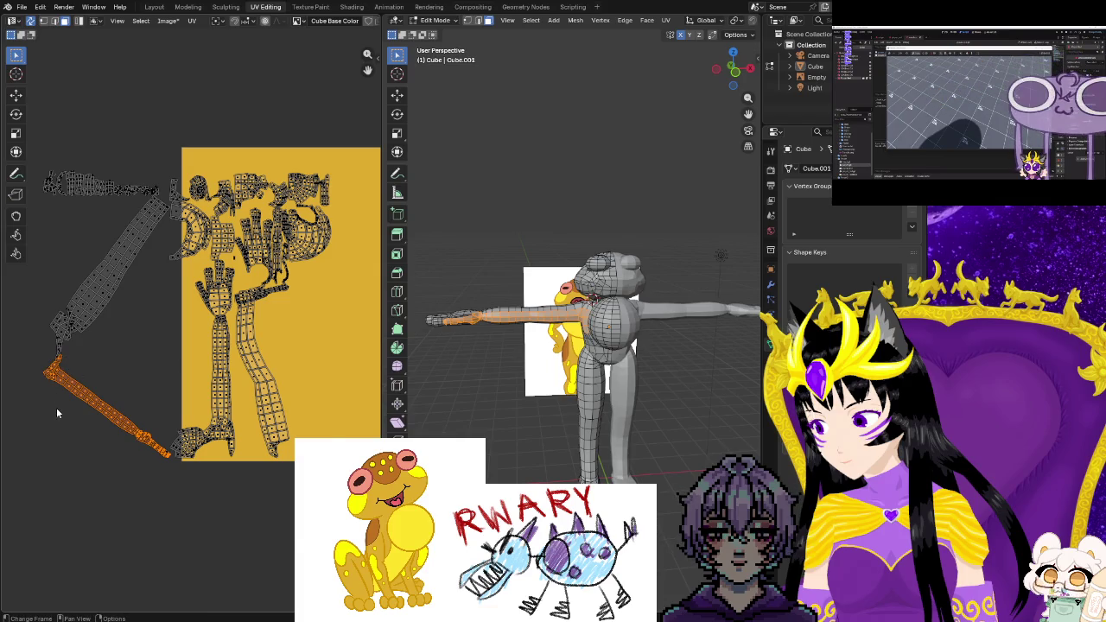
scroll(54, 422, up, 5)
scroll(208, 434, down, 2)
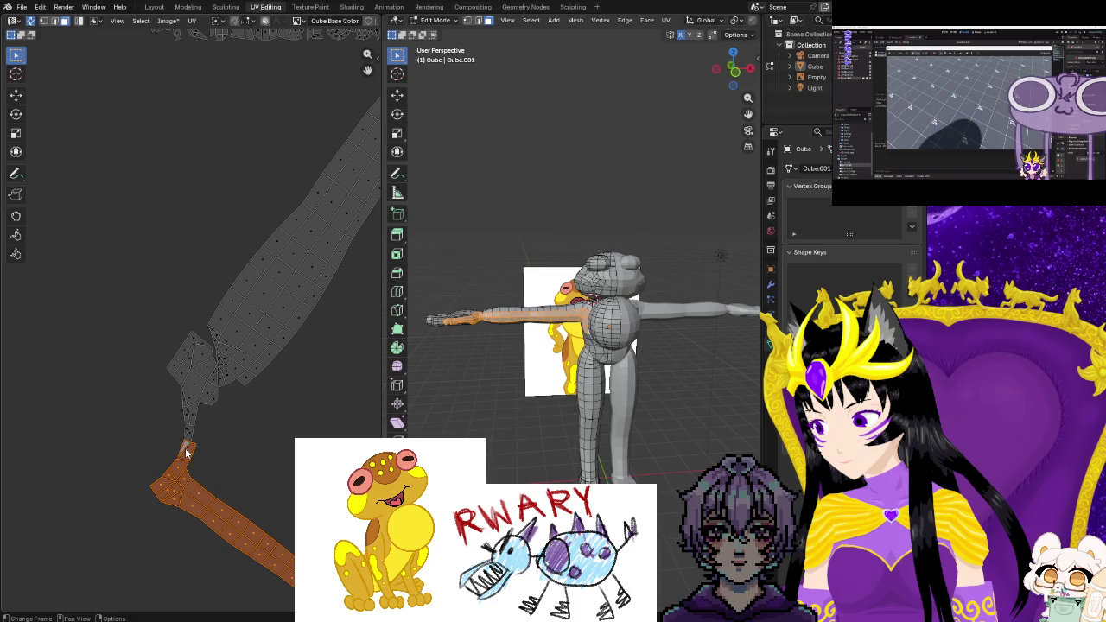
key(g)
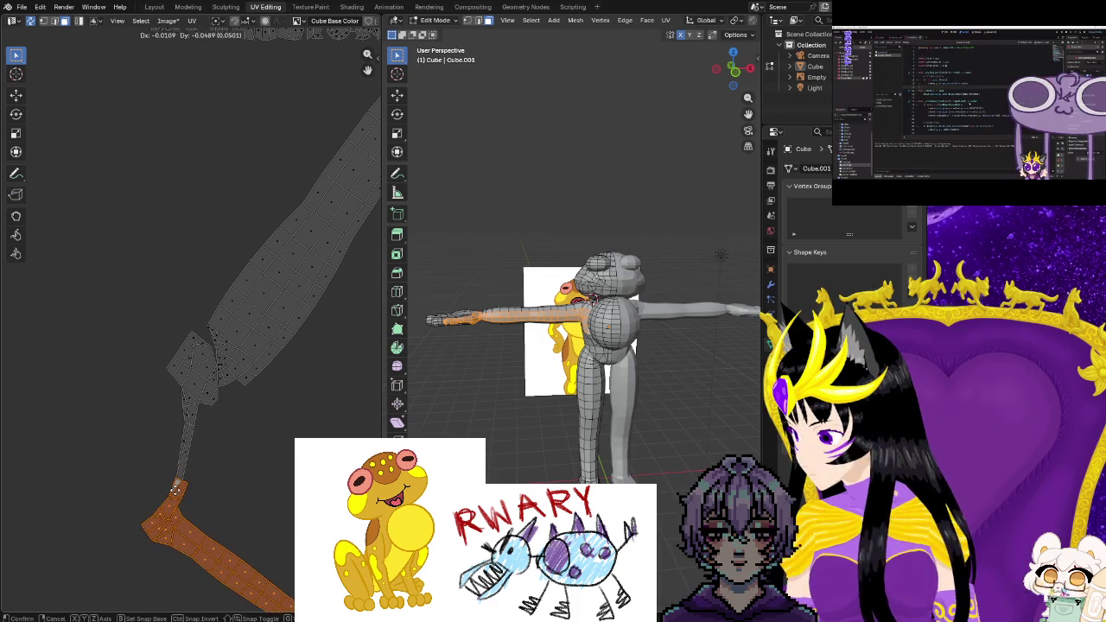
right_click(237, 490)
click(219, 458)
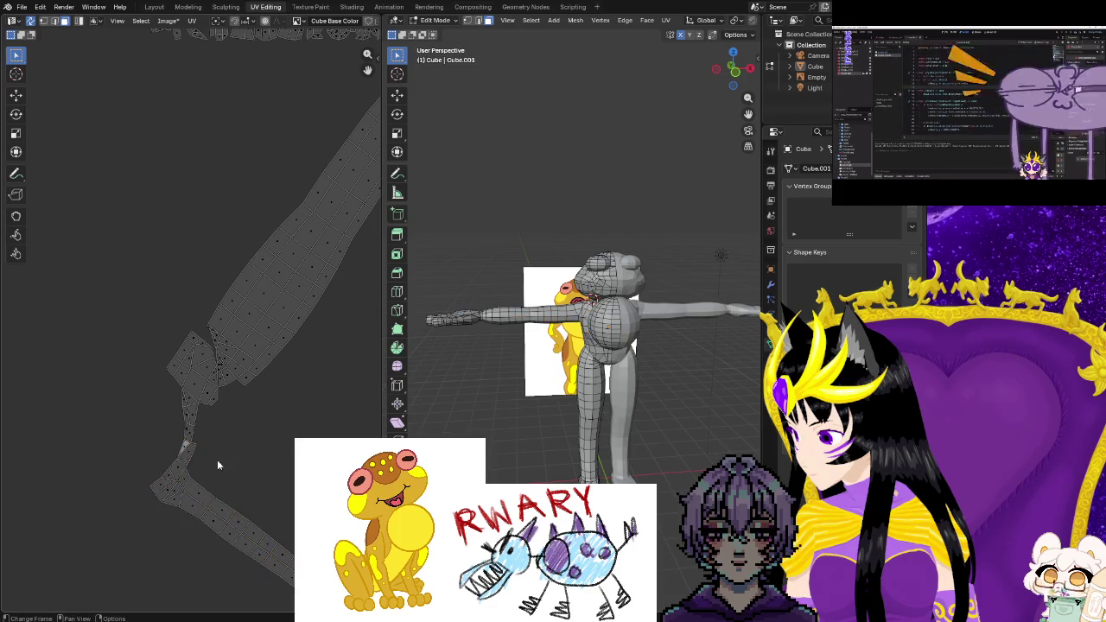
scroll(221, 460, up, 2)
scroll(227, 465, up, 2)
scroll(259, 493, up, 2)
scroll(262, 491, up, 2)
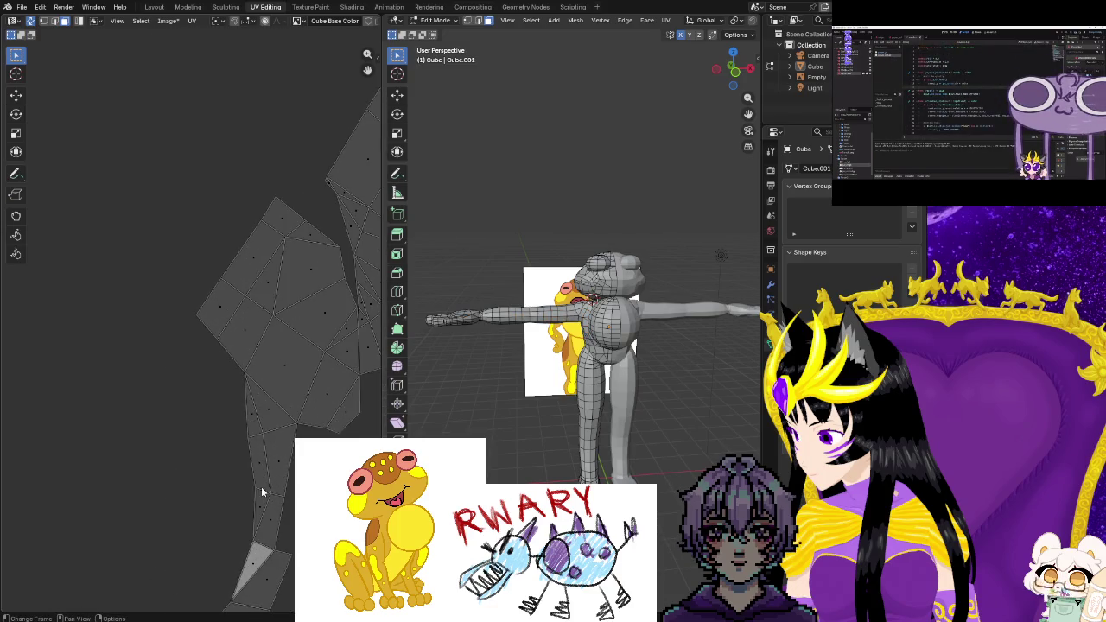
click(264, 549)
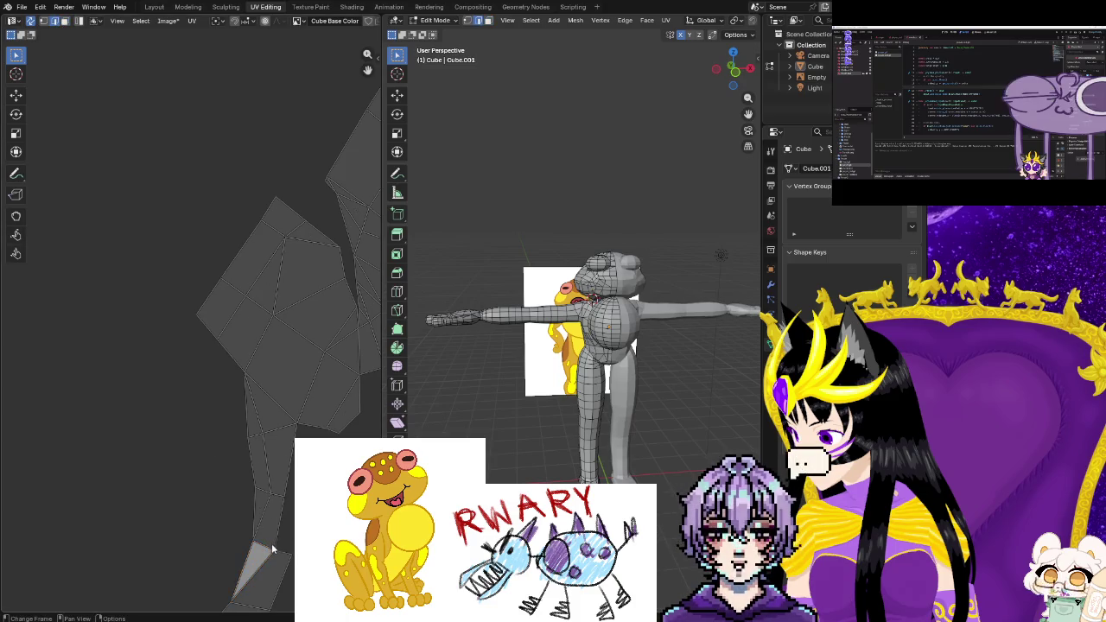
key(u)
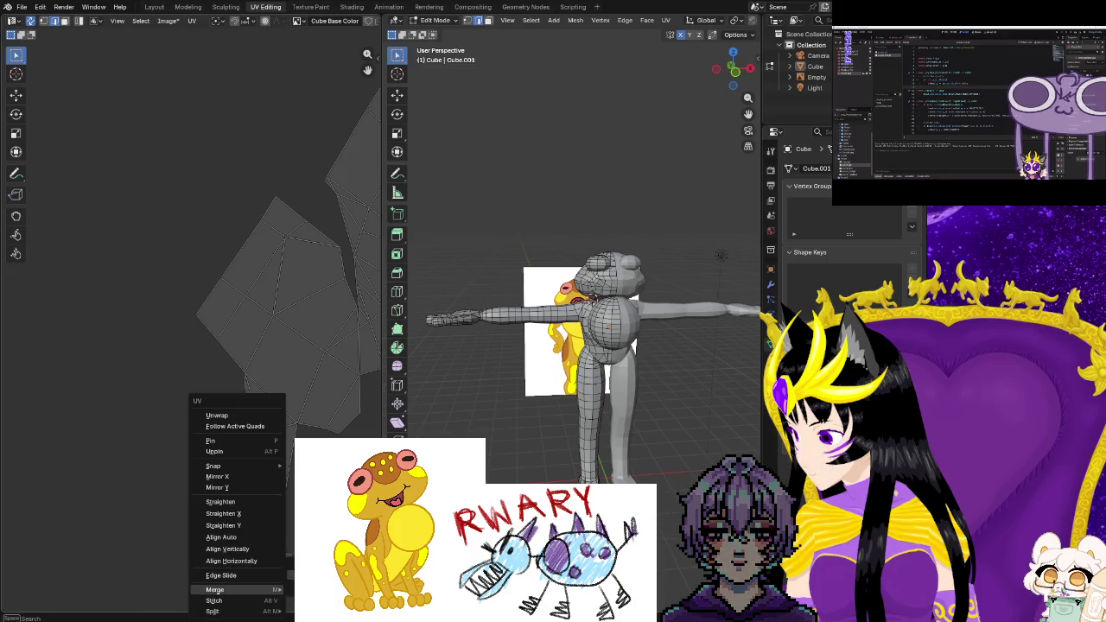
scroll(181, 415, down, 2)
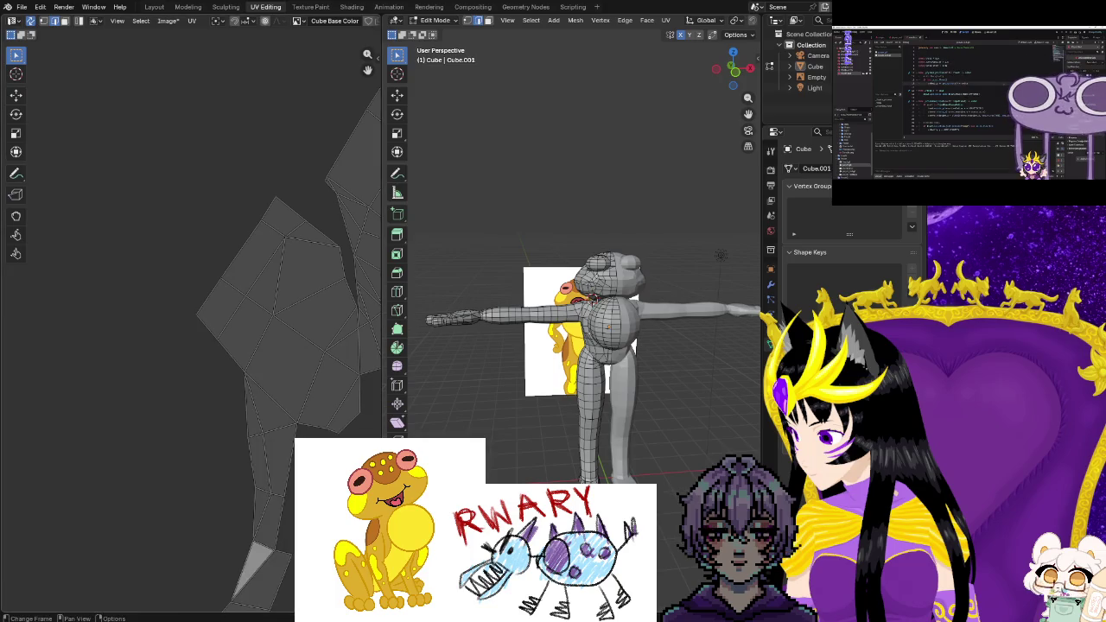
scroll(181, 416, down, 1)
scroll(181, 415, down, 2)
scroll(182, 416, down, 2)
drag(173, 395, 259, 445)
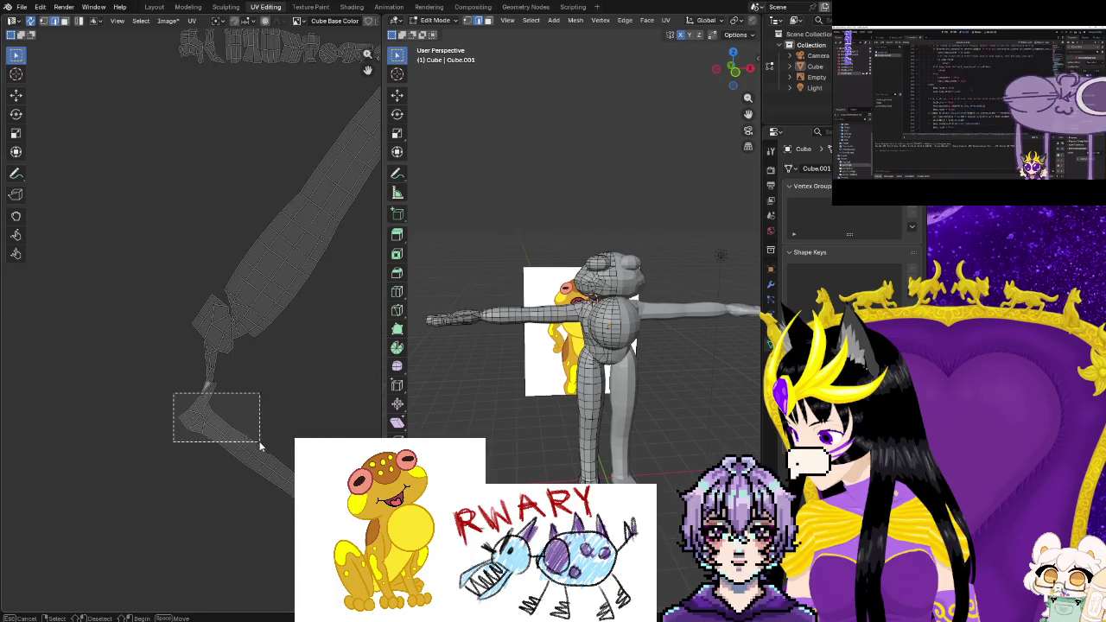
middle_drag(204, 397, 156, 379)
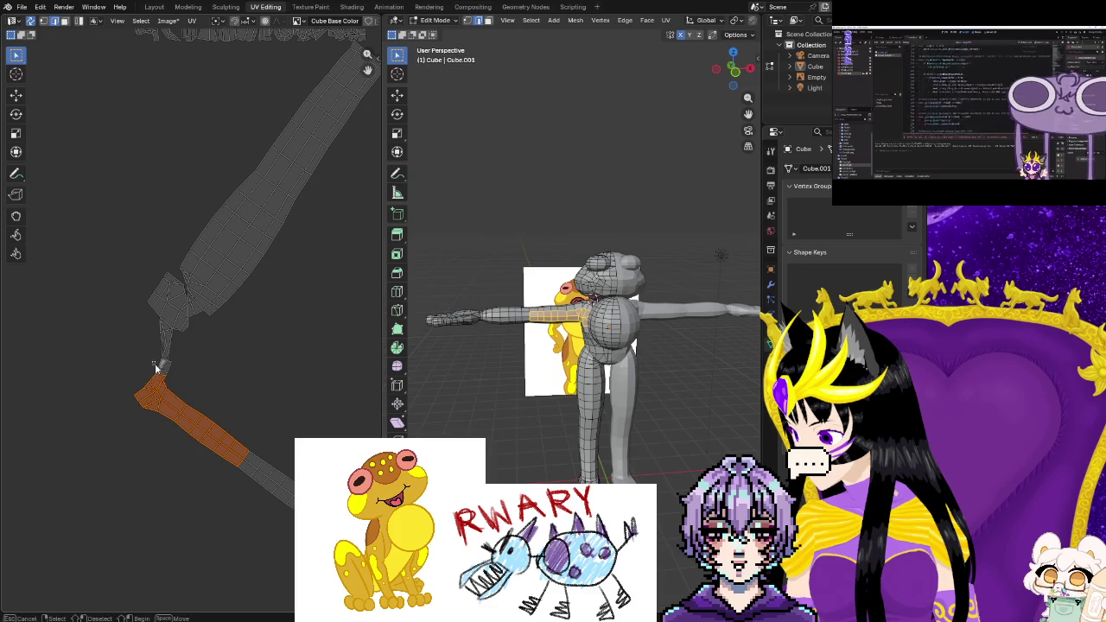
scroll(227, 509, down, 3)
scroll(262, 546, right, 3)
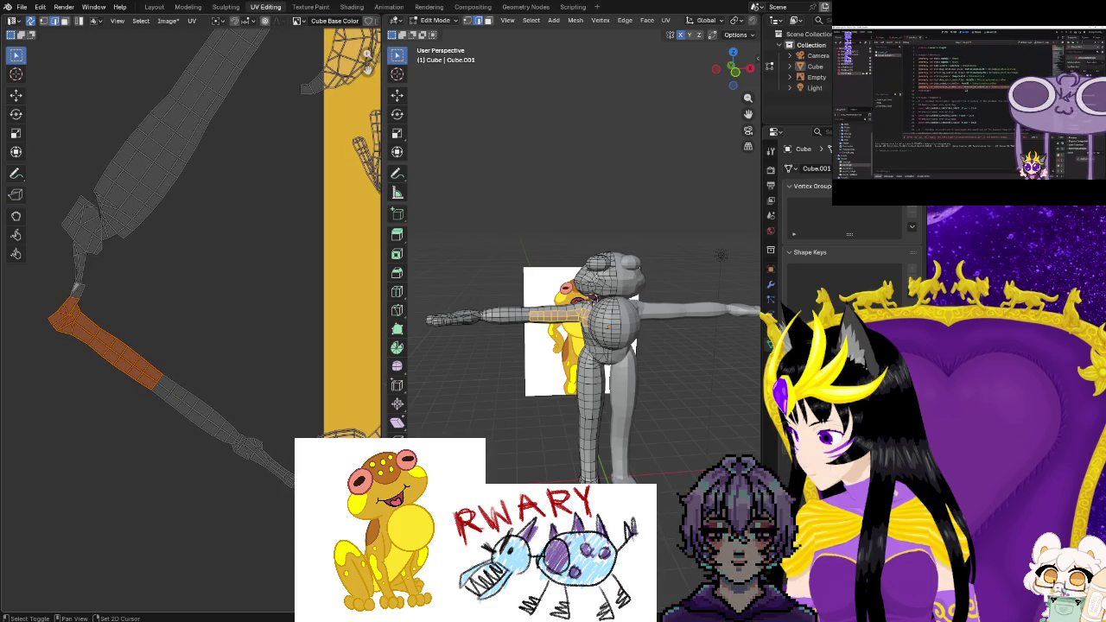
drag(273, 478, 178, 384)
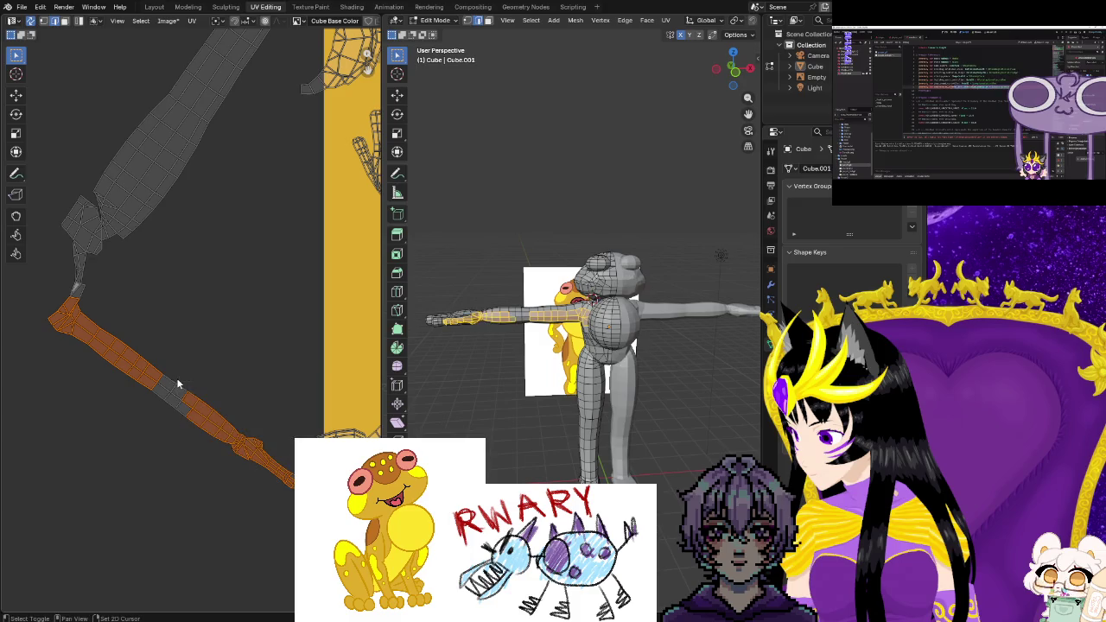
shift+drag(197, 474, 131, 363)
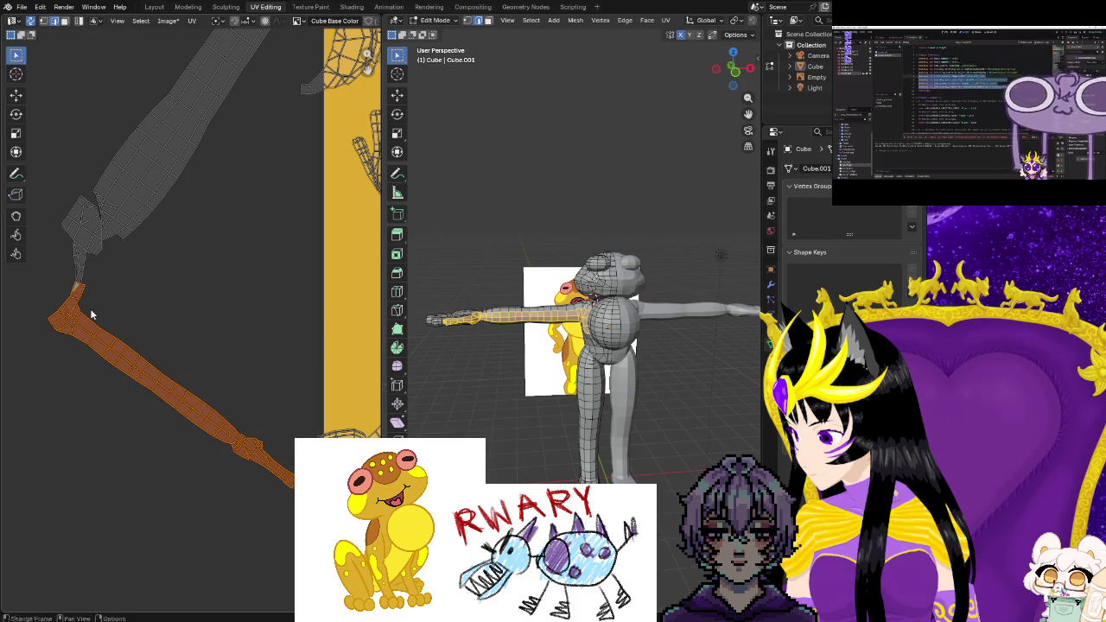
key(g)
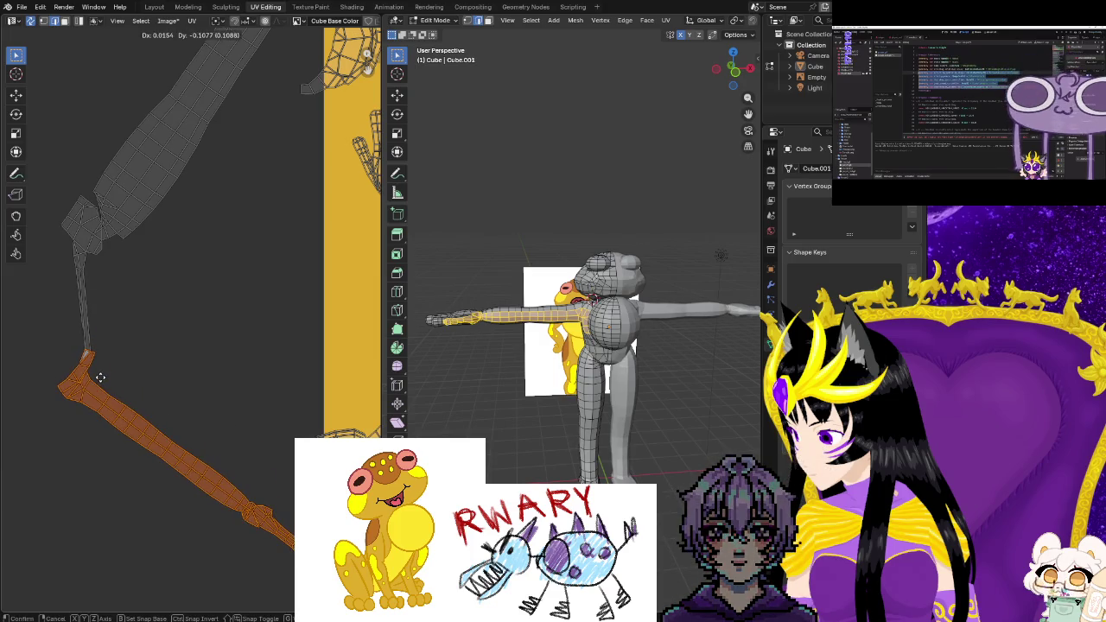
key(Escape)
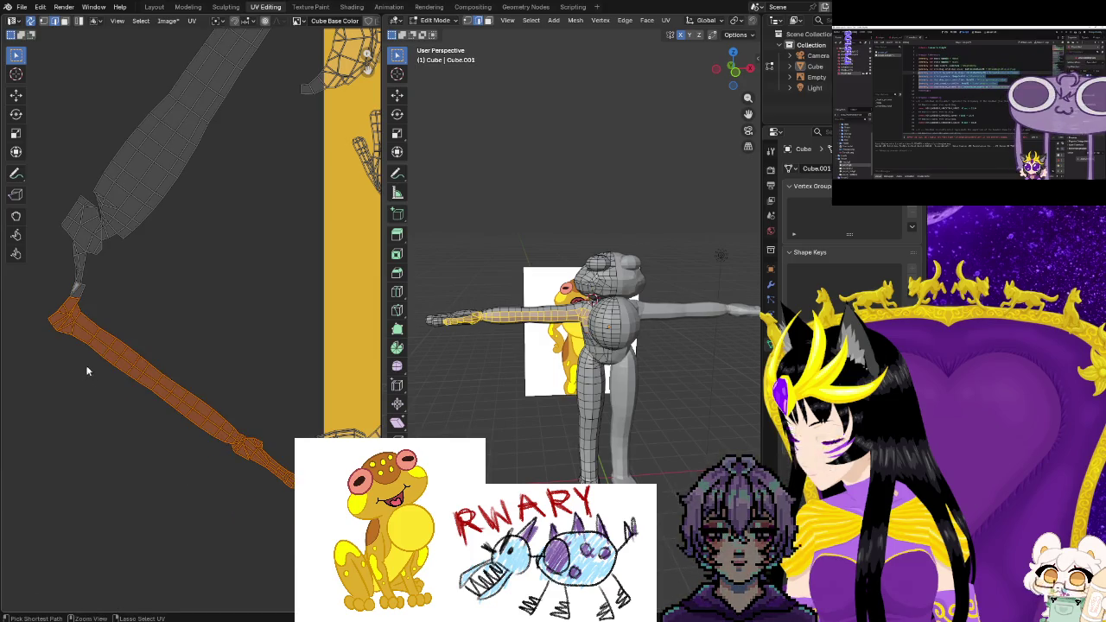
key(alt+a)
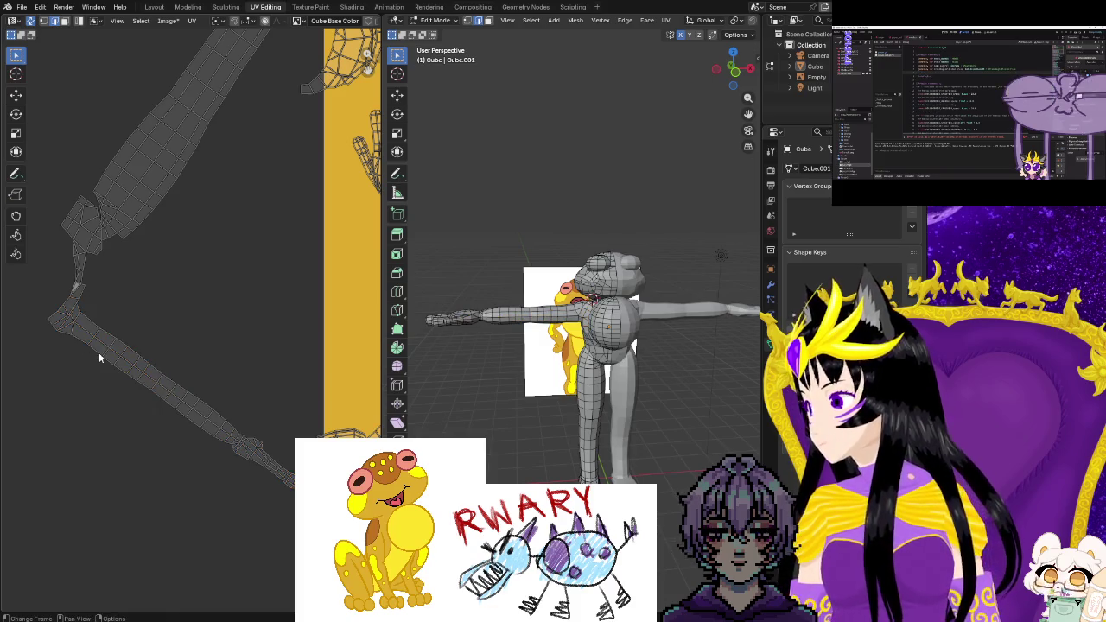
scroll(98, 354, down, 2)
scroll(113, 420, up, 3)
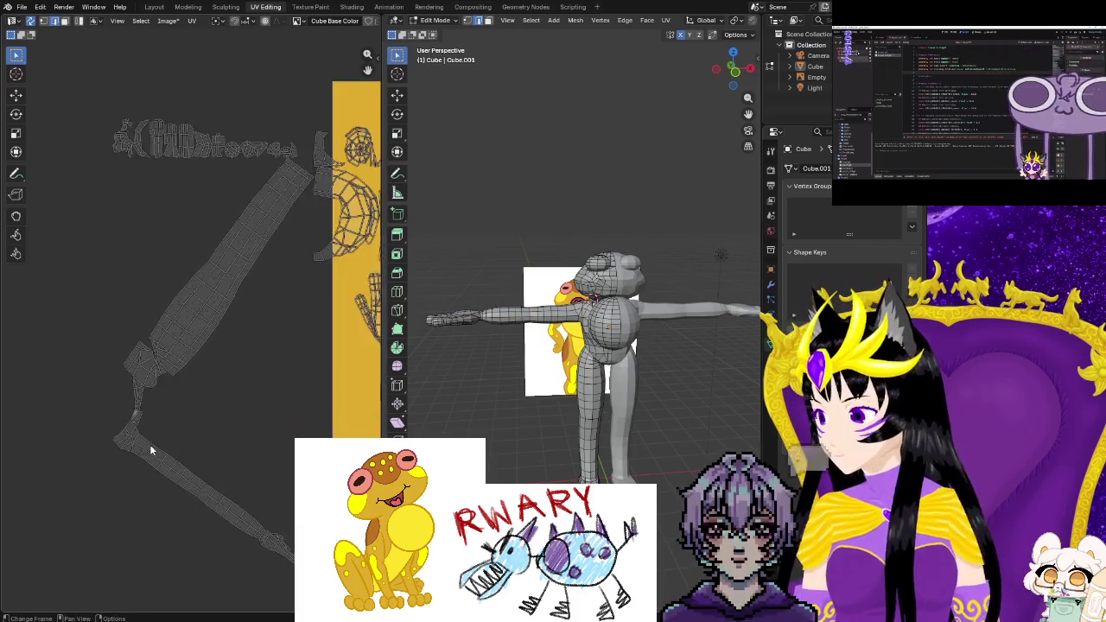
scroll(150, 450, up, 4)
mouse_move(240, 486)
middle_down()
mouse_move(269, 415)
mouse_move(284, 433)
middle_up()
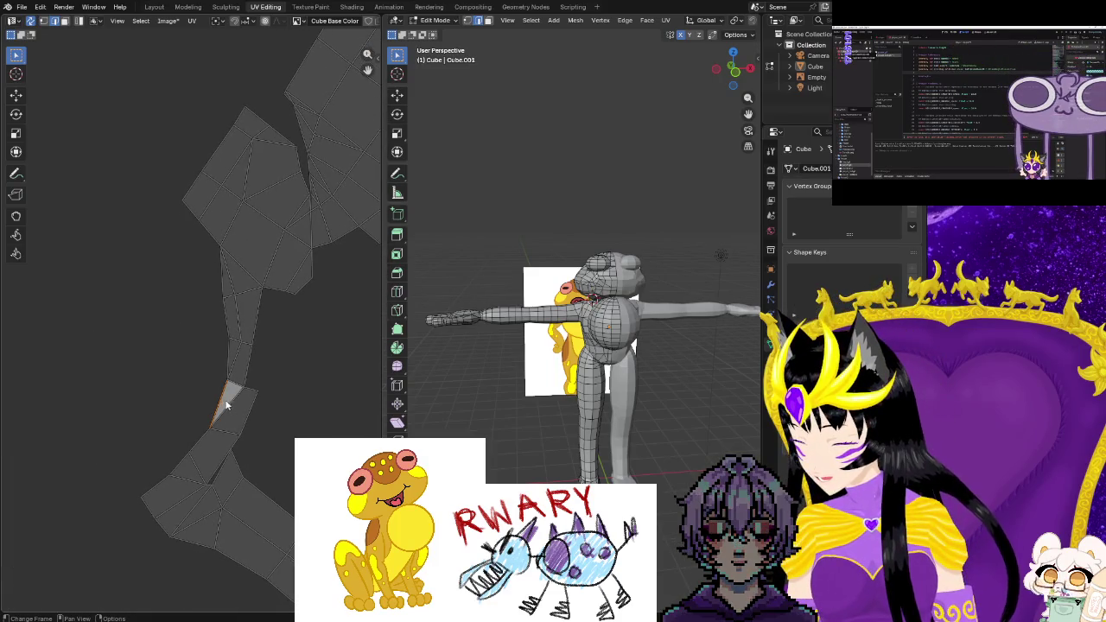
Clear the selection and split the elbow face from the arm island with U > Split > Selection
click(281, 425)
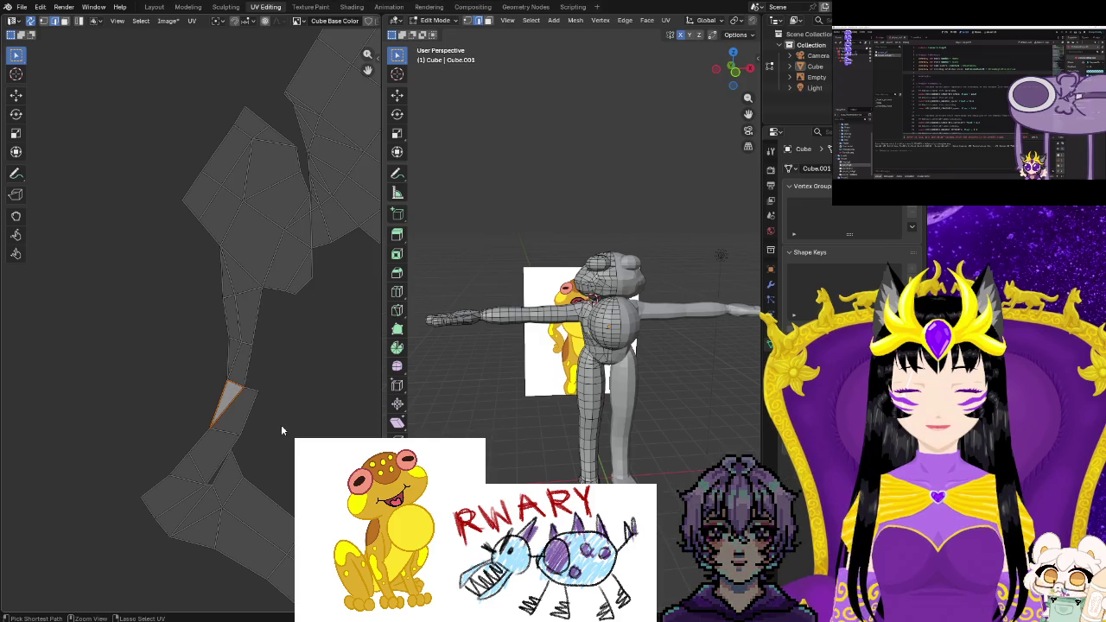
key(l)
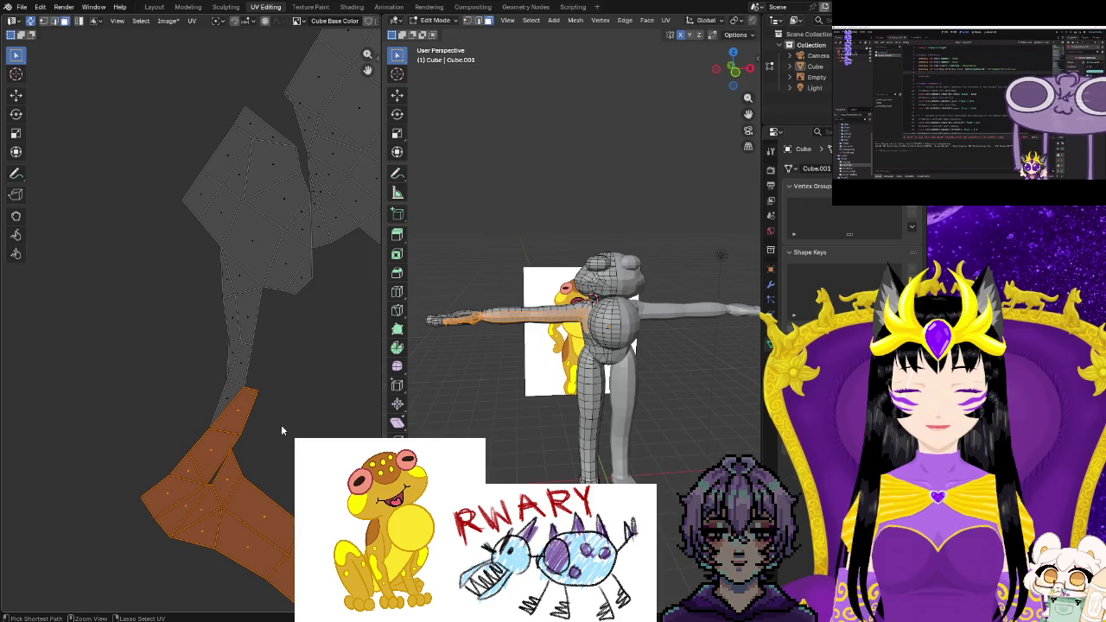
click(281, 425)
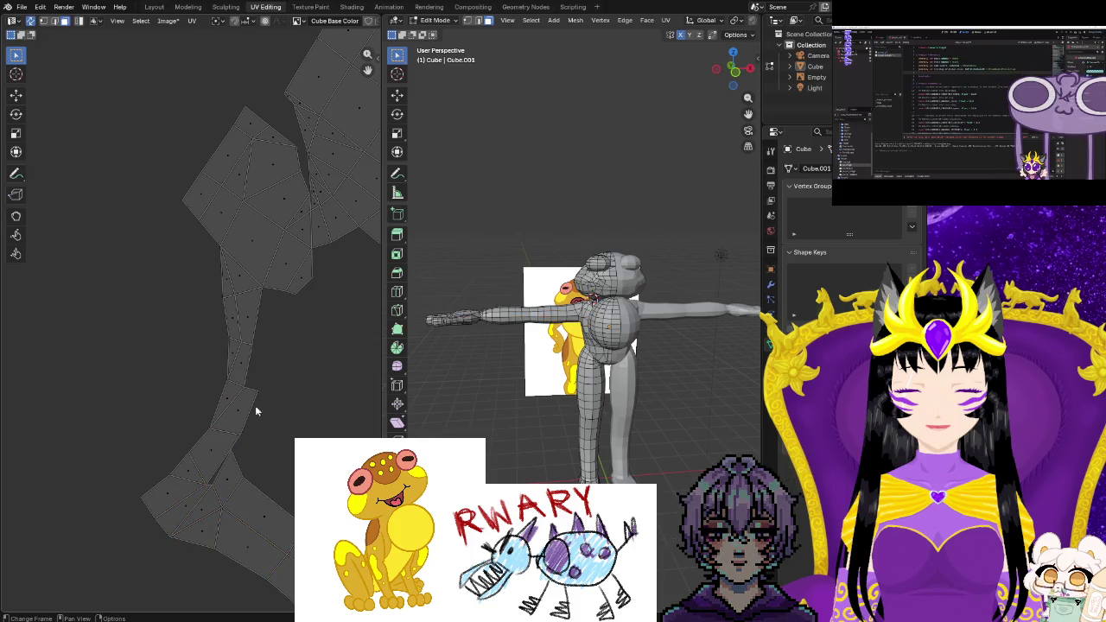
scroll(237, 381, up, 5)
scroll(279, 492, up, 3)
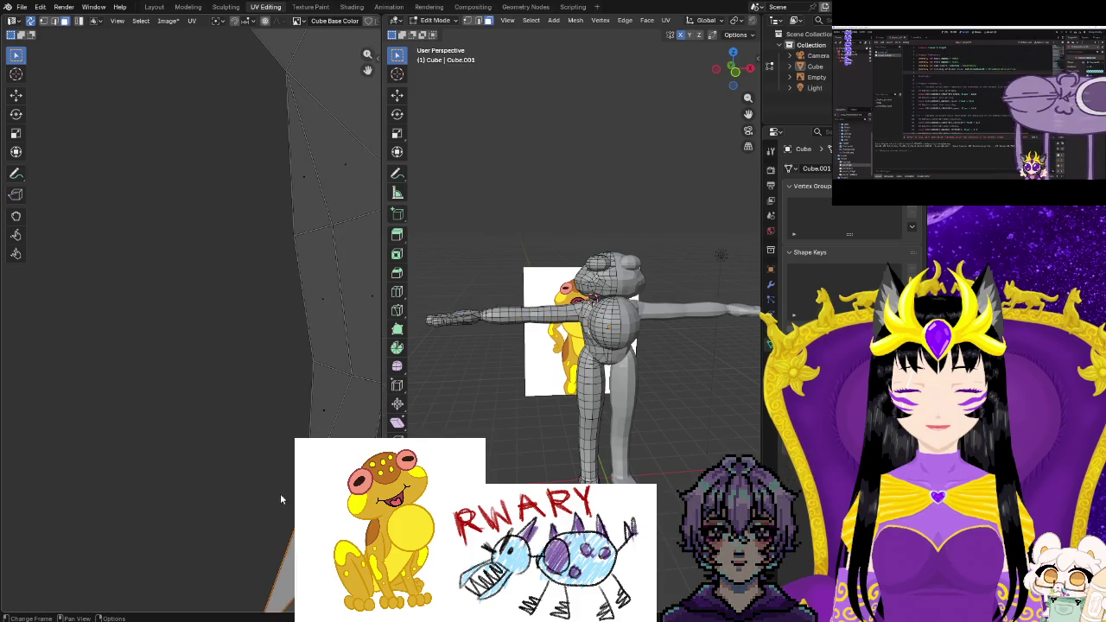
middle_drag(251, 469, 31, 67)
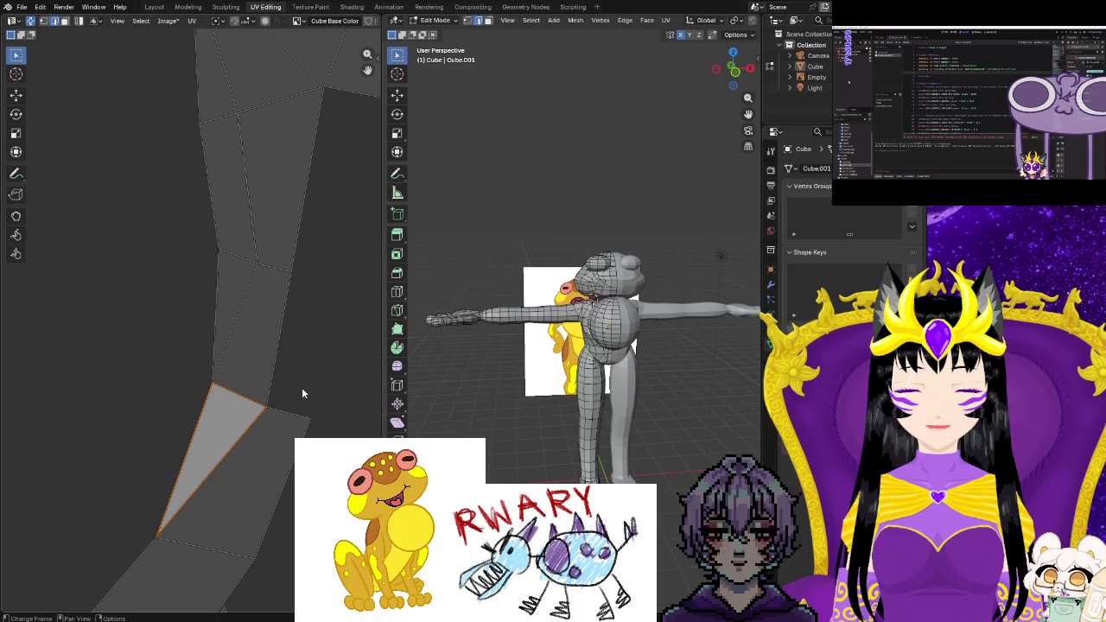
key(u)
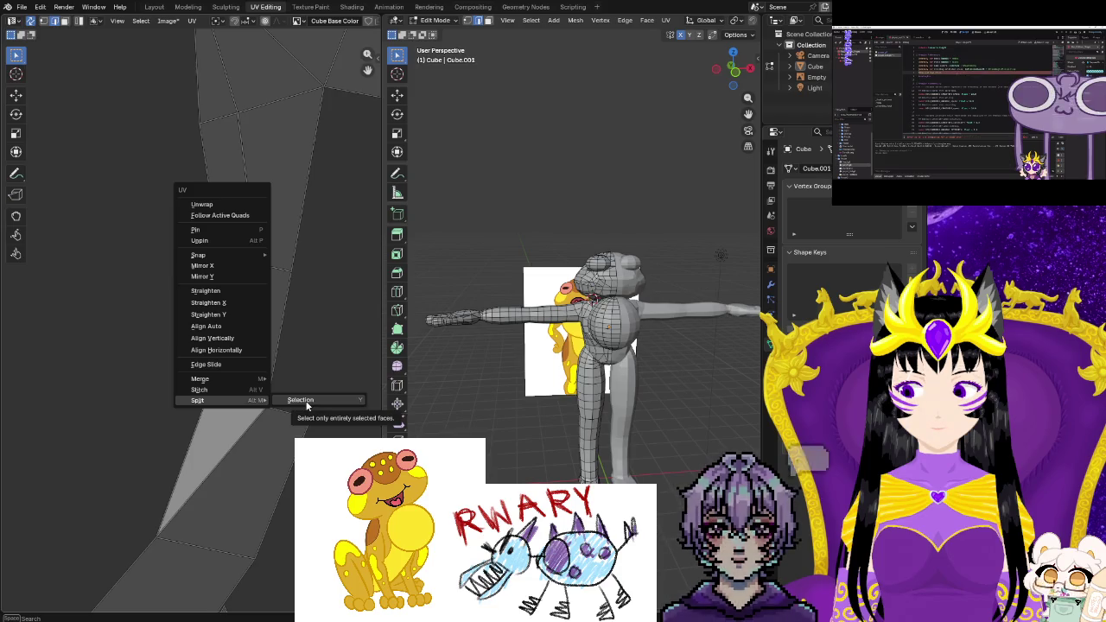
click(306, 402)
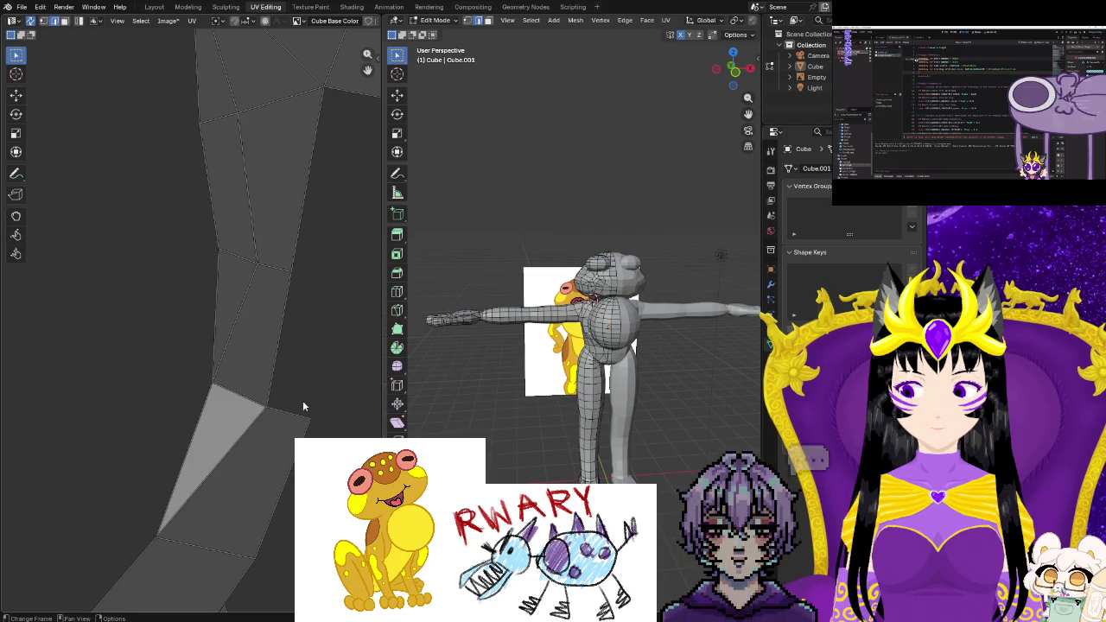
In vertex select mode, split the elbow vertex from the island, test a move and undo it
key(2)
click(251, 403)
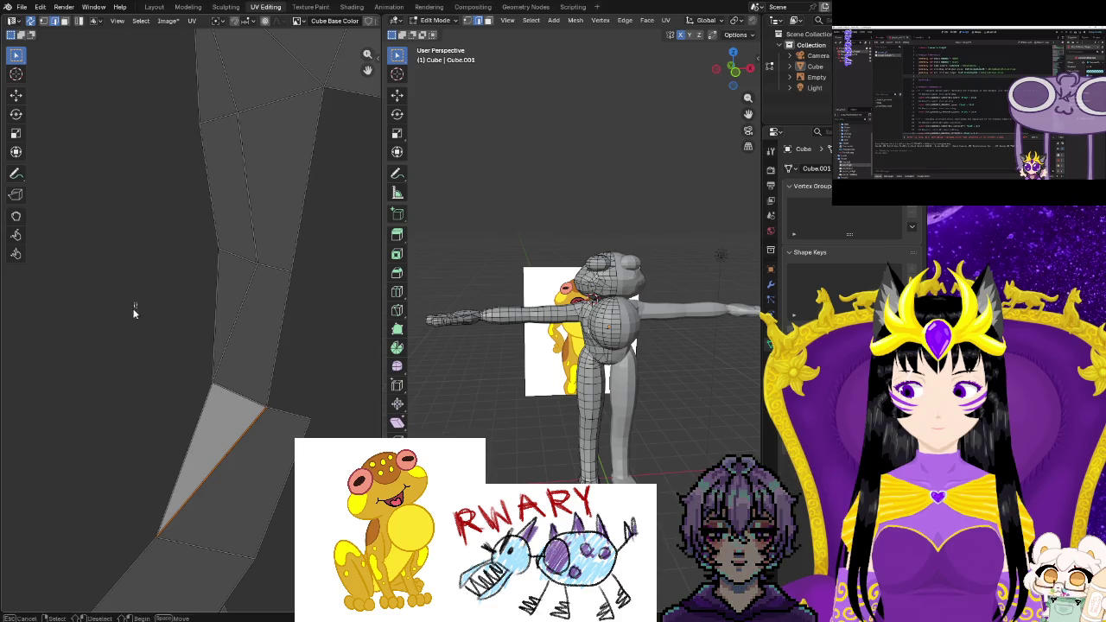
click(45, 22)
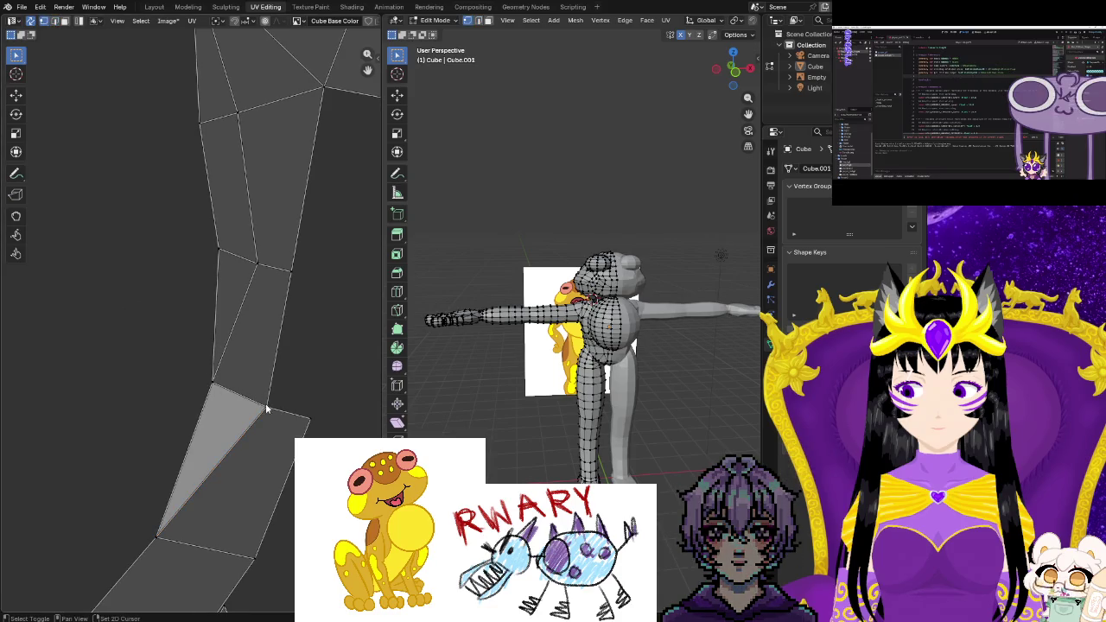
right_click(214, 388)
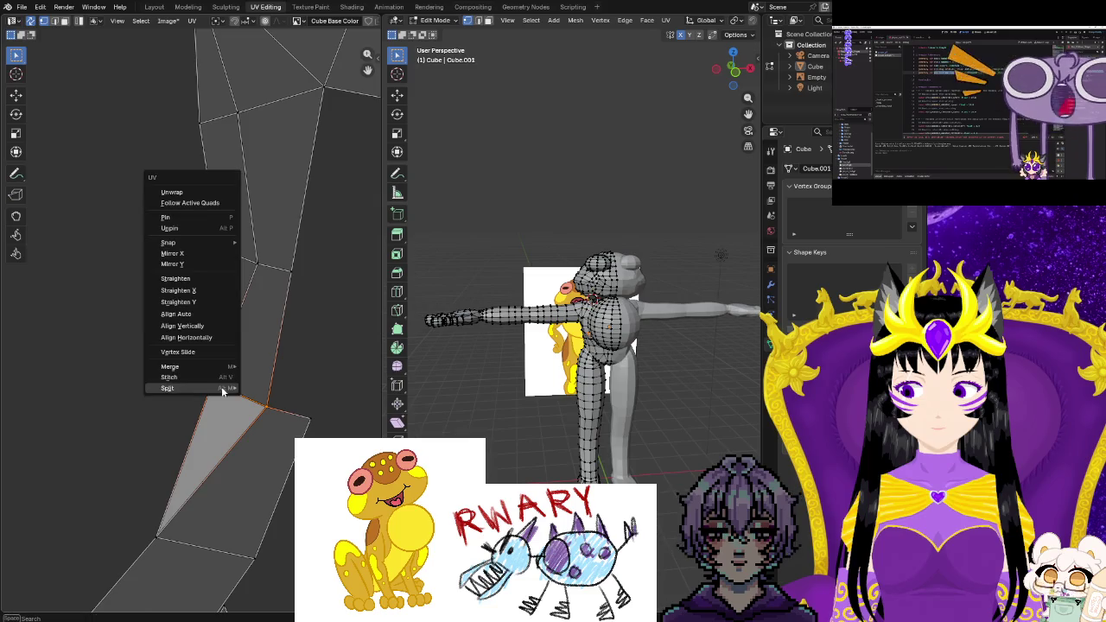
click(267, 389)
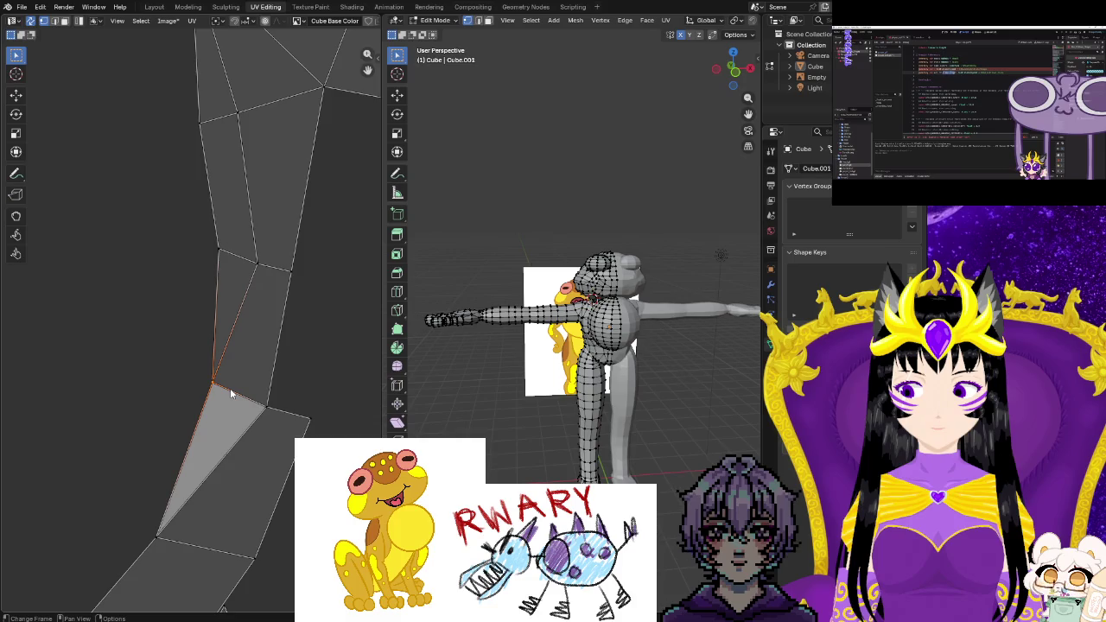
key(g)
key(ctrl+z)
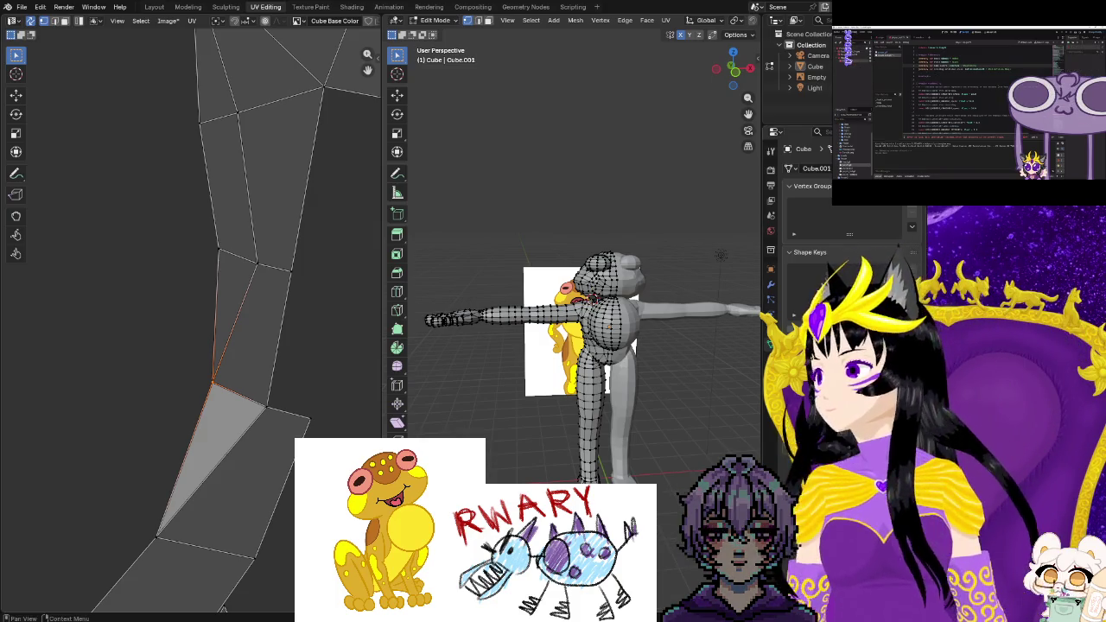
click(251, 406)
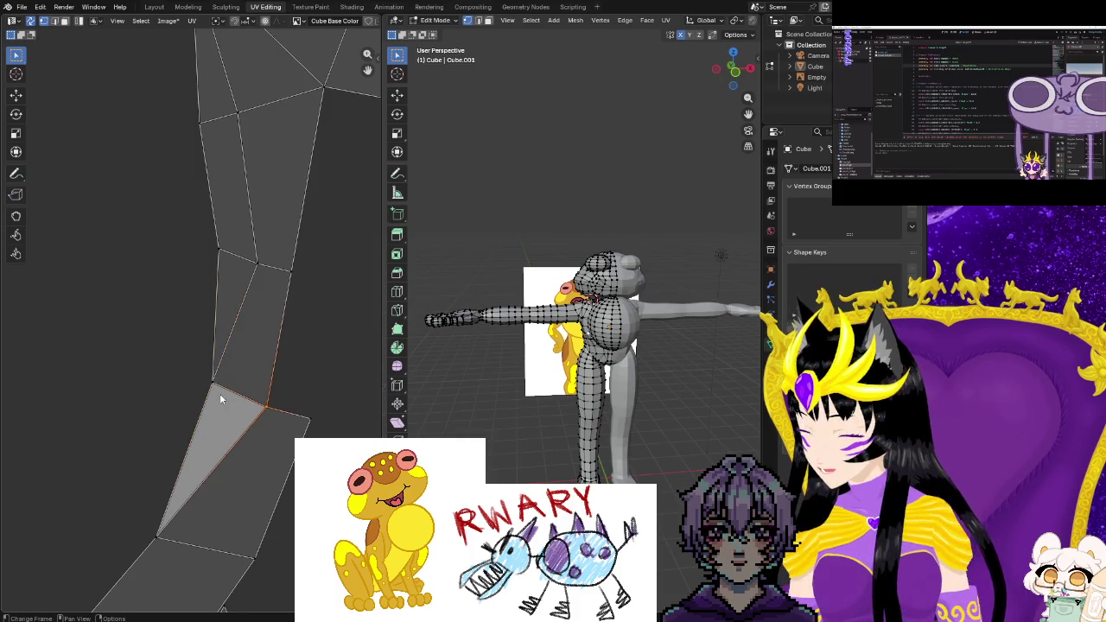
right_click(248, 401)
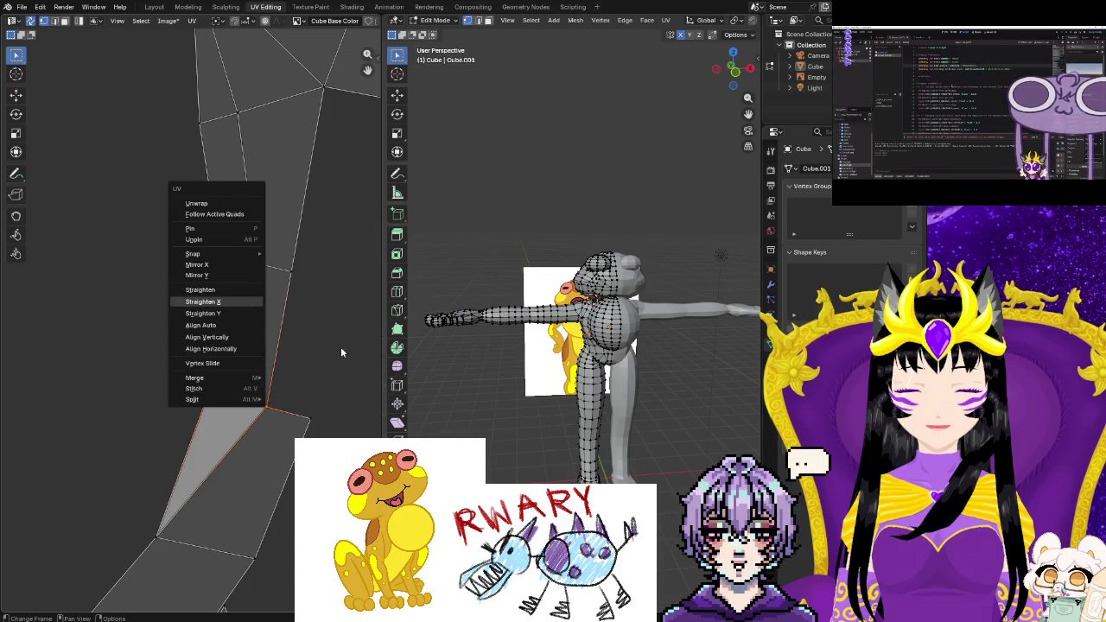
key(Escape)
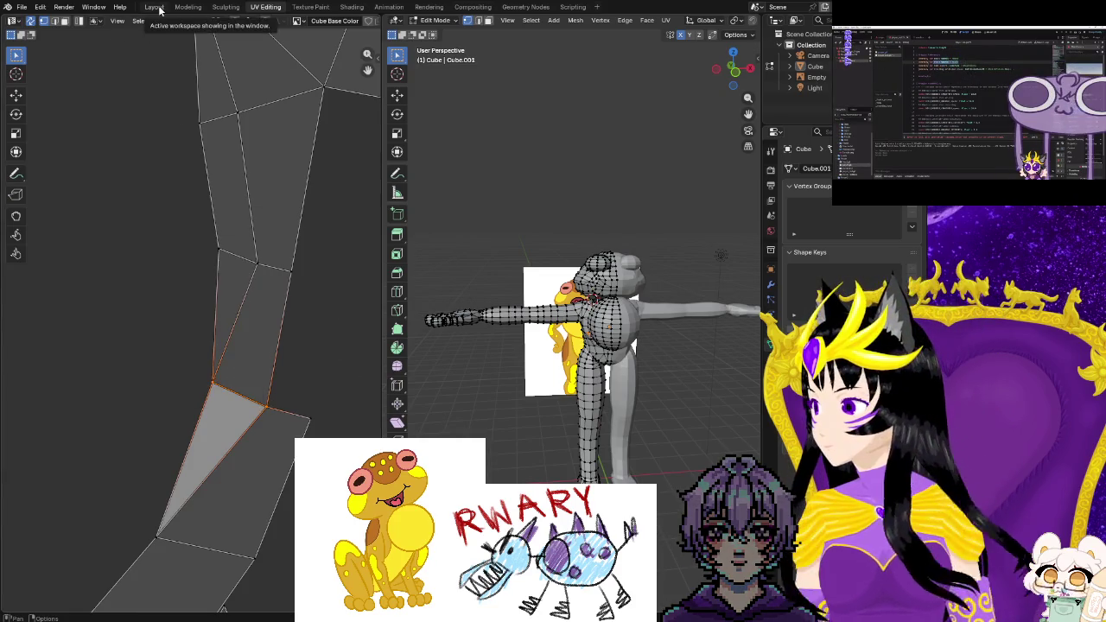
click(159, 9)
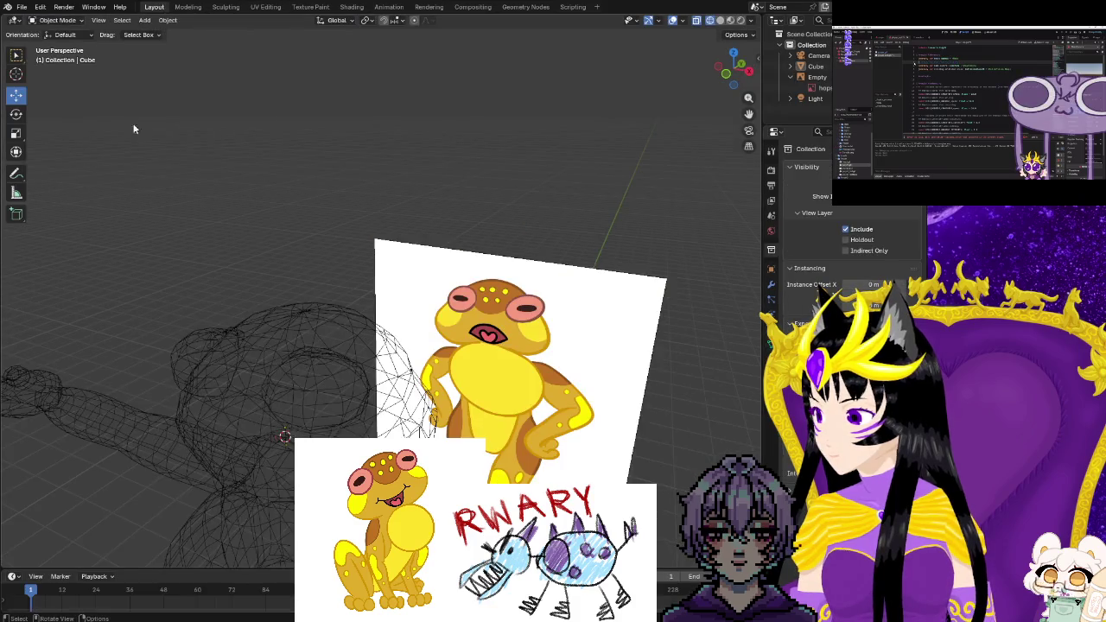
mouse_move(266, 344)
middle_down()
mouse_move(555, 409)
mouse_move(330, 258)
middle_up()
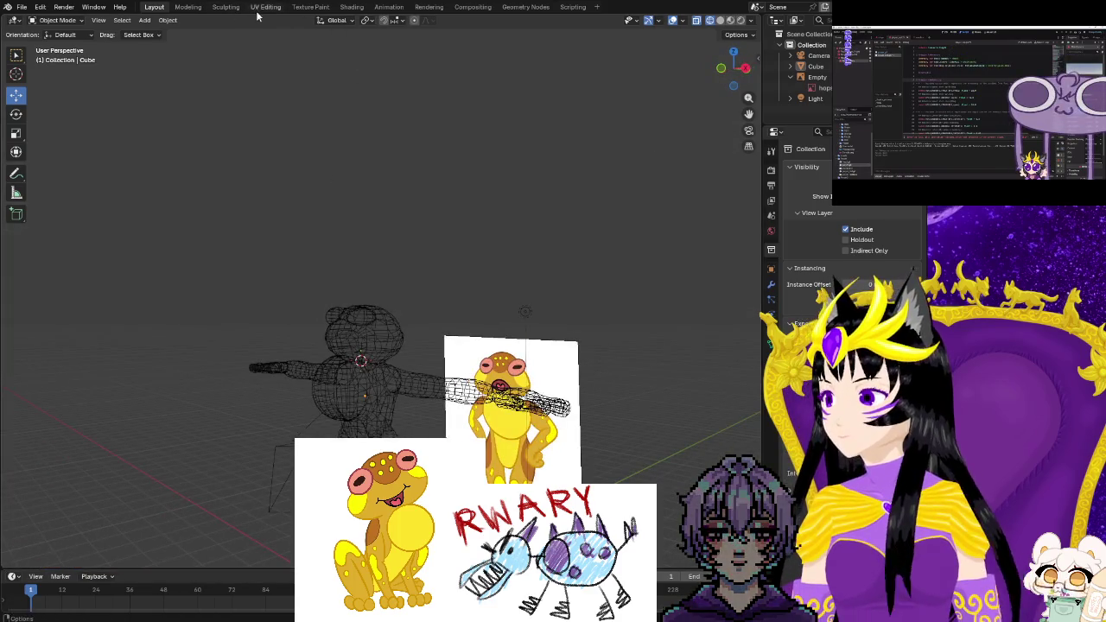
click(259, 8)
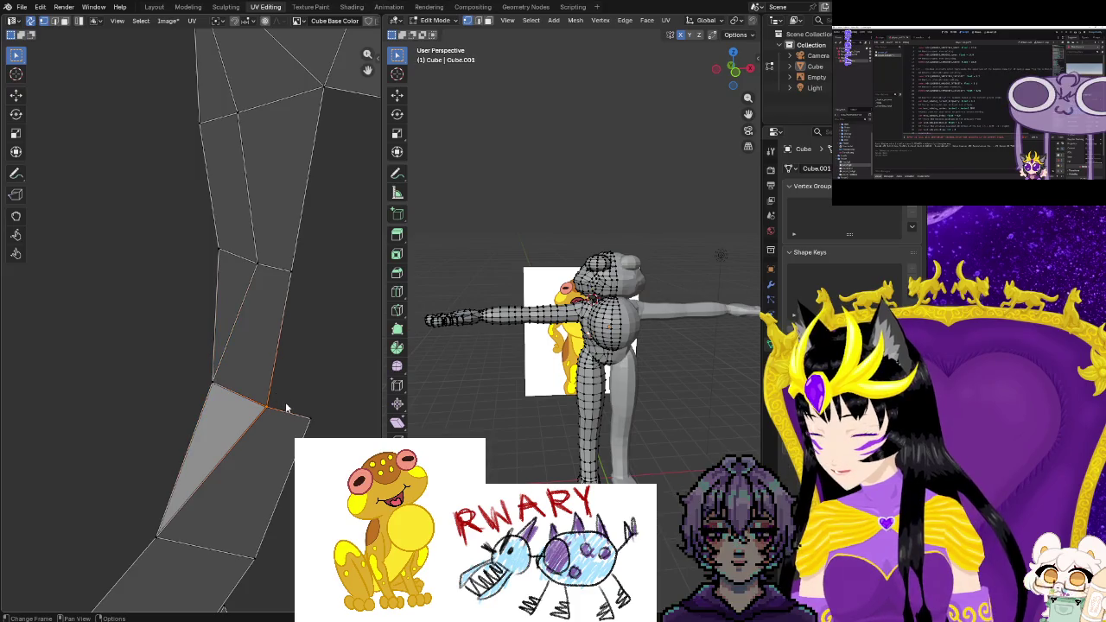
Zoom along the frog's arm, dismiss the UV menu unused, and switch to the Layout workspace
scroll(286, 408, up, 1)
scroll(562, 472, up, 2)
scroll(562, 472, up, 3)
scroll(563, 472, up, 2)
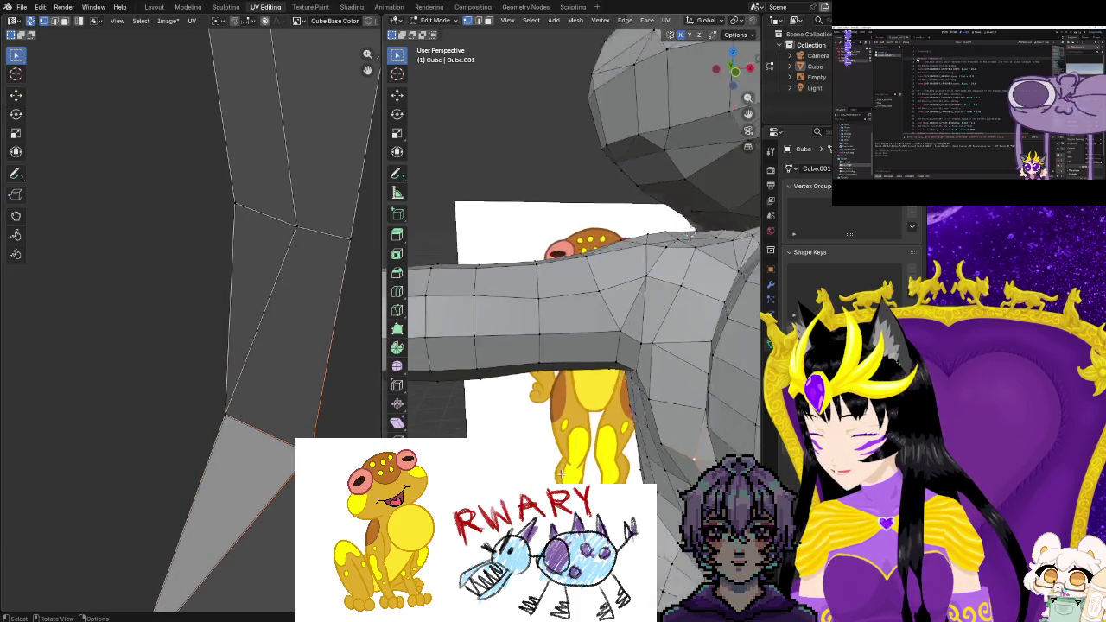
shift+middle_drag(563, 471, 706, 223)
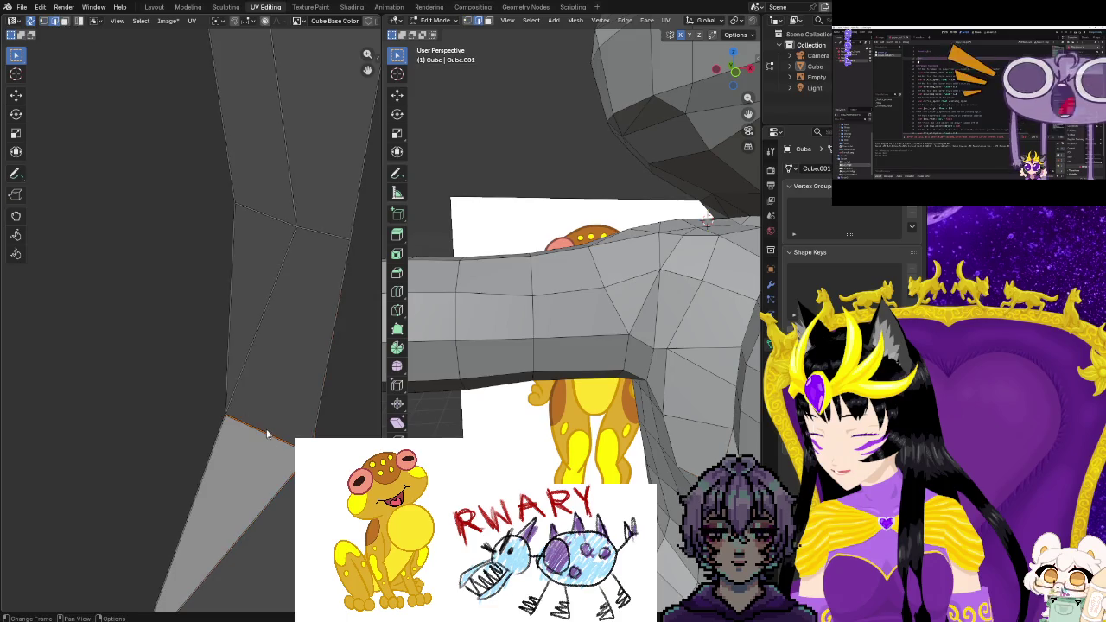
key(u)
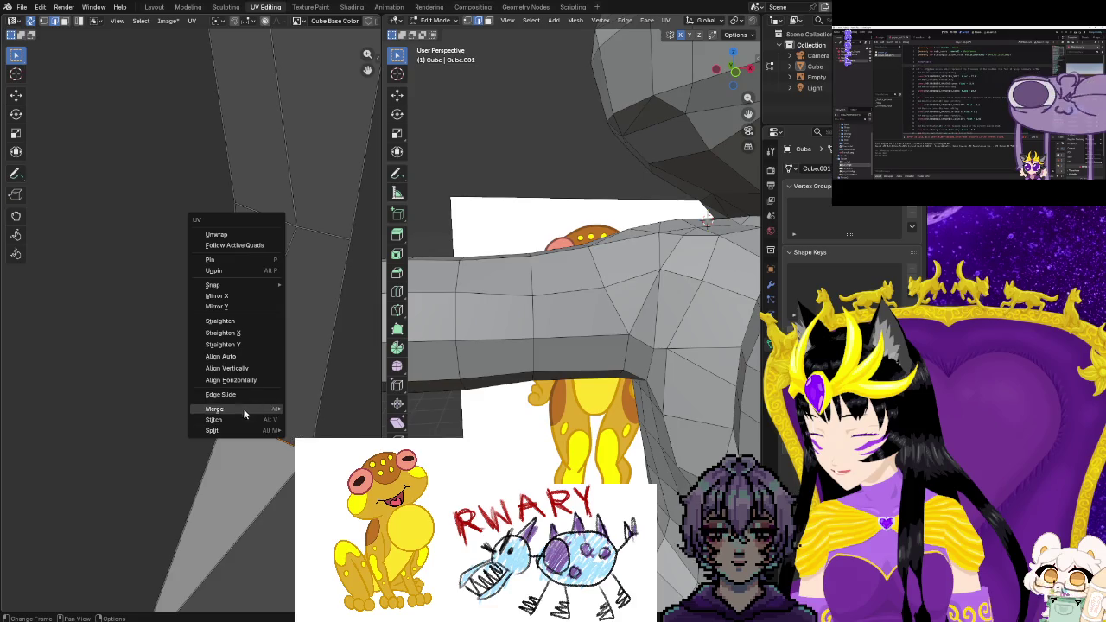
click(148, 8)
click(151, 8)
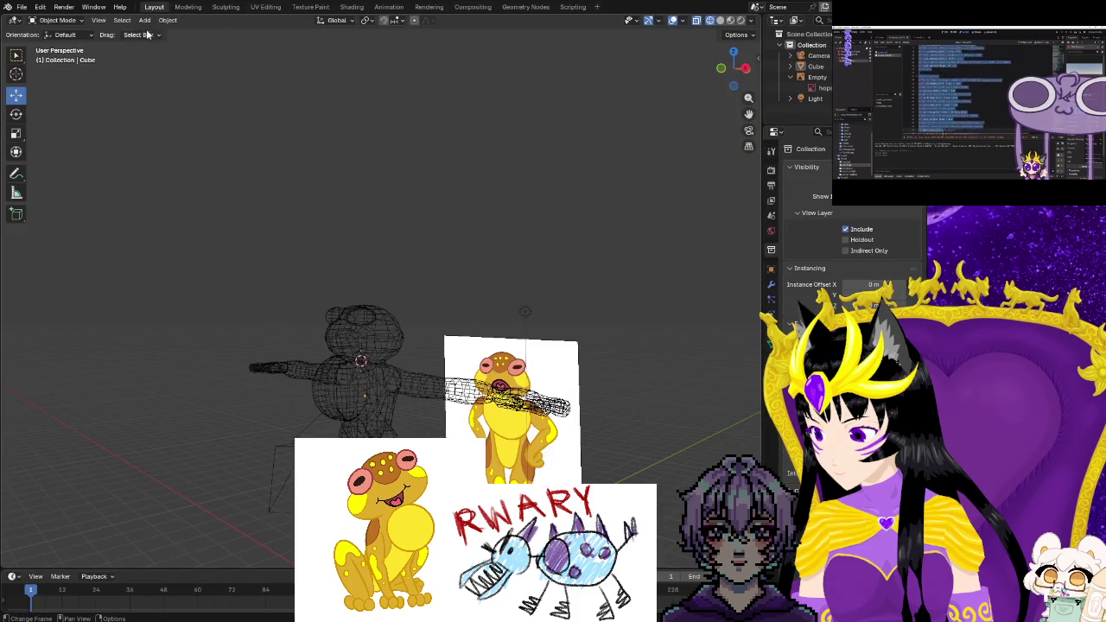
Enter Edit Mode on the frog mesh, orbit around it, and return to UV Editing
key(Tab)
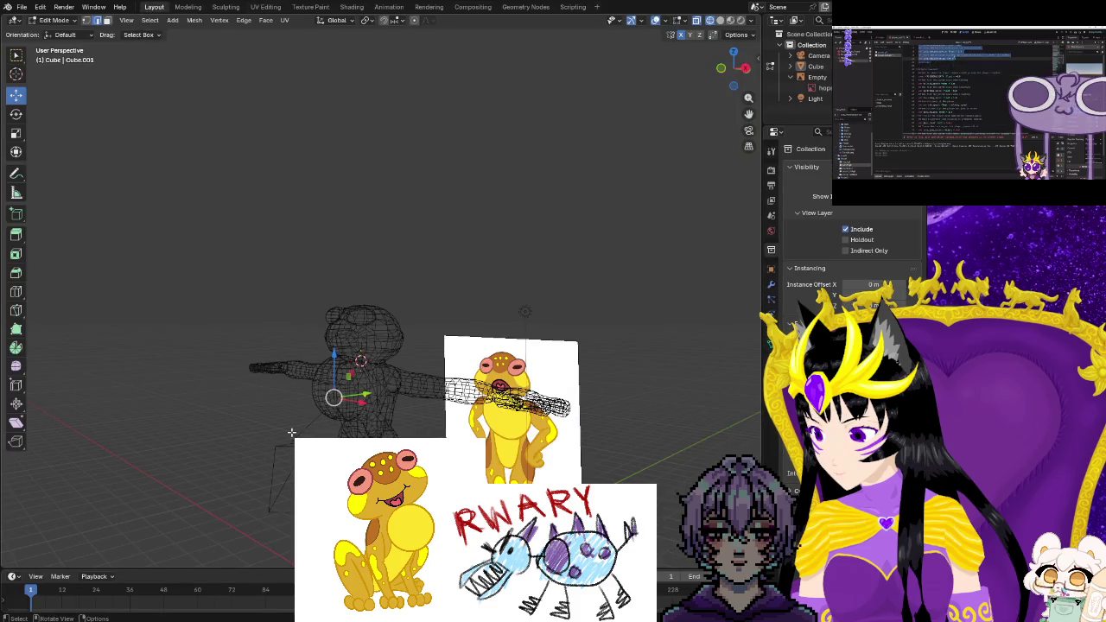
middle_drag(291, 432, 372, 405)
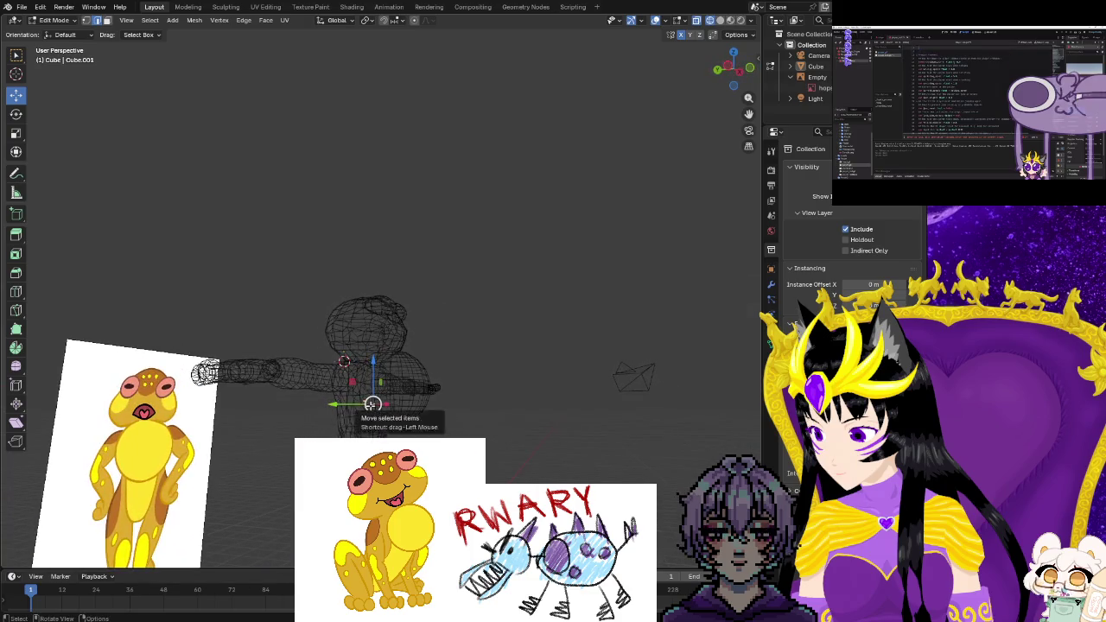
right_click(371, 404)
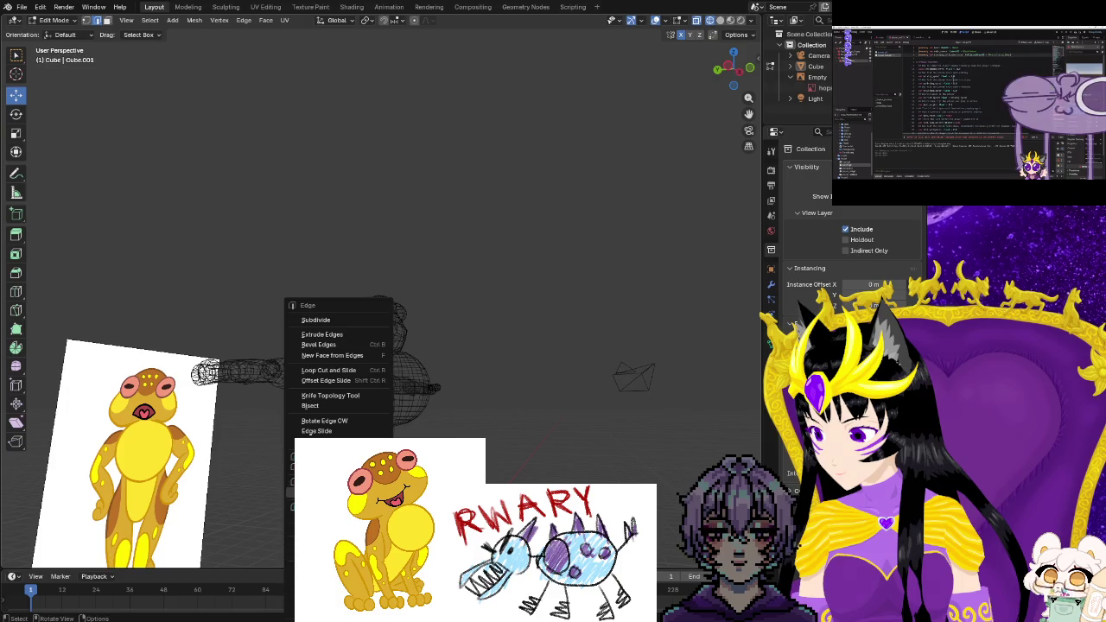
middle_drag(285, 346, 133, 191)
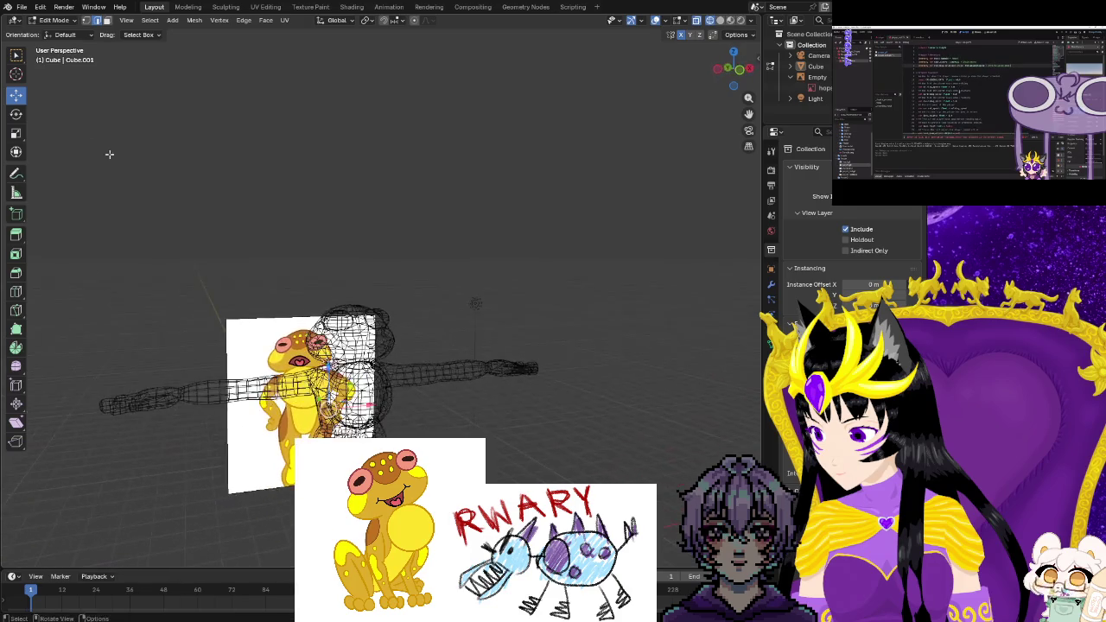
click(267, 9)
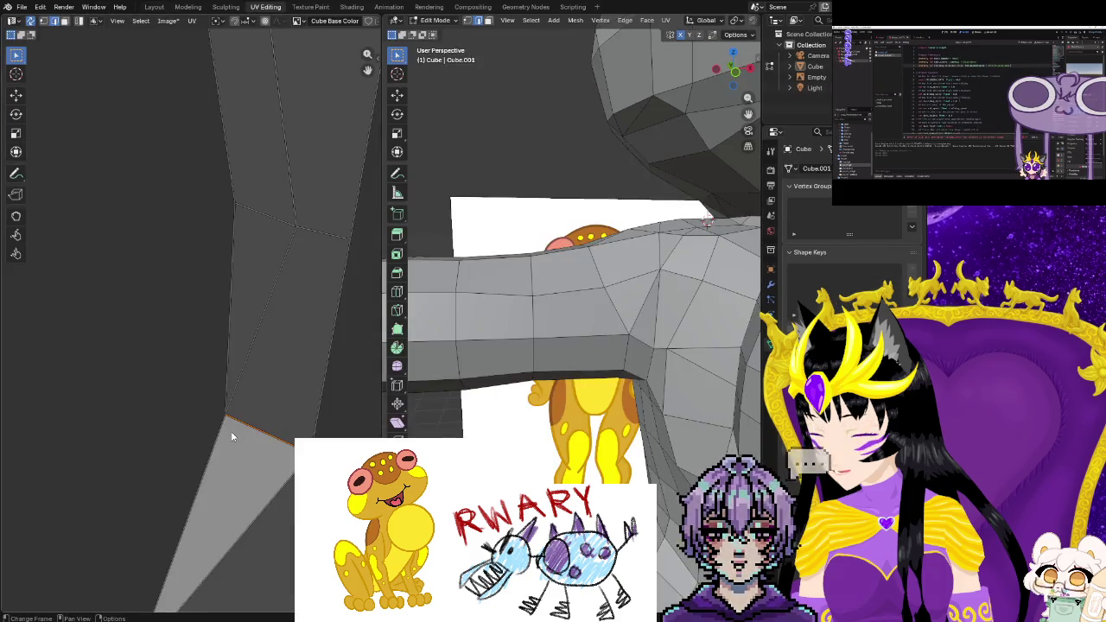
Box-select the elbow, lower arm strip and middle forearm UV faces
scroll(227, 423, down, 2)
scroll(153, 370, down, 2)
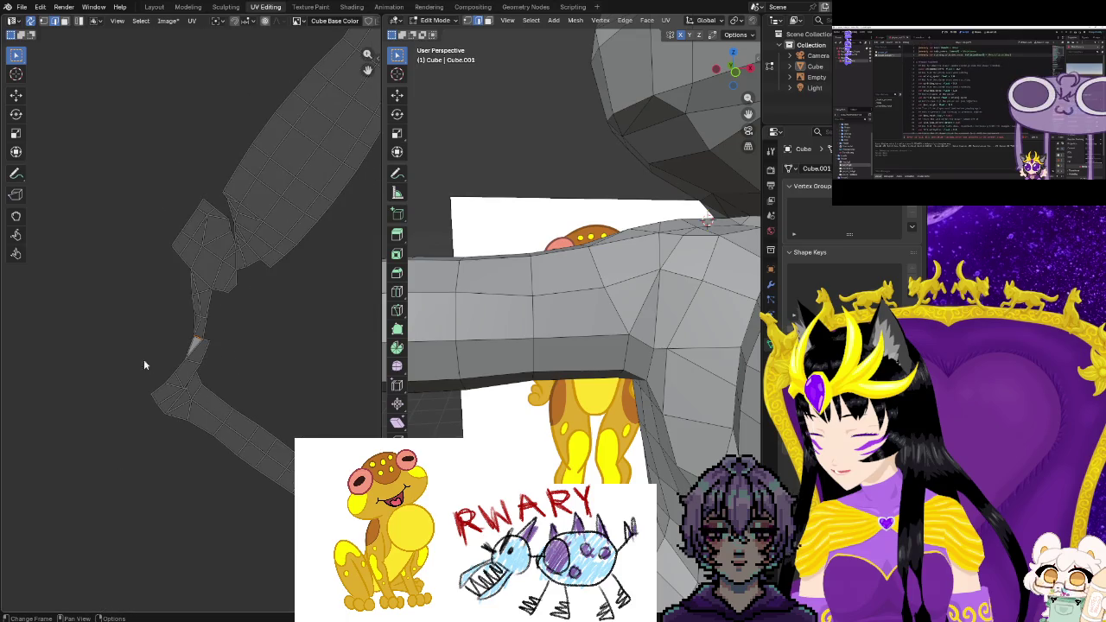
scroll(138, 345, down, 3)
drag(215, 388, 217, 391)
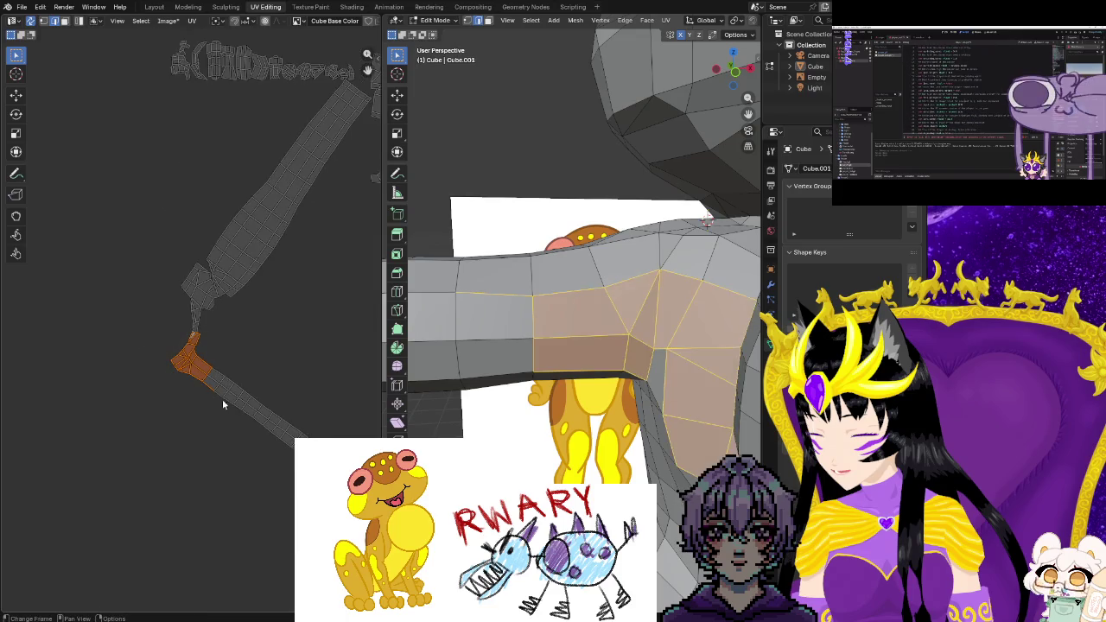
middle_drag(237, 425, 165, 387)
drag(265, 440, 286, 451)
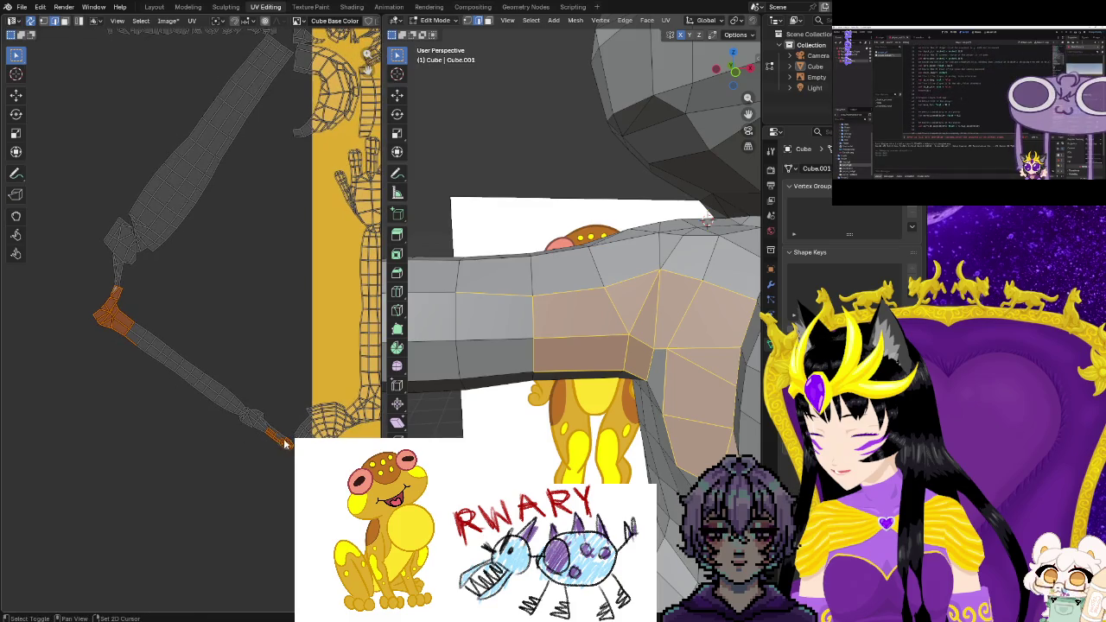
key(b)
drag(259, 439, 119, 316)
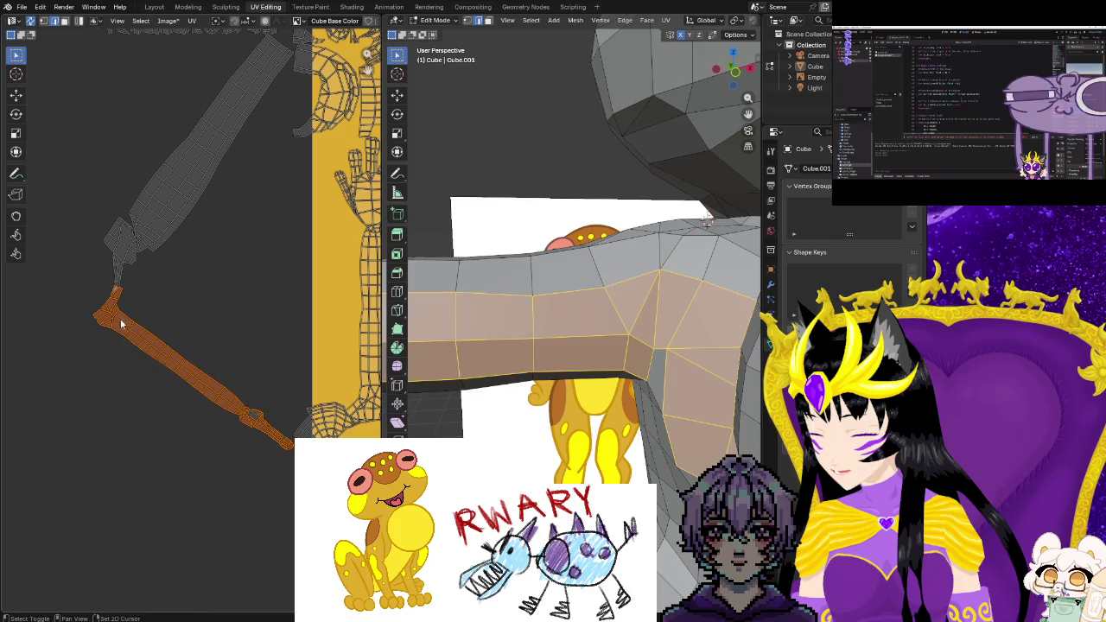
key(b)
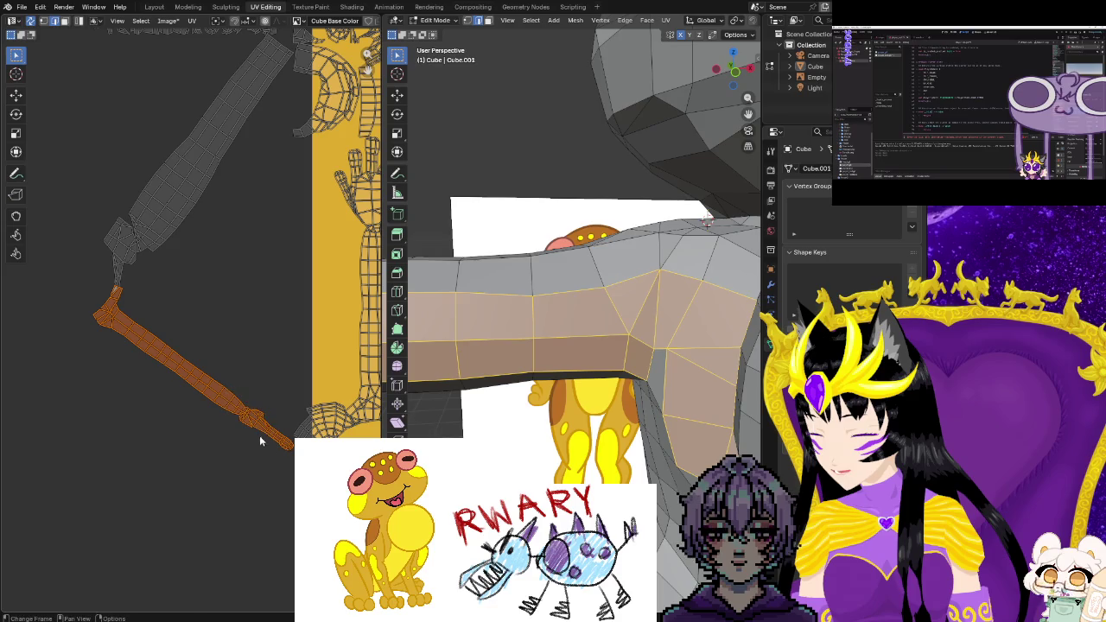
Move the long arm UV island up-left to meet the wider island, then clear the selection
key(g)
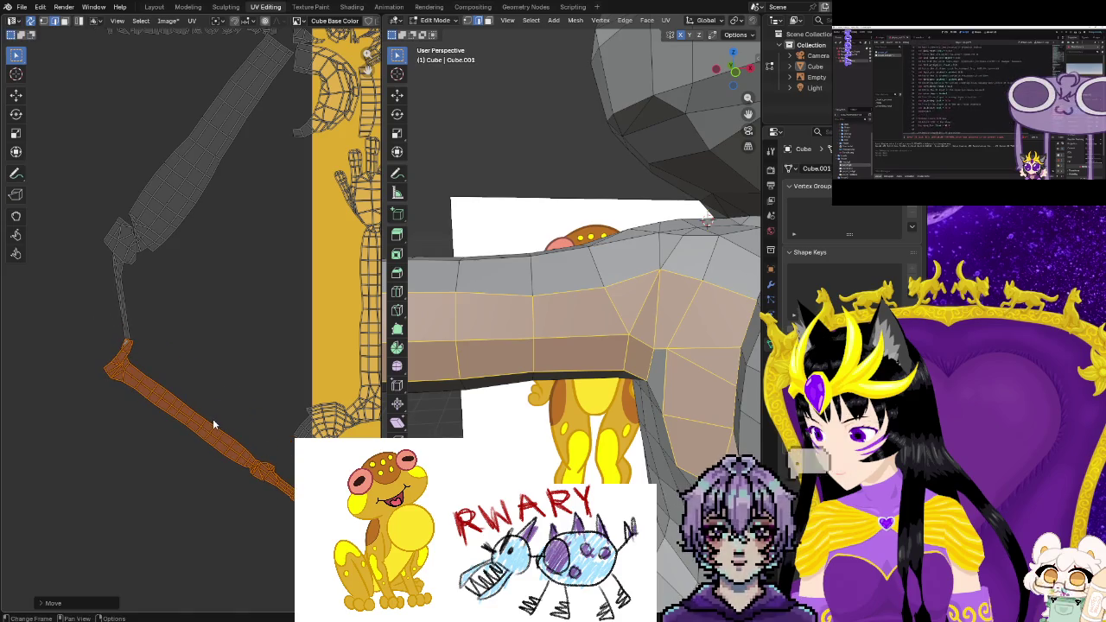
click(213, 418)
scroll(163, 385, up, 3)
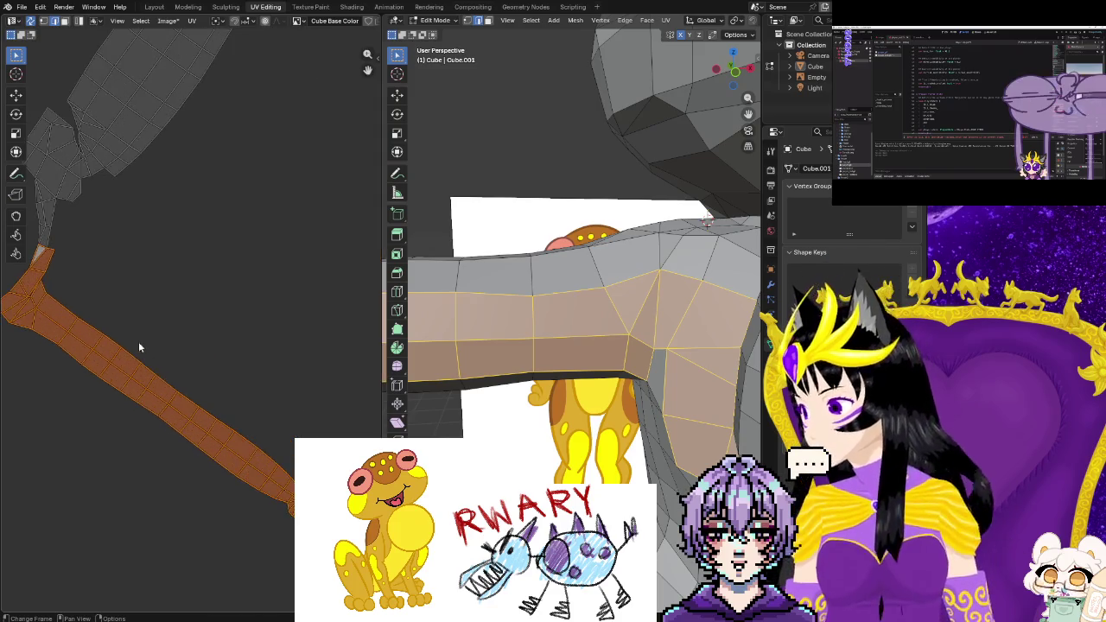
key(alt+a)
scroll(231, 386, up, 3)
scroll(216, 432, up, 2)
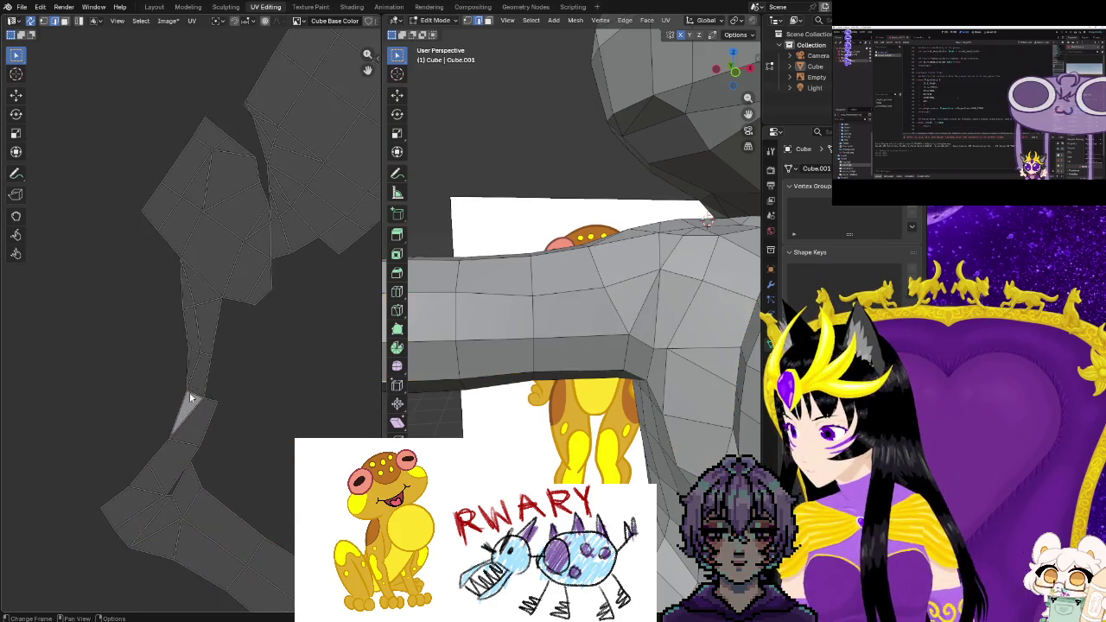
Dismiss the UV menu, try a path selection from the arm joint edge, and undo it
key(u)
click(246, 396)
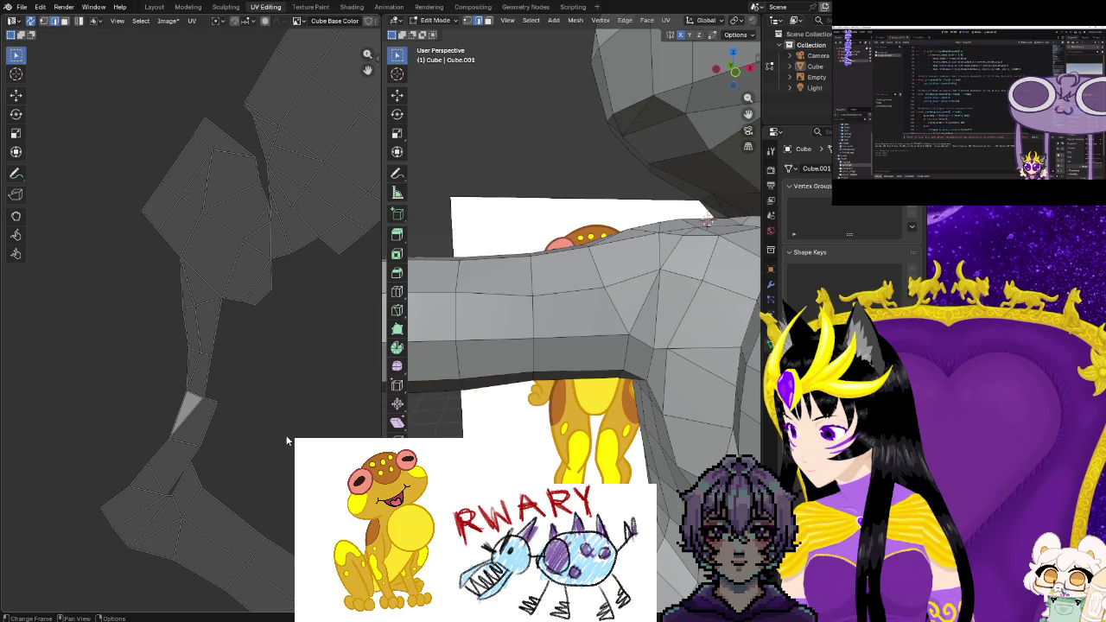
ctrl+click(192, 397)
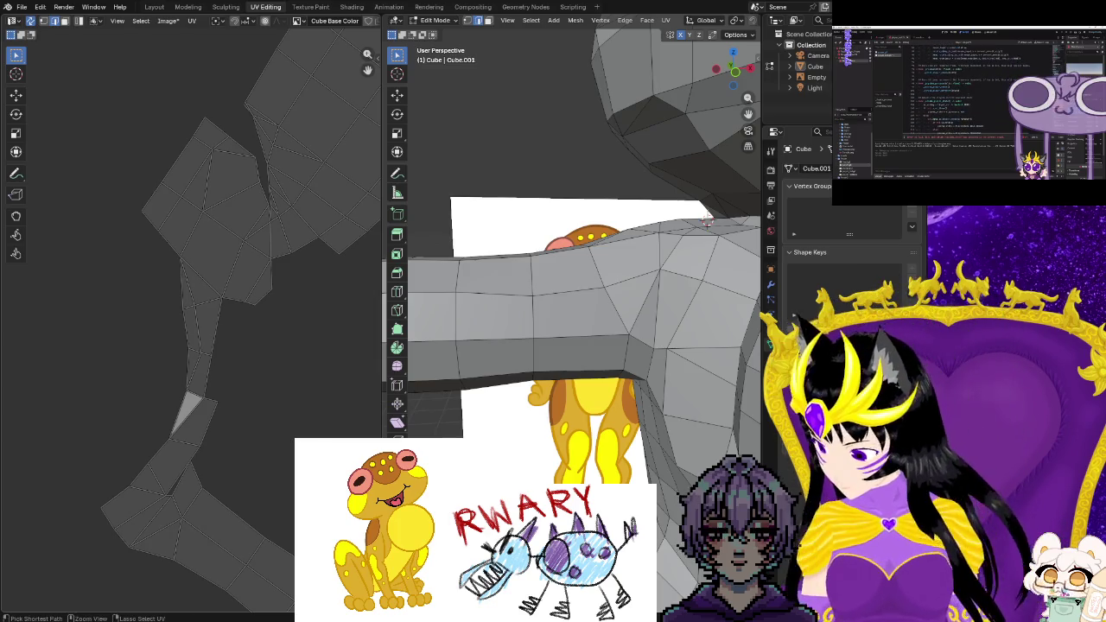
ctrl+click(229, 553)
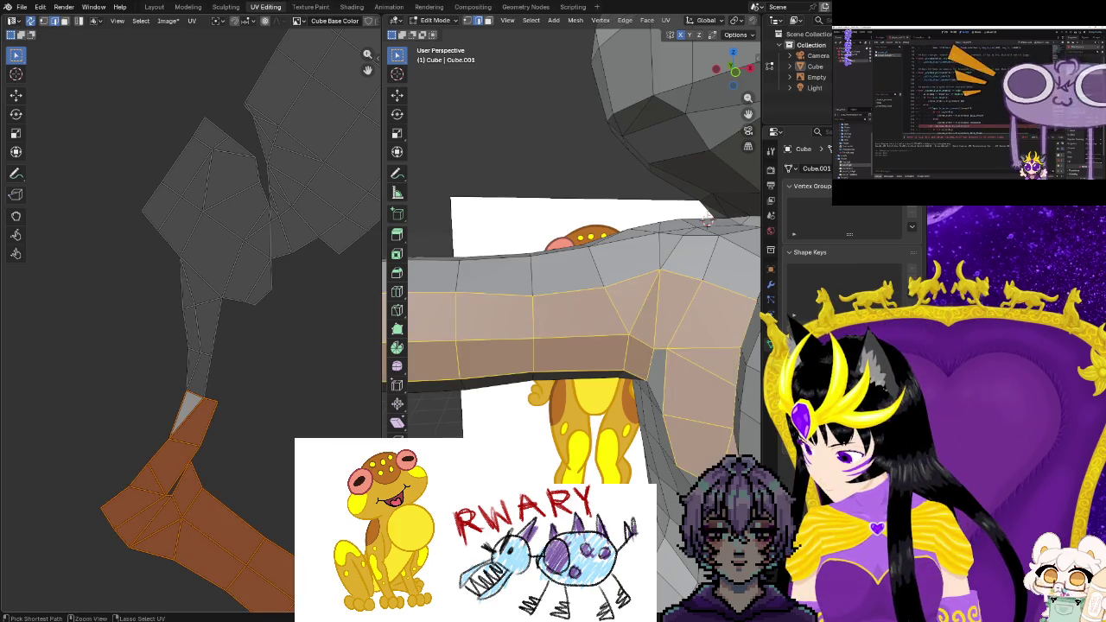
key(ctrl+z)
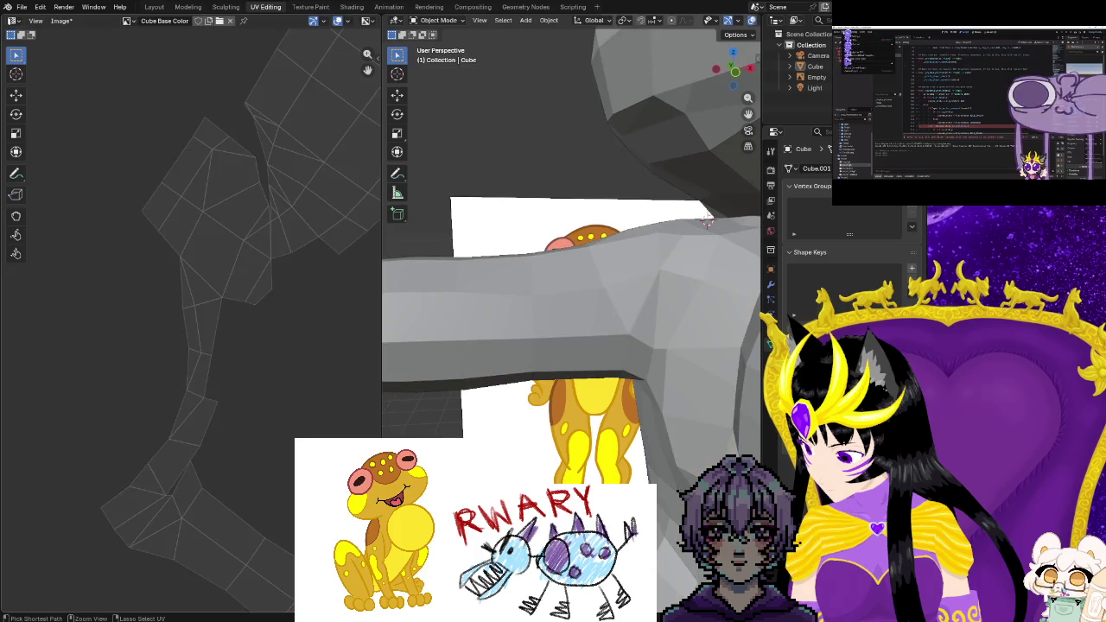
scroll(173, 346, down, 2)
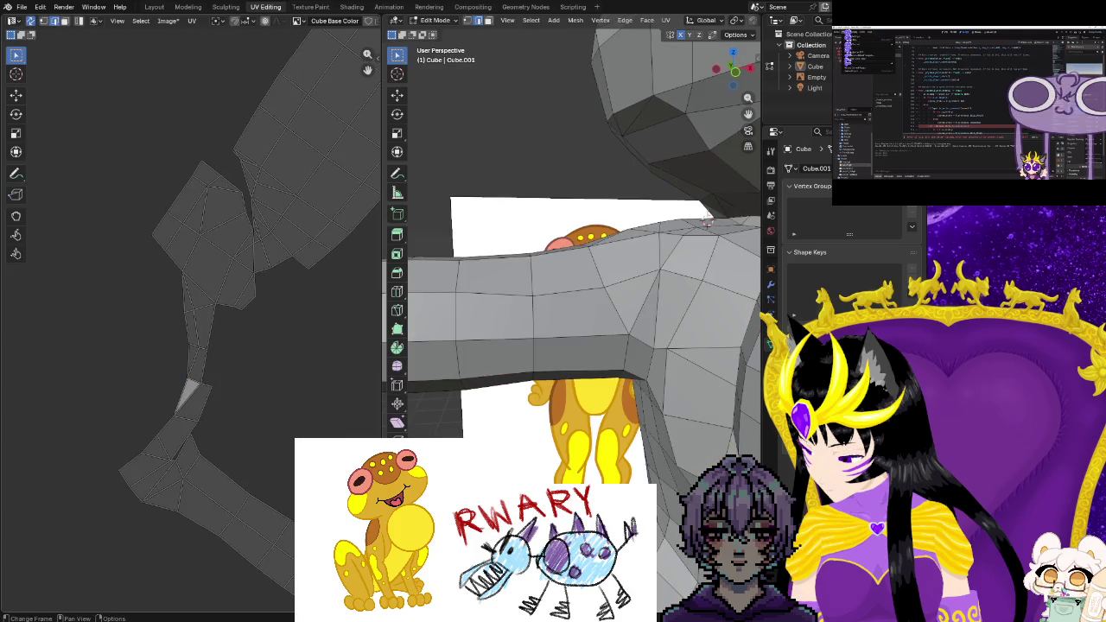
scroll(173, 346, down, 2)
scroll(173, 345, down, 2)
scroll(173, 345, down, 1)
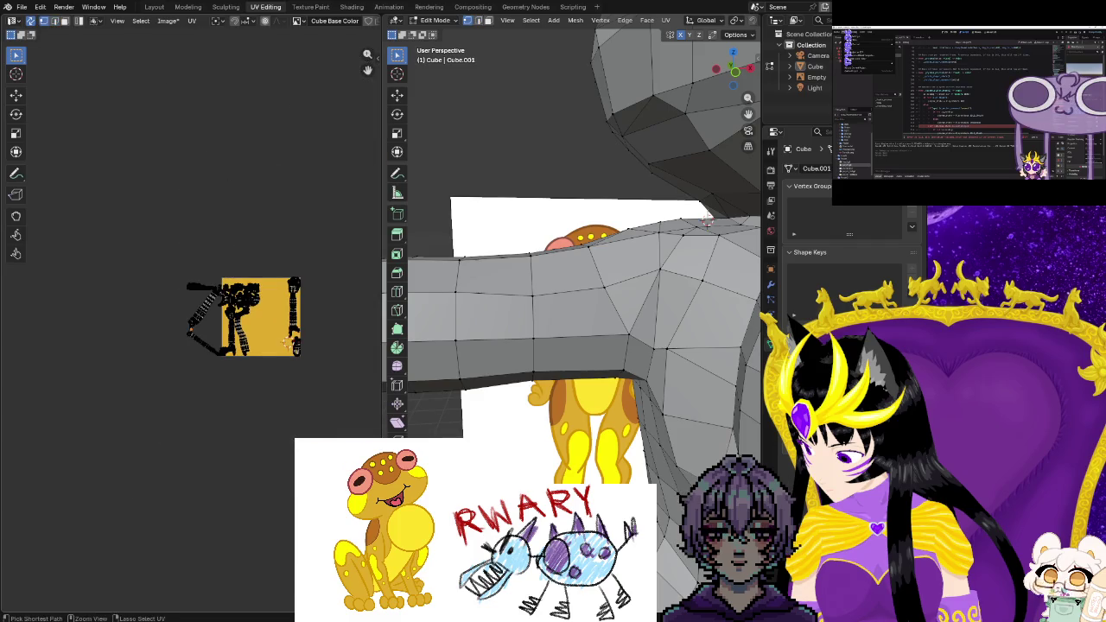
key(Tab)
key(Tab)
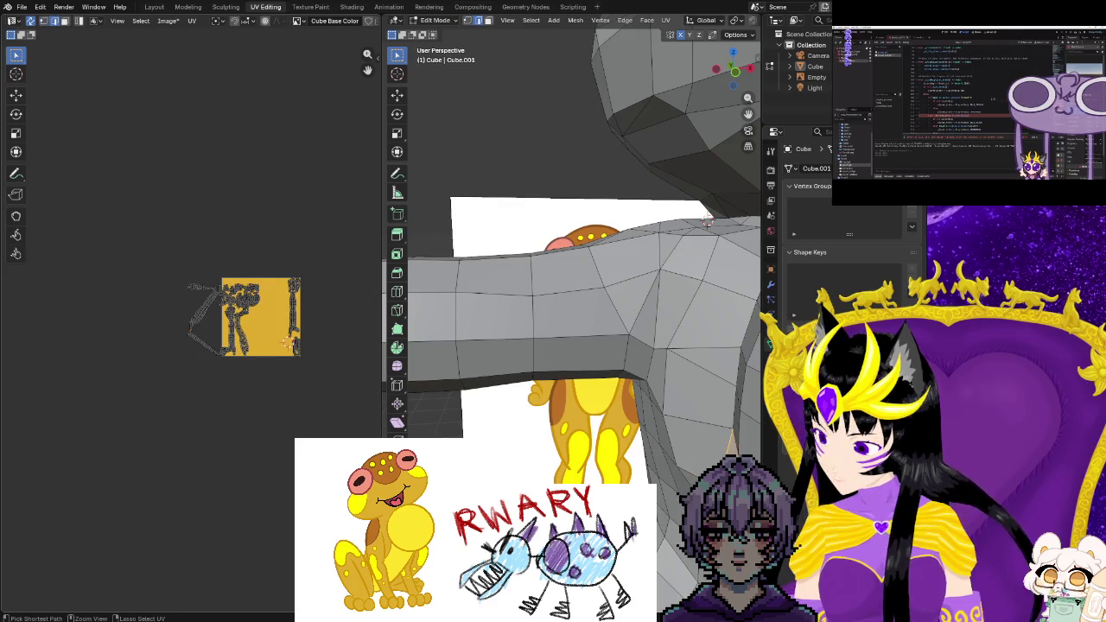
scroll(235, 407, up, 4)
scroll(235, 407, up, 1)
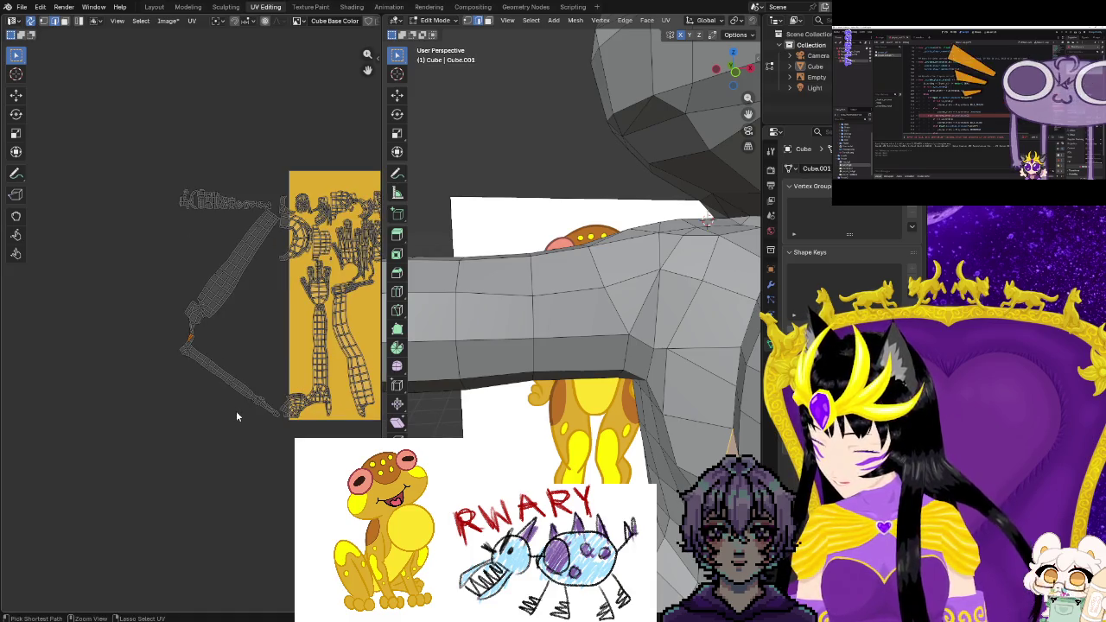
scroll(237, 415, down, 1)
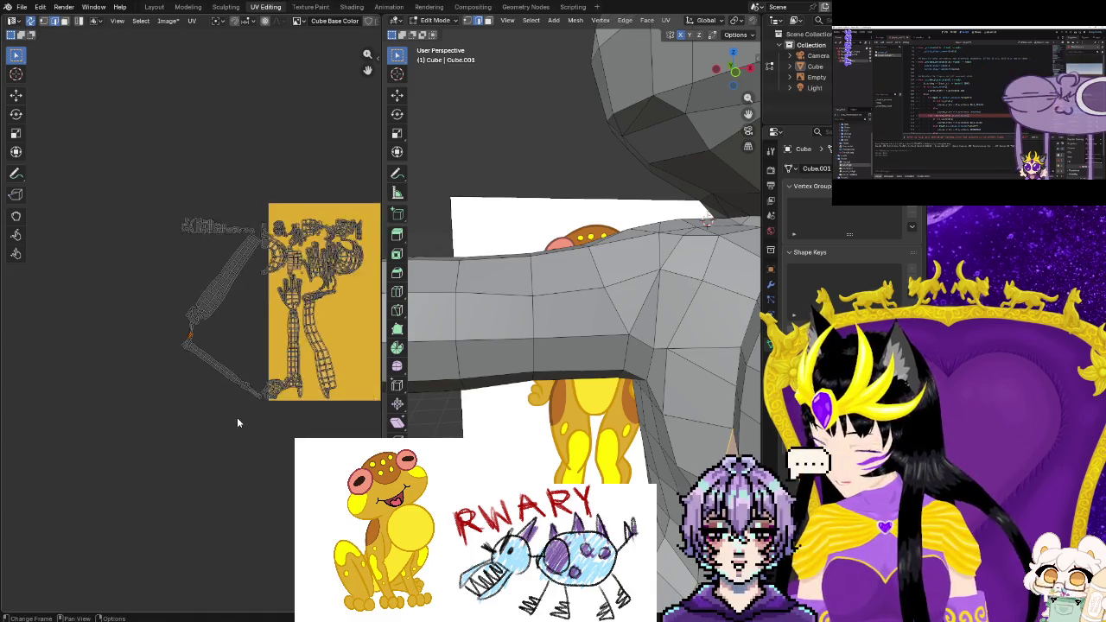
scroll(238, 420, down, 1)
scroll(245, 418, down, 2)
scroll(189, 409, up, 3)
scroll(198, 413, up, 3)
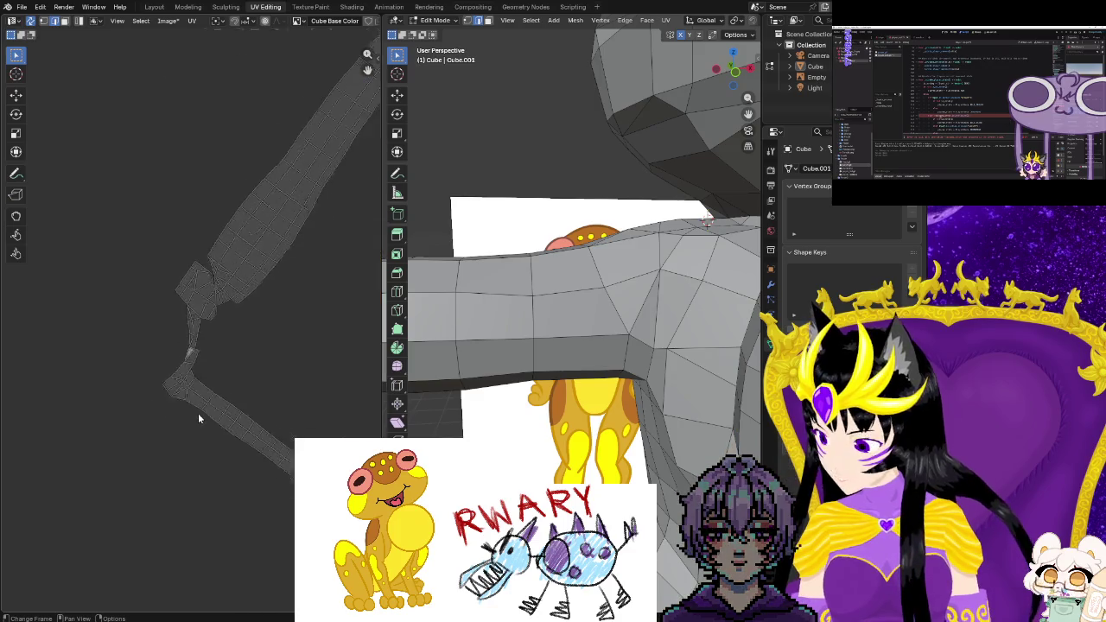
scroll(198, 413, up, 3)
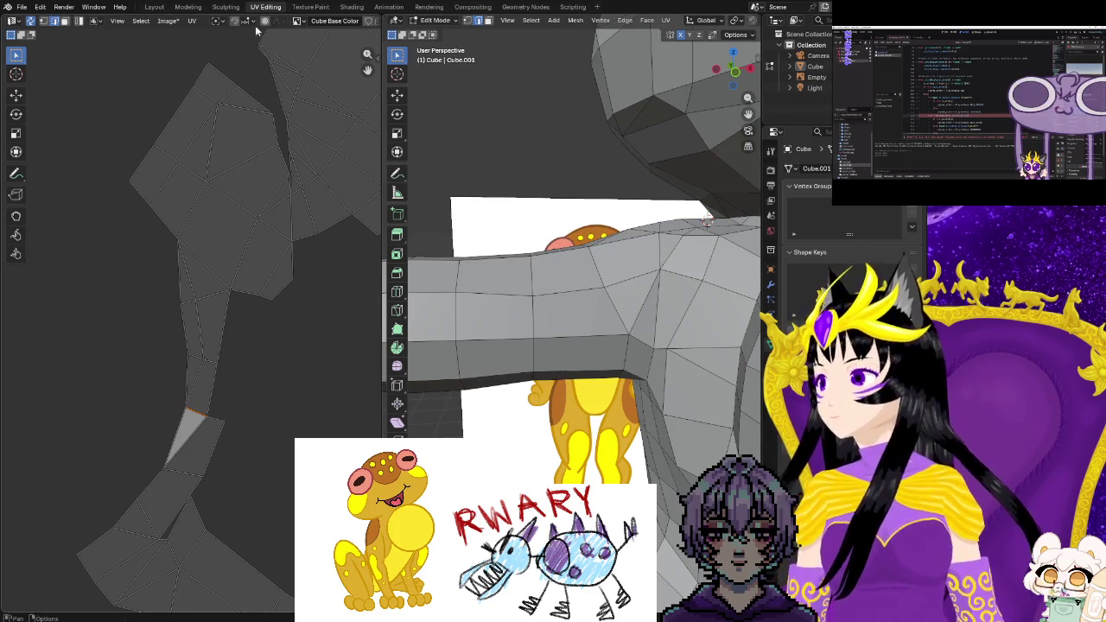
click(168, 21)
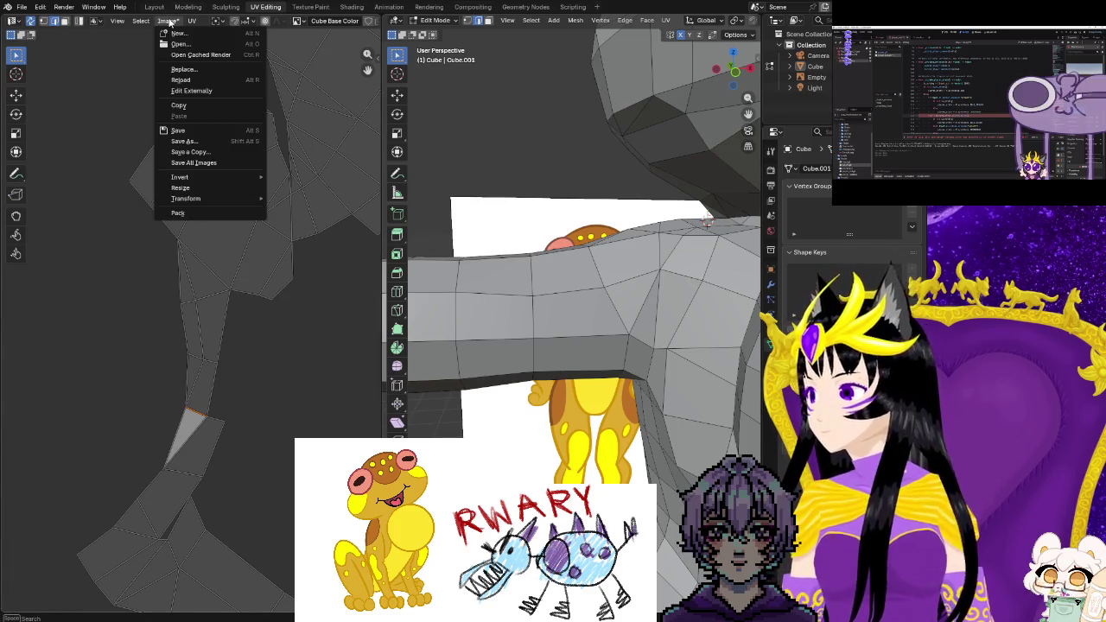
key(Escape)
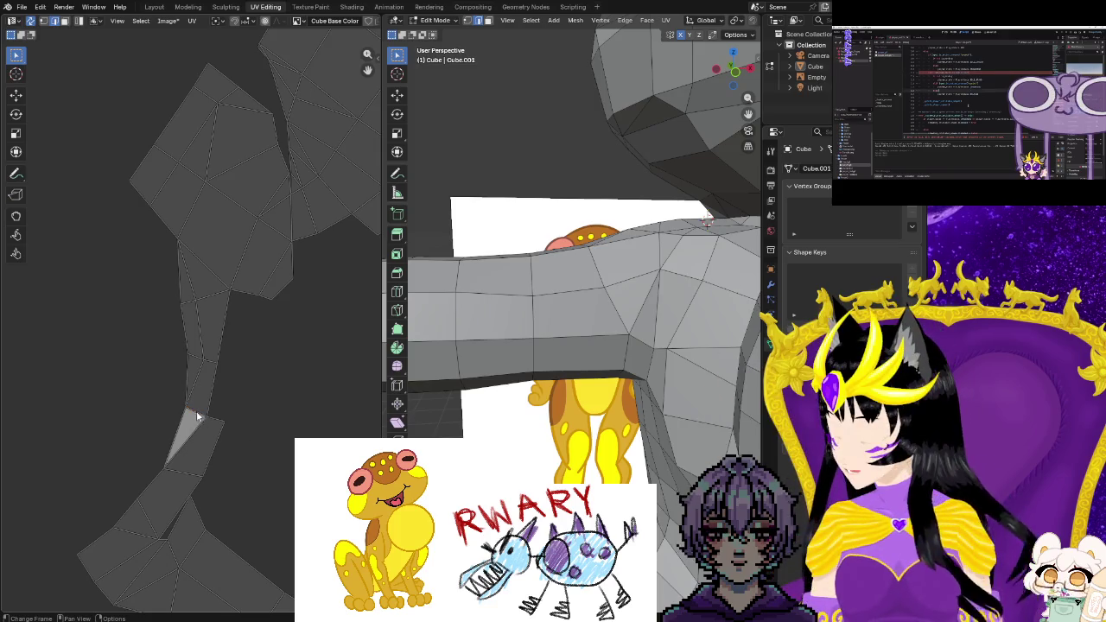
Move the joint triangle's top vertex to tighten the seam between the arm islands
click(189, 425)
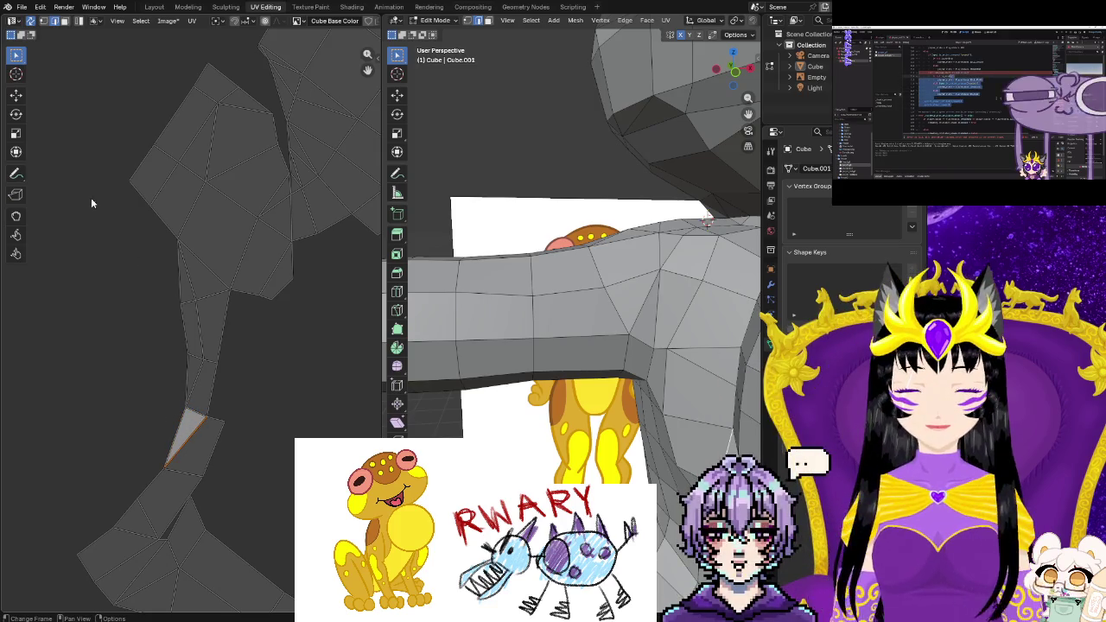
click(187, 409)
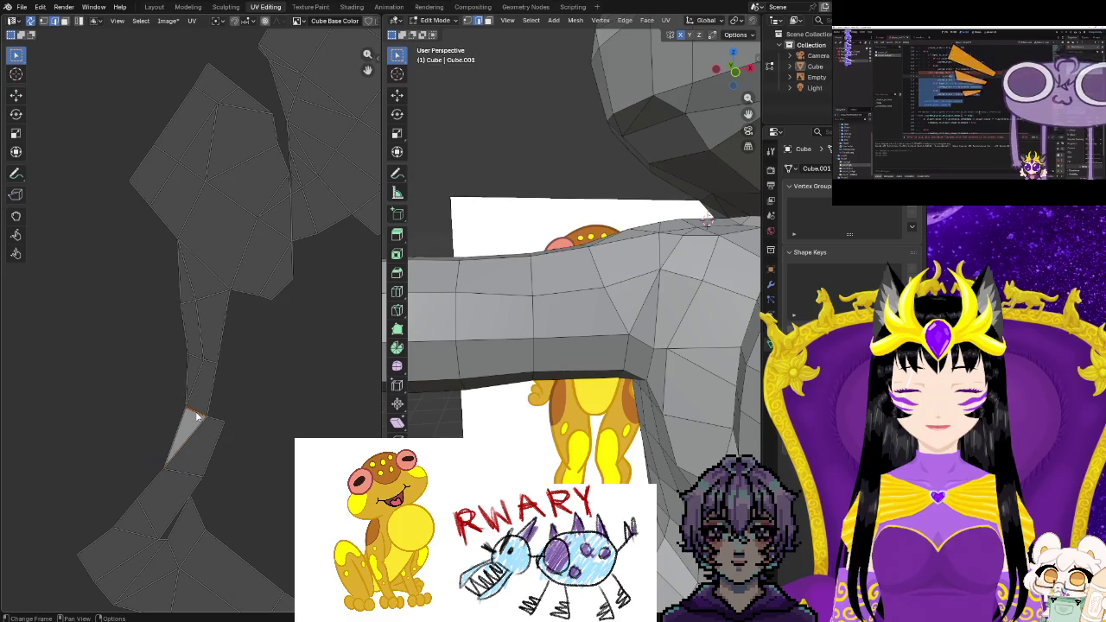
key(g)
click(170, 432)
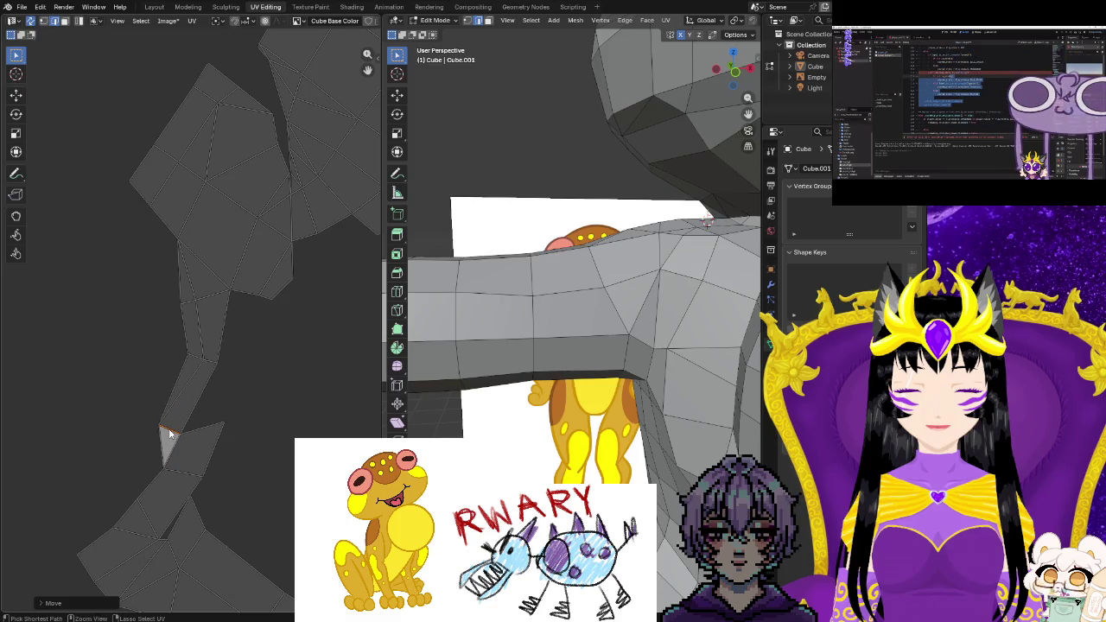
scroll(113, 373, down, 2)
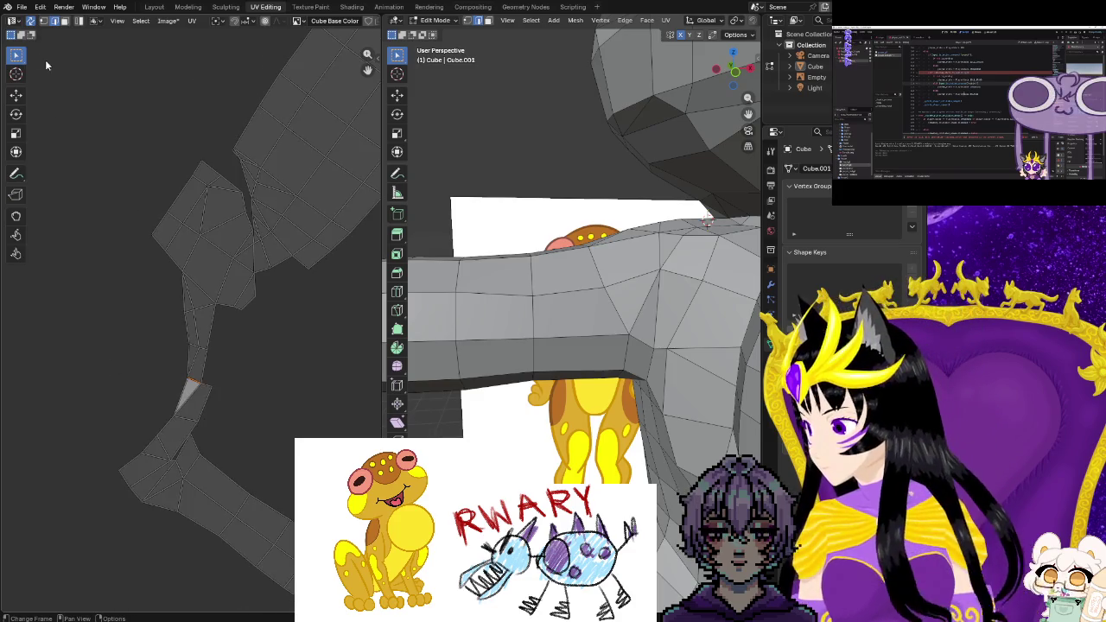
Toggle UV Sync Selection off and back on, then open and close its context menu
click(30, 21)
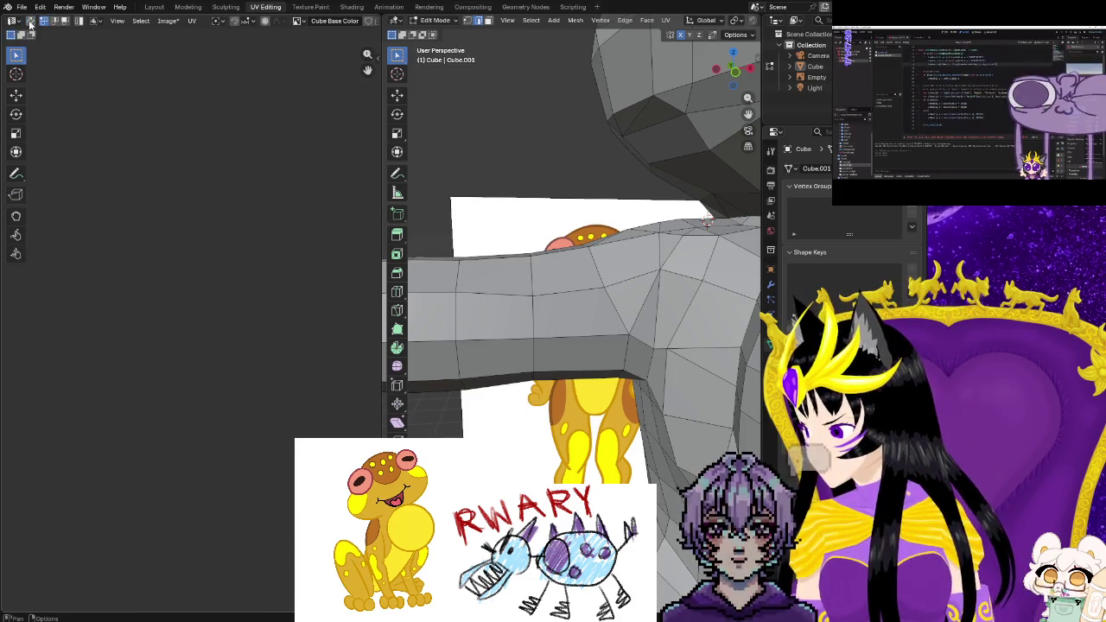
click(30, 22)
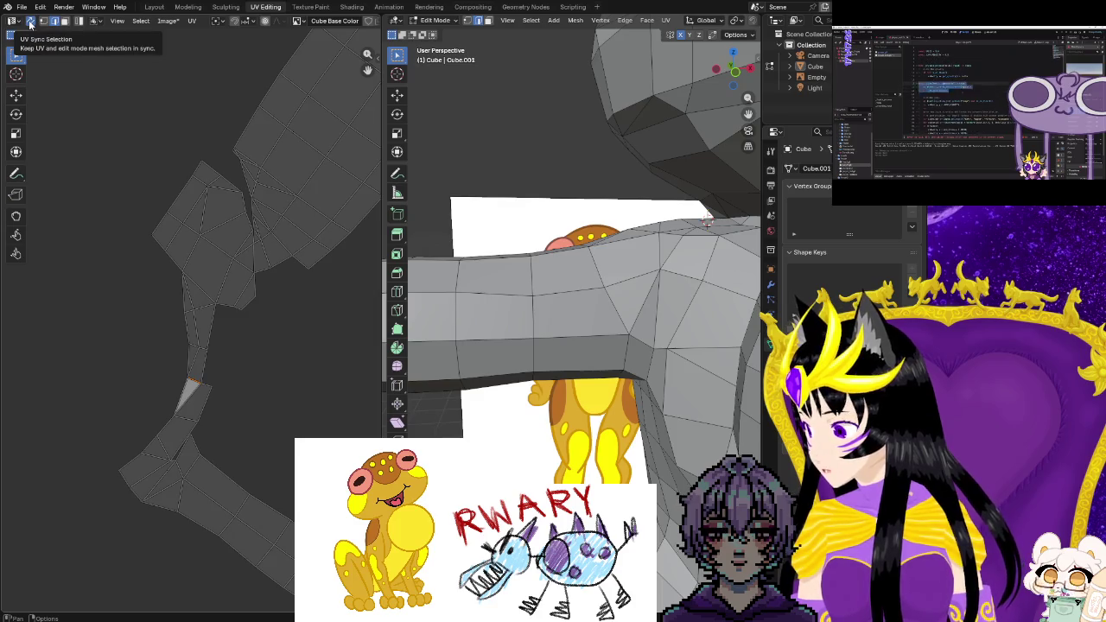
right_click(30, 21)
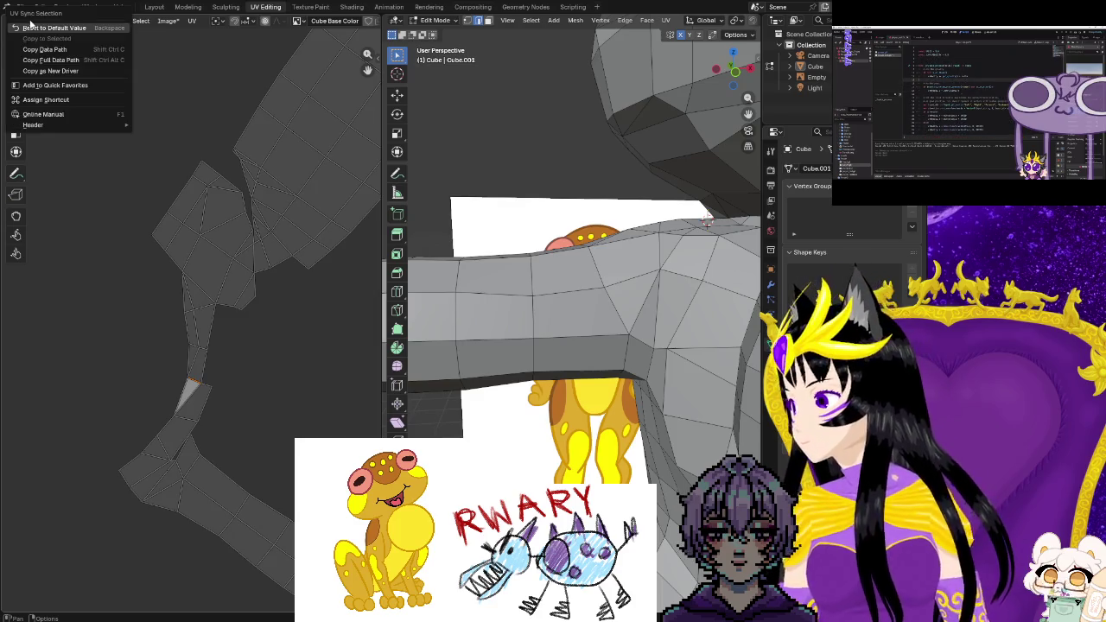
click(155, 87)
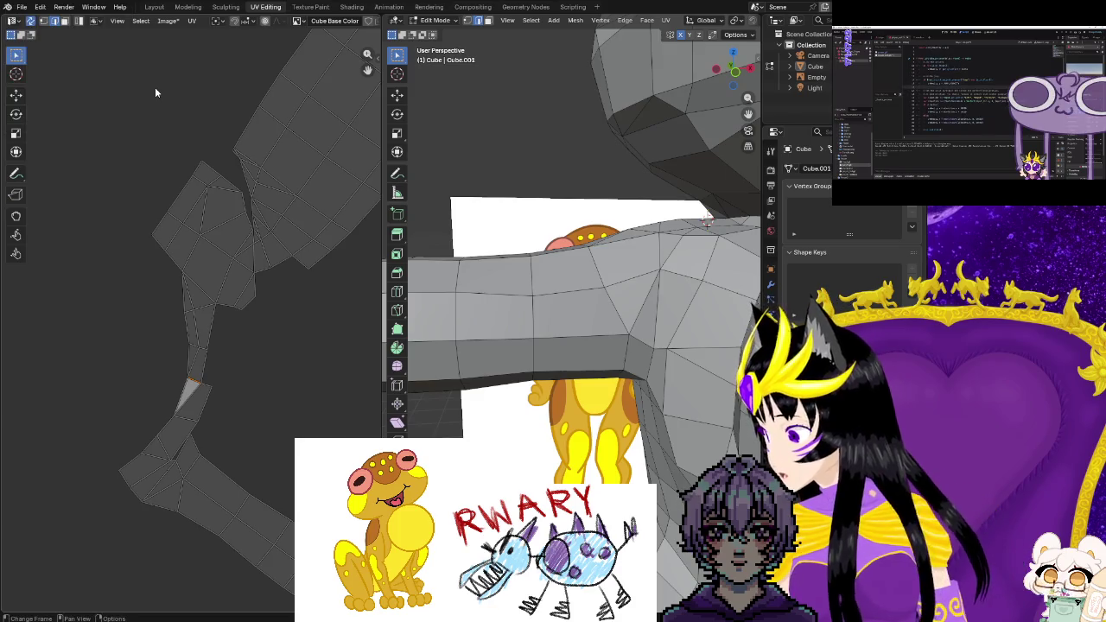
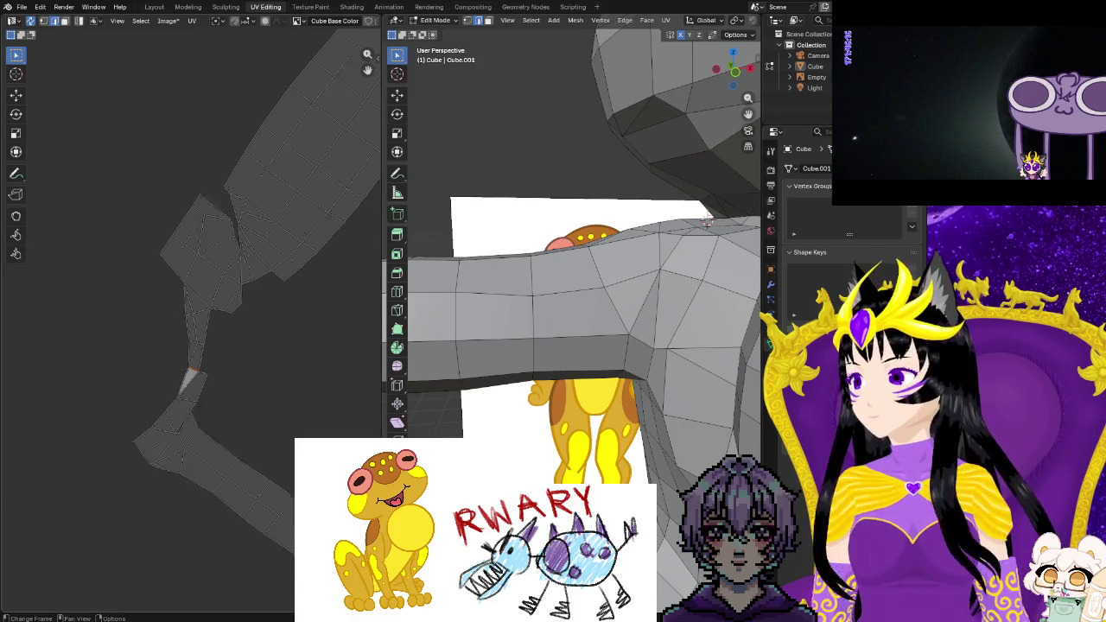
Change the UV Sticky Selection Mode setting
scroll(190, 319, down, 5)
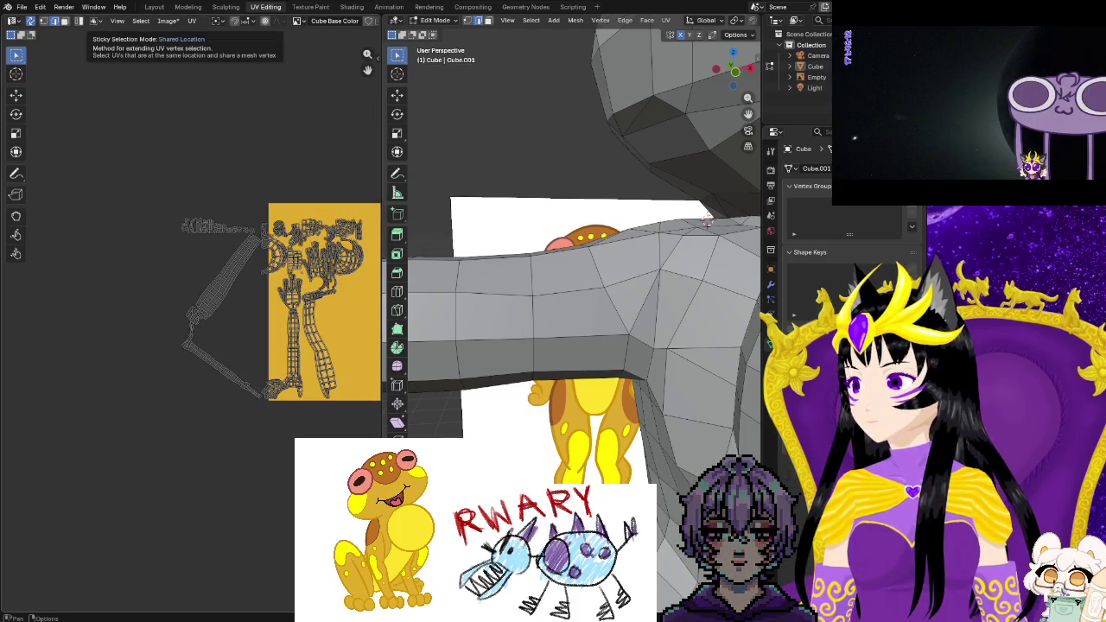
click(93, 20)
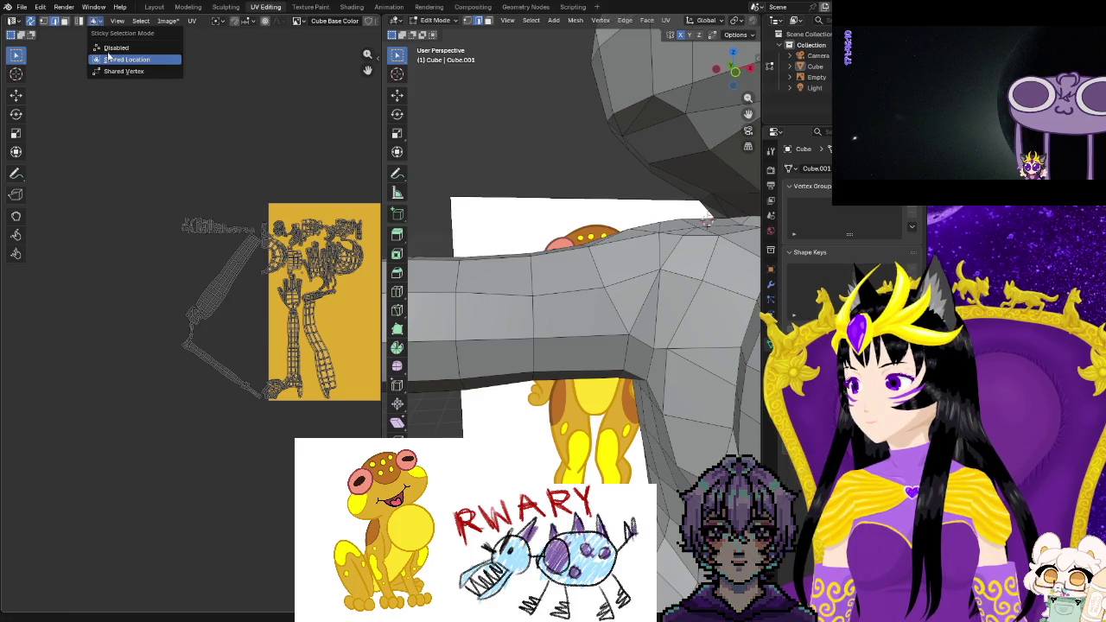
click(107, 58)
scroll(216, 346, up, 3)
scroll(232, 357, up, 2)
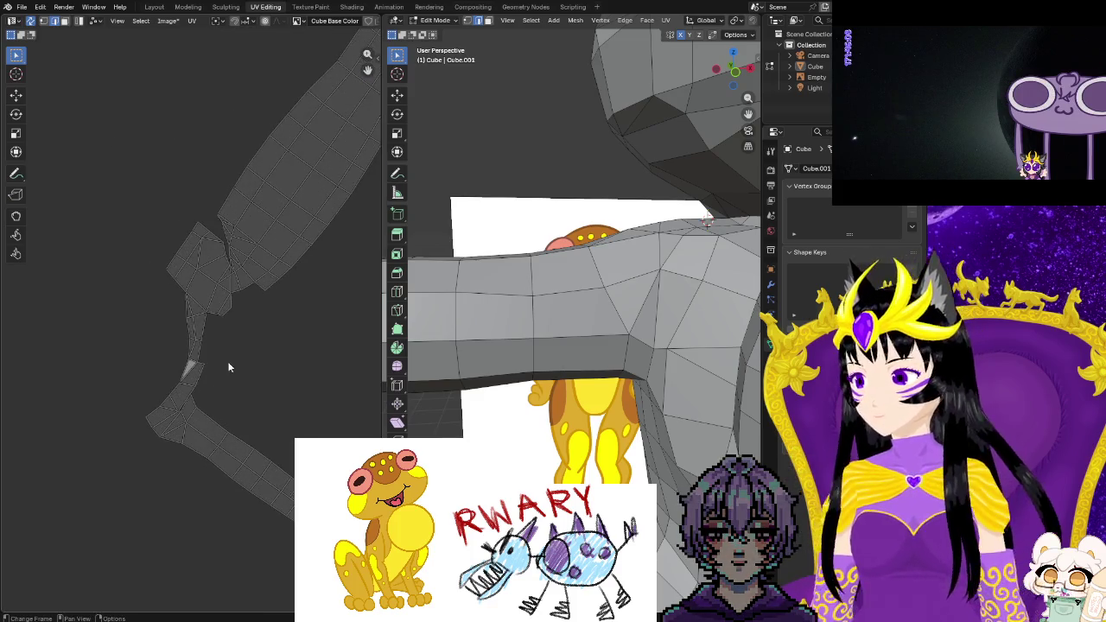
Box-select the arm island's faces around the bend and the lower arm
drag(218, 432, 243, 450)
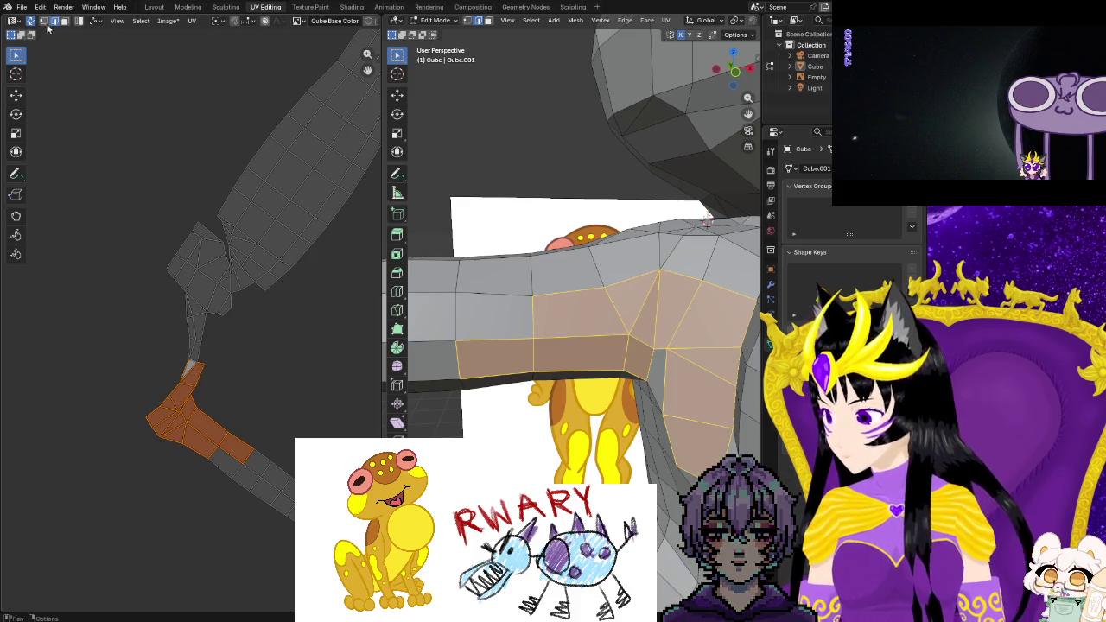
drag(179, 367, 192, 382)
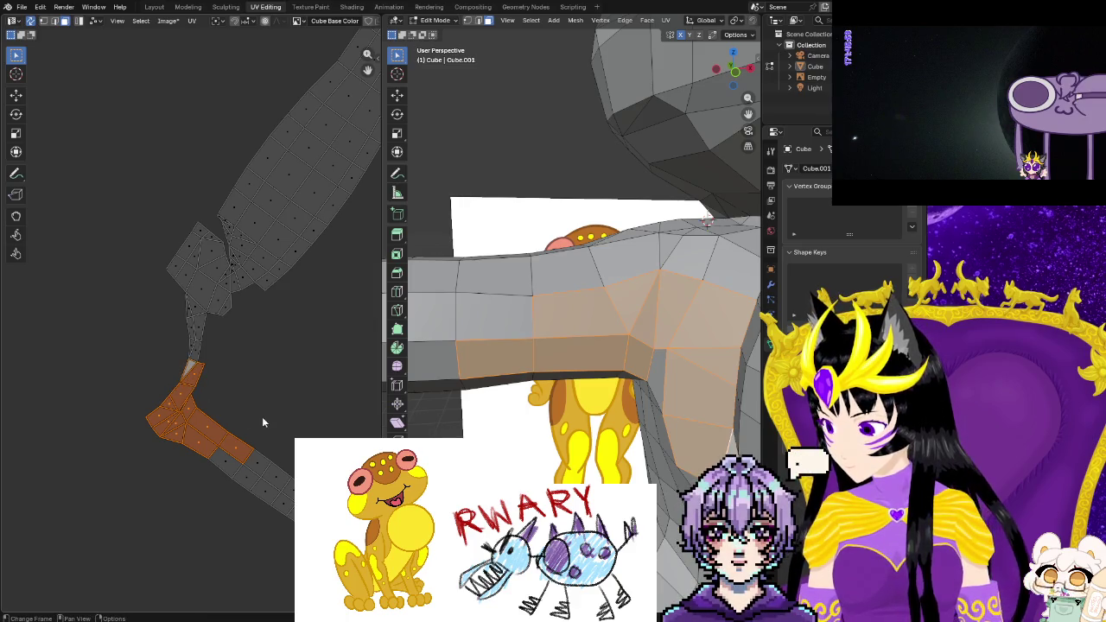
scroll(250, 406, down, 1)
scroll(239, 385, down, 2)
scroll(144, 359, down, 2)
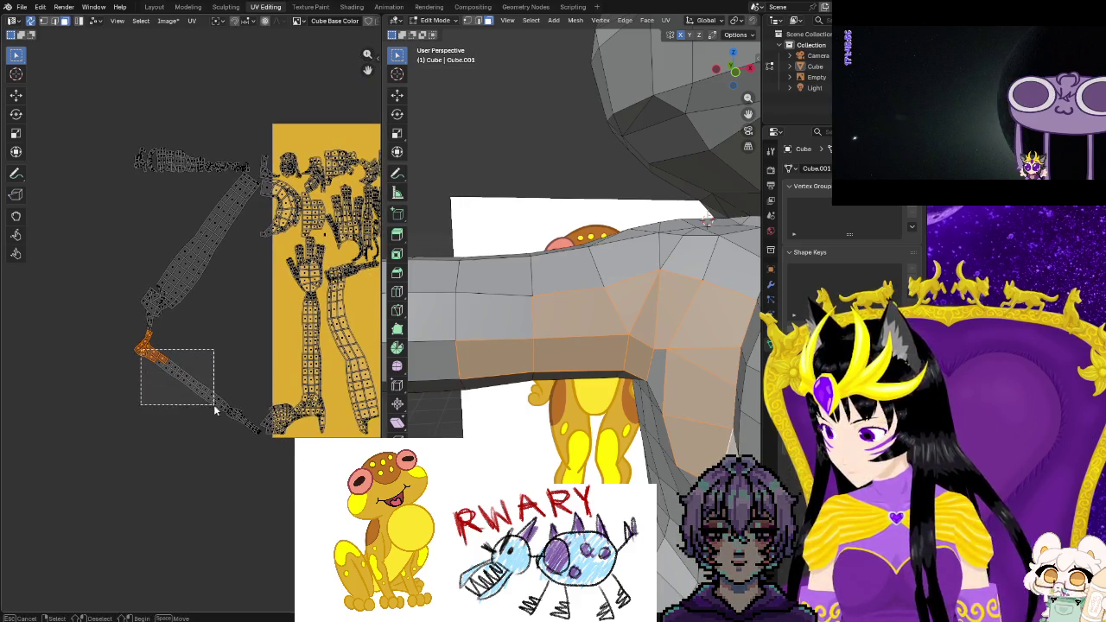
drag(244, 446, 257, 457)
scroll(256, 457, up, 2)
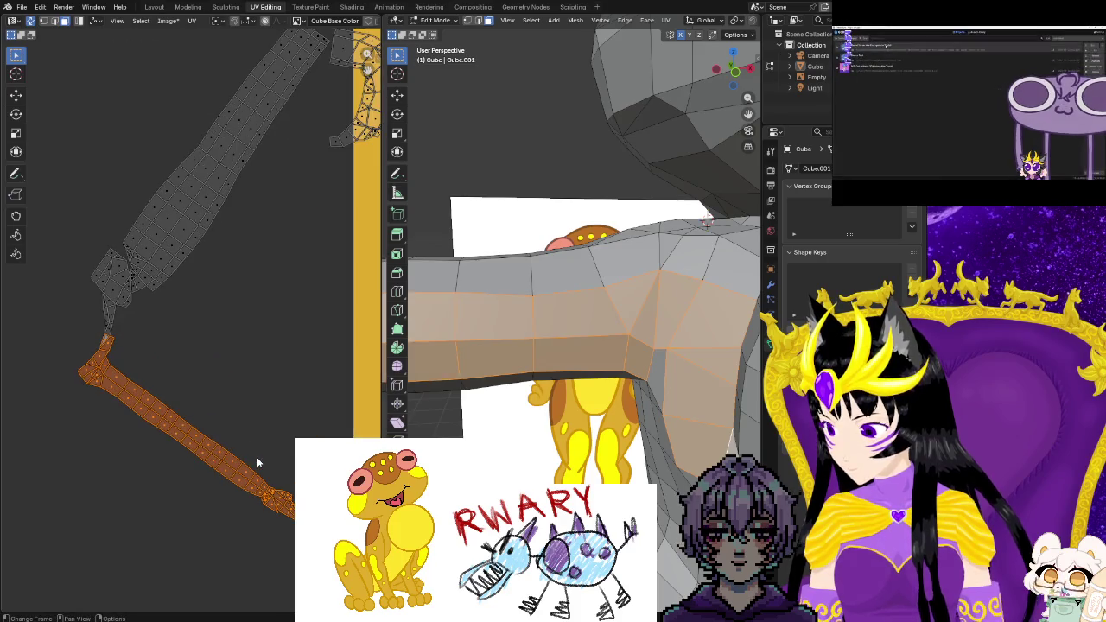
scroll(251, 457, up, 2)
Extend the arm selection to its end and frame the whole texture square
middle_drag(249, 457, 154, 376)
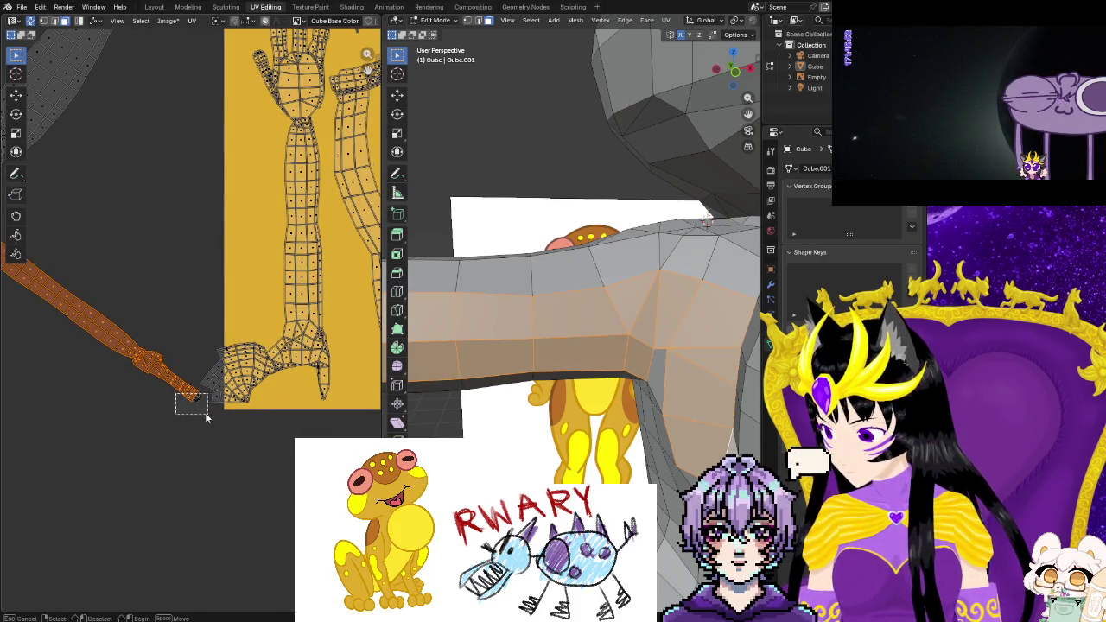
drag(208, 419, 205, 416)
scroll(536, 389, down, 3)
scroll(535, 389, down, 2)
mouse_move(553, 415)
middle_down()
mouse_move(490, 460)
mouse_move(536, 406)
middle_up()
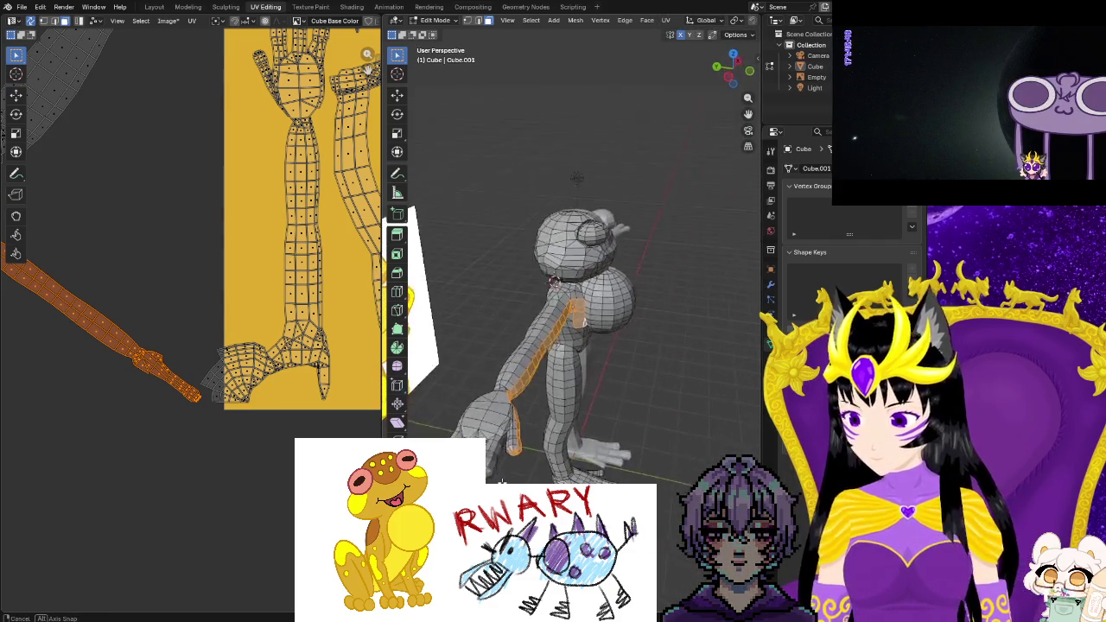
scroll(269, 364, down, 4)
middle_drag(268, 364, 157, 450)
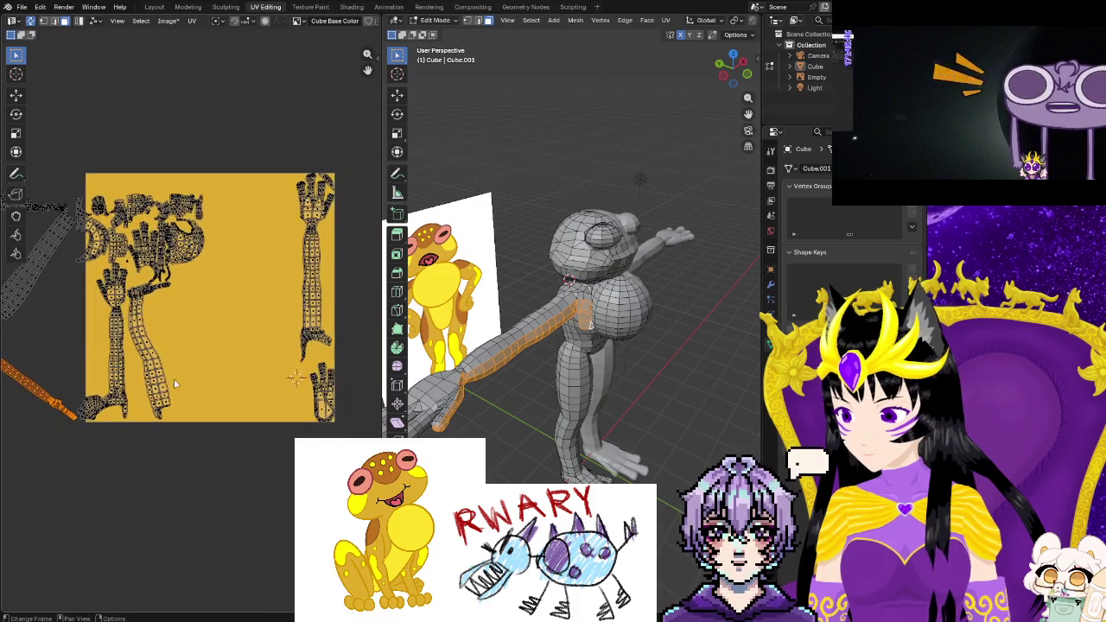
middle_drag(226, 372, 241, 403)
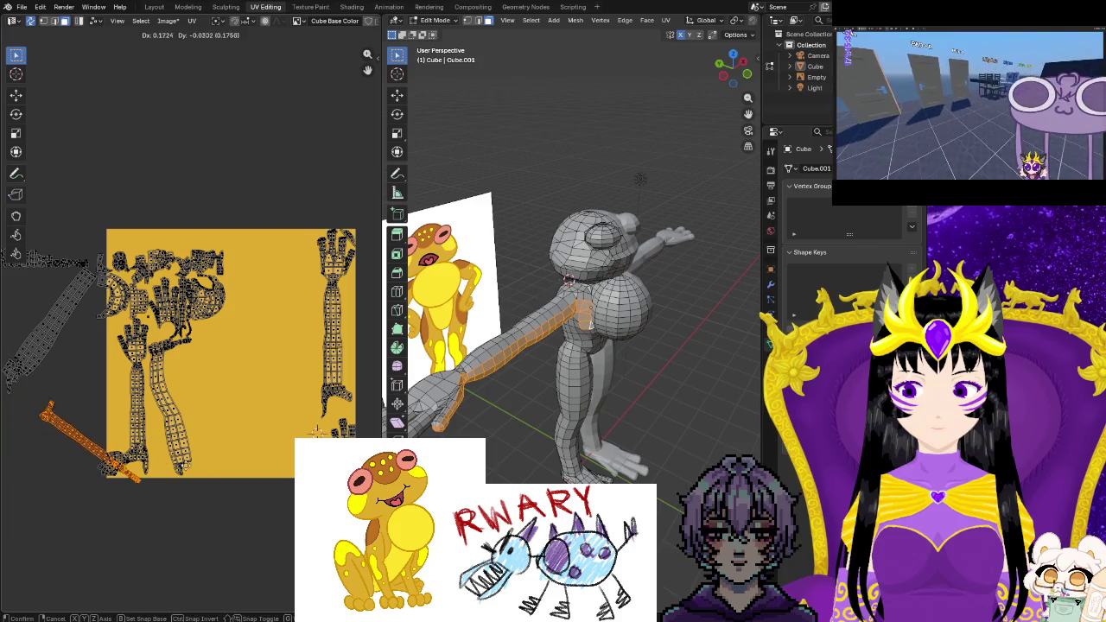
Drop the arm island below the square, then move it up into the square
key(Return)
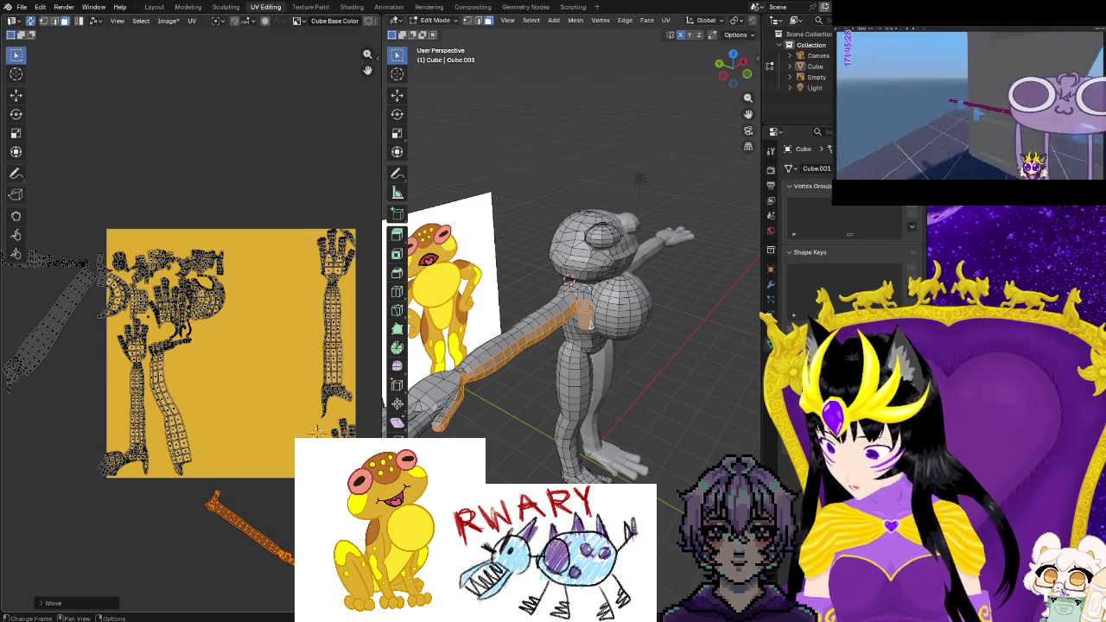
key(g)
key(Return)
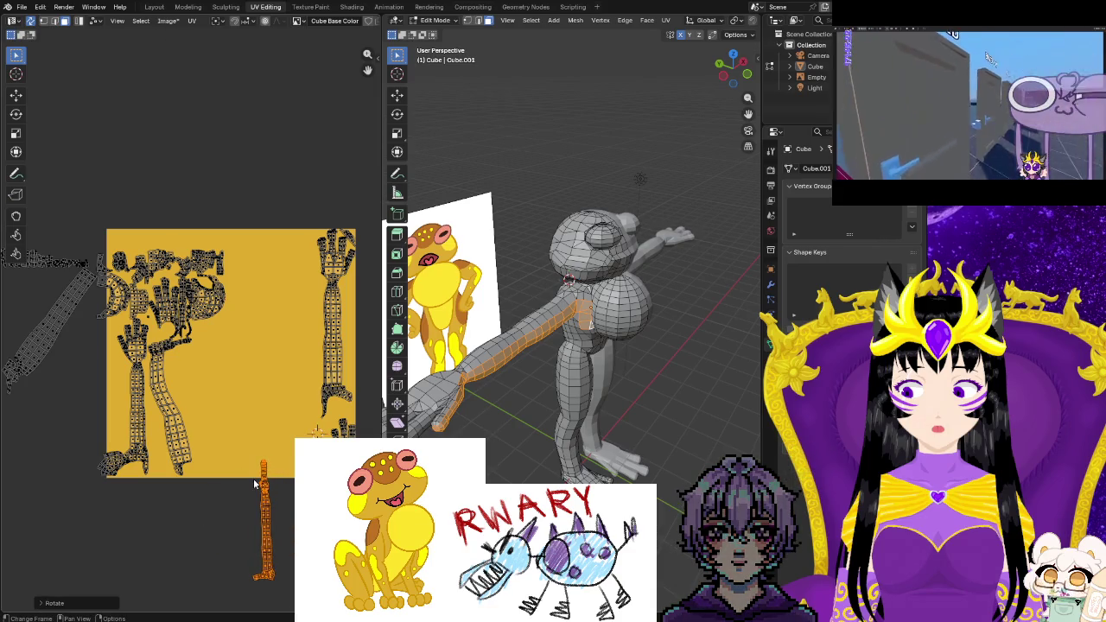
key(g)
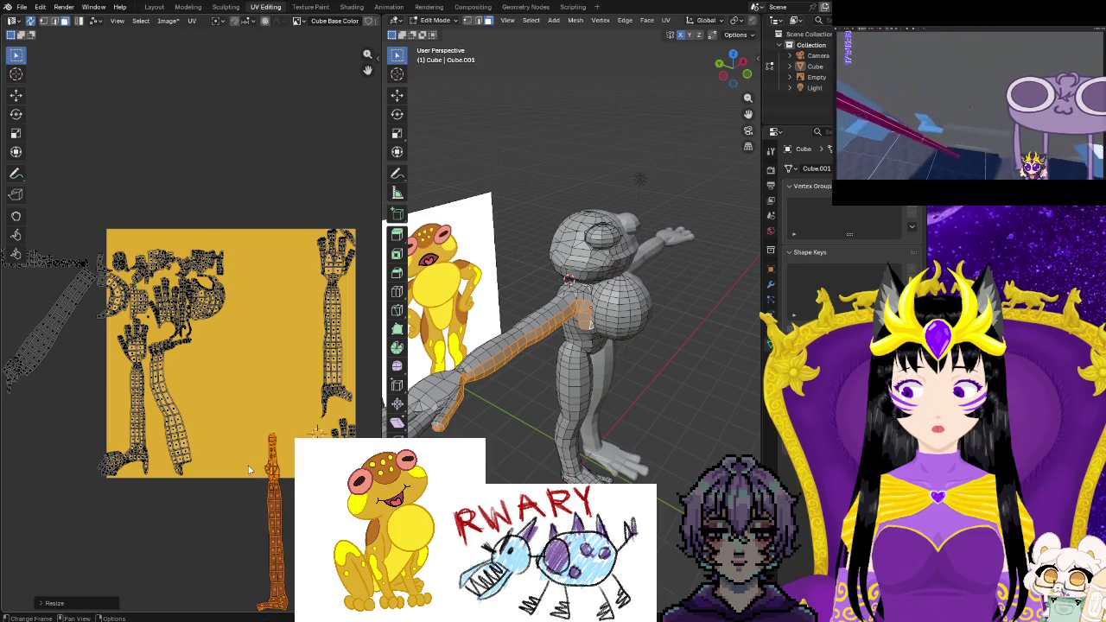
key(g)
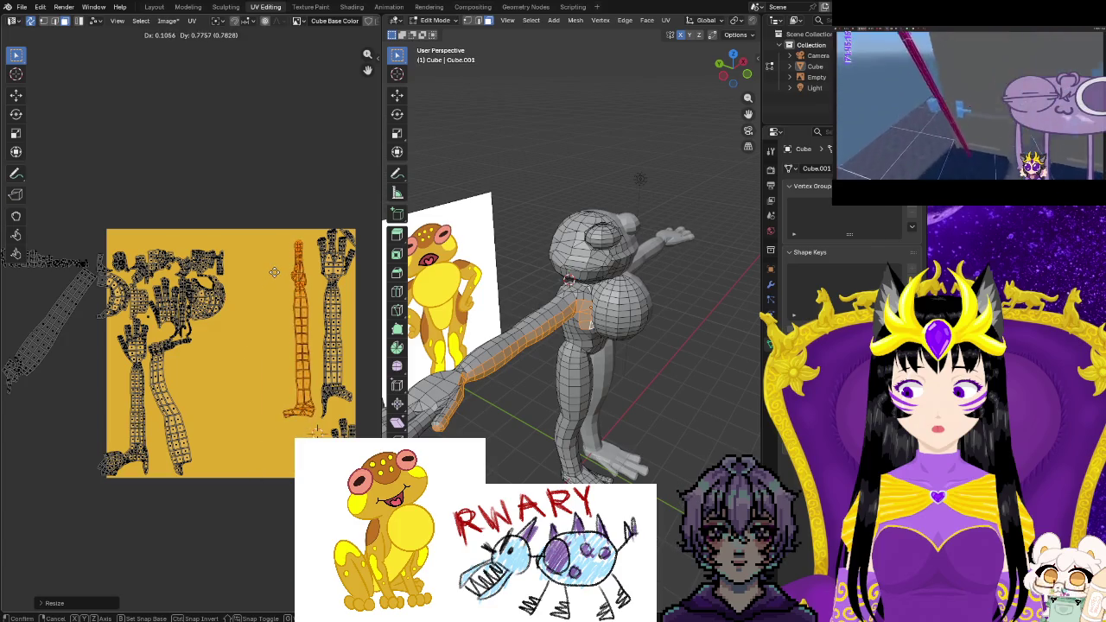
Check which arm the neighbouring strip belongs to, then restore the arm strip selection
click(320, 320)
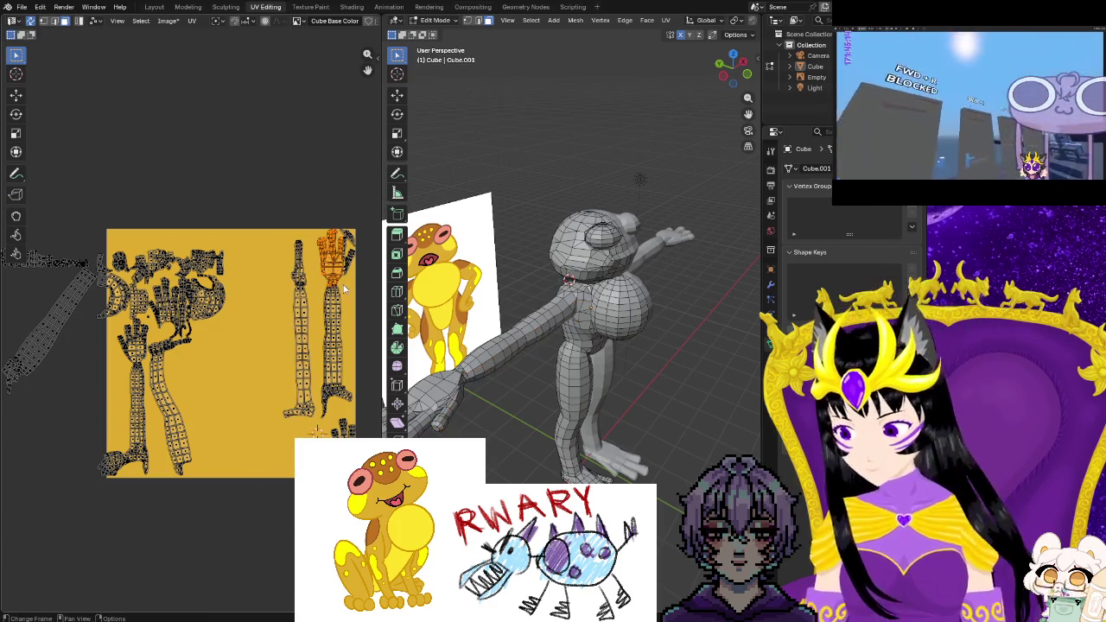
click(333, 328)
middle_drag(519, 415, 575, 473)
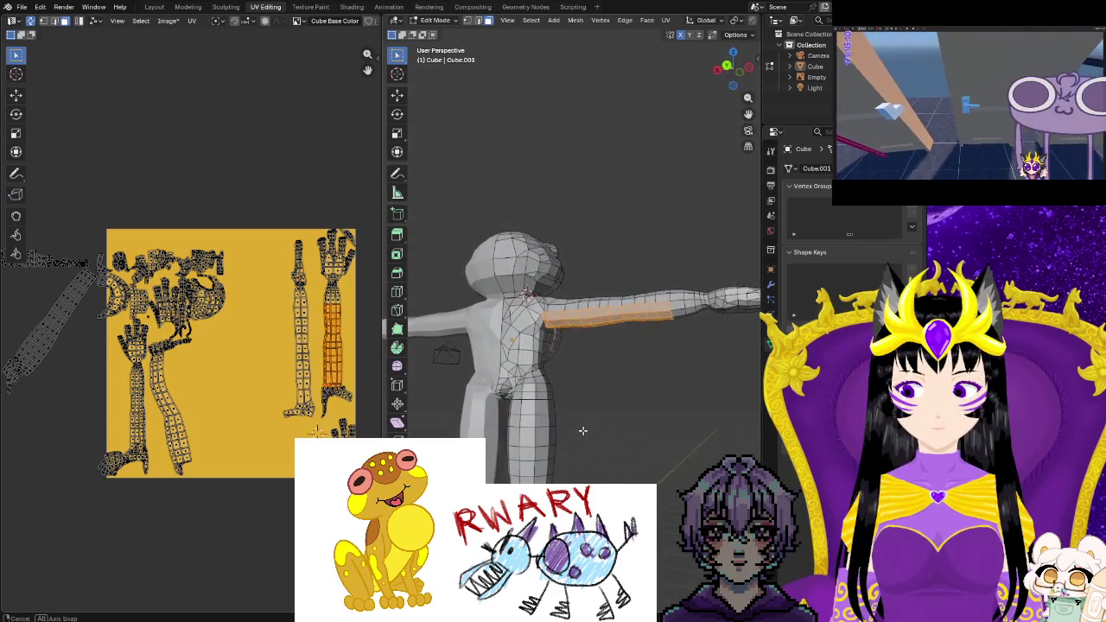
click(287, 483)
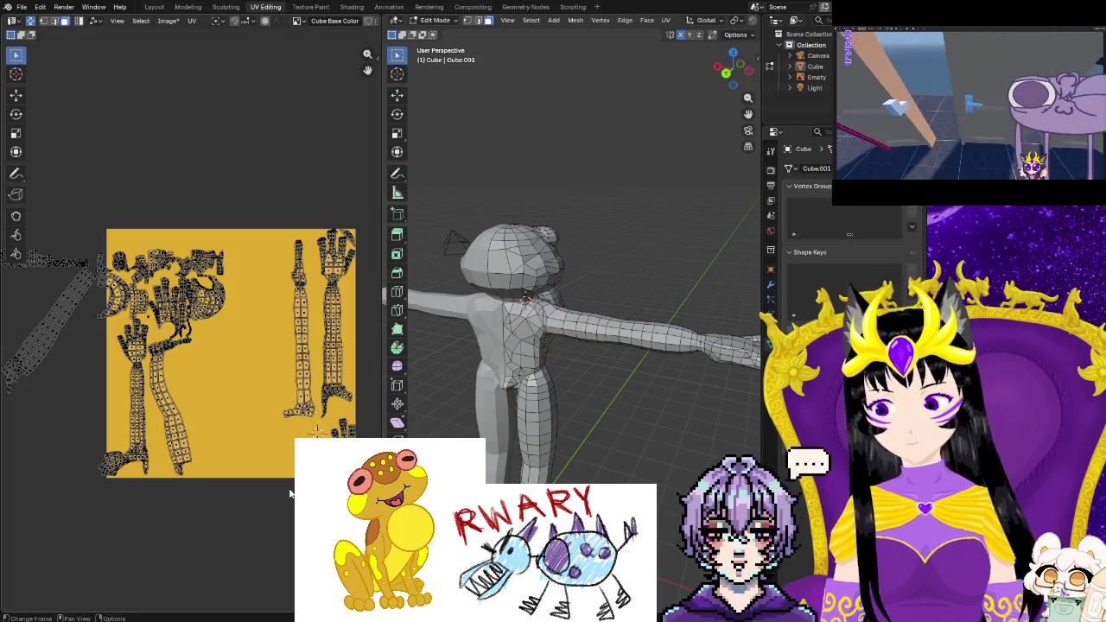
key(ctrl+z)
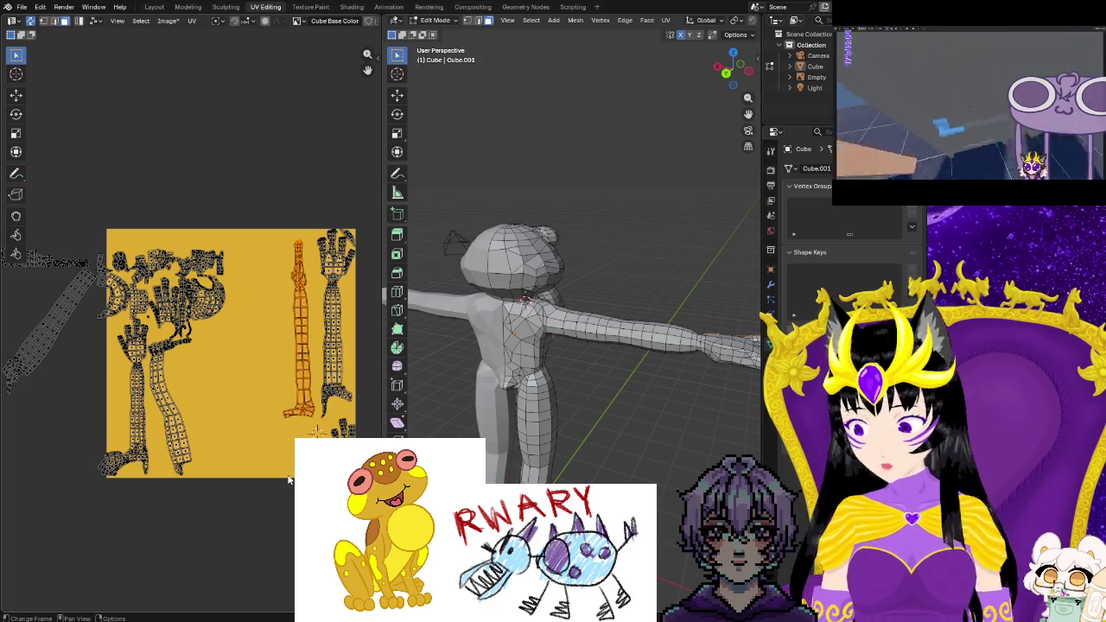
Move, tilt and scale the arm strip to fit inside the square's right side
key(g)
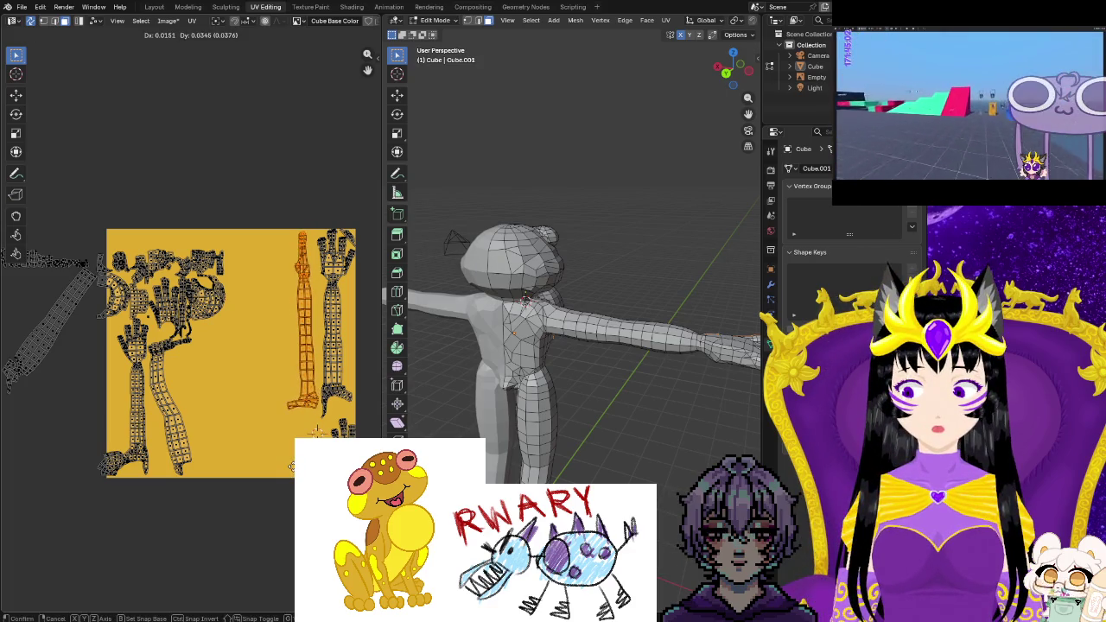
scroll(292, 471, up, 2)
scroll(291, 471, down, 1)
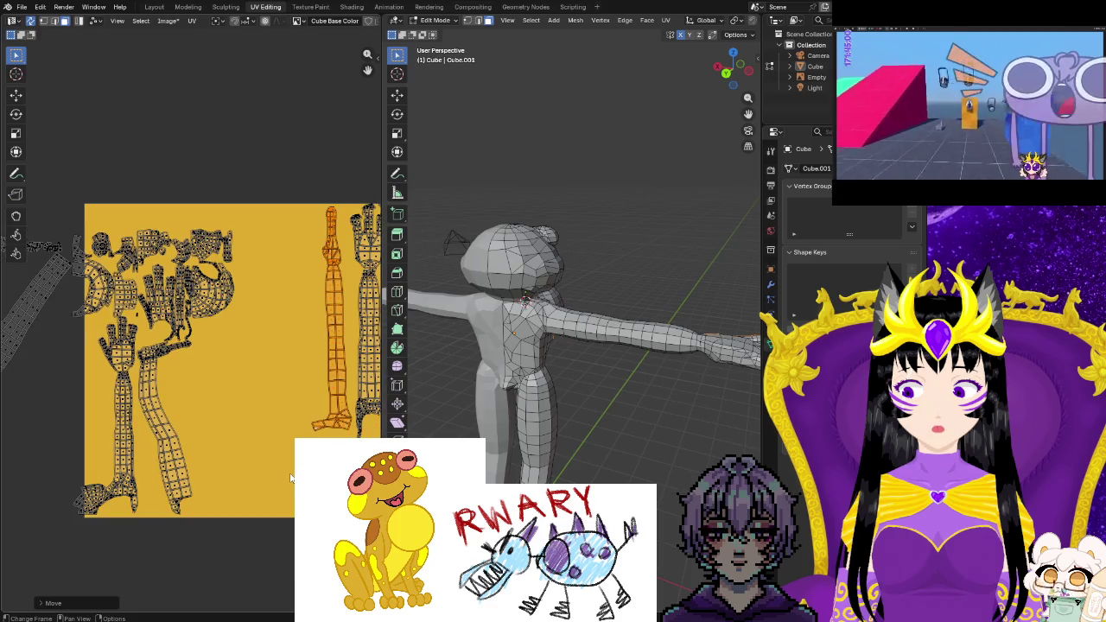
key(r)
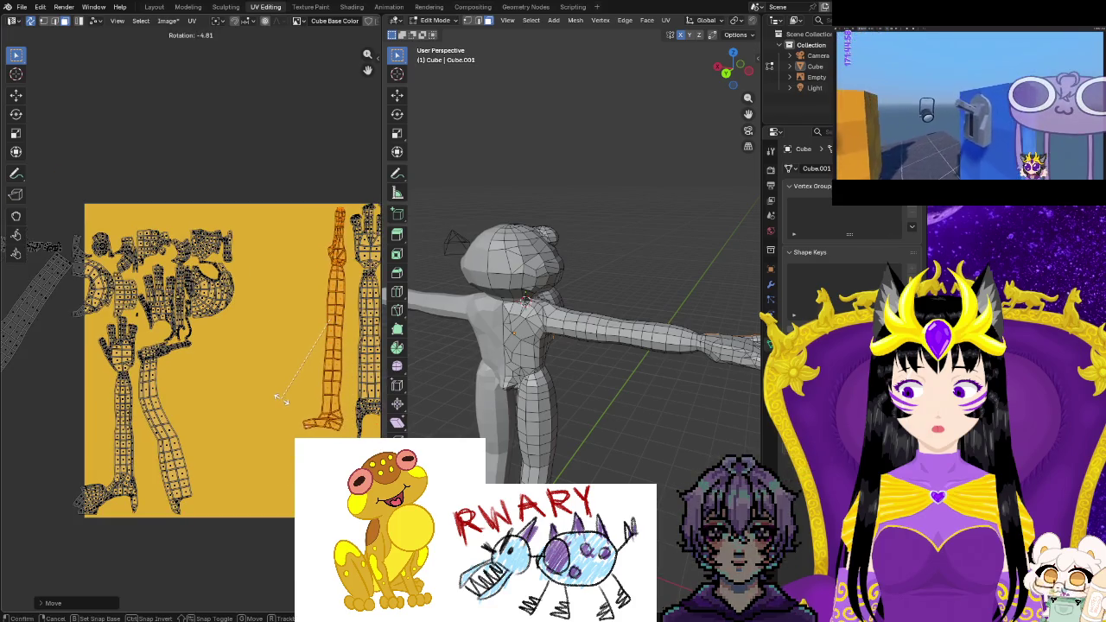
key(g)
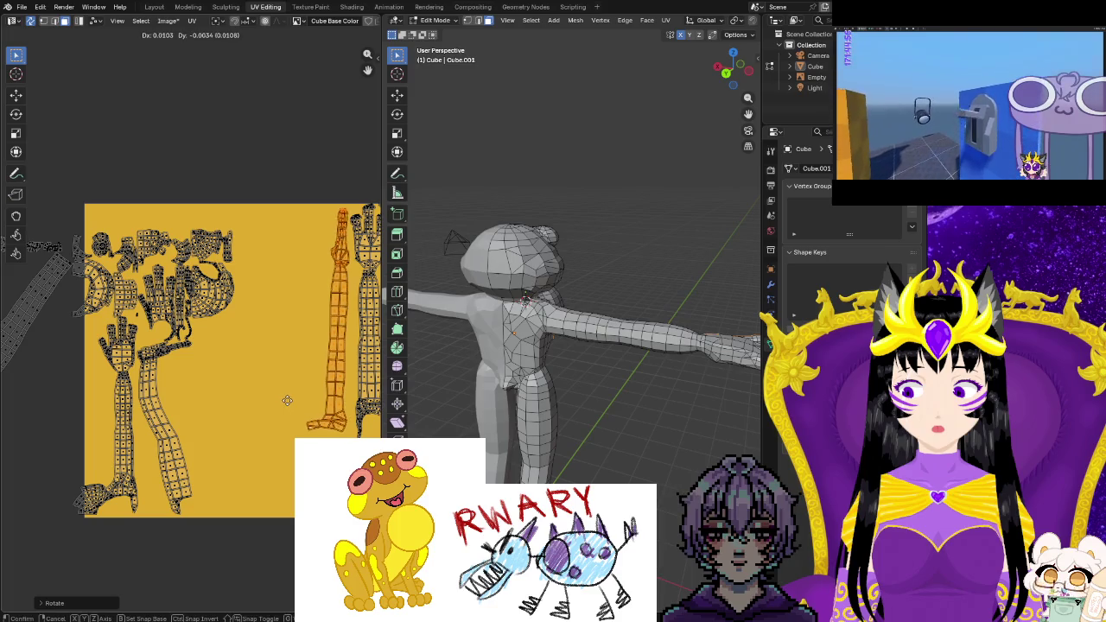
key(r)
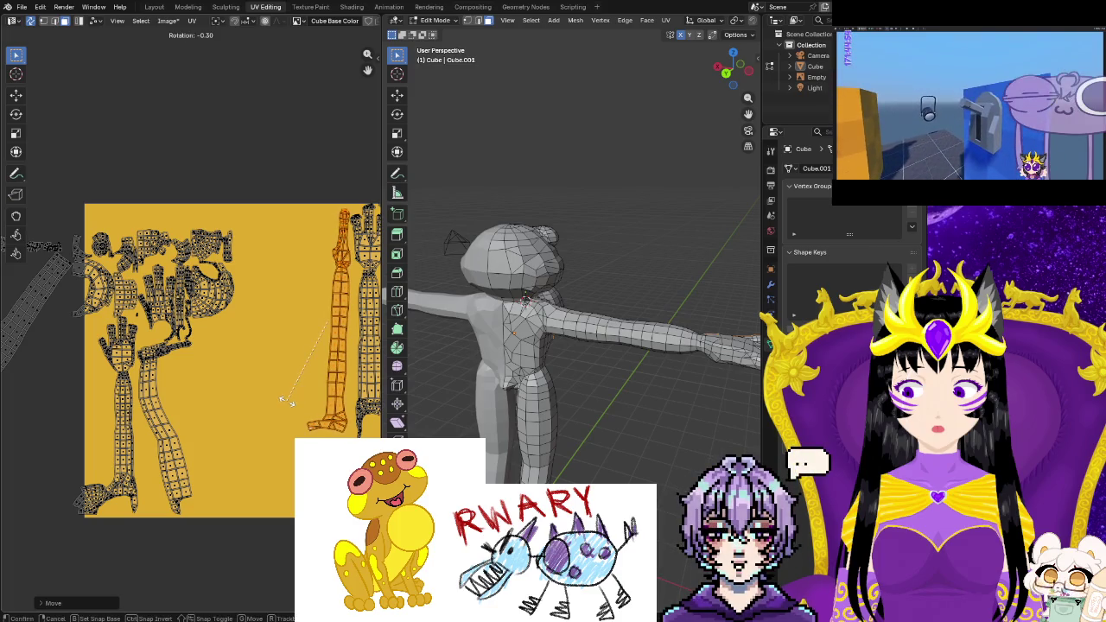
click(292, 405)
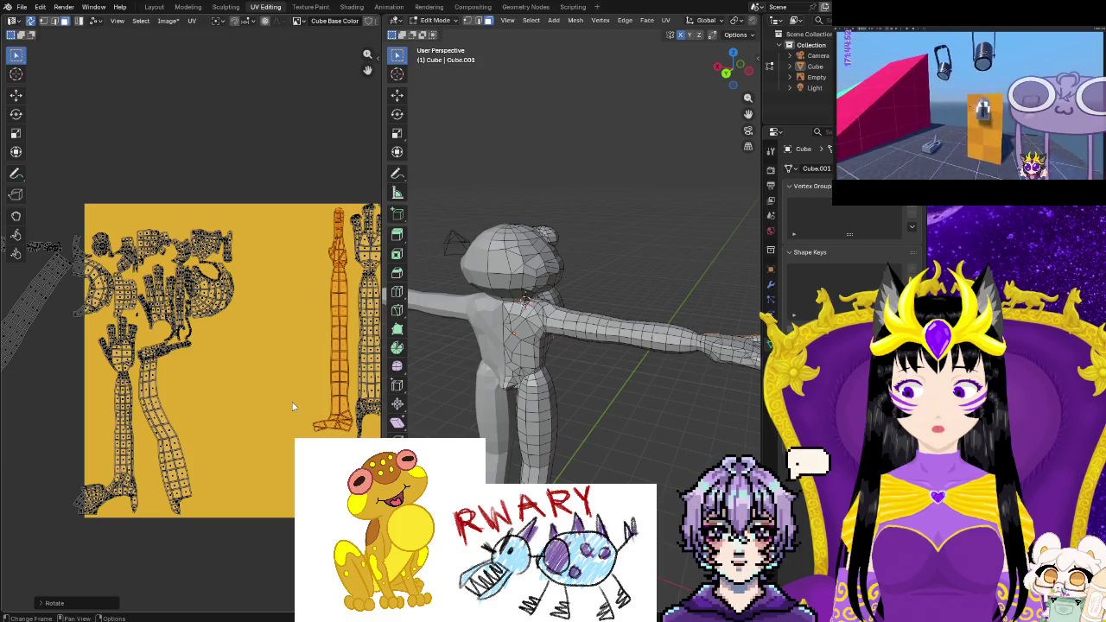
key(g)
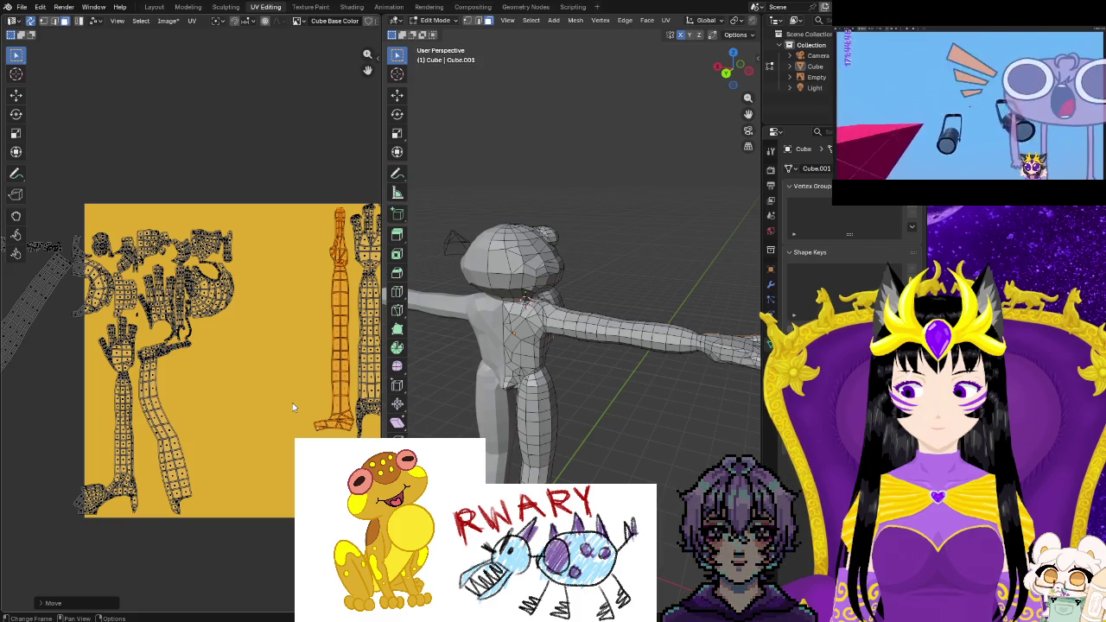
key(s)
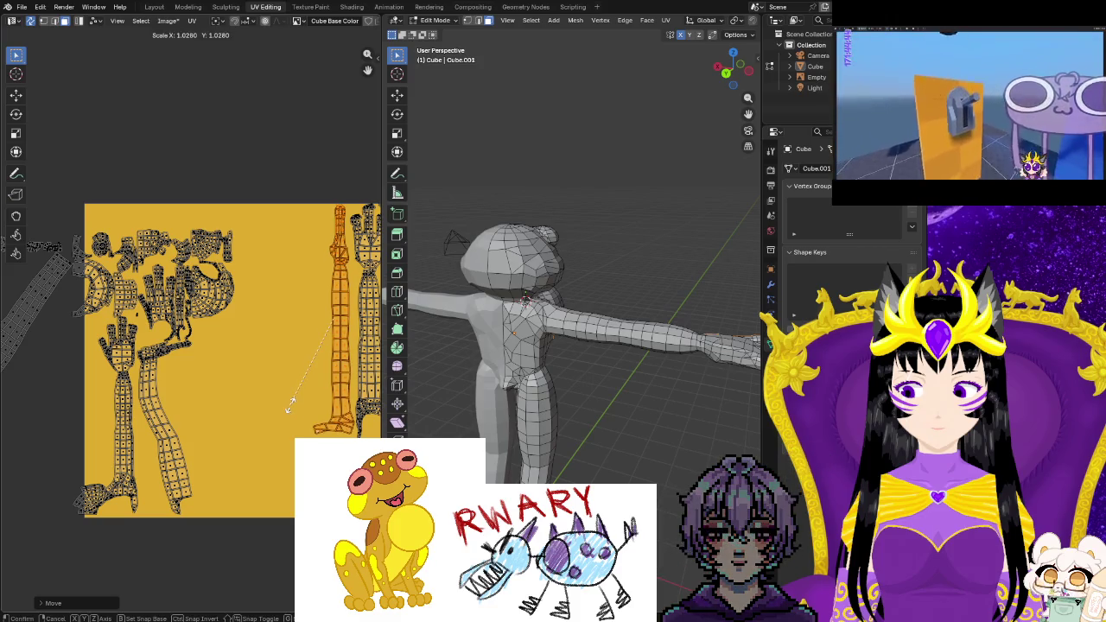
ctrl+scroll(46, 498, left, 5)
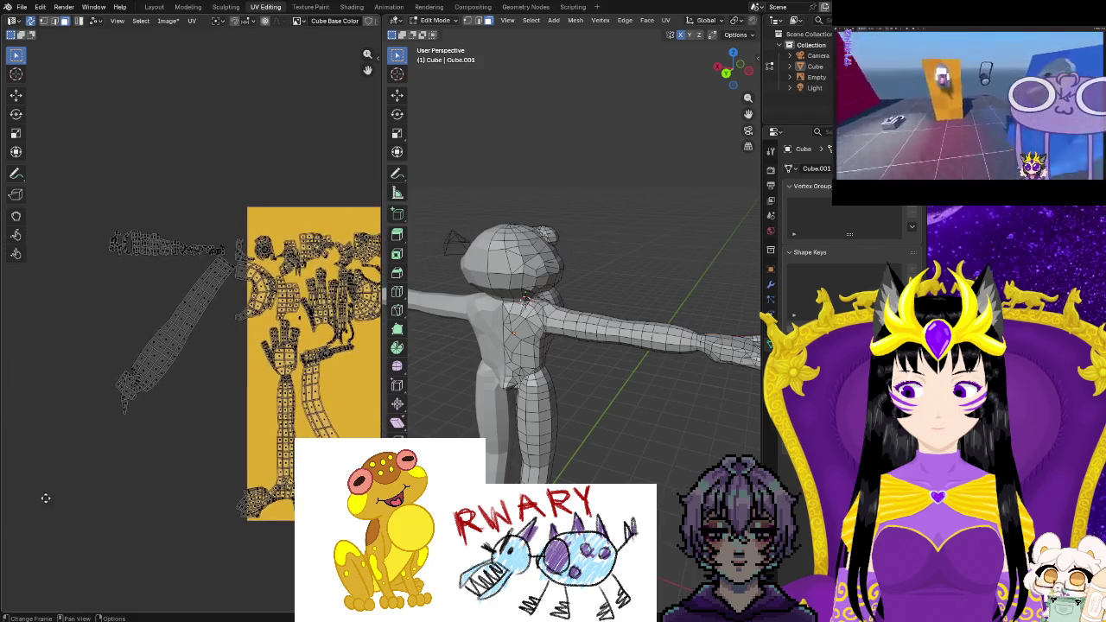
Select the long orange island lying outside the texture square
scroll(59, 456, up, 2)
drag(120, 411, 184, 448)
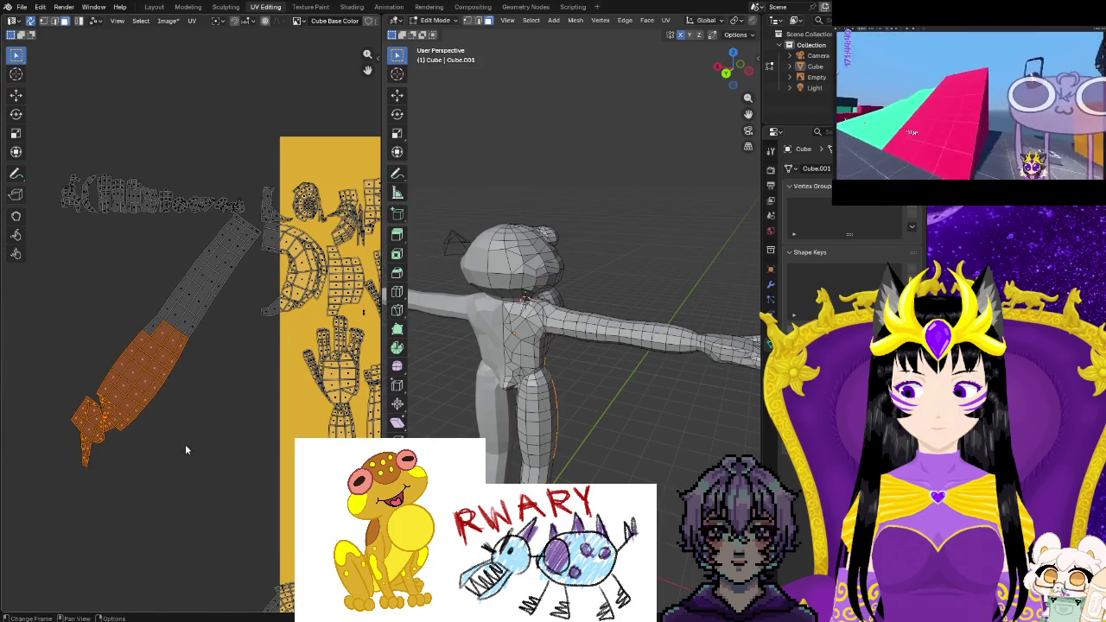
shift+scroll(185, 448, up, 3)
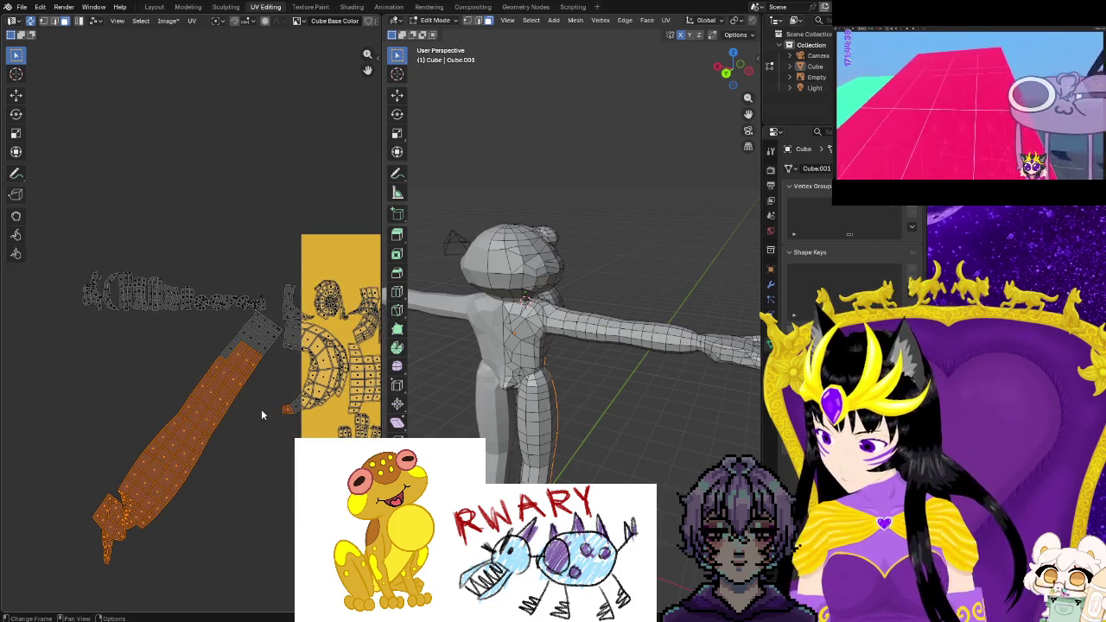
shift+scroll(250, 445, up, 2)
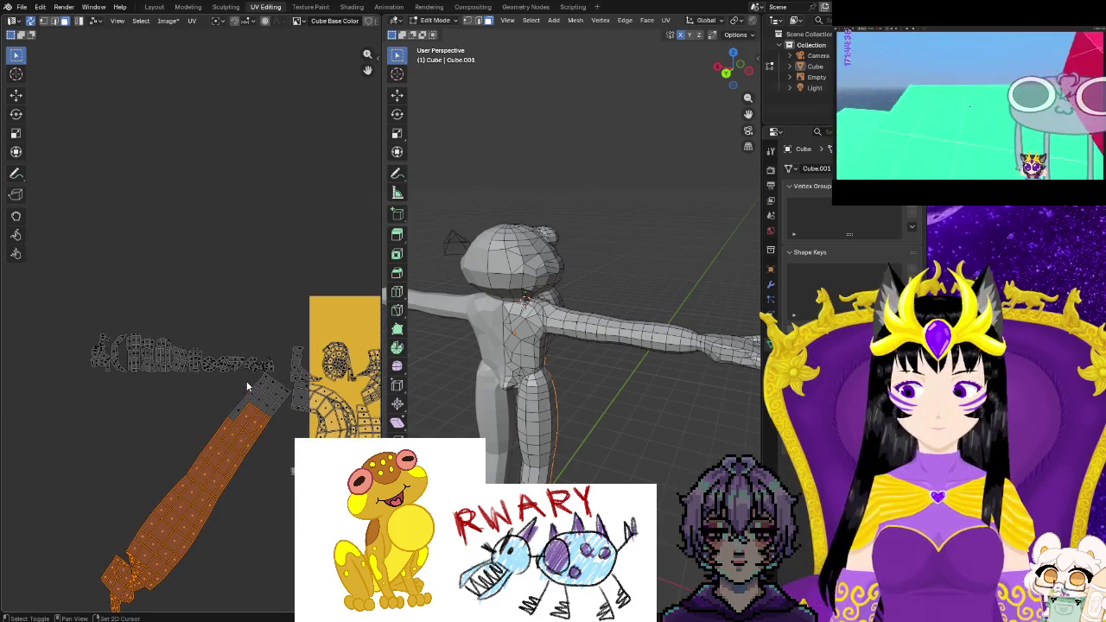
drag(250, 378, 285, 413)
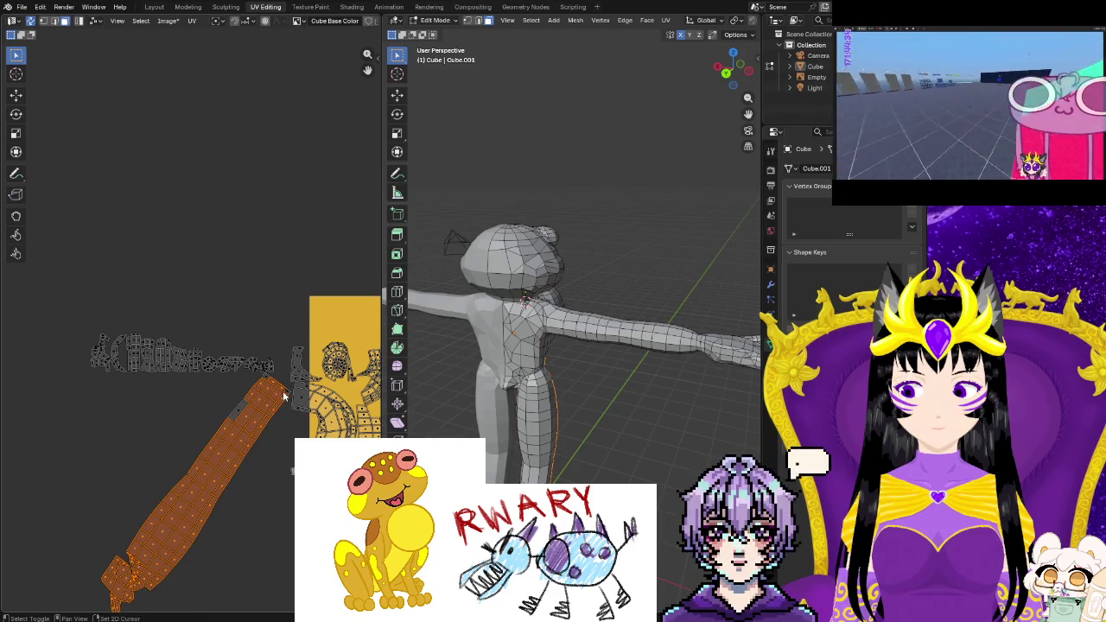
shift+click(242, 413)
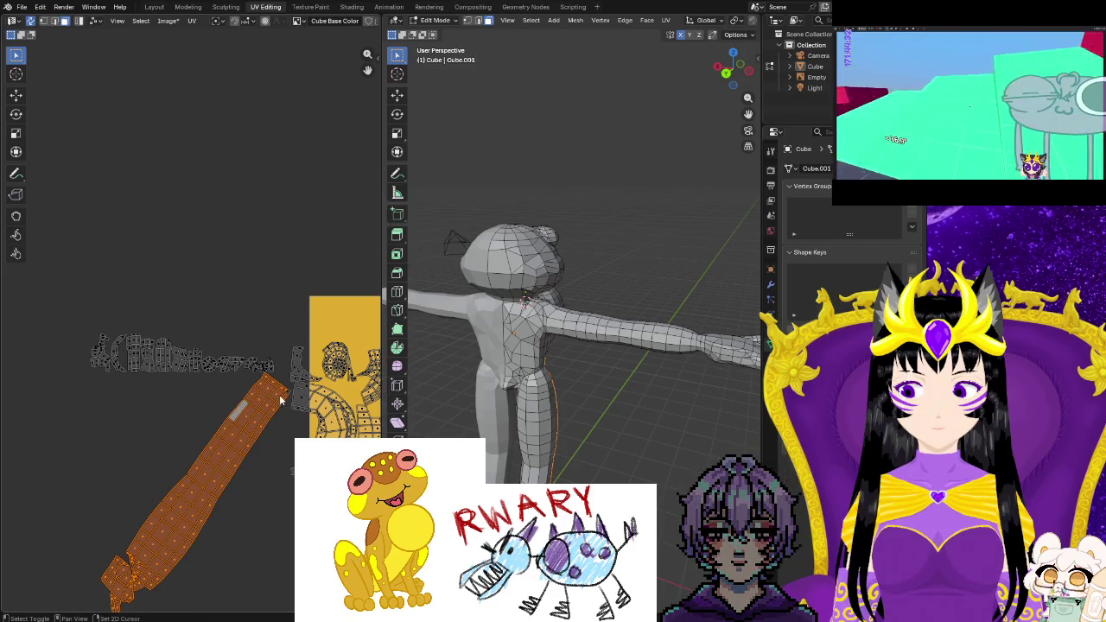
key(b)
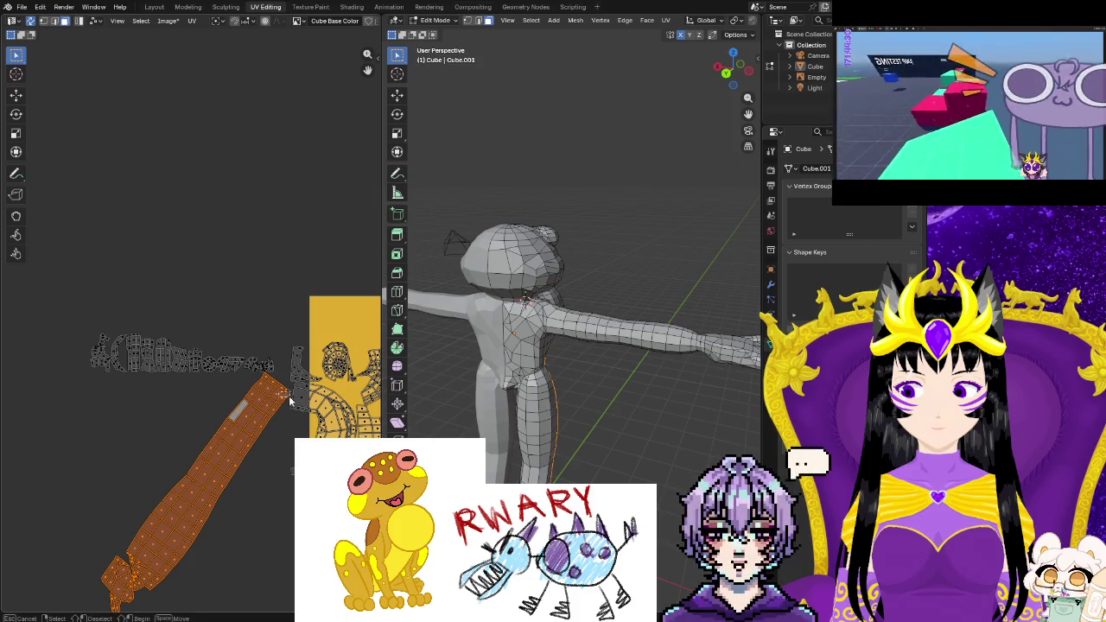
key(b)
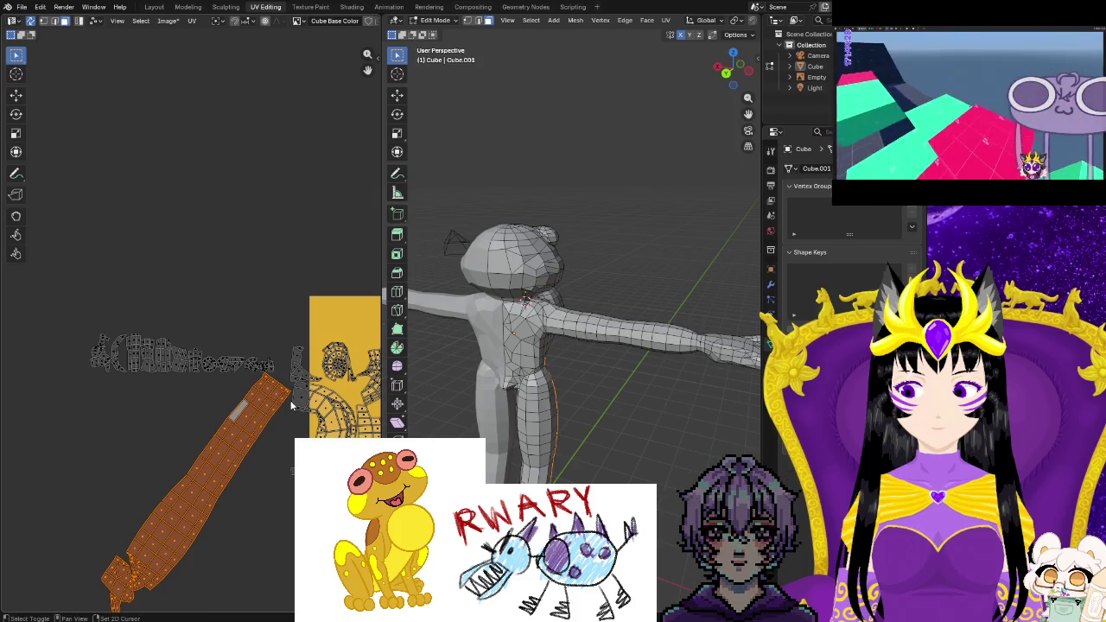
Orbit the 3D view around the frog and give the orange island a first rotation
mouse_move(605, 268)
middle_down()
mouse_move(680, 268)
mouse_move(517, 419)
mouse_move(514, 443)
middle_up()
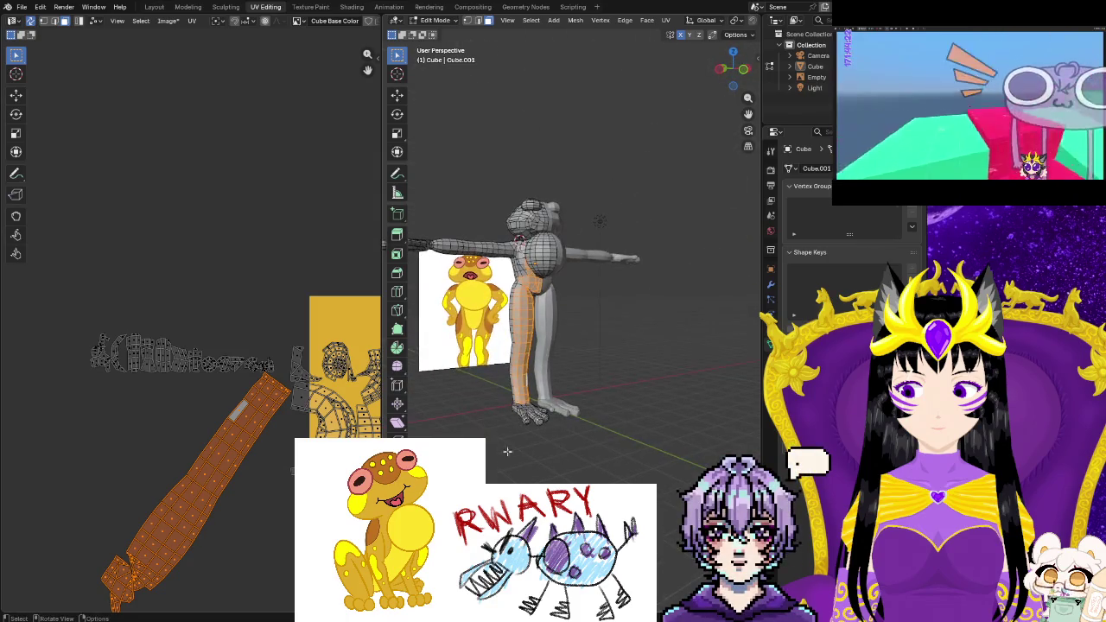
mouse_move(257, 496)
middle_down()
mouse_move(193, 327)
mouse_move(215, 283)
middle_up()
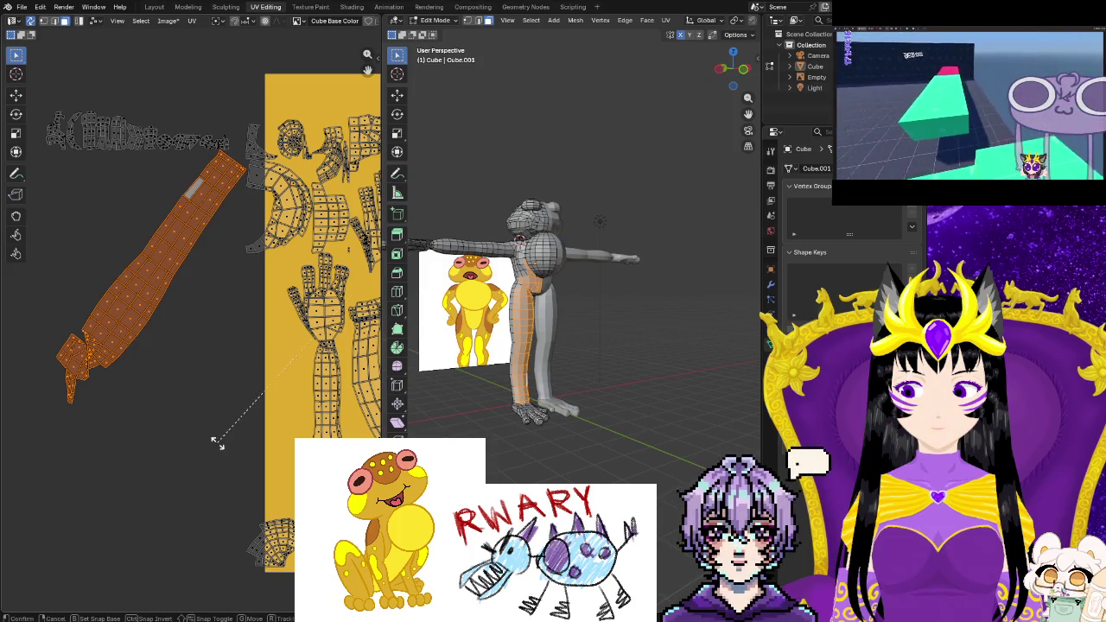
key(r)
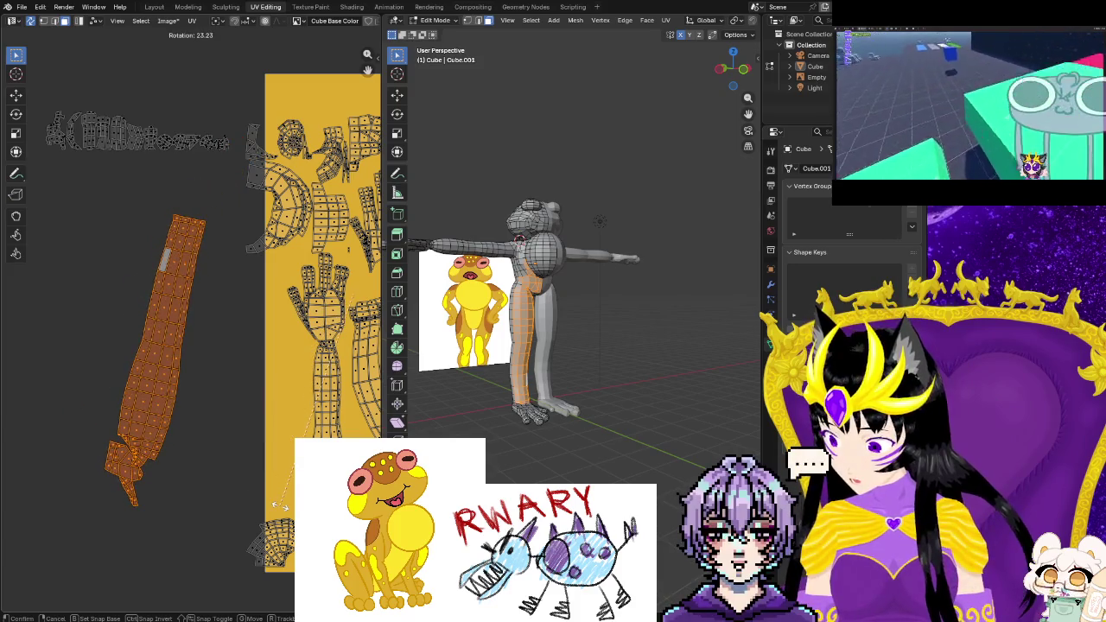
click(276, 504)
scroll(280, 504, down, 2)
scroll(280, 504, down, 3)
scroll(279, 499, up, 1)
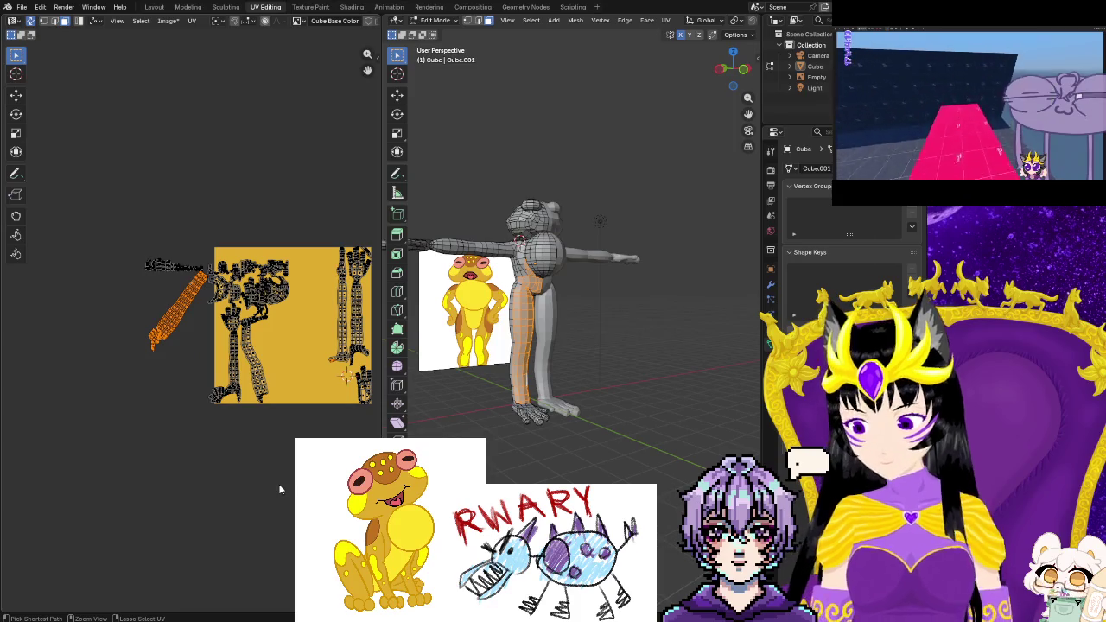
Area-select the orange island and move it onto the texture square
key(b)
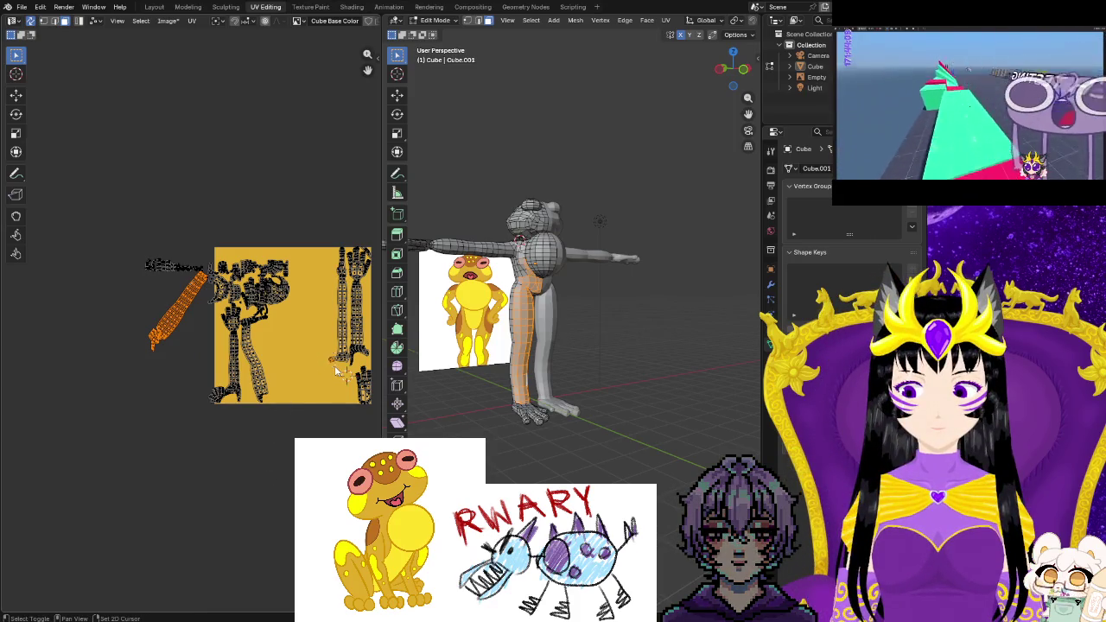
scroll(319, 386, up, 2)
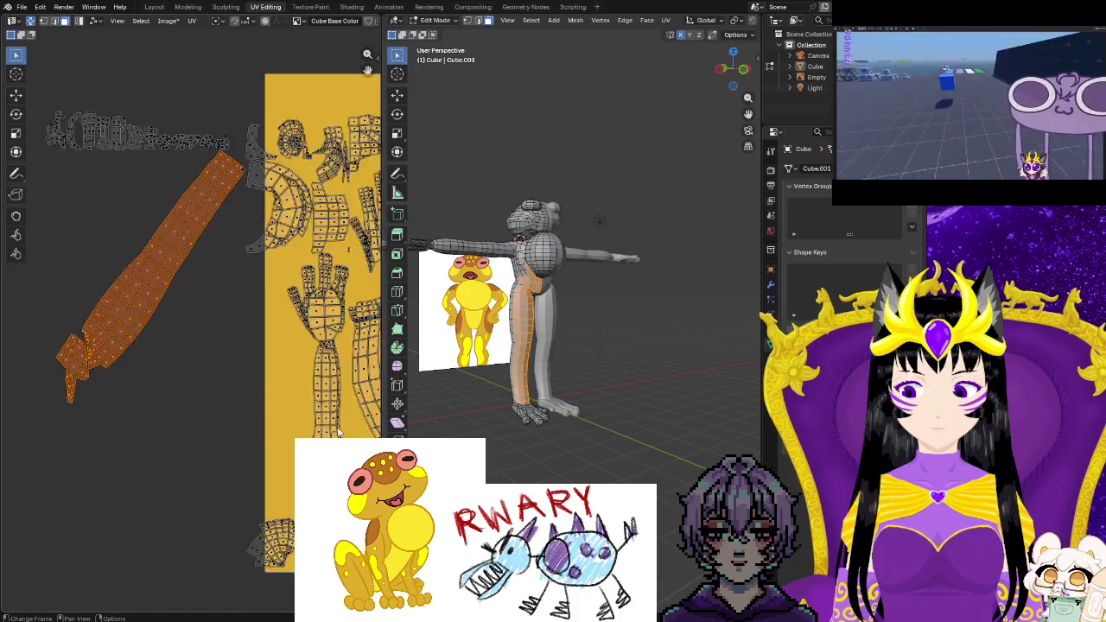
scroll(329, 393, up, 1)
scroll(346, 406, up, 2)
scroll(375, 433, up, 1)
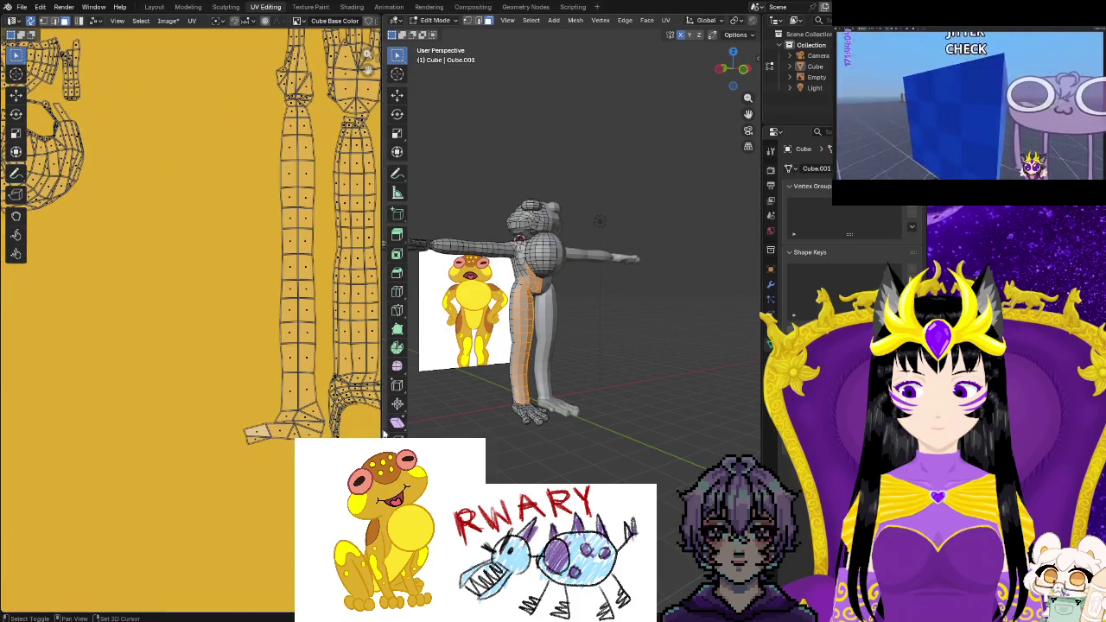
scroll(328, 424, down, 1)
scroll(34, 418, down, 2)
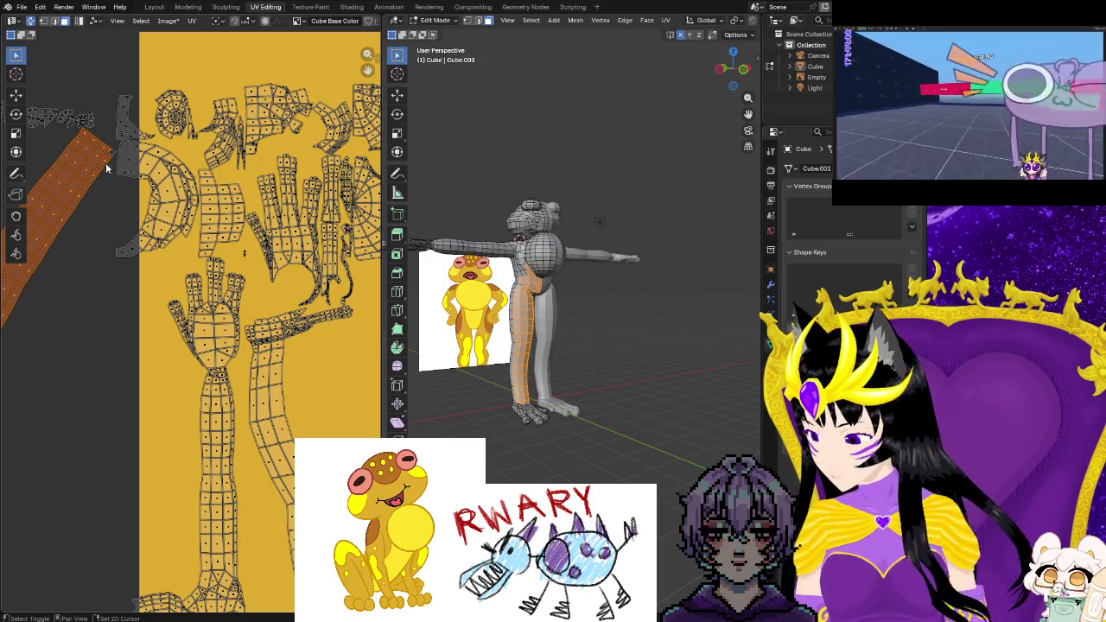
scroll(95, 366, down, 3)
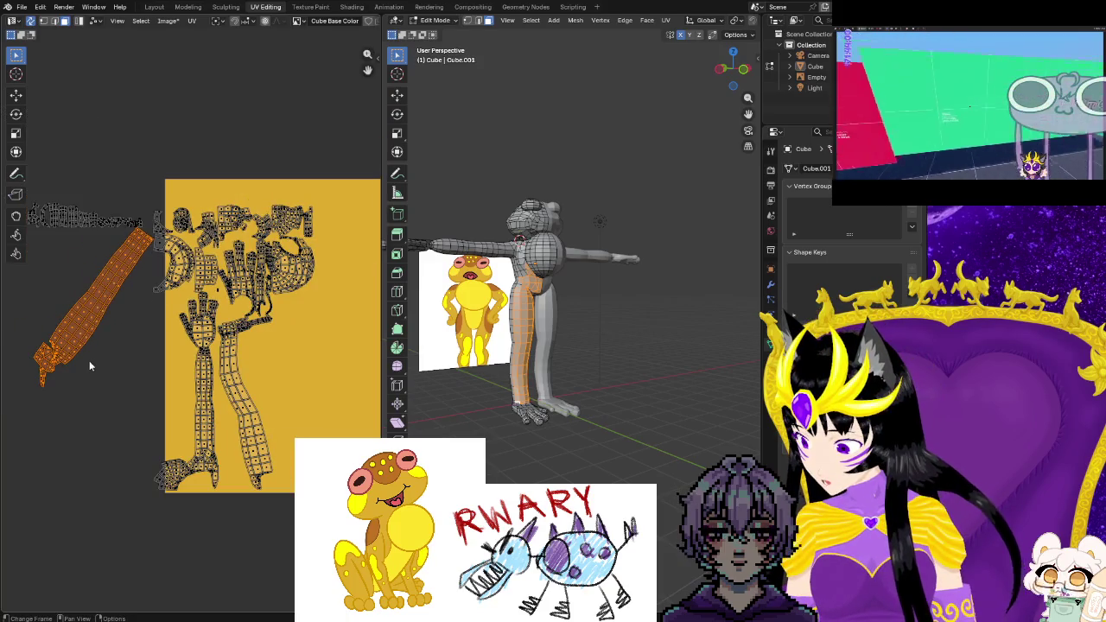
key(g)
middle_drag(256, 400, 201, 415)
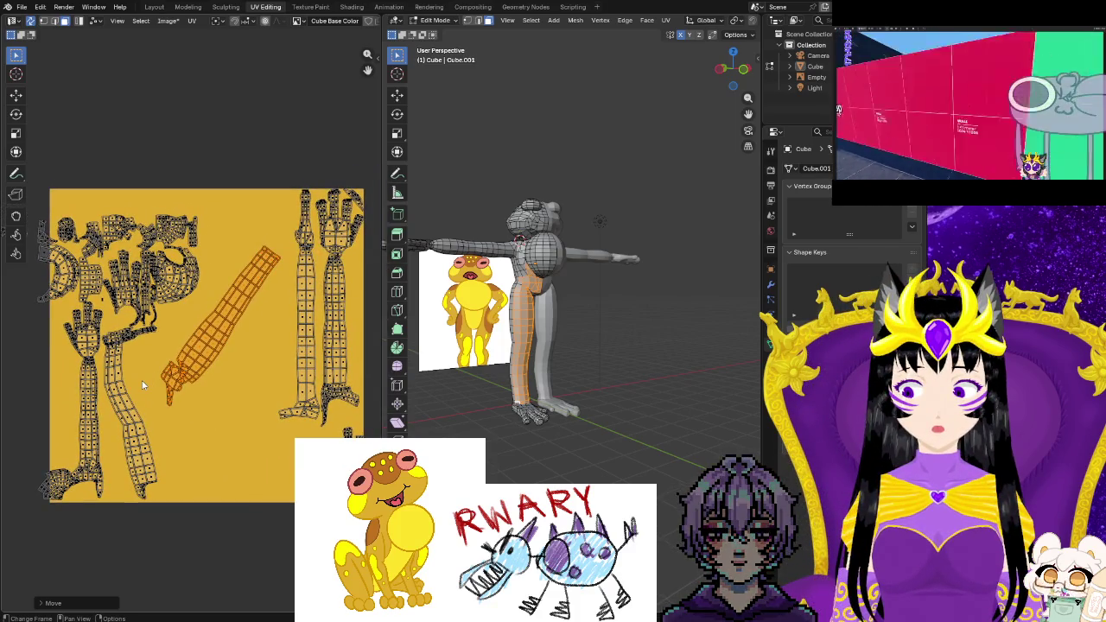
Rotate the orange island upright, enlarge it slightly, set it beside the legs, and deselect
key(r)
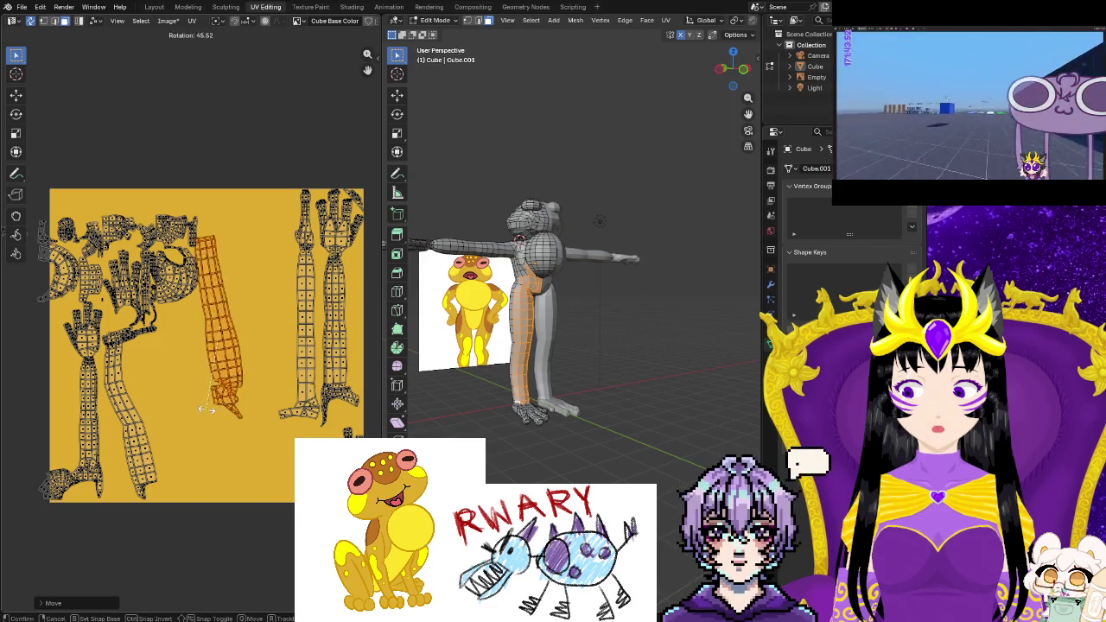
click(240, 242)
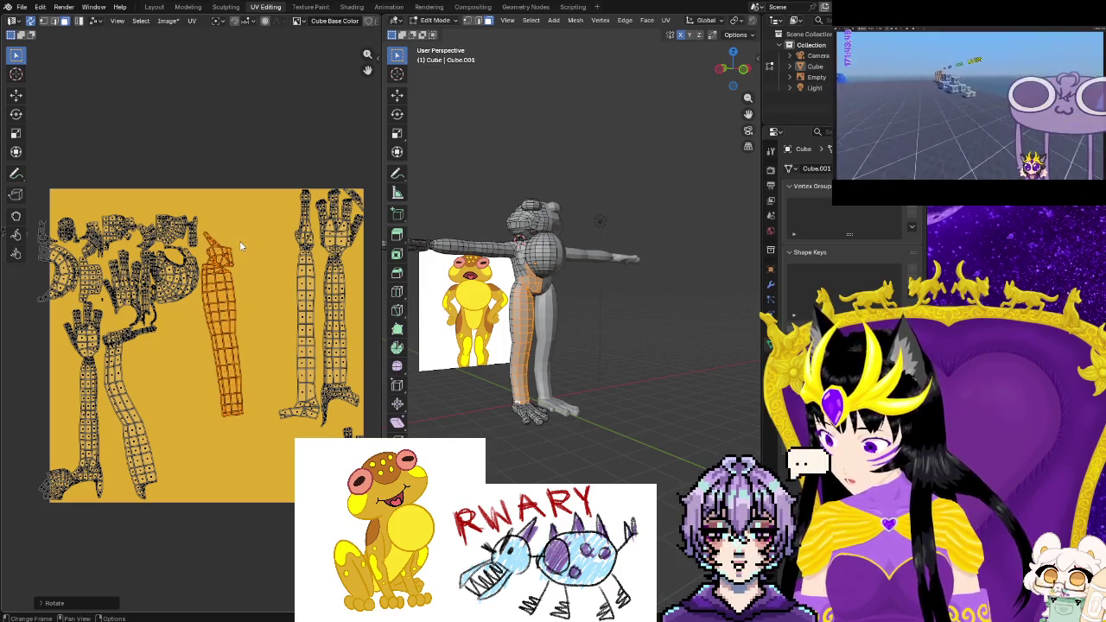
key(r)
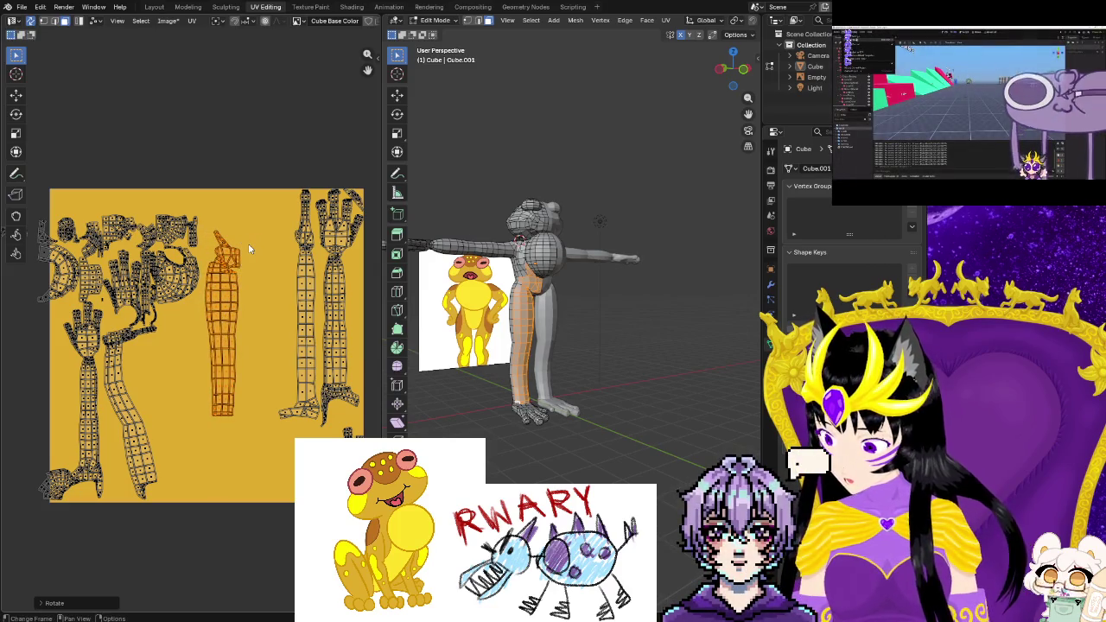
key(s)
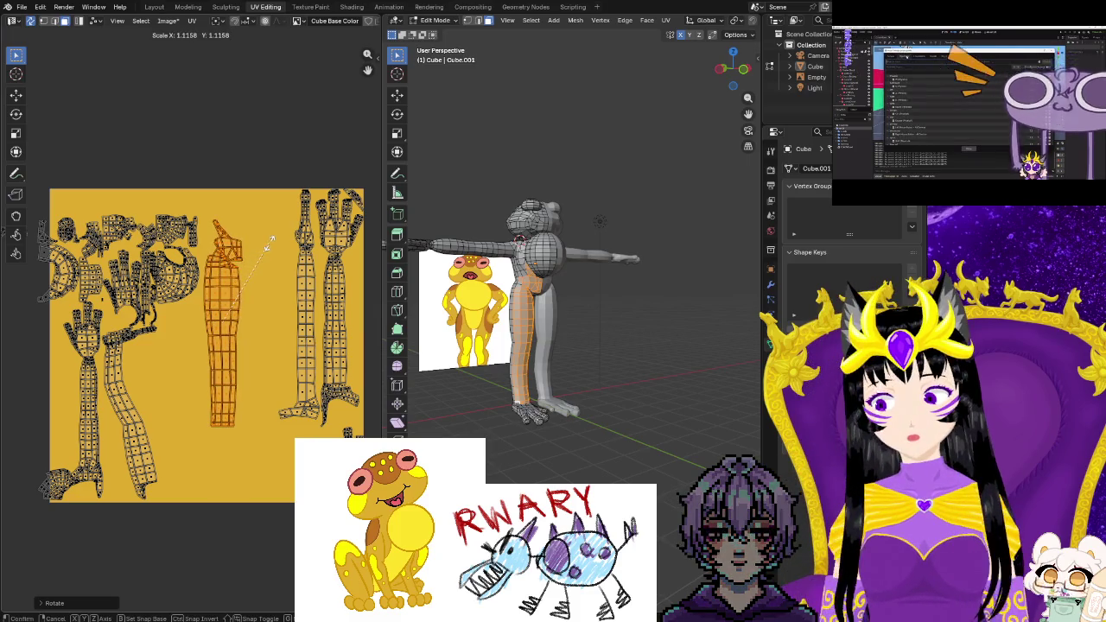
key(g)
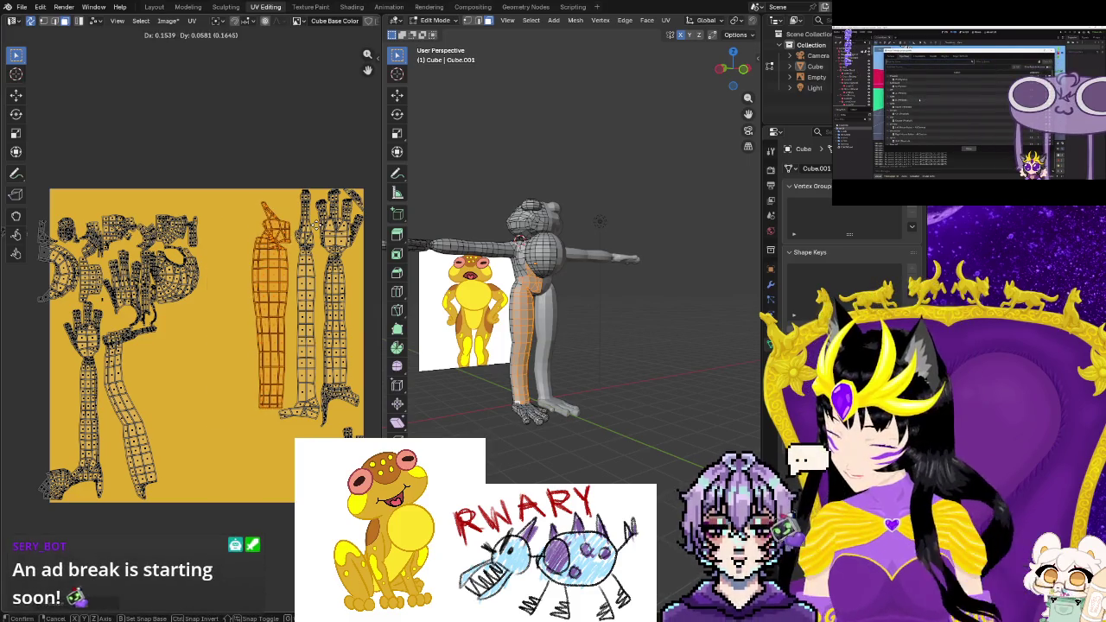
click(285, 231)
key(s)
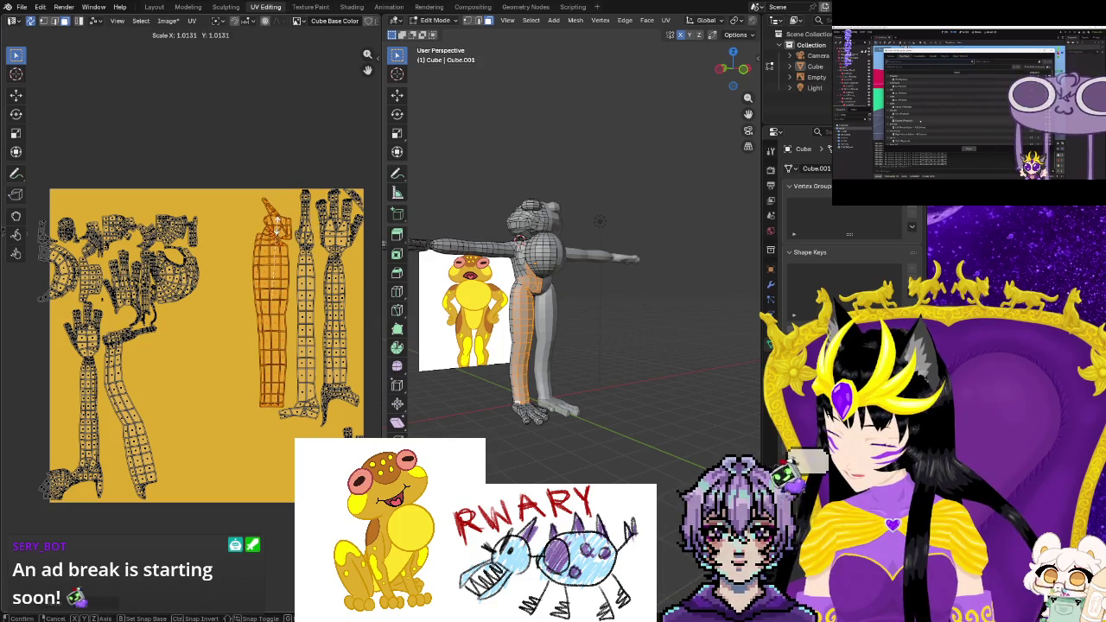
click(276, 228)
key(g)
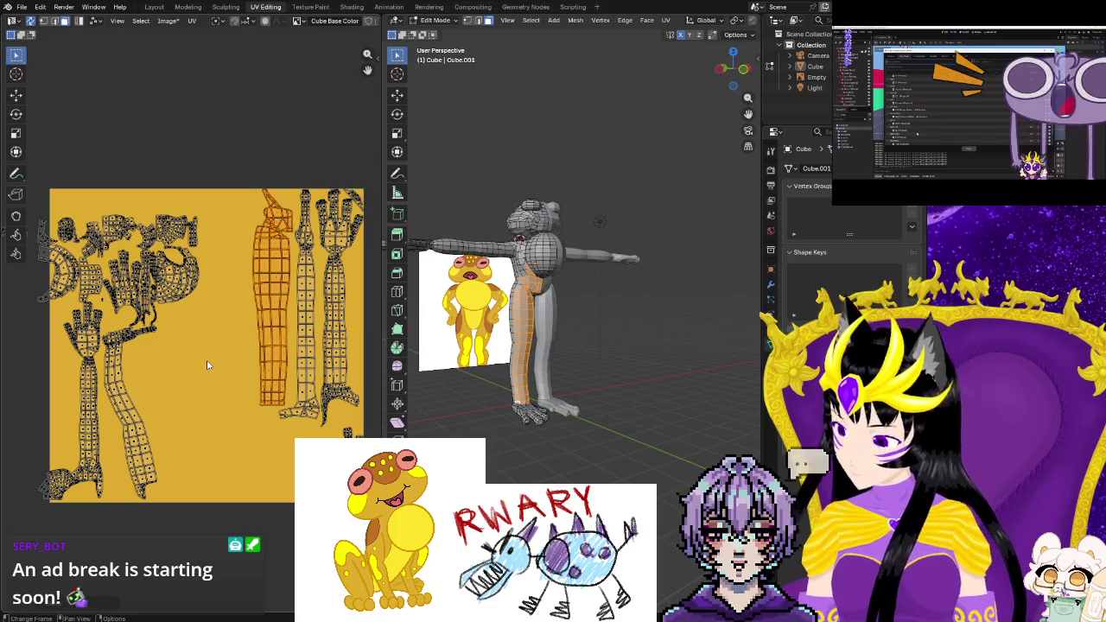
click(153, 385)
middle_drag(153, 386, 220, 369)
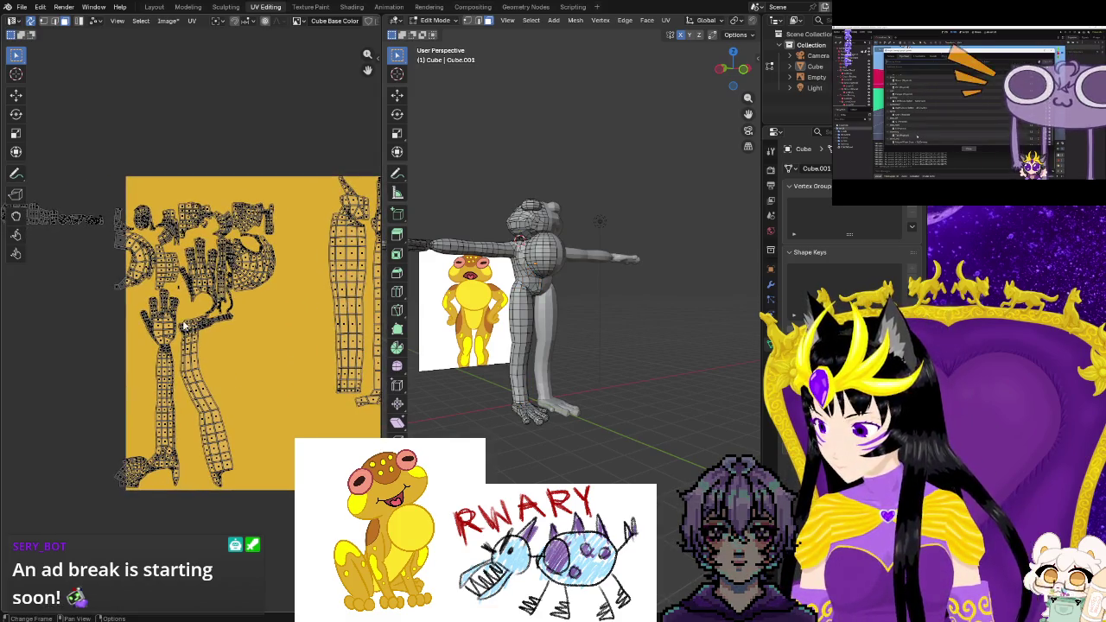
Select the whole bent leg island beside the hand with Ctrl+L, then zoom out
drag(182, 322, 198, 329)
drag(245, 489, 246, 489)
scroll(238, 479, up, 2)
scroll(234, 476, up, 2)
scroll(232, 473, down, 1)
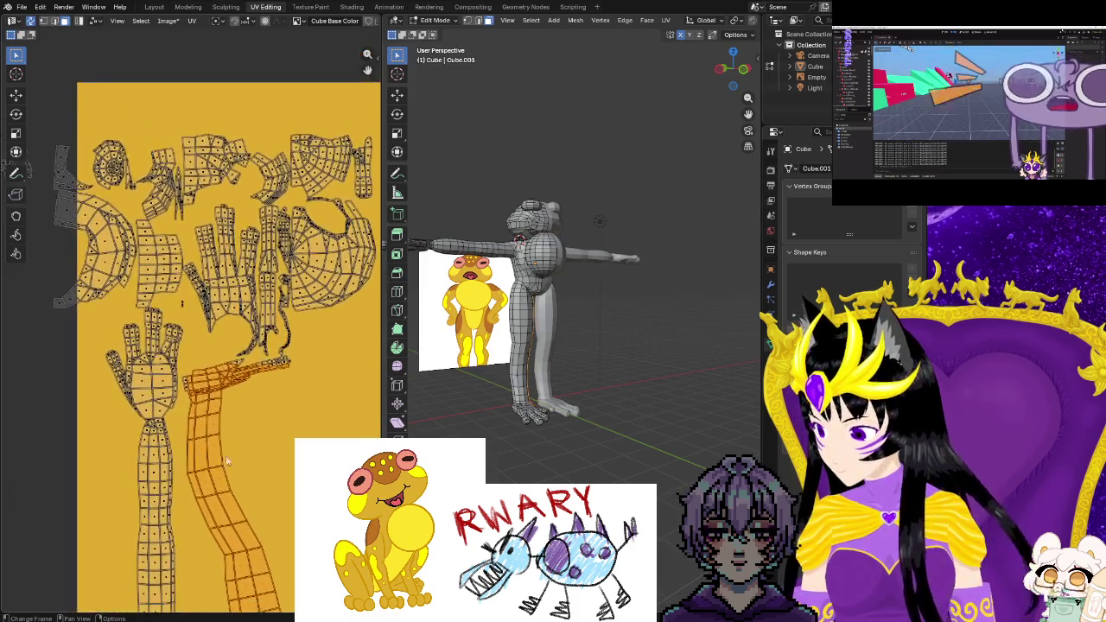
click(222, 367)
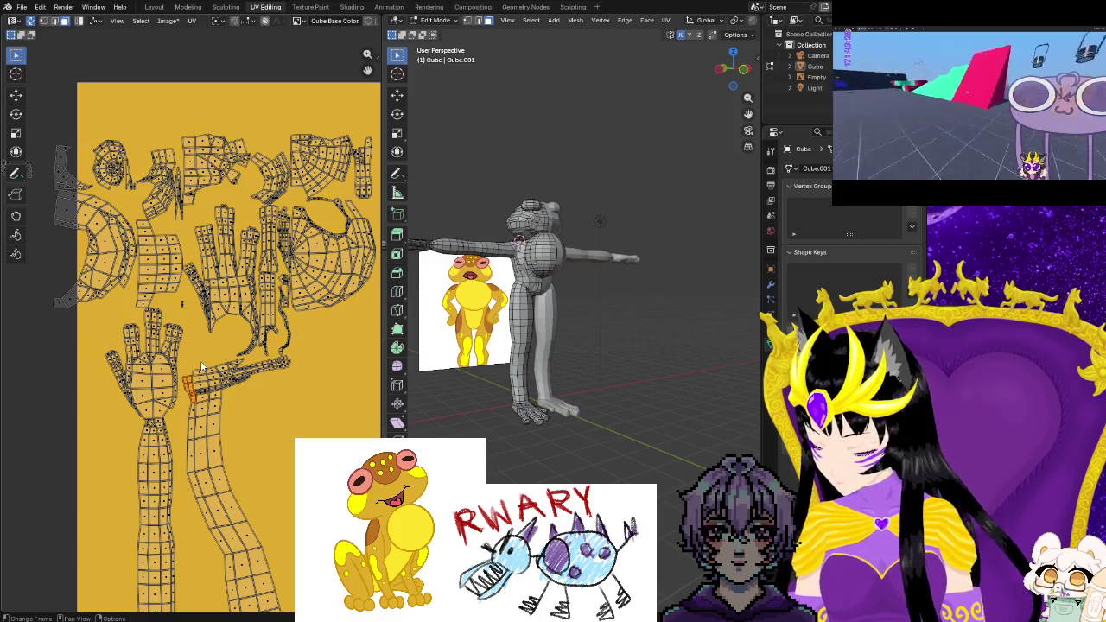
key(ctrl+l)
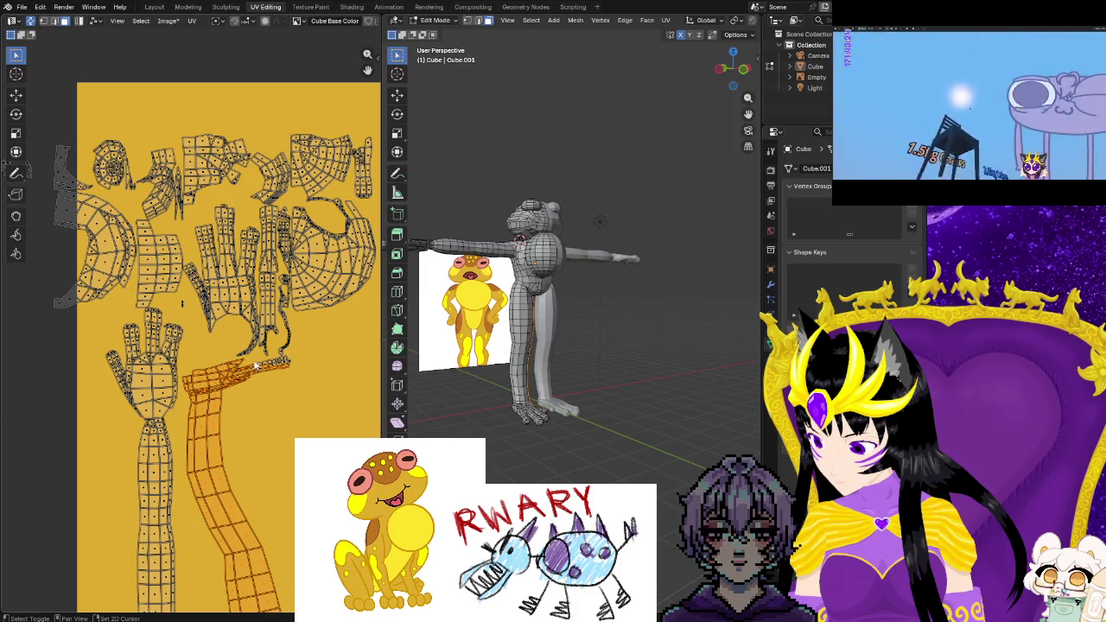
scroll(292, 408, up, 1)
scroll(299, 415, up, 1)
middle_drag(296, 382, 257, 393)
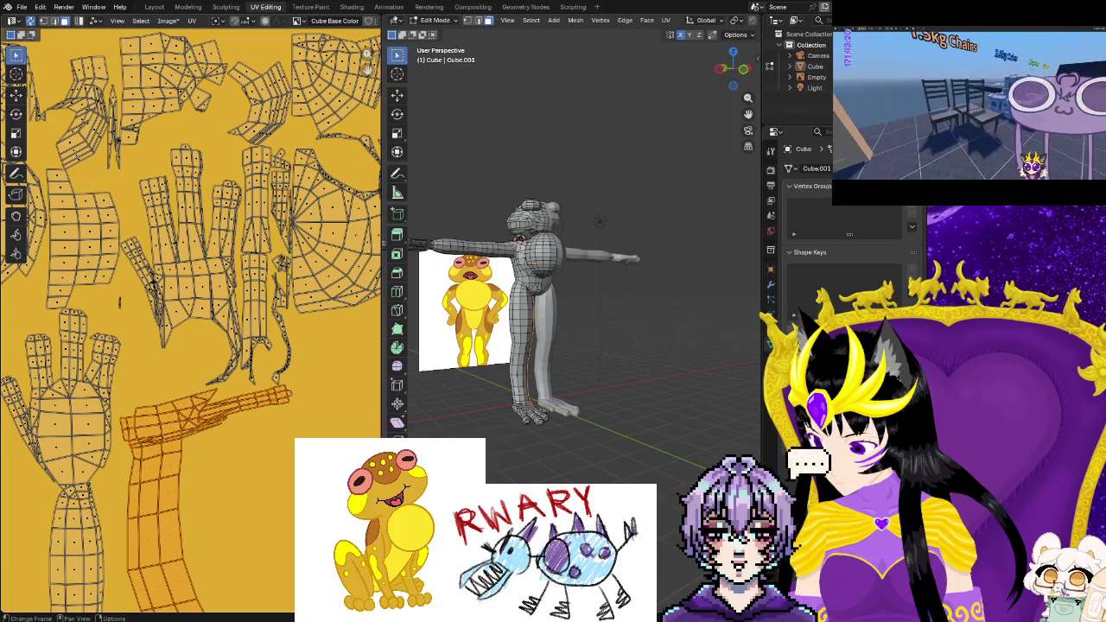
scroll(285, 394, down, 5)
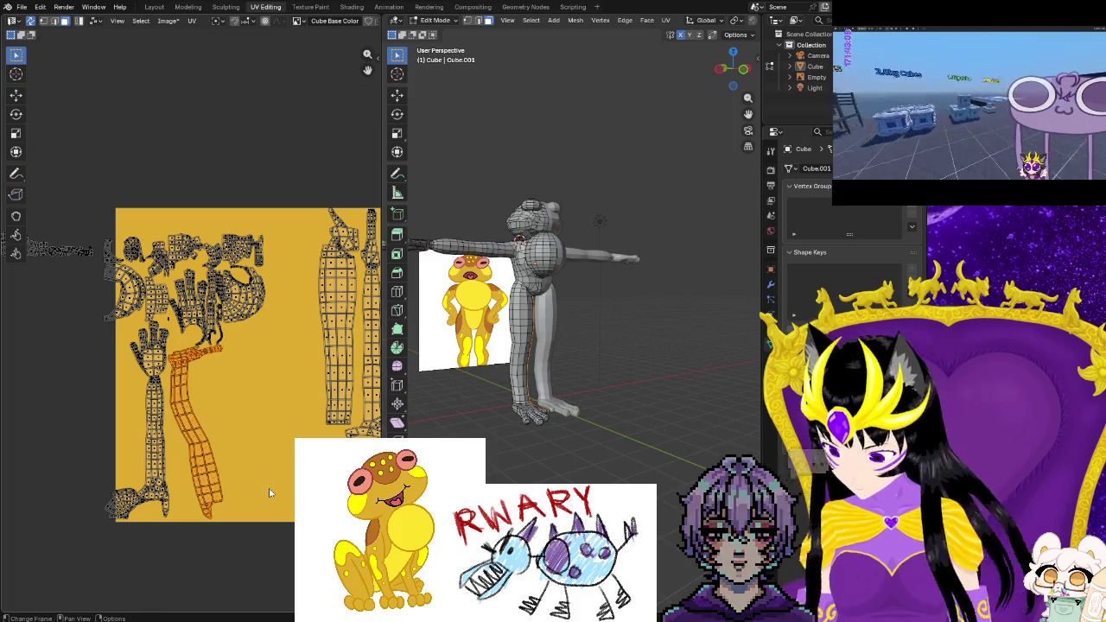
Rotate, scale and move the orange leg island upright beside the other leg strips
key(r)
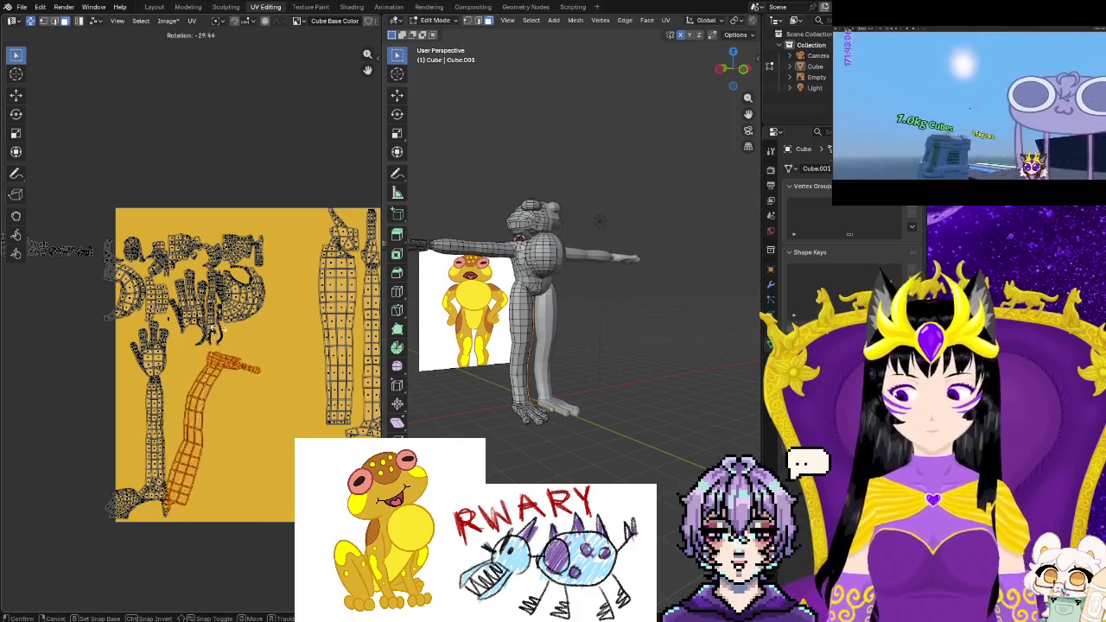
click(208, 505)
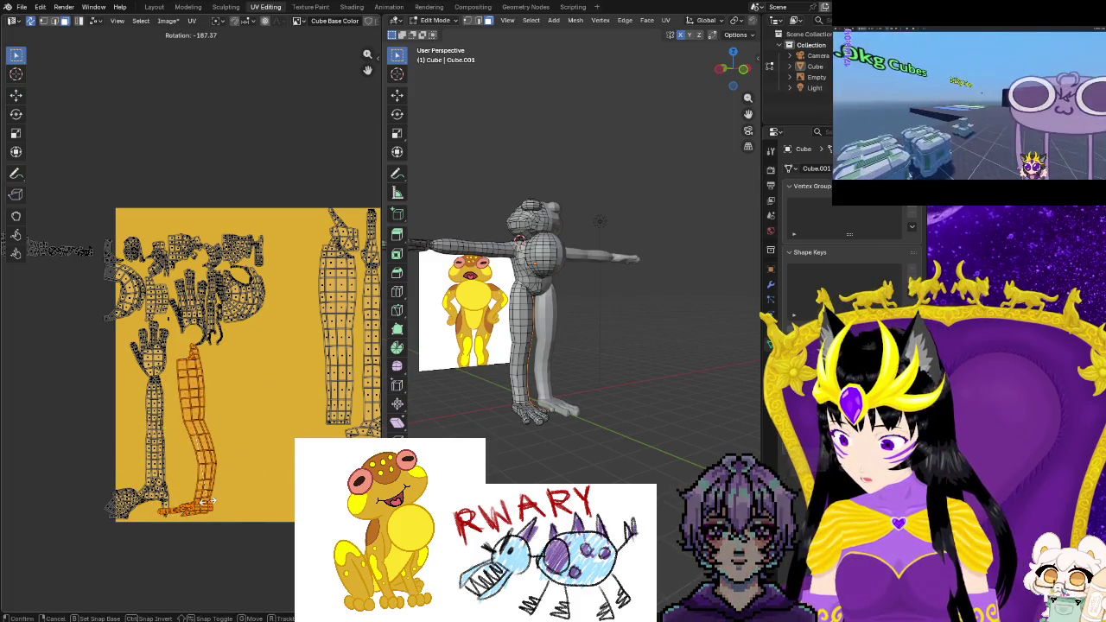
key(g)
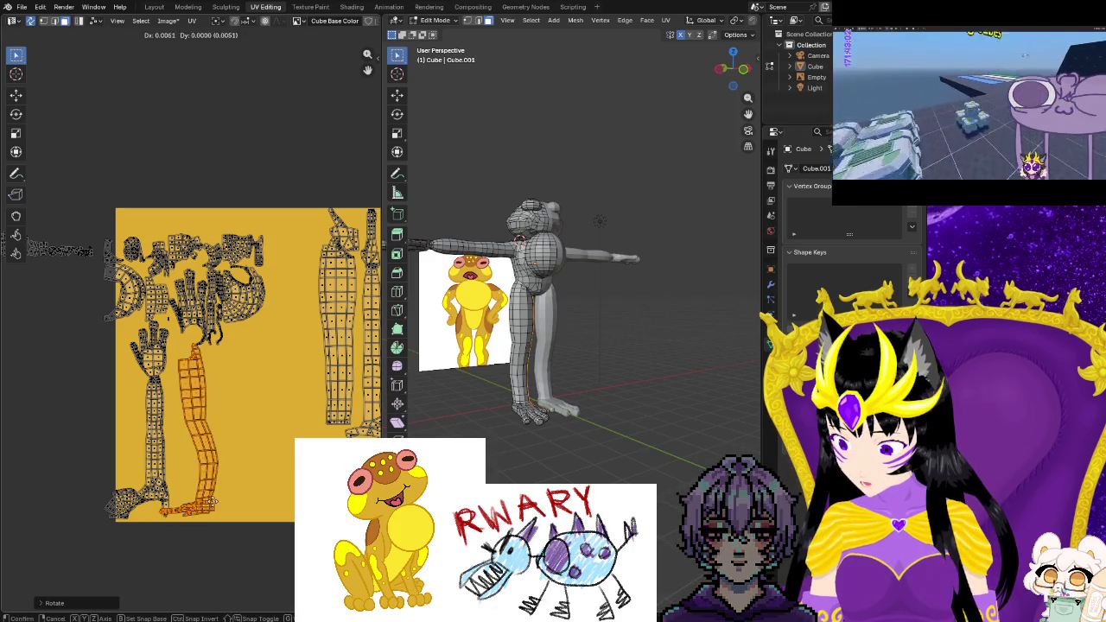
click(308, 417)
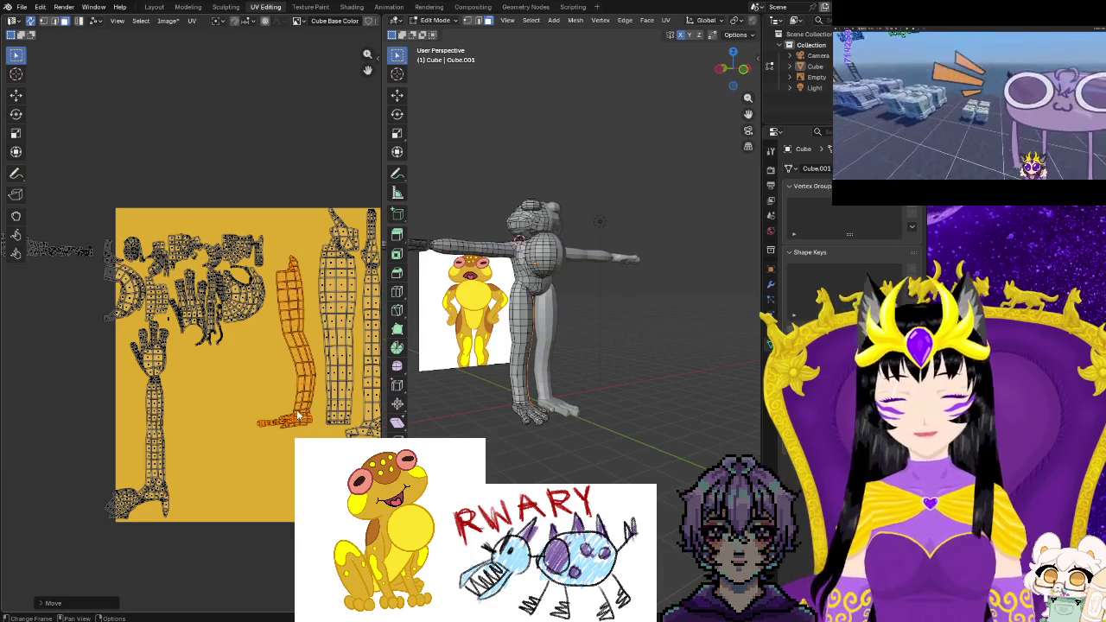
key(s)
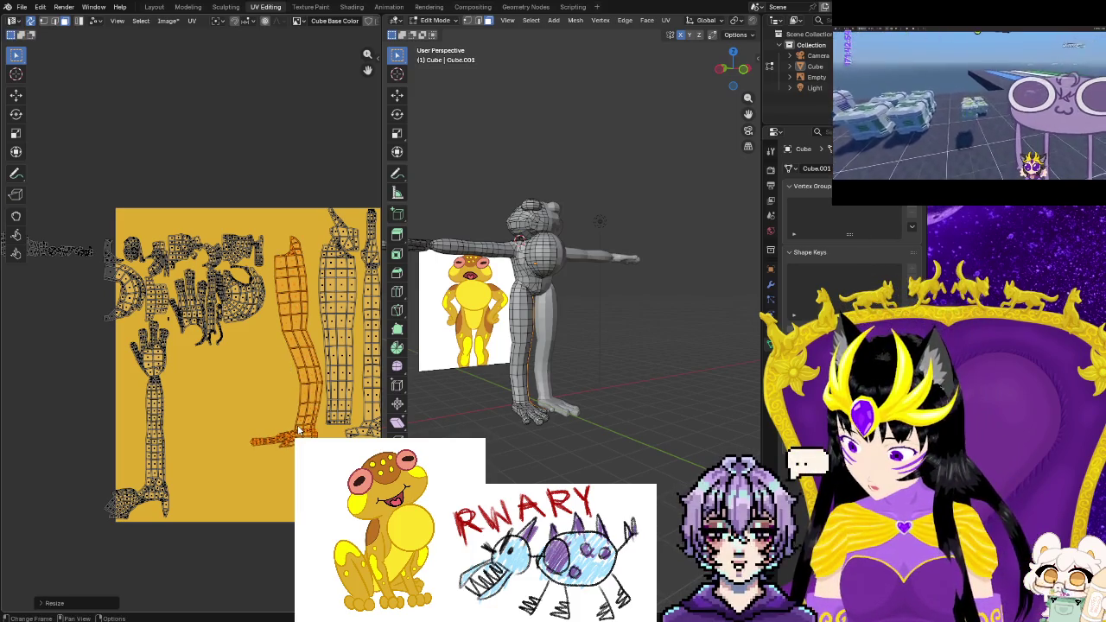
key(r)
click(290, 428)
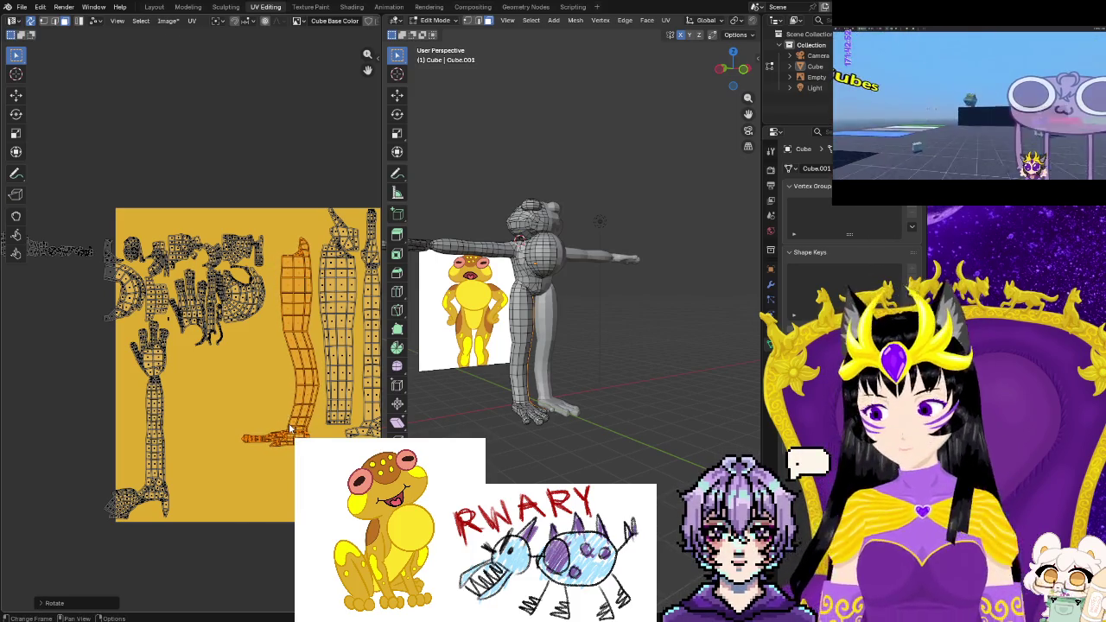
key(g)
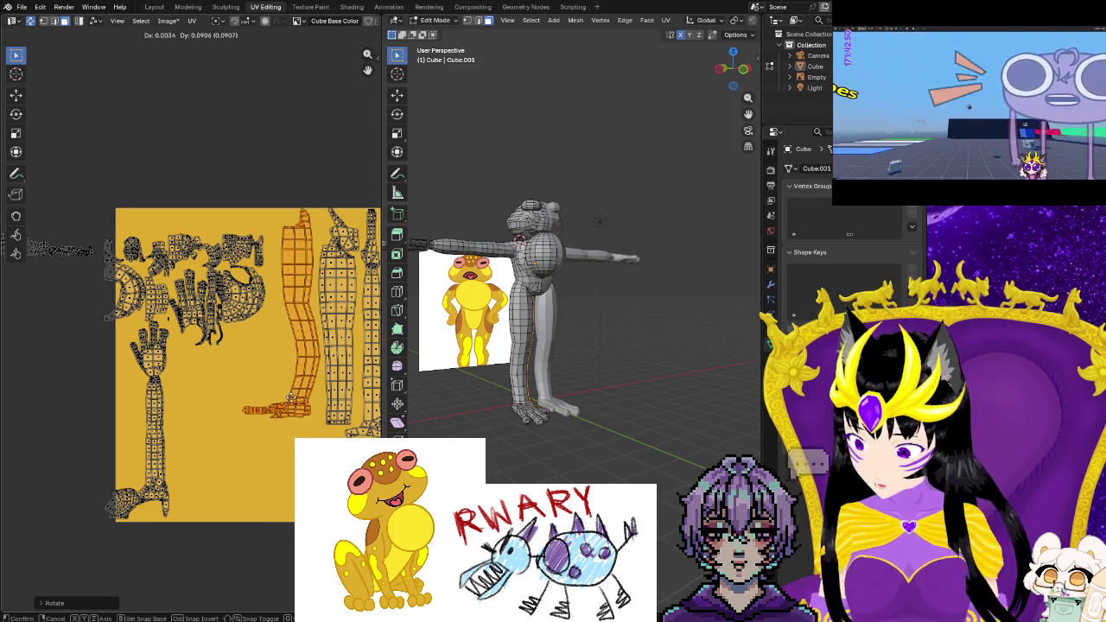
click(292, 399)
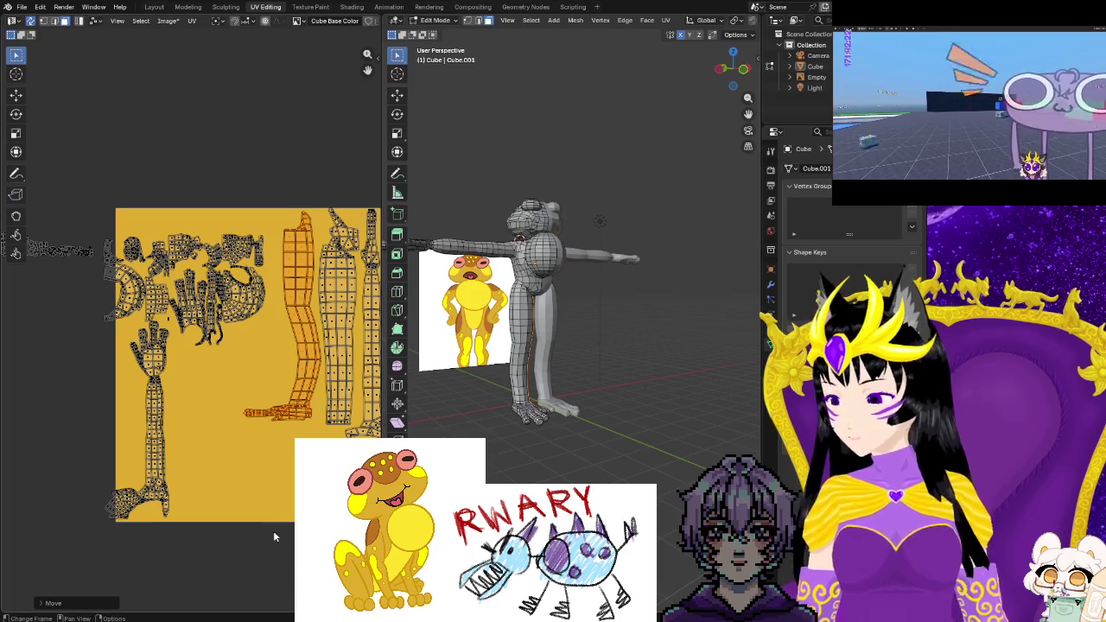
Move the hand, arm and body islands off the texture to its left
scroll(290, 536, up, 3)
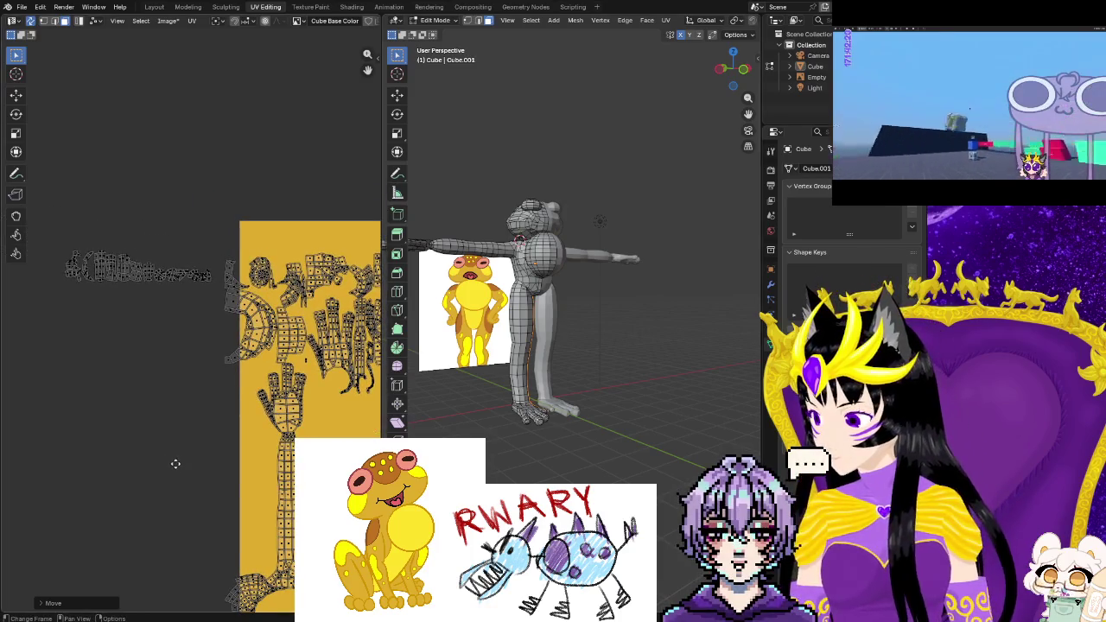
scroll(173, 468, up, 1)
middle_drag(174, 467, 90, 446)
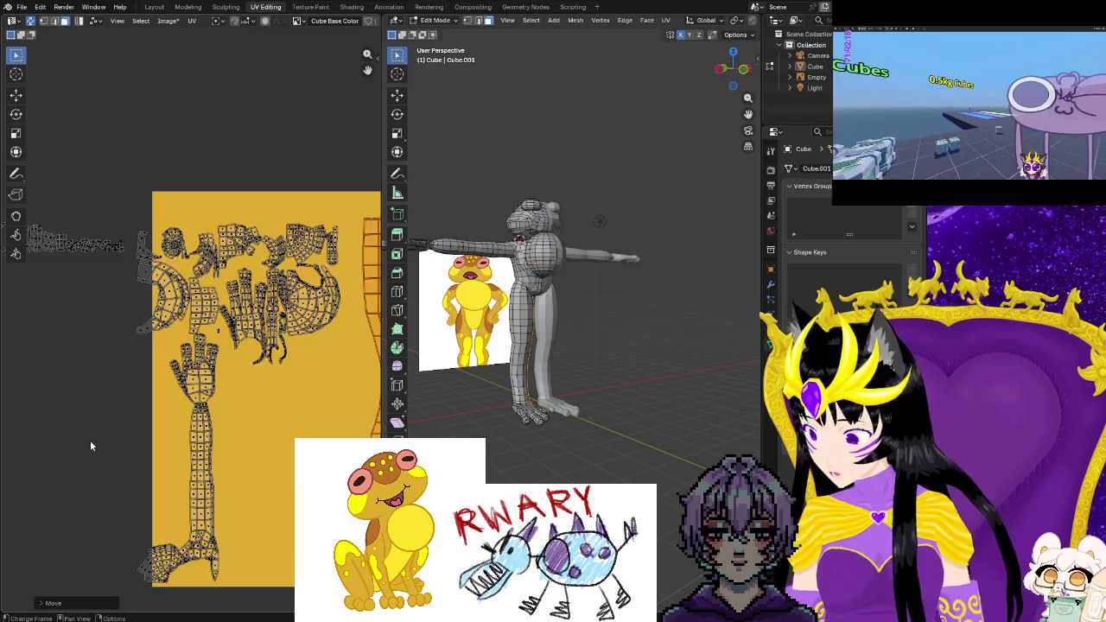
scroll(190, 328, down, 3)
mouse_move(243, 364)
mouse_down()
mouse_move(71, 395)
mouse_move(79, 363)
mouse_move(207, 493)
mouse_up()
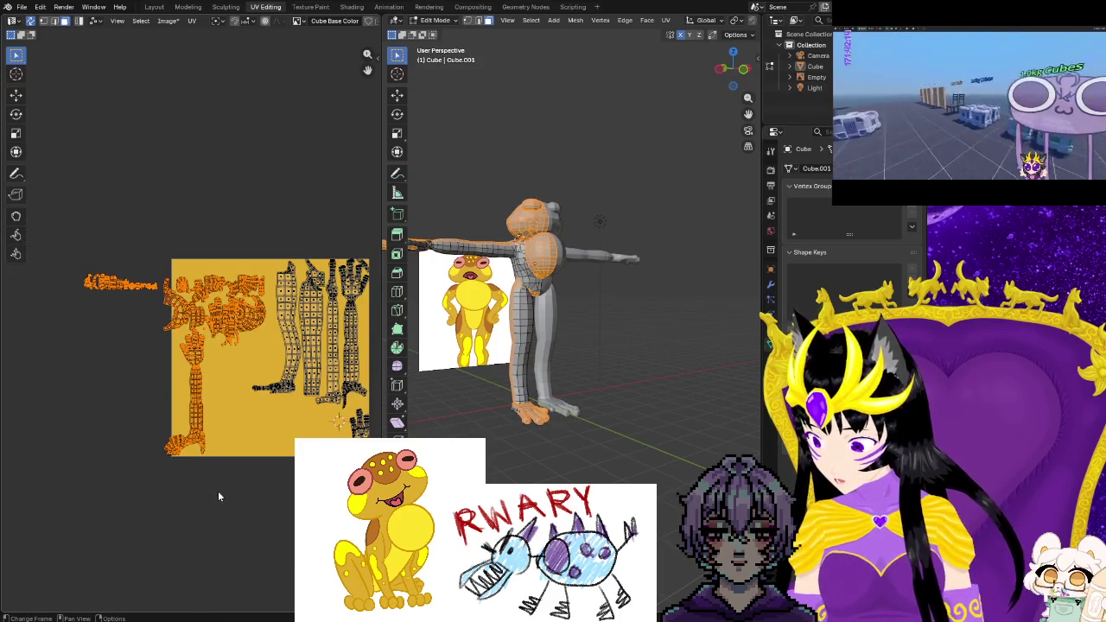
key(g)
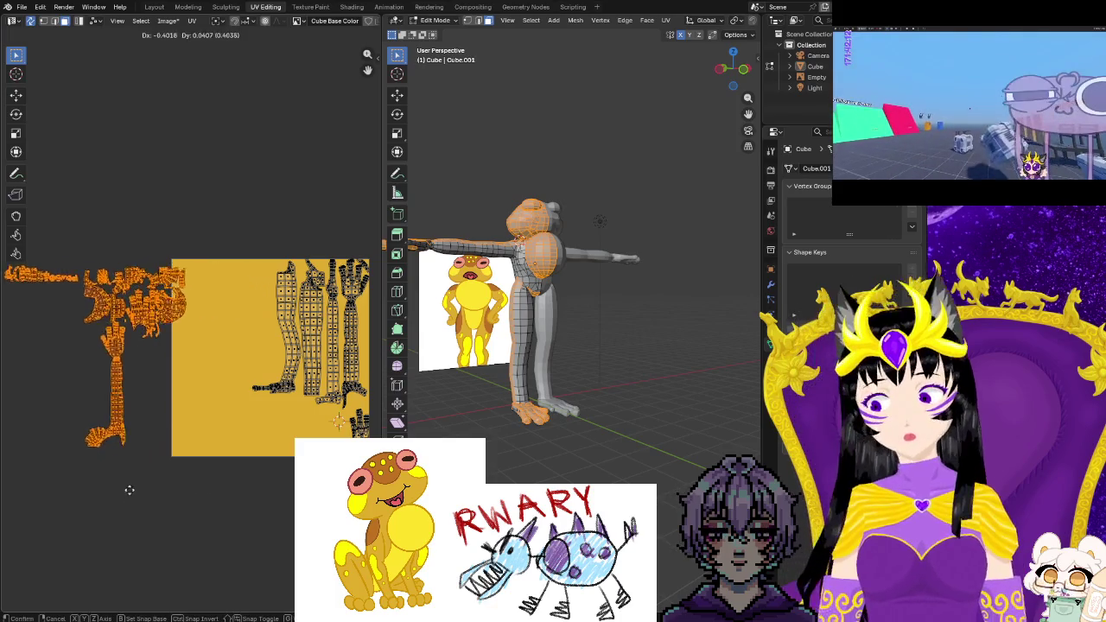
click(127, 508)
click(129, 499)
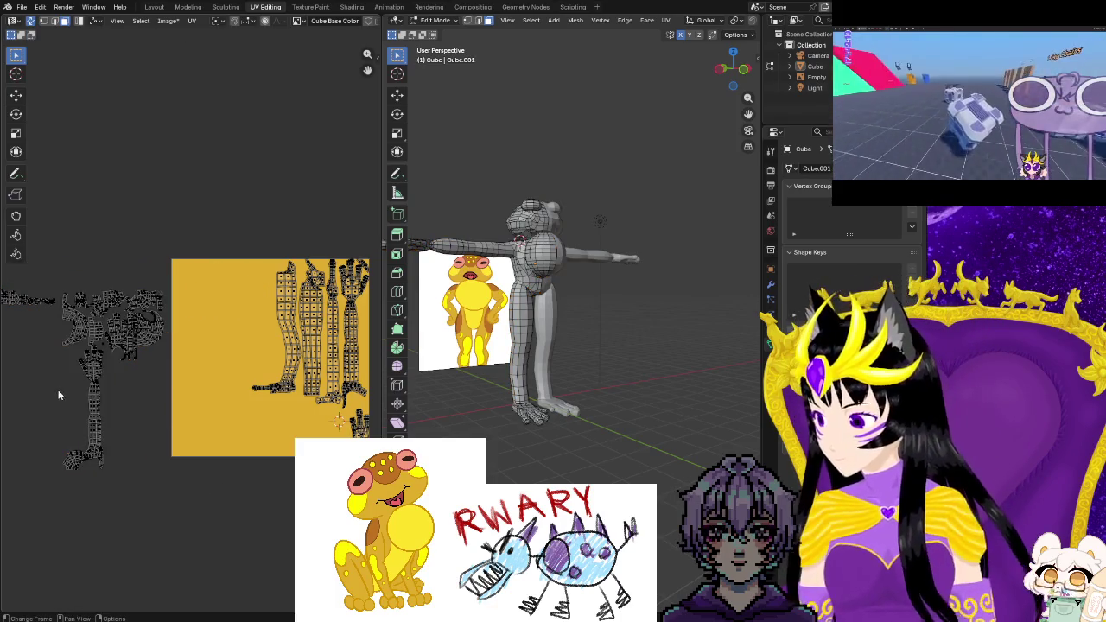
Box-select the complete hand-and-arm island among the off-texture pieces
scroll(63, 455, up, 2)
middle_drag(63, 455, 111, 458)
scroll(228, 448, up, 3)
scroll(227, 449, up, 2)
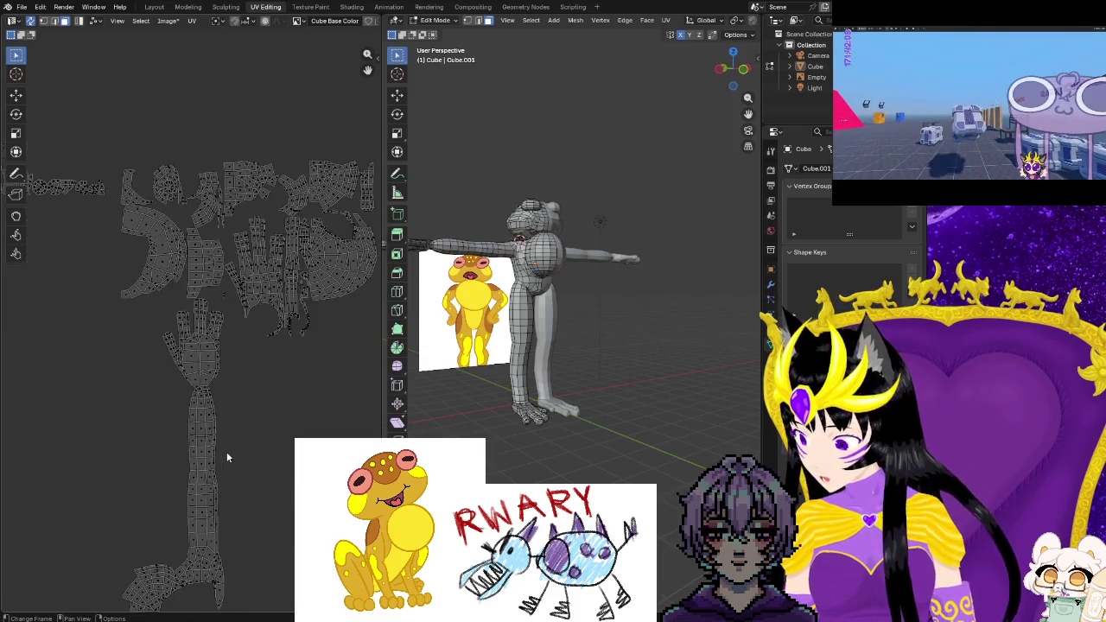
scroll(227, 452, up, 2)
drag(222, 302, 209, 298)
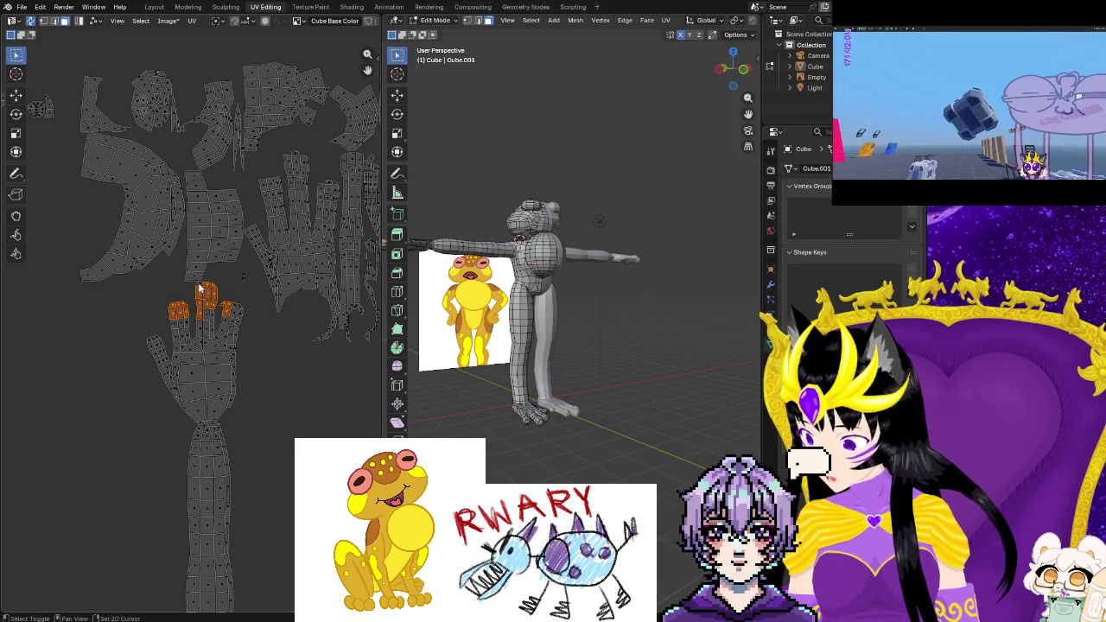
drag(136, 308, 260, 486)
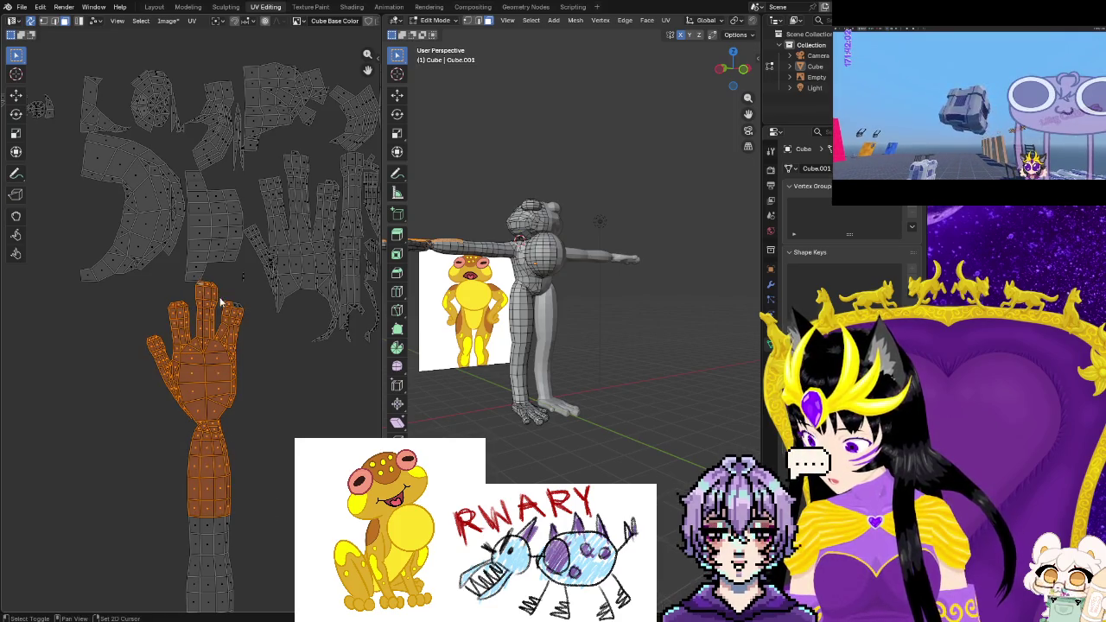
key(ctrl+z)
drag(121, 373, 246, 553)
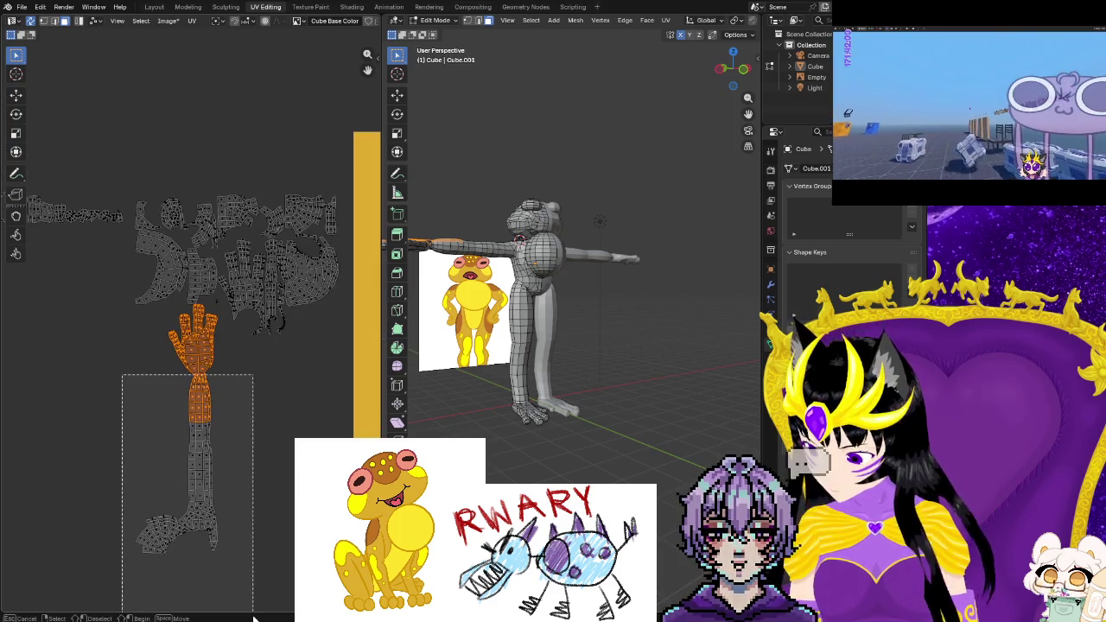
Move the hand-and-arm island onto the texture's left side
ctrl+scroll(216, 519, down, 2)
ctrl+scroll(195, 497, down, 3)
ctrl+scroll(172, 471, down, 1)
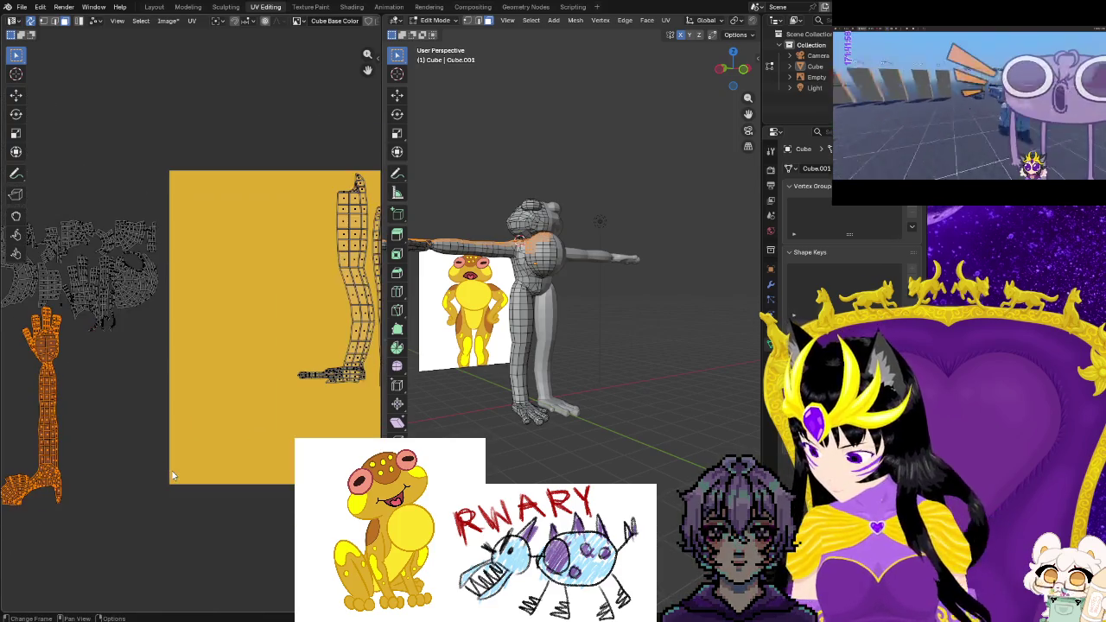
middle_drag(170, 473, 172, 489)
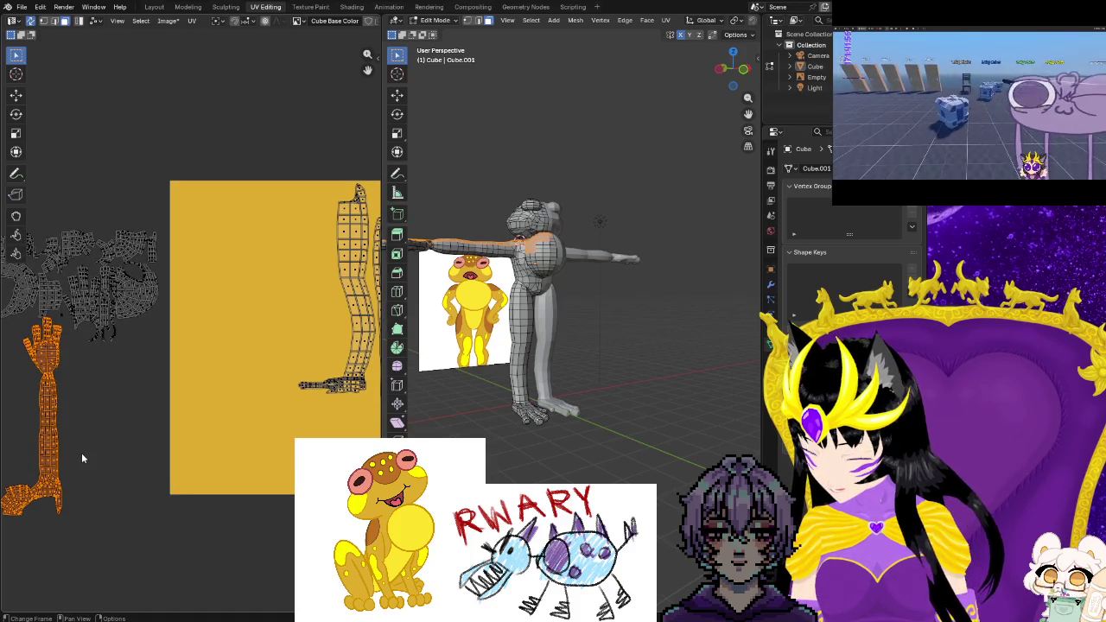
key(g)
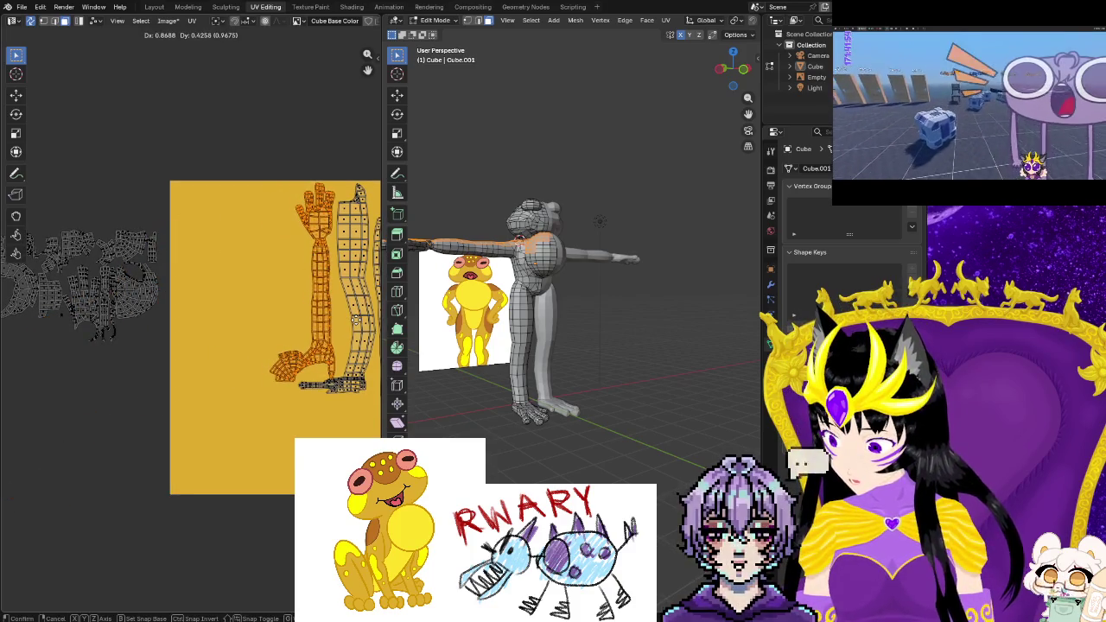
click(358, 325)
key(g)
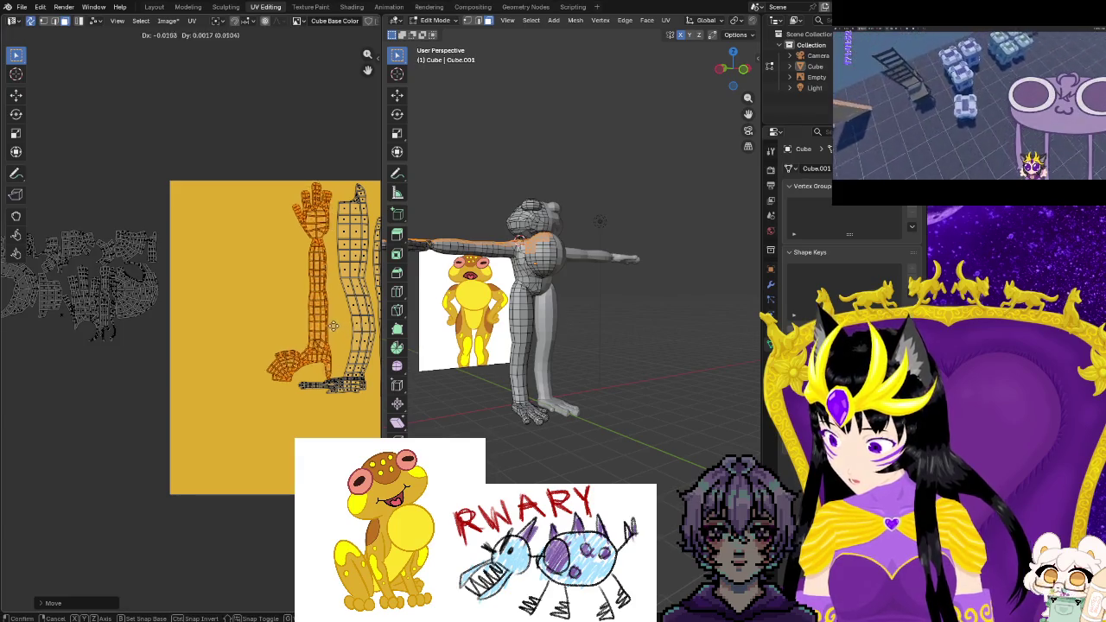
click(255, 329)
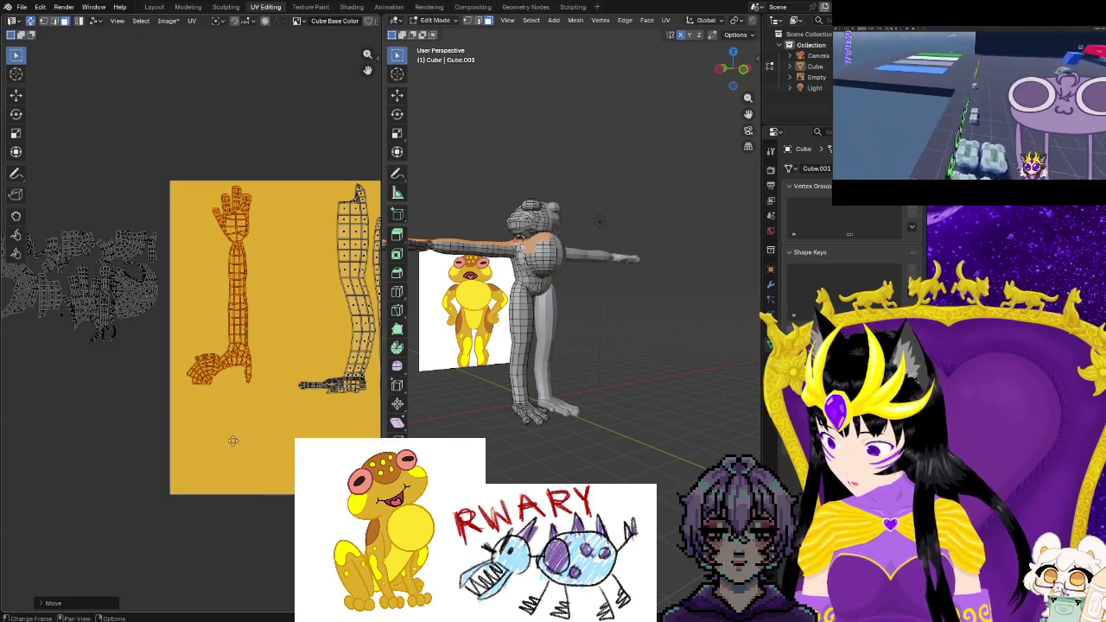
middle_drag(255, 329, 115, 340)
scroll(114, 451, down, 1)
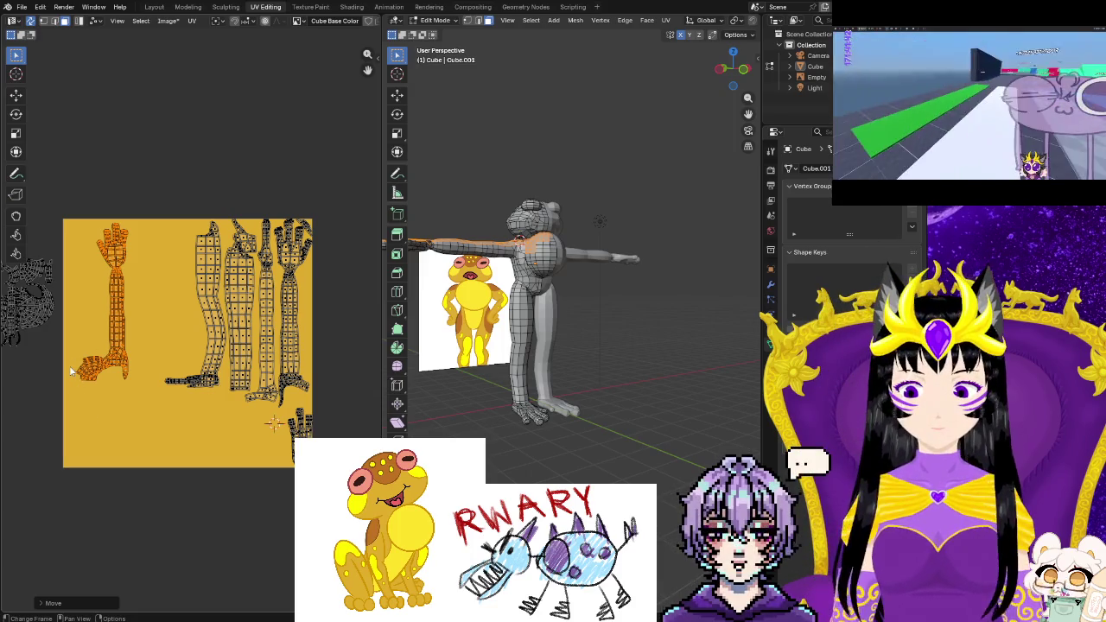
Turn the hand-and-arm island around 180 degrees and nudge it along the left edge
key(r)
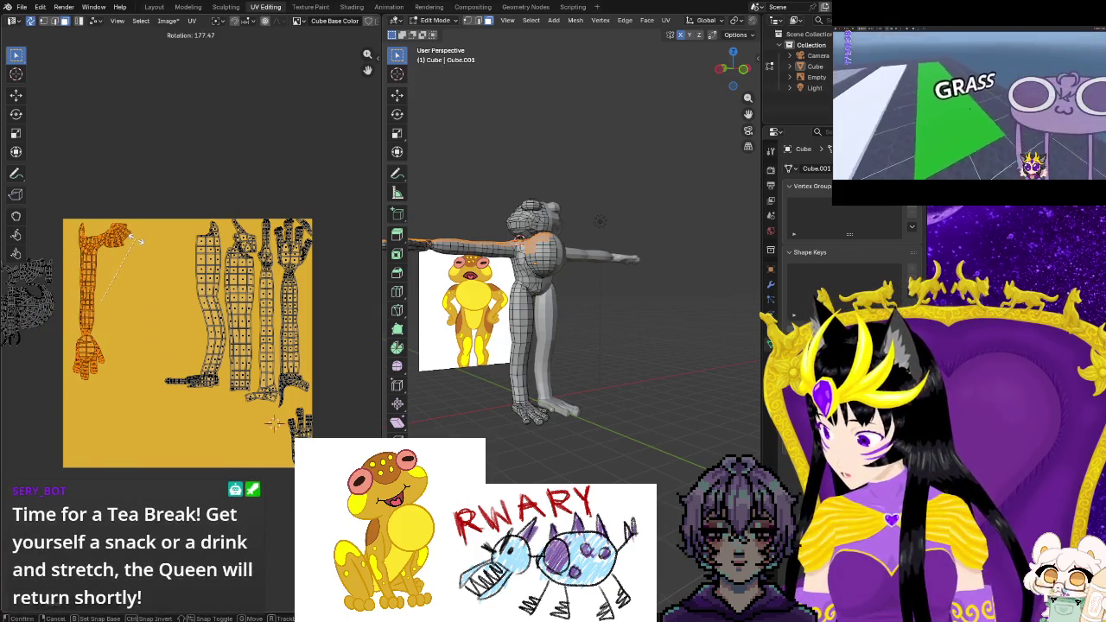
key(g)
click(94, 296)
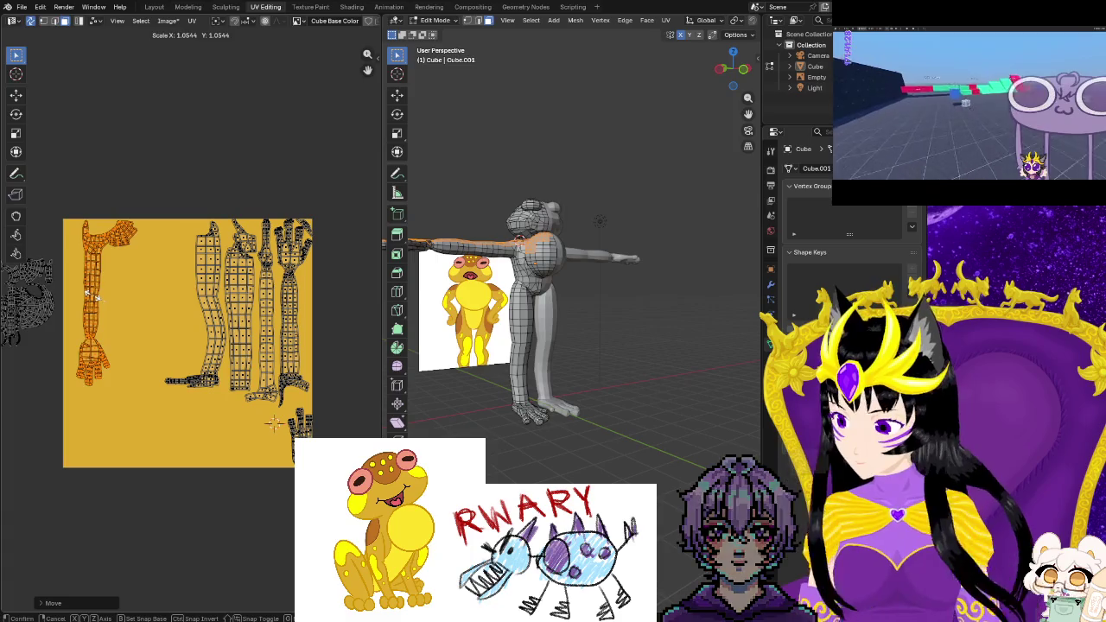
key(h)
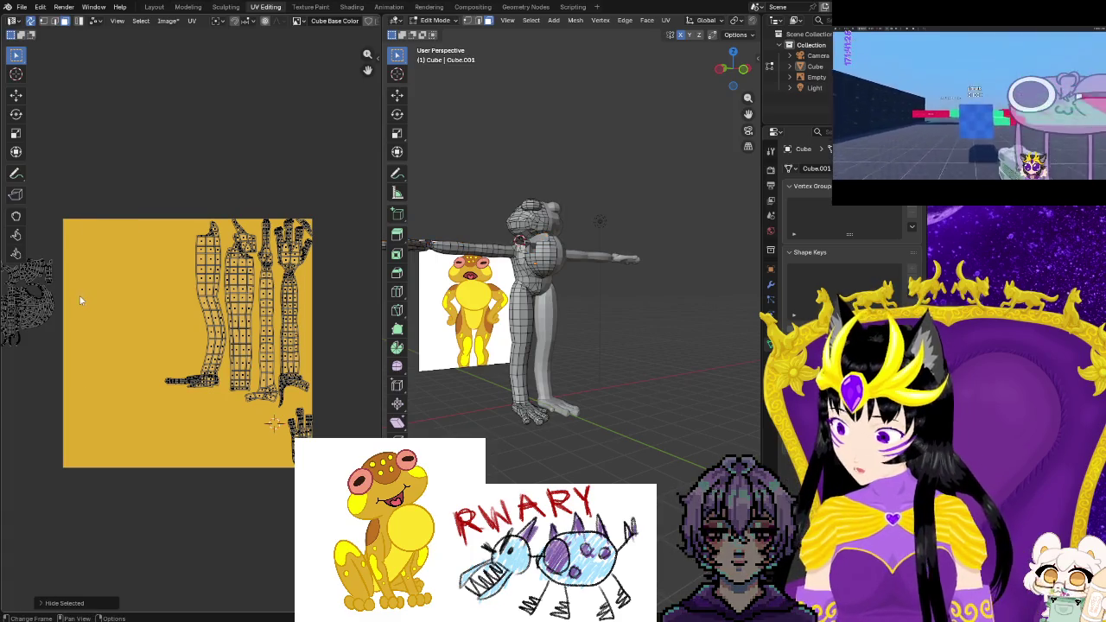
key(alt+h)
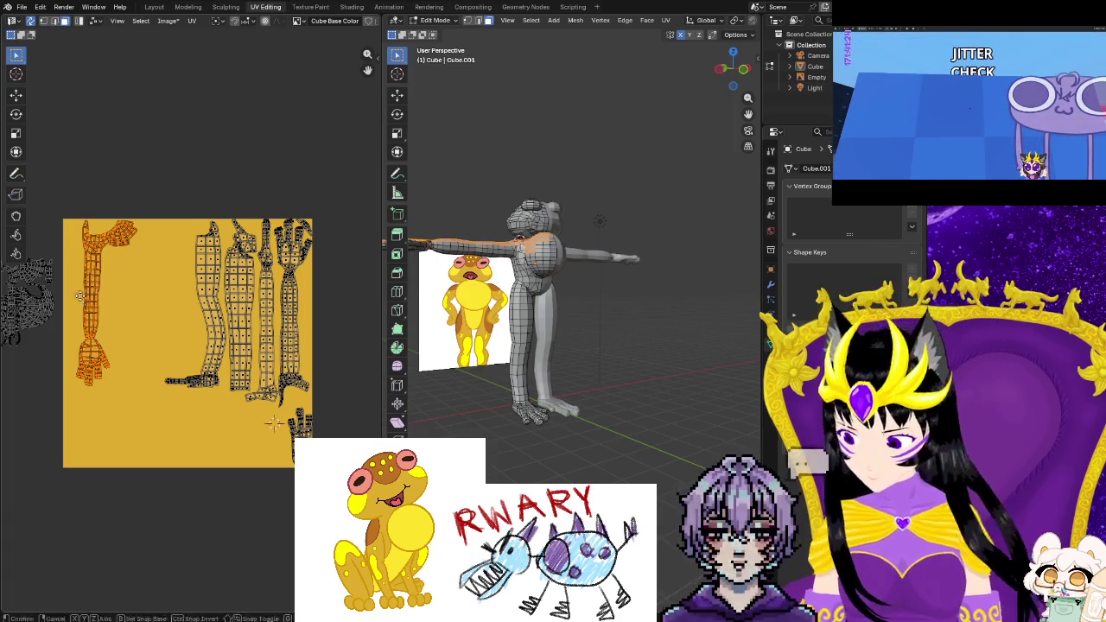
key(g)
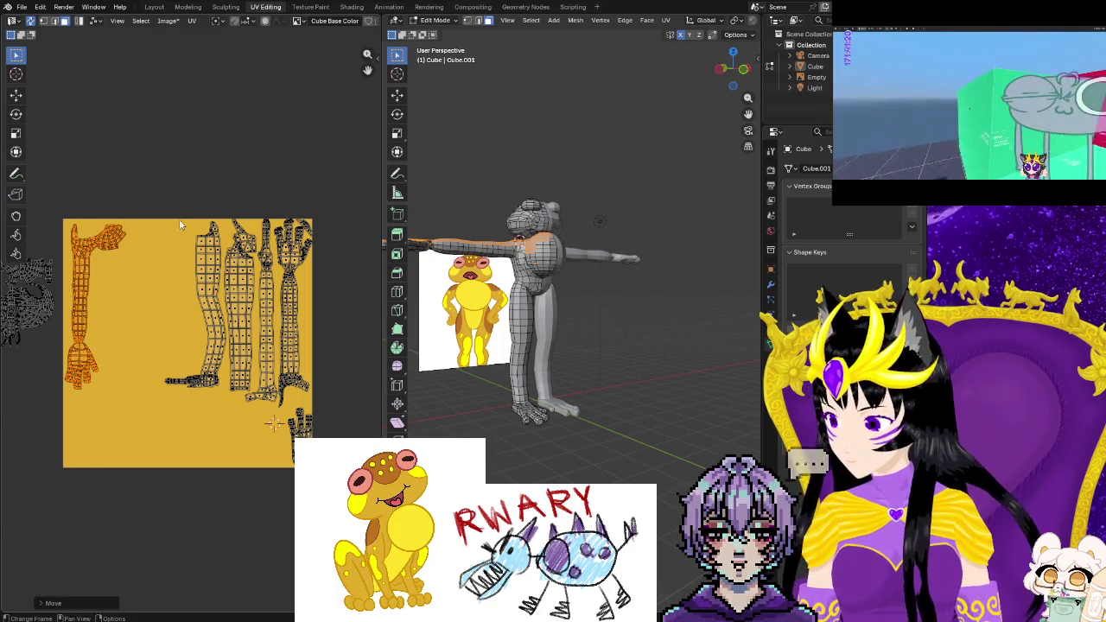
Box-select a small piece near the bottom, then an island among the off-texture pieces
key(b)
drag(327, 400, 328, 400)
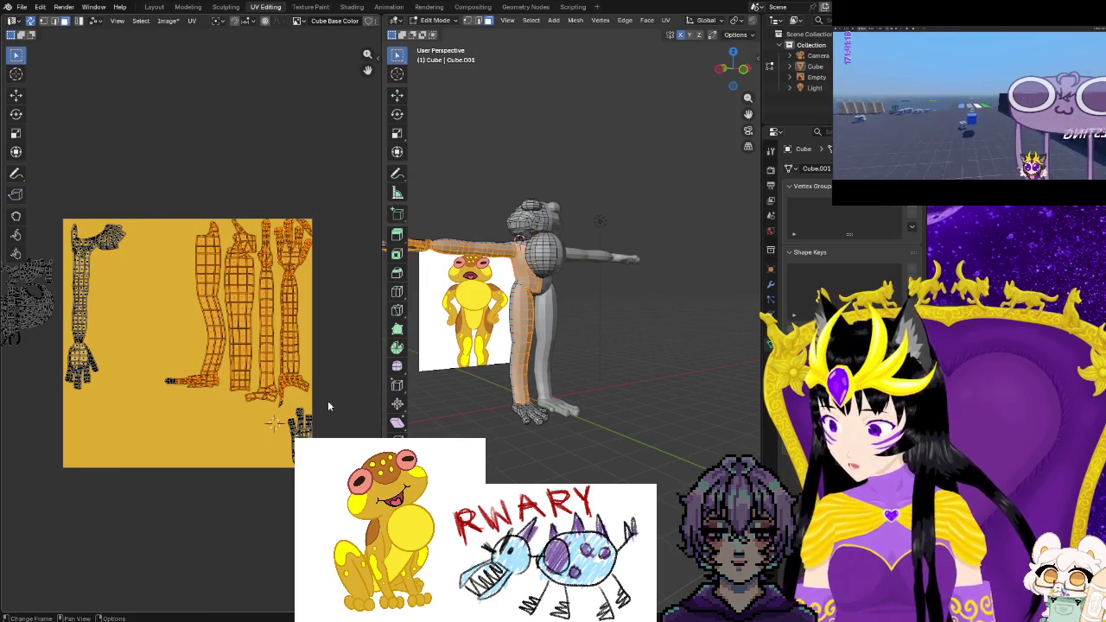
click(164, 381)
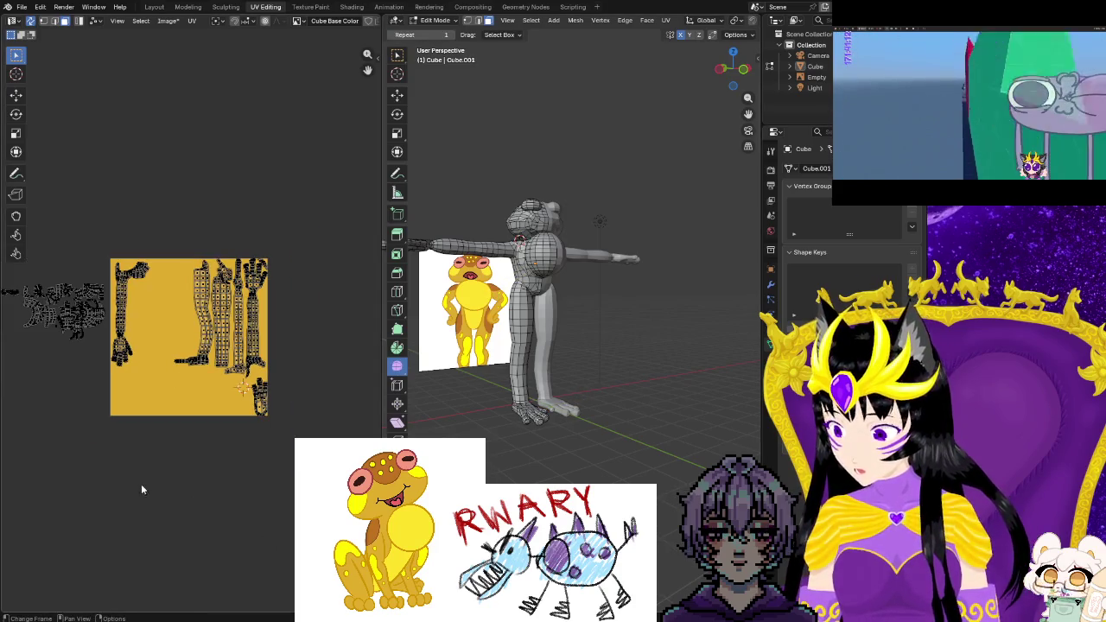
shift+middle_drag(121, 452, 223, 465)
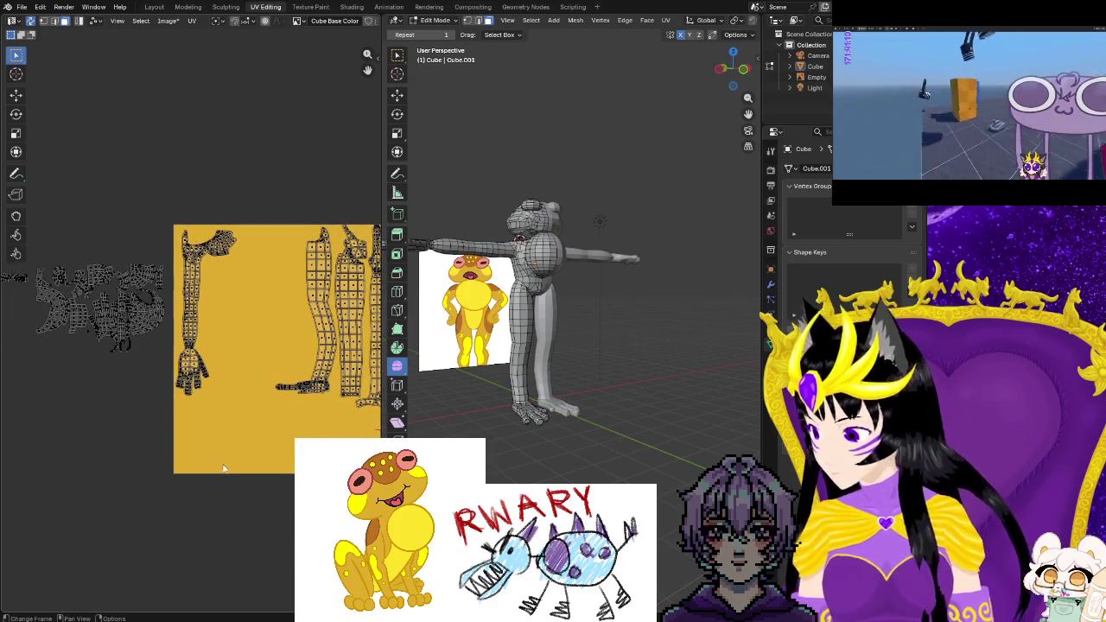
shift+middle_drag(151, 414, 238, 443)
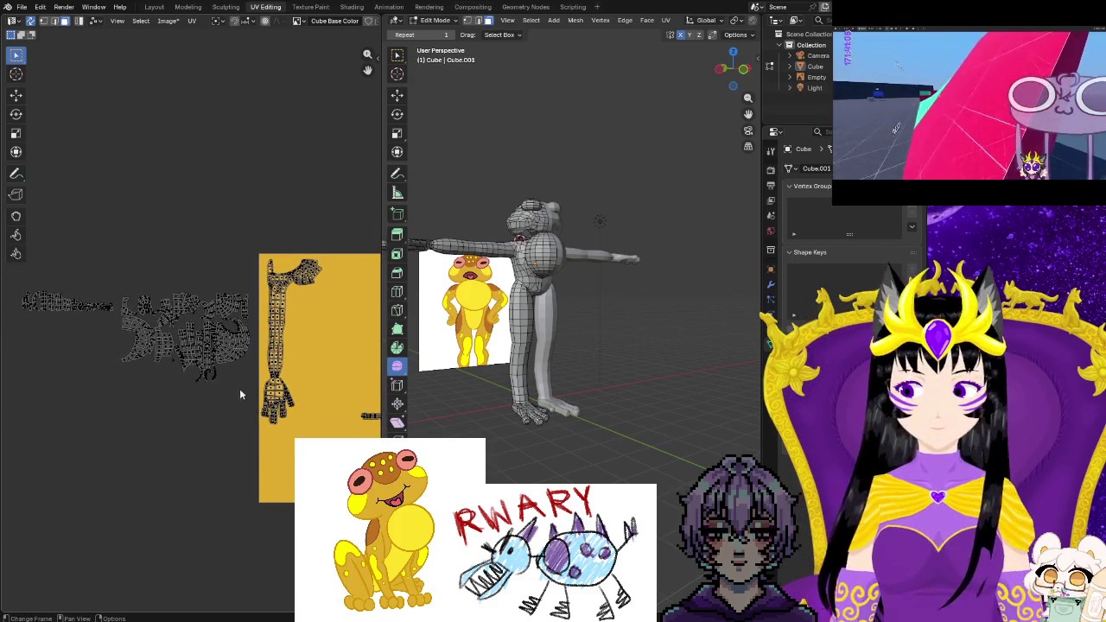
drag(245, 382, 229, 327)
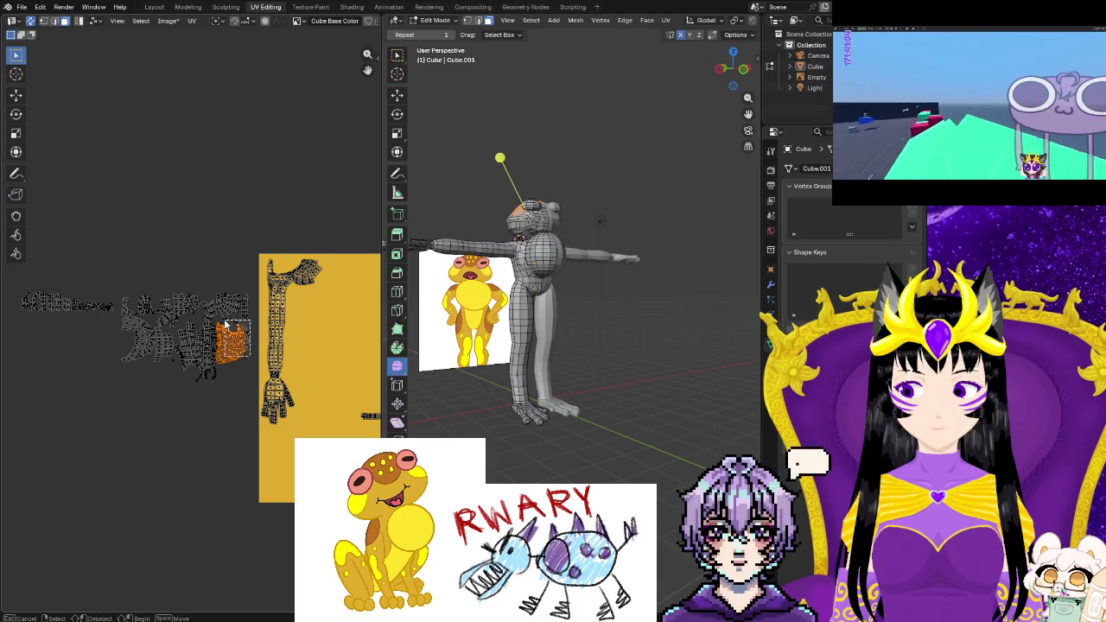
scroll(218, 414, up, 3)
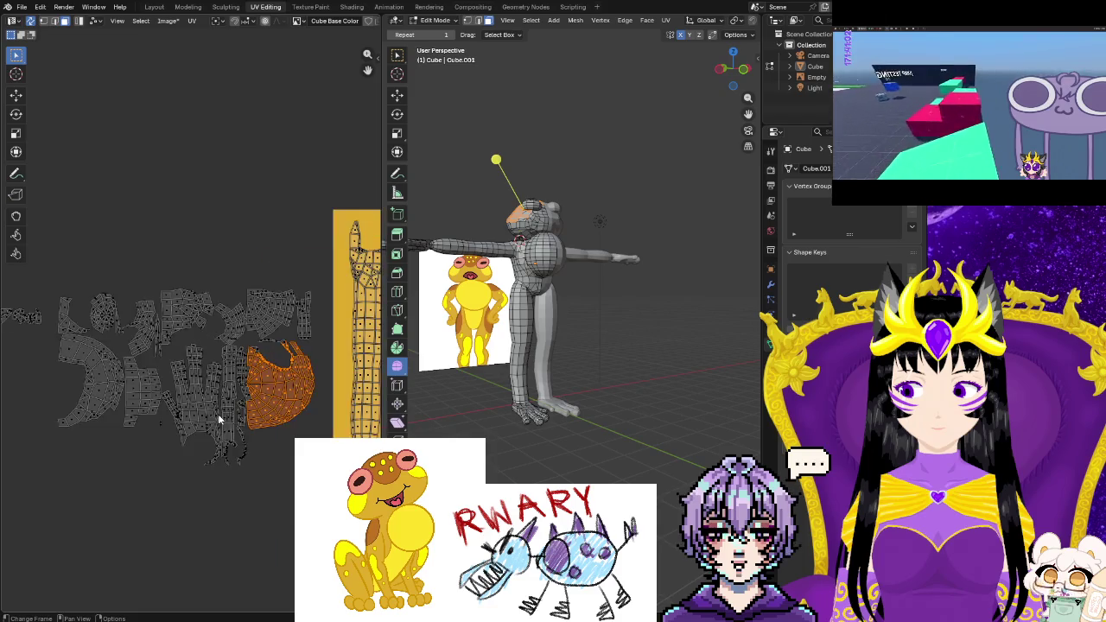
Select the rounded head island and frame the whole yellow texture square
scroll(289, 495, up, 3)
middle_drag(288, 496, 147, 457)
scroll(148, 457, up, 2)
mouse_move(249, 264)
mouse_down()
mouse_move(223, 290)
mouse_move(162, 268)
mouse_up()
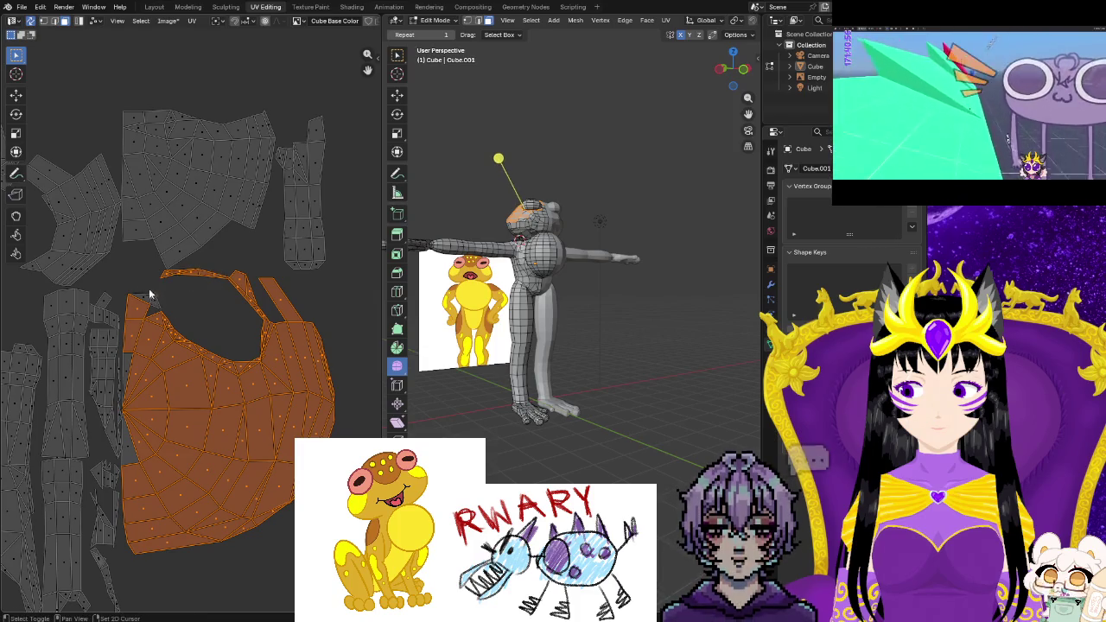
middle_drag(134, 366, 208, 327)
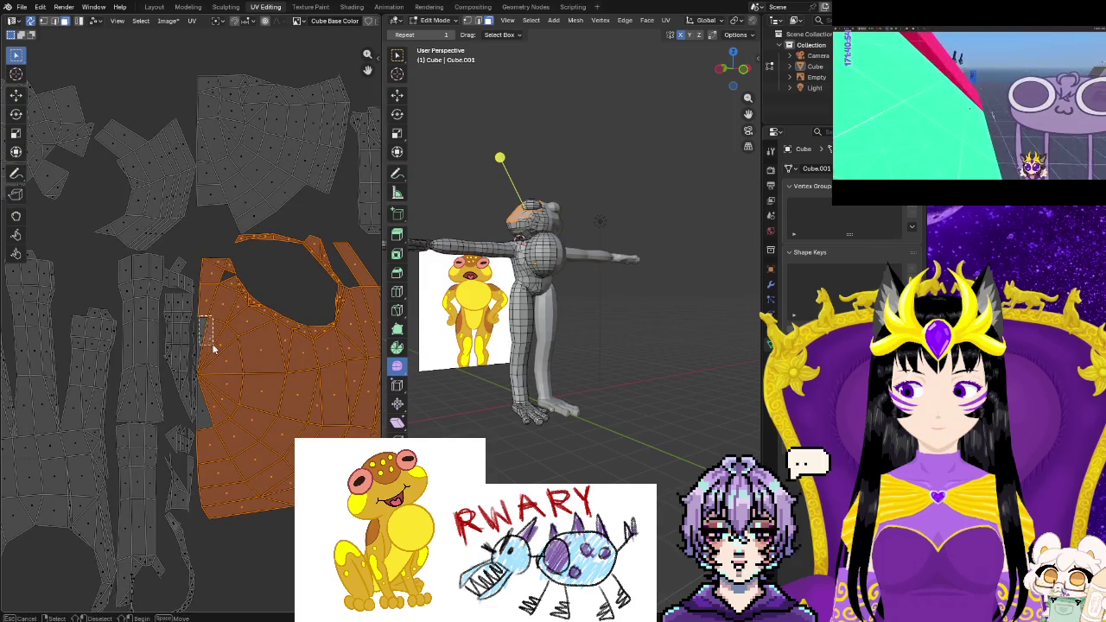
scroll(216, 415, down, 3)
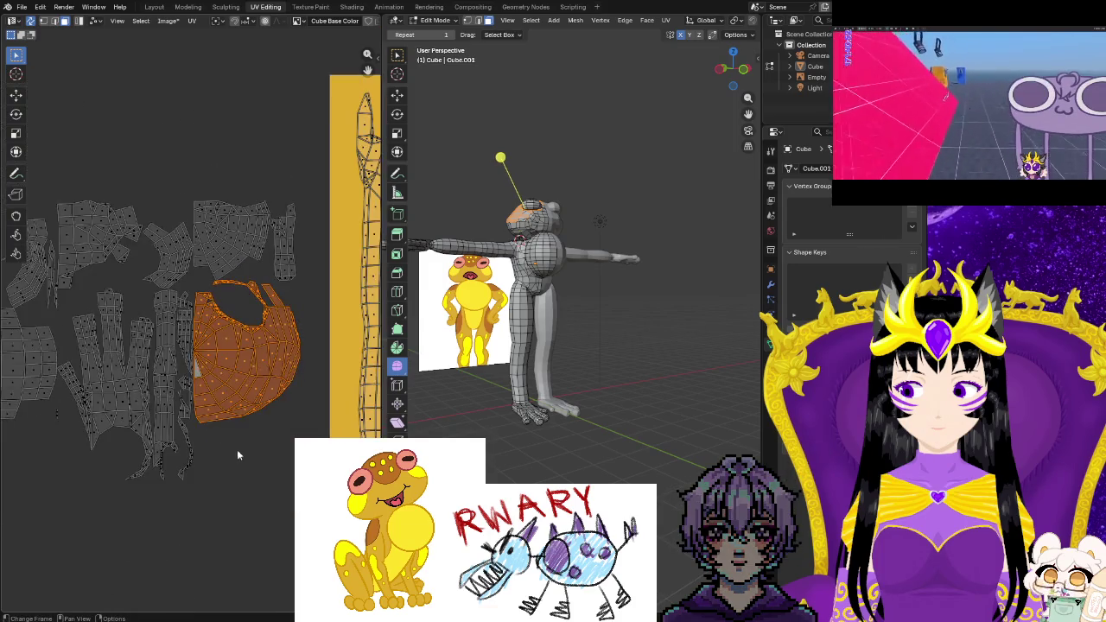
scroll(214, 400, down, 2)
middle_drag(214, 399, 141, 327)
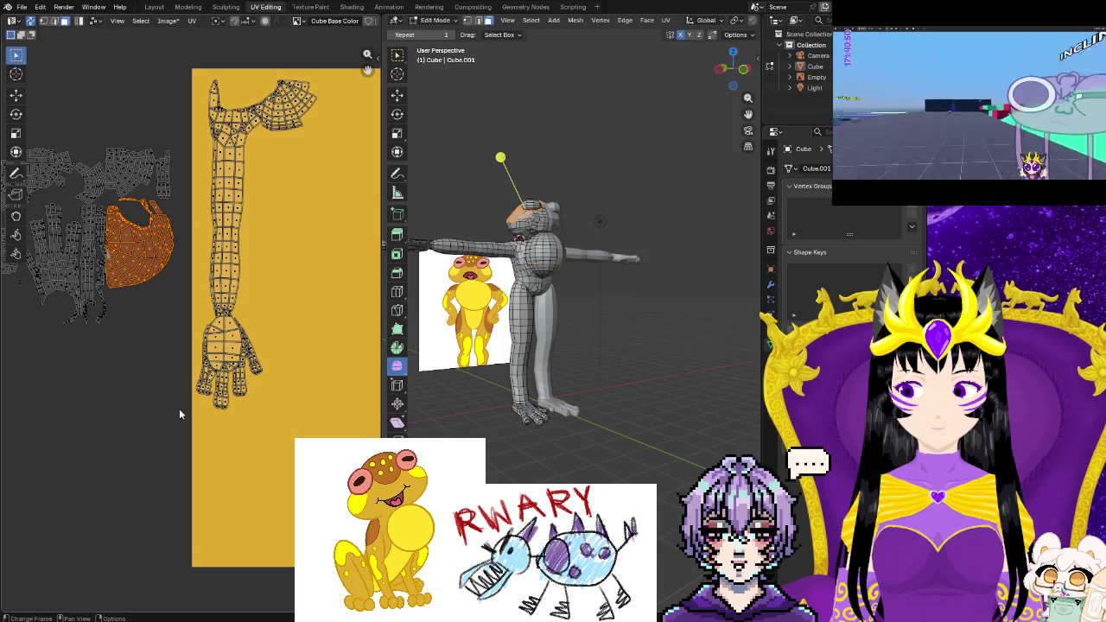
scroll(177, 414, down, 2)
mouse_move(170, 417)
middle_down()
mouse_move(38, 410)
mouse_move(64, 413)
middle_up()
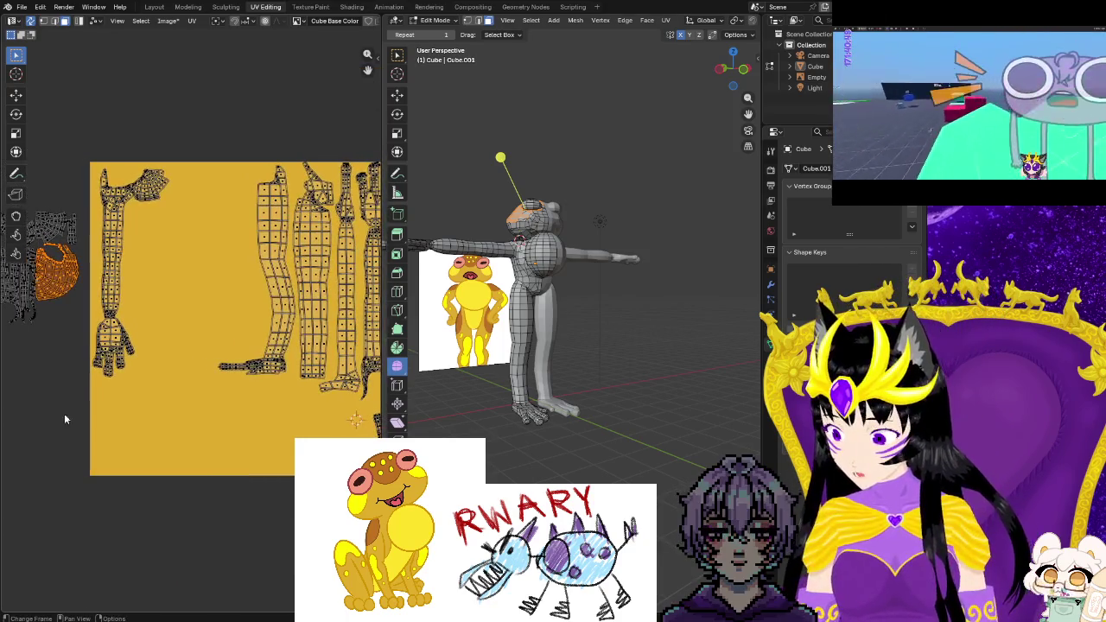
Move, rotate and enlarge the orange body island into the texture's lower-right corner
key(g)
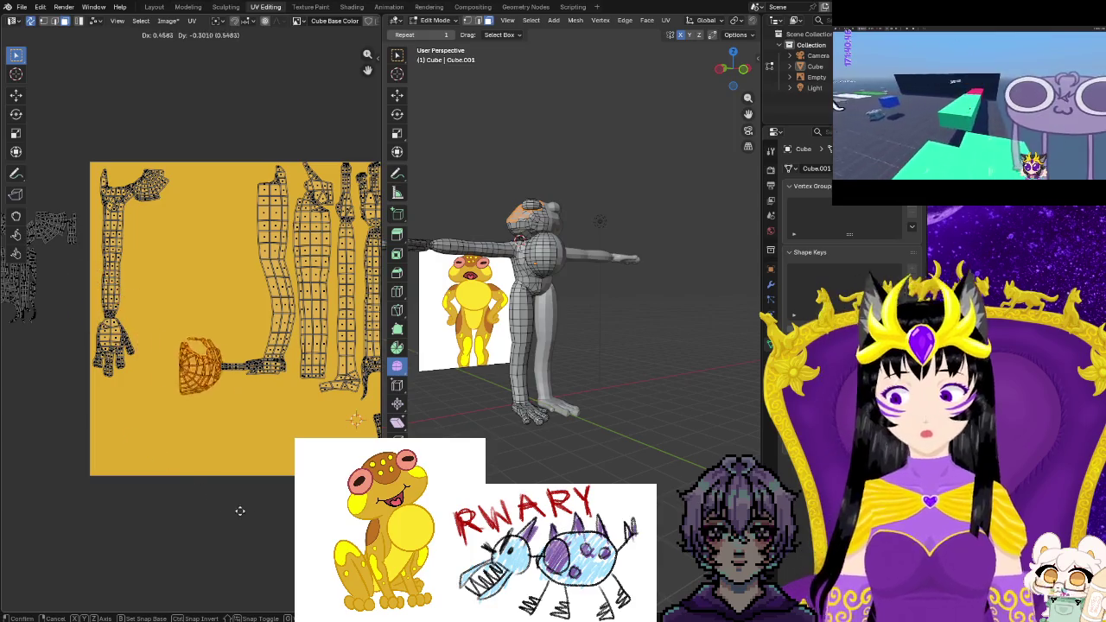
key(x)
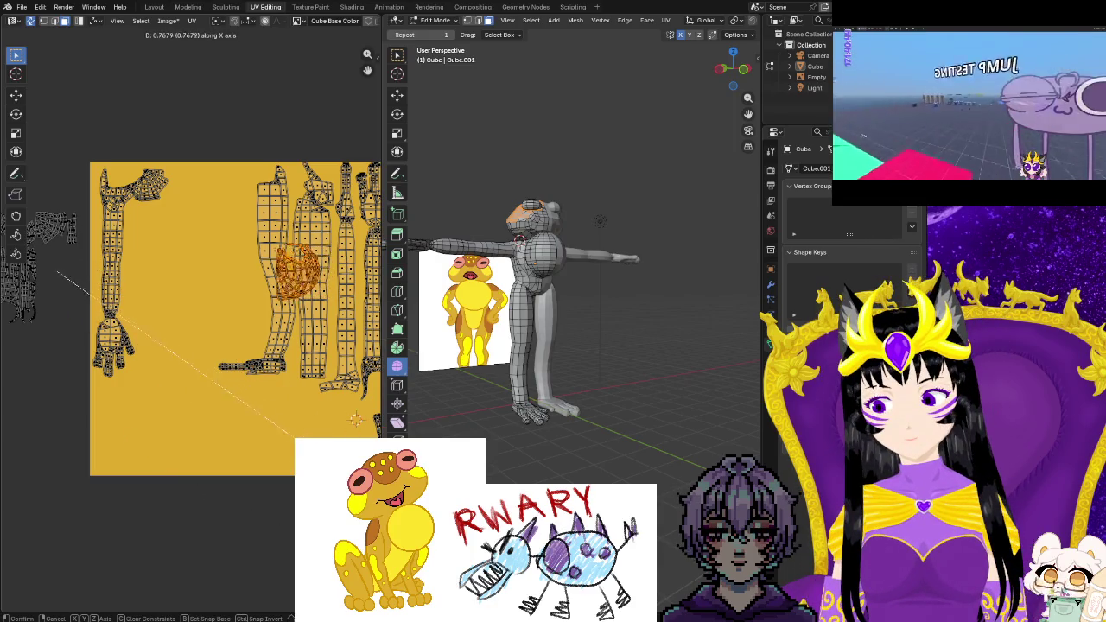
click(215, 235)
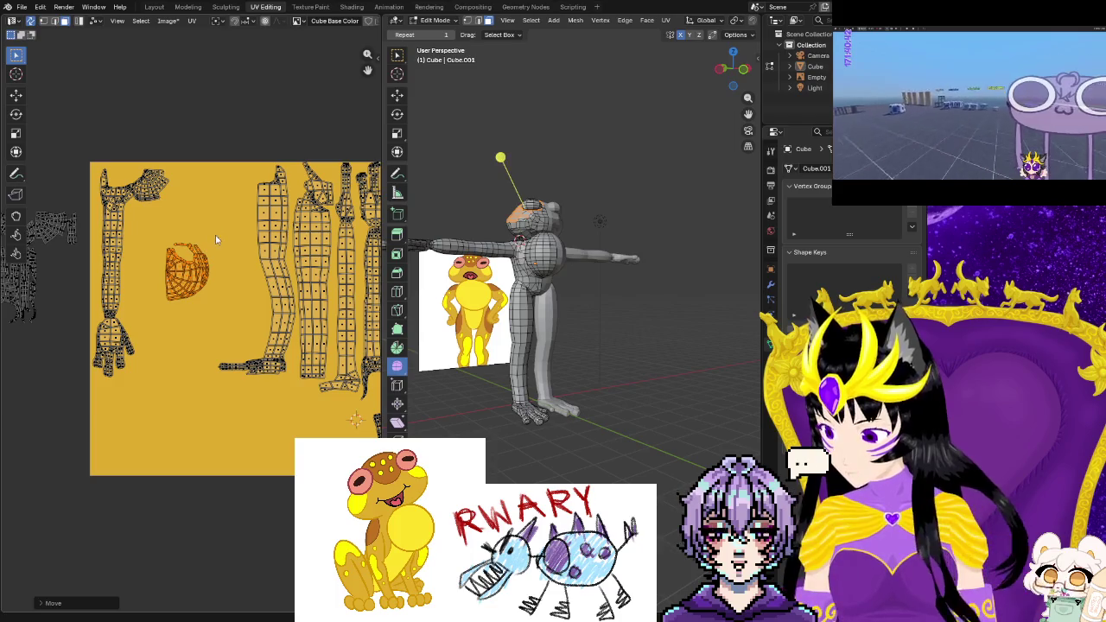
middle_drag(264, 399, 173, 360)
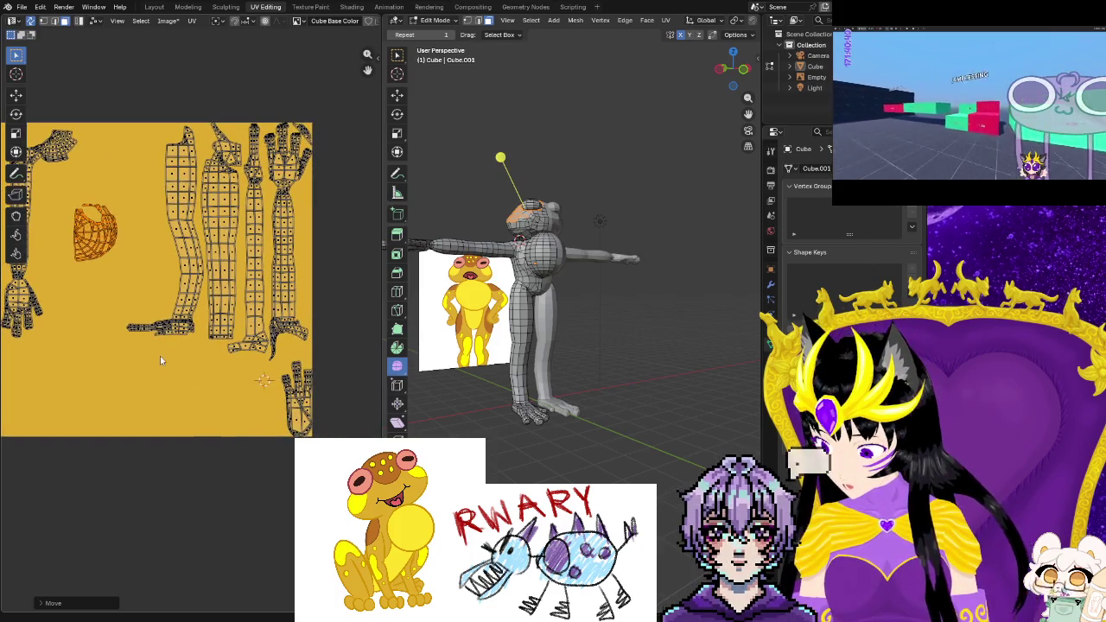
key(g)
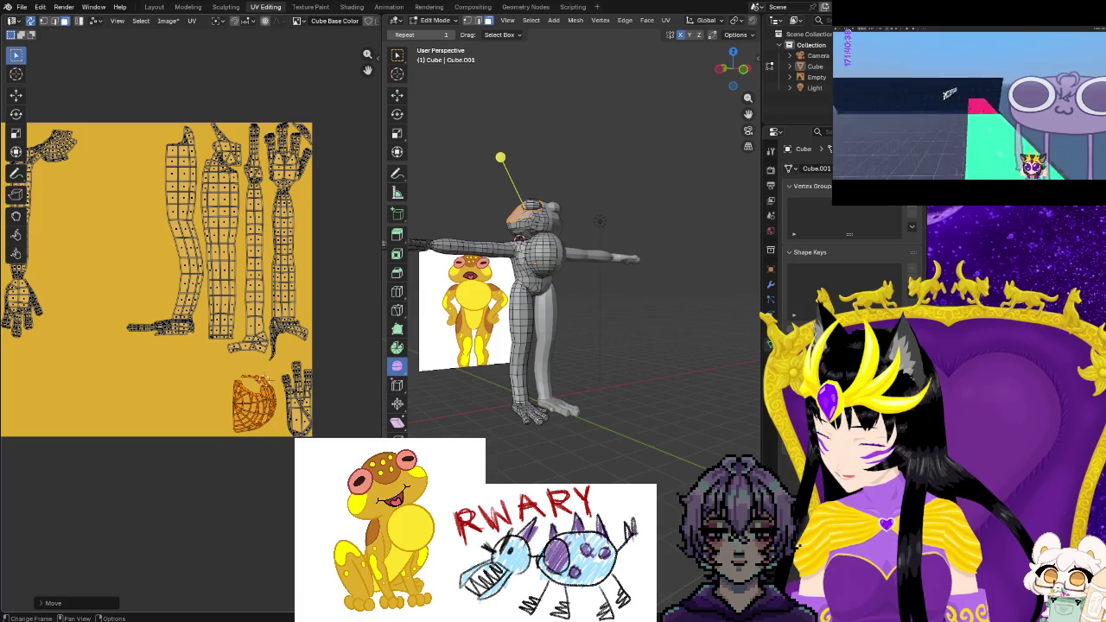
key(r)
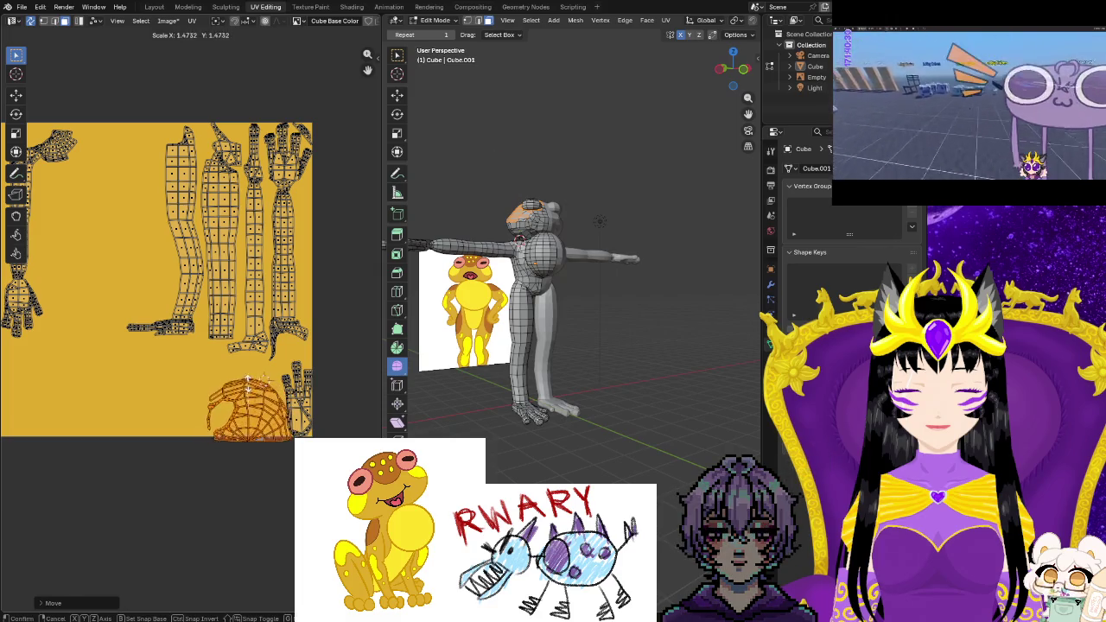
click(256, 395)
key(g)
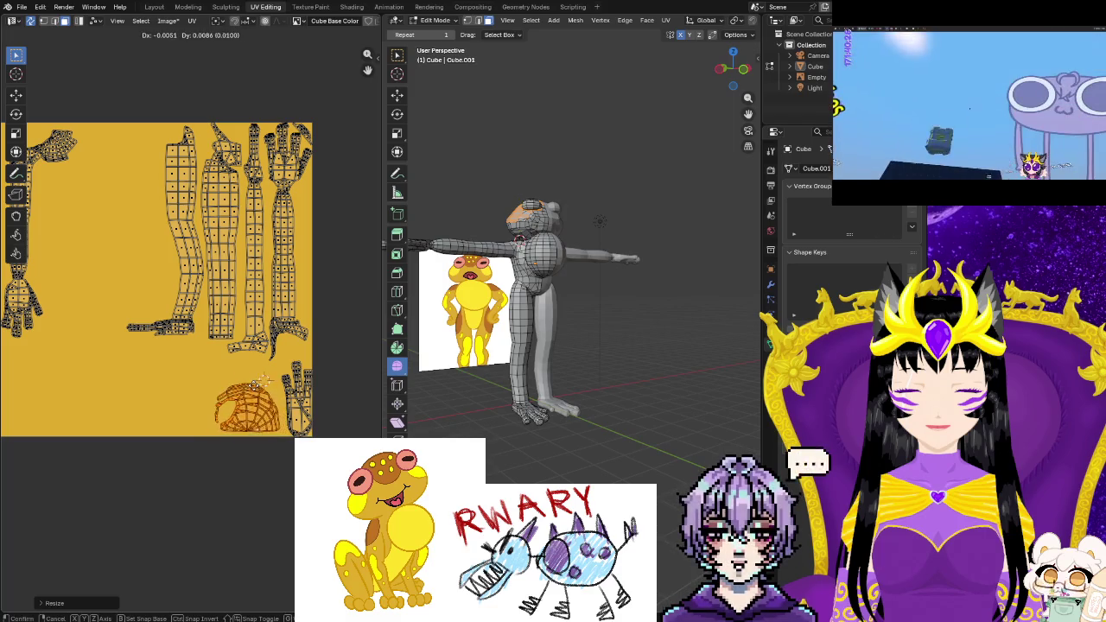
click(256, 390)
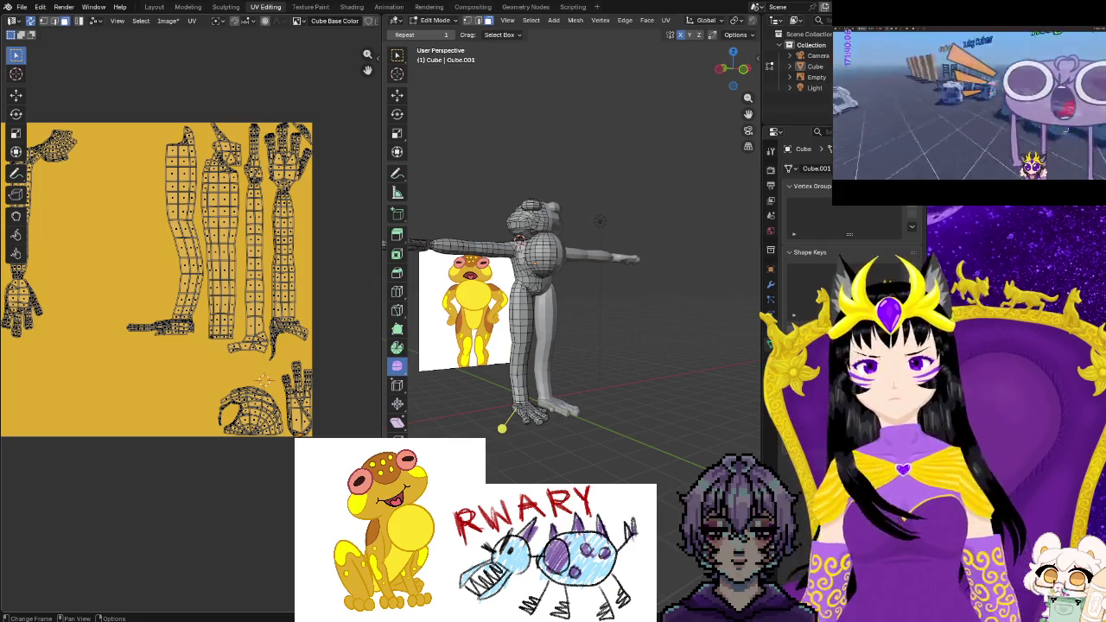
Undo the last three placements and box-select the row of small islands
key(ctrl+z)
key(ctrl+z)
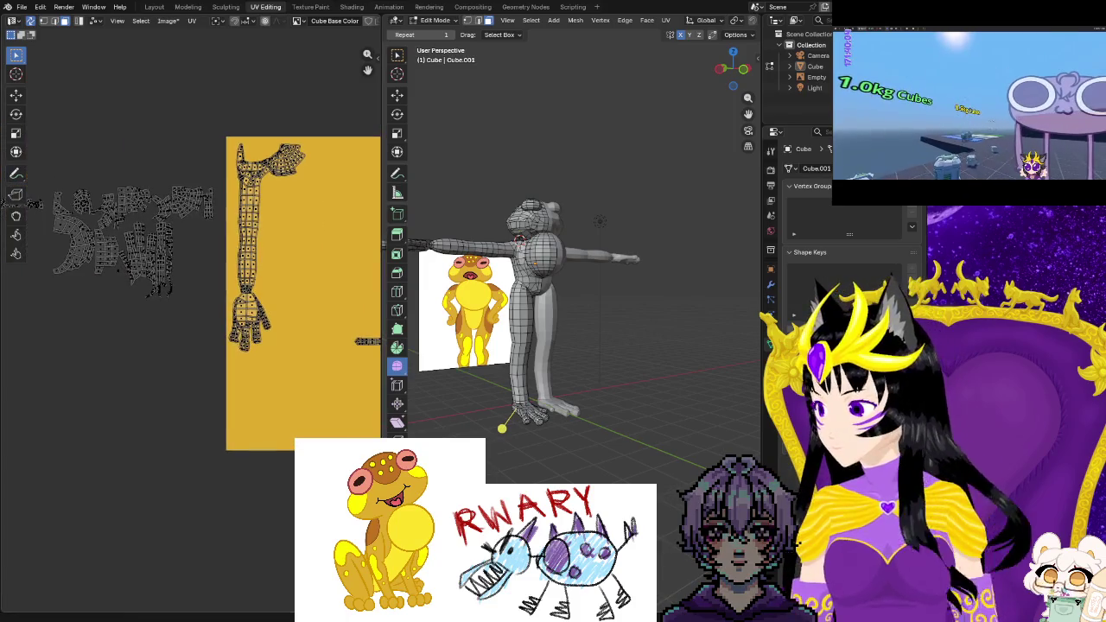
key(ctrl+z)
key(ctrl+z)
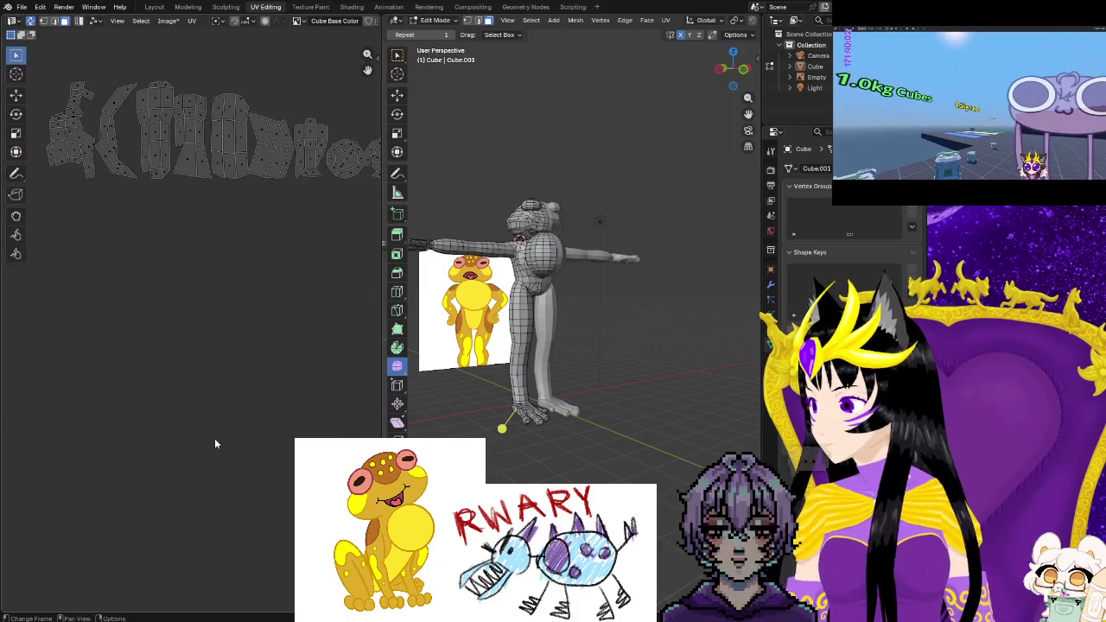
key(ctrl+z)
drag(103, 198, 324, 289)
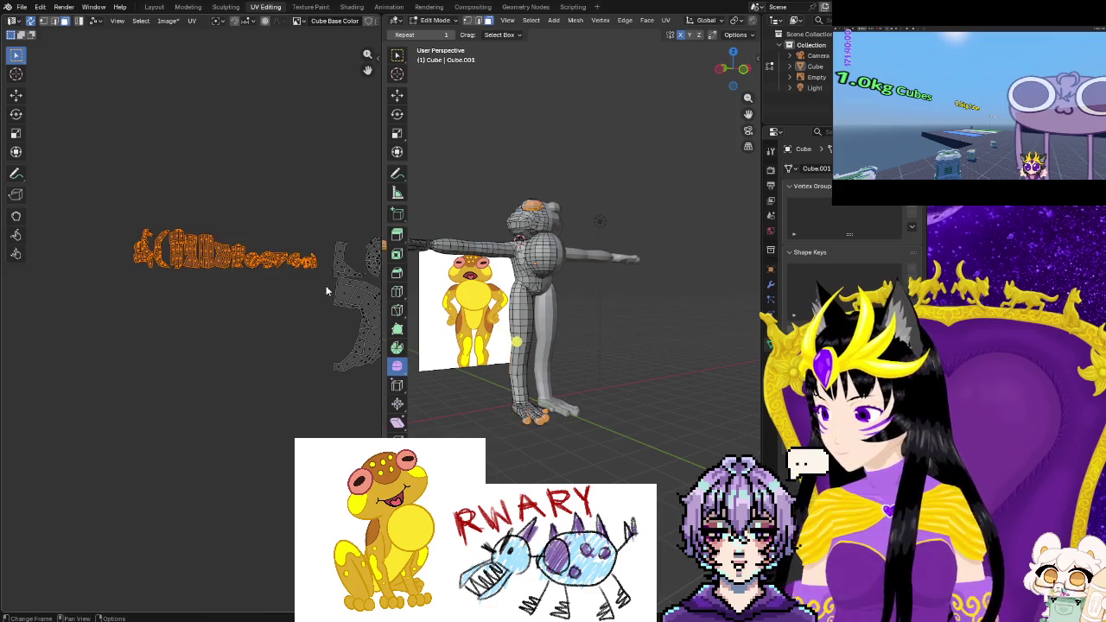
middle_drag(302, 354, 184, 338)
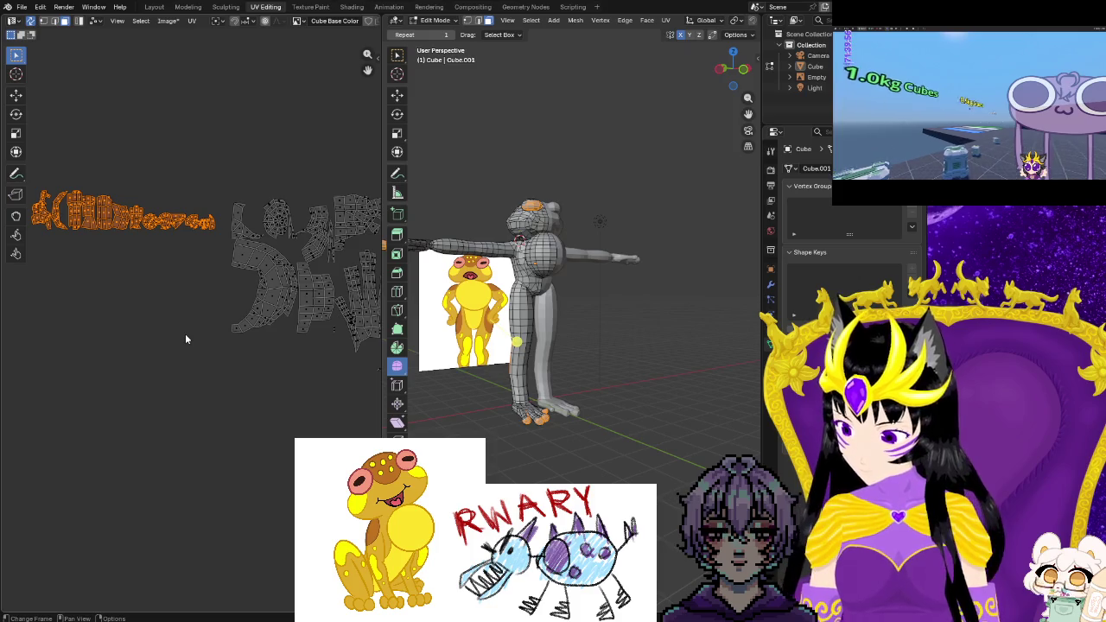
Move the selected small islands down onto the texture square's bottom edge
key(g)
click(297, 517)
middle_drag(269, 499, 119, 463)
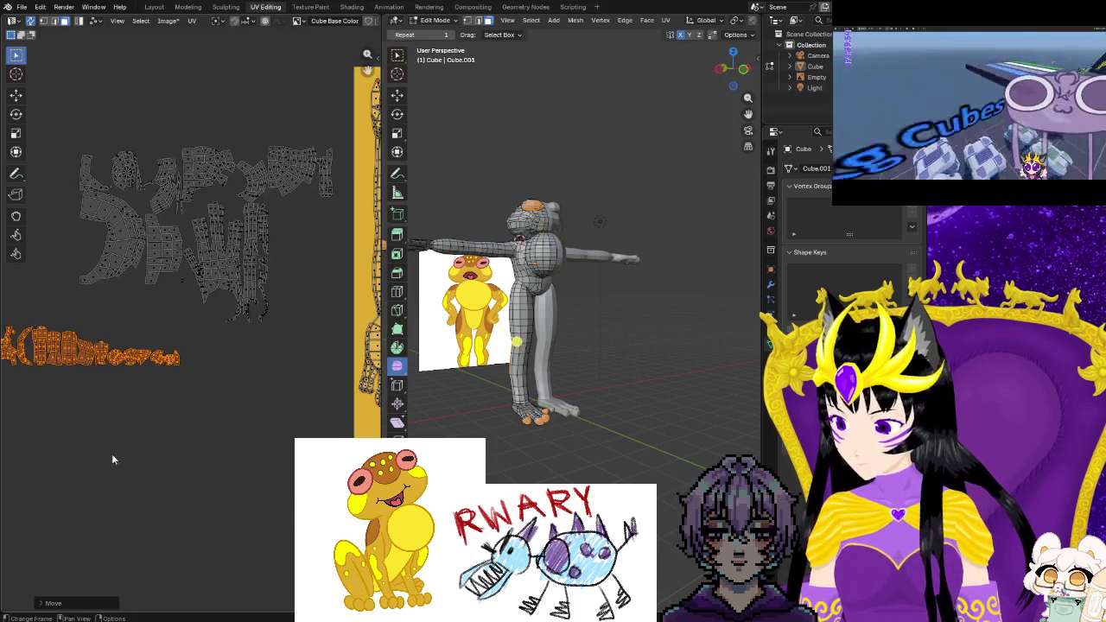
key(g)
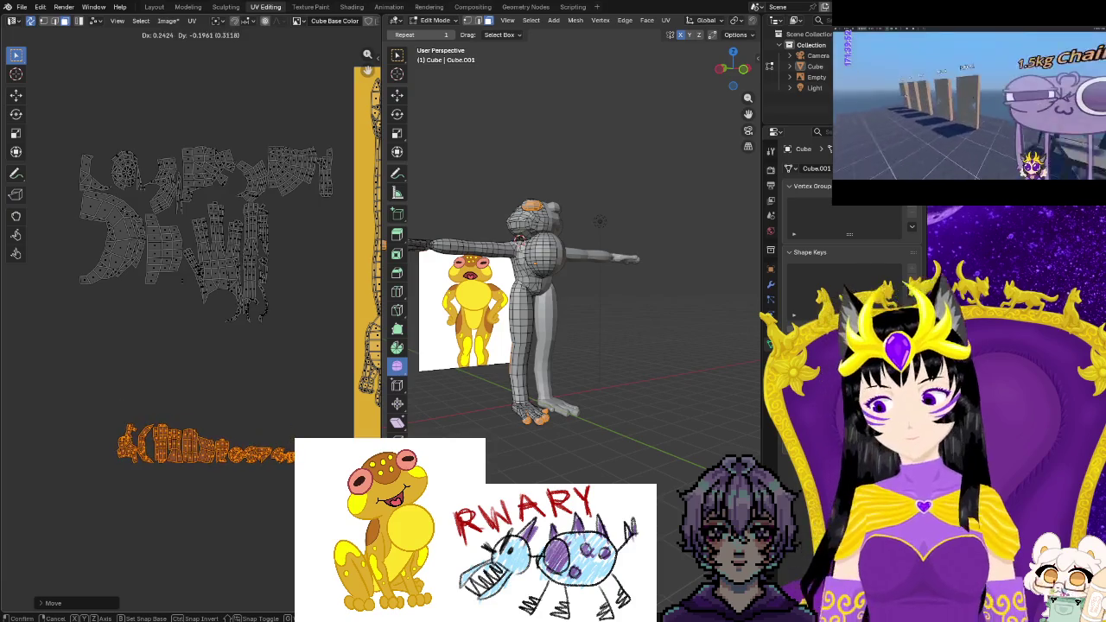
click(267, 481)
middle_drag(267, 482, 199, 475)
key(g)
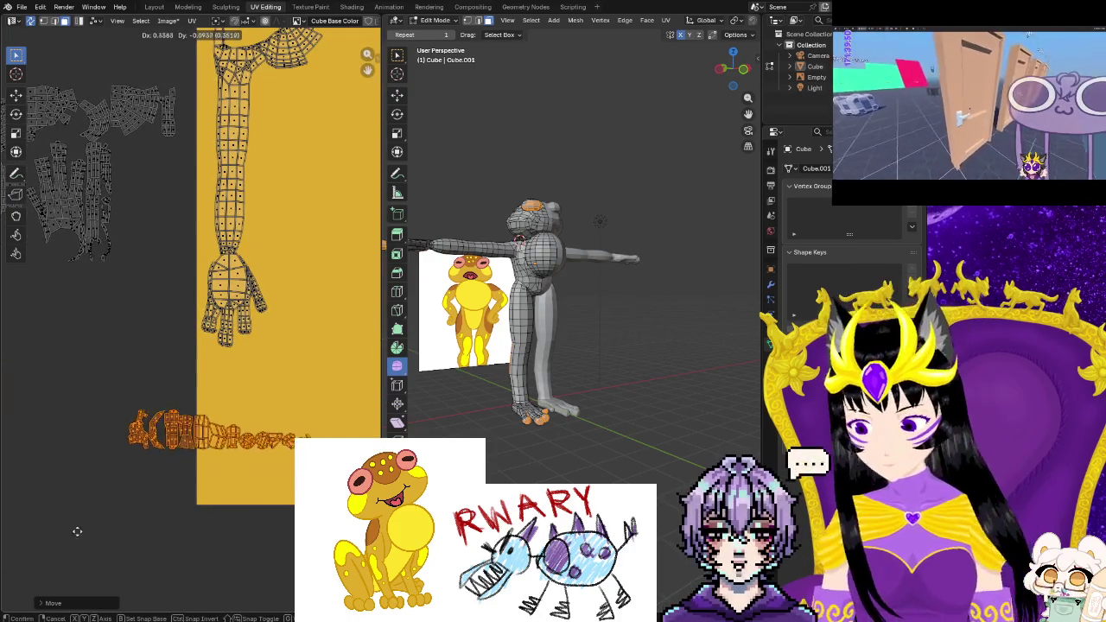
scroll(191, 539, down, 1)
mouse_move(536, 484)
middle_down()
mouse_move(605, 484)
mouse_move(256, 498)
mouse_move(264, 526)
mouse_move(229, 520)
middle_up()
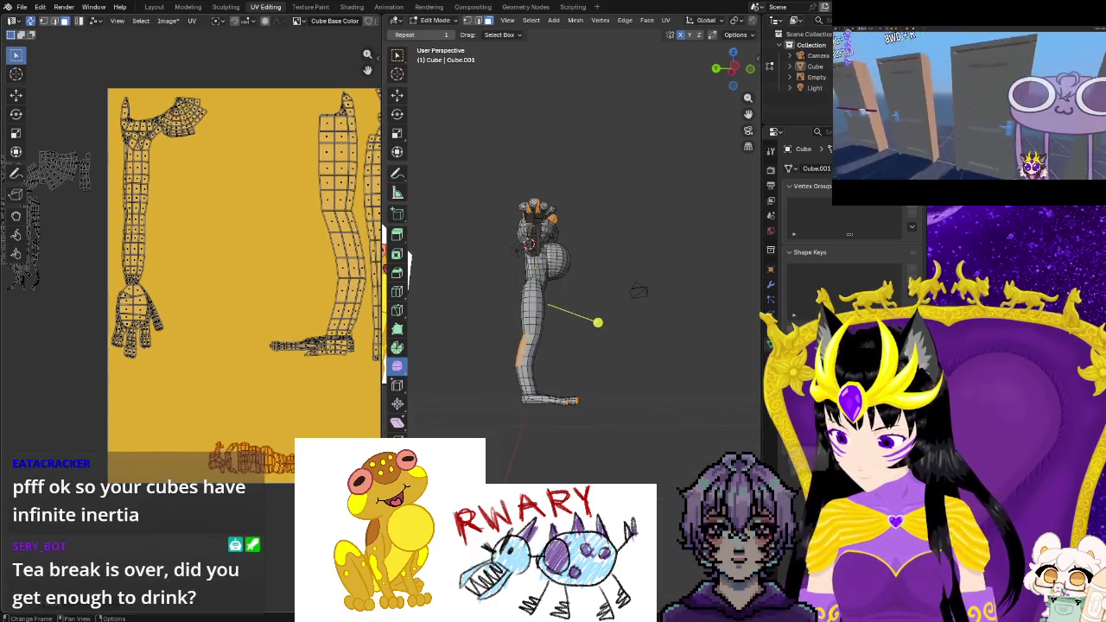
Enlarge the bottom row of islands in two passes and shift it right
scroll(229, 520, down, 1)
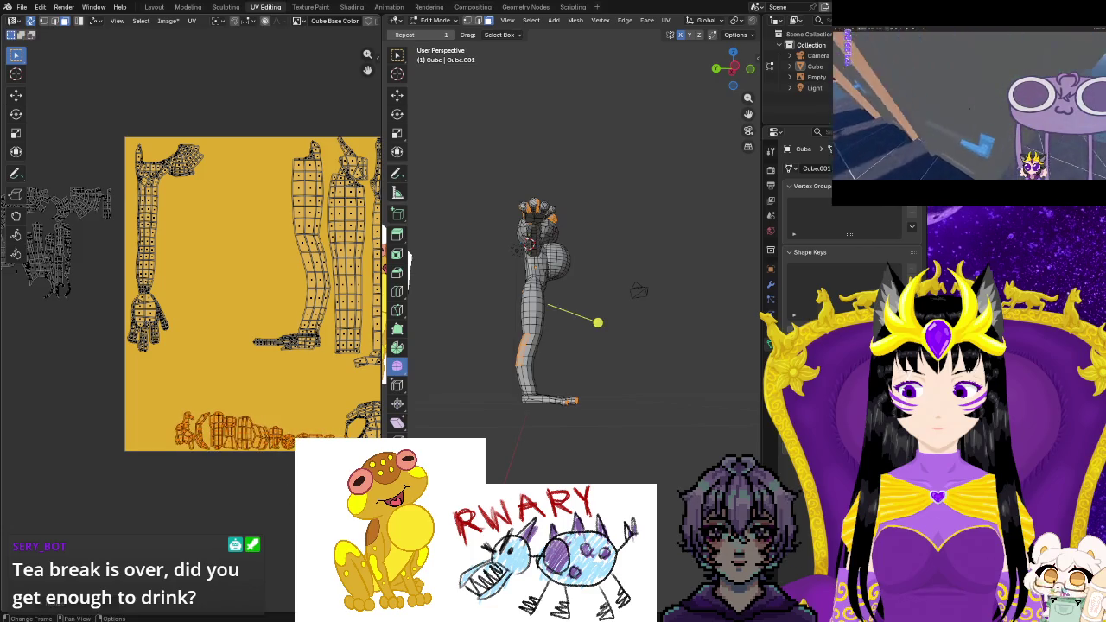
key(g)
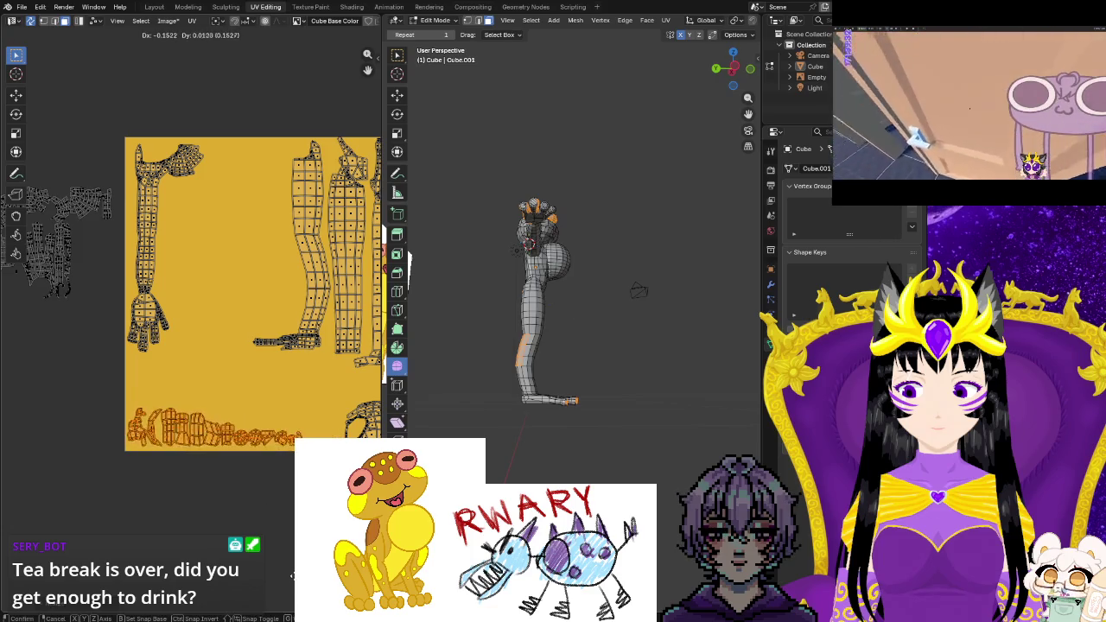
key(s)
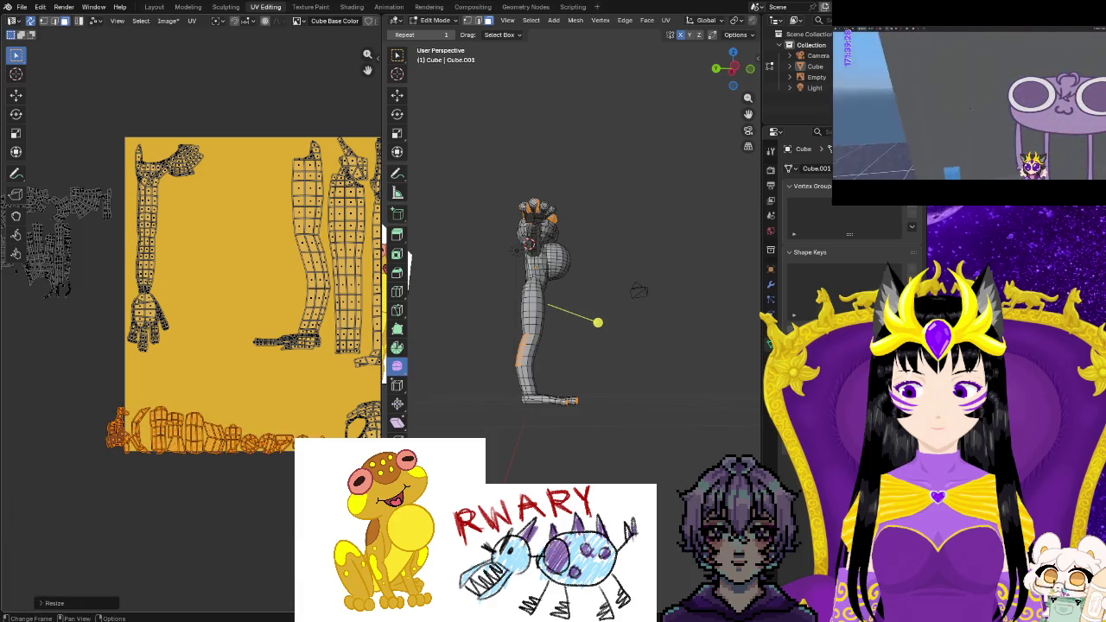
key(g)
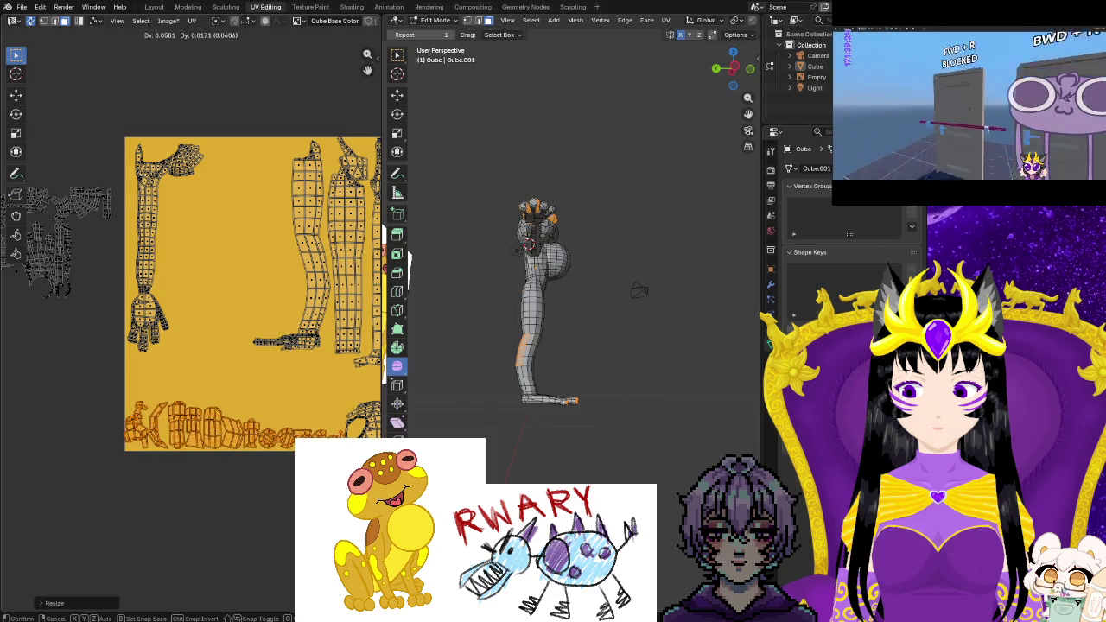
key(s)
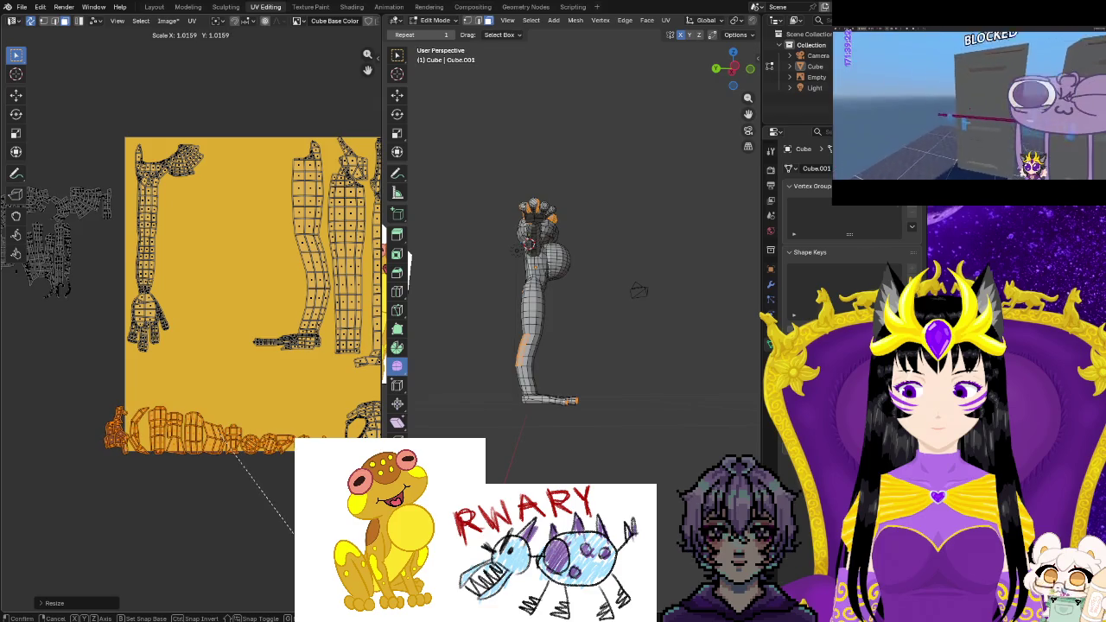
key(g)
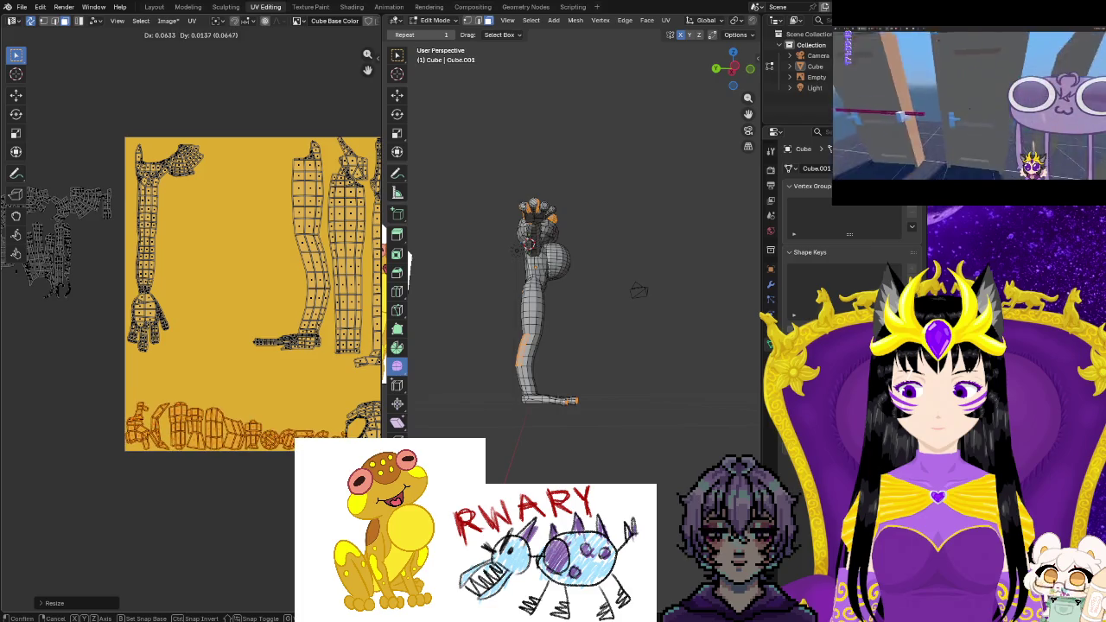
middle_drag(335, 554, 272, 561)
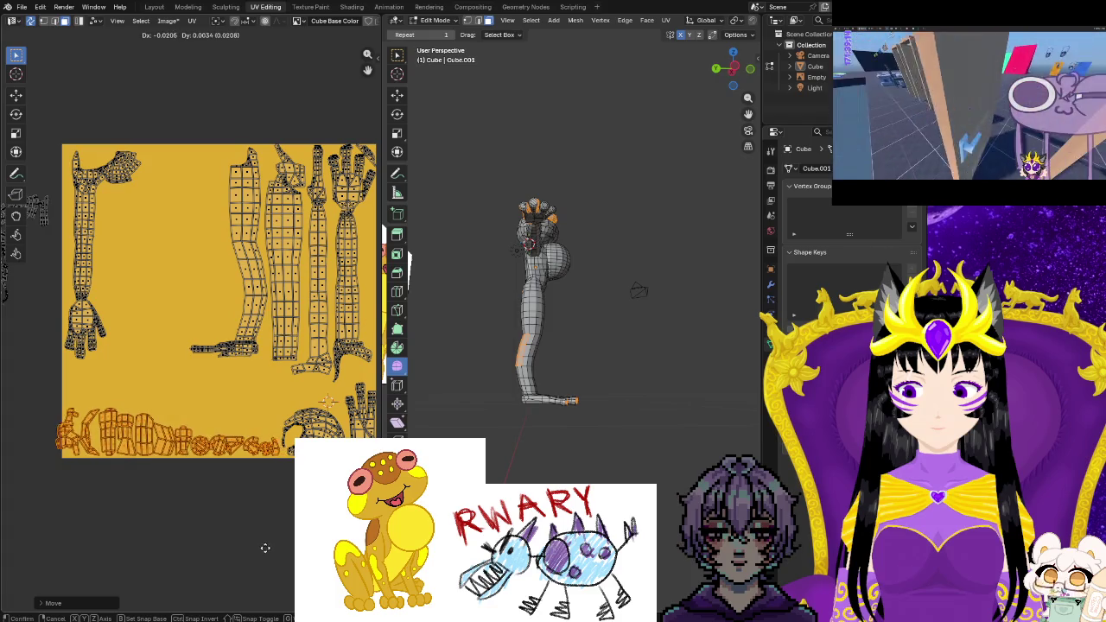
click(246, 564)
Reselect the bottom-edge islands, move them inside the square and scale them up slightly
drag(272, 389, 376, 467)
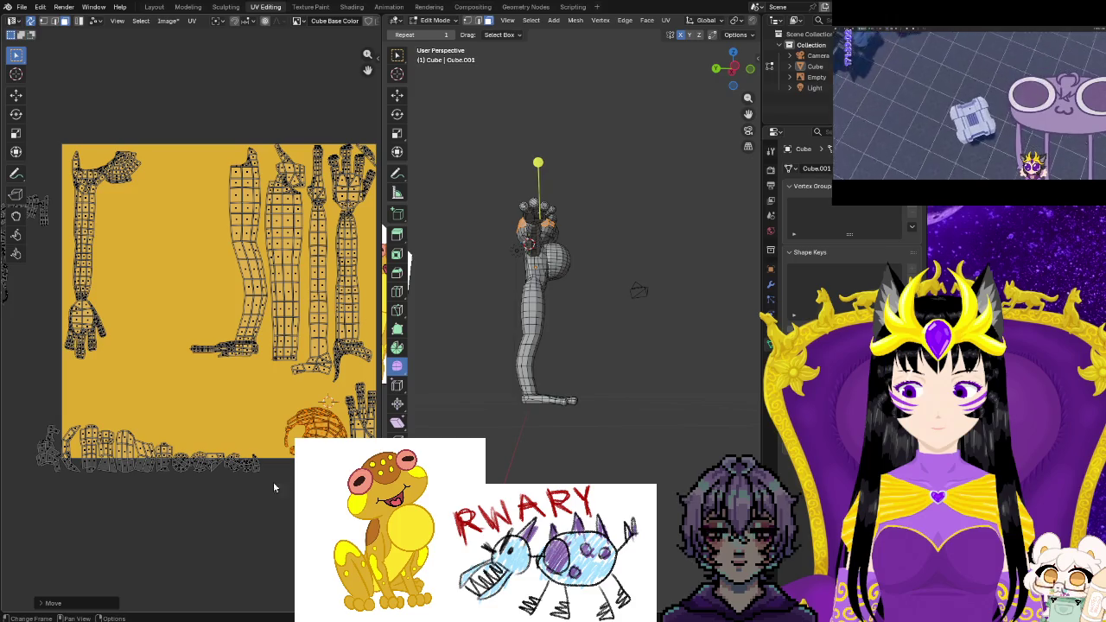
drag(62, 435, 50, 430)
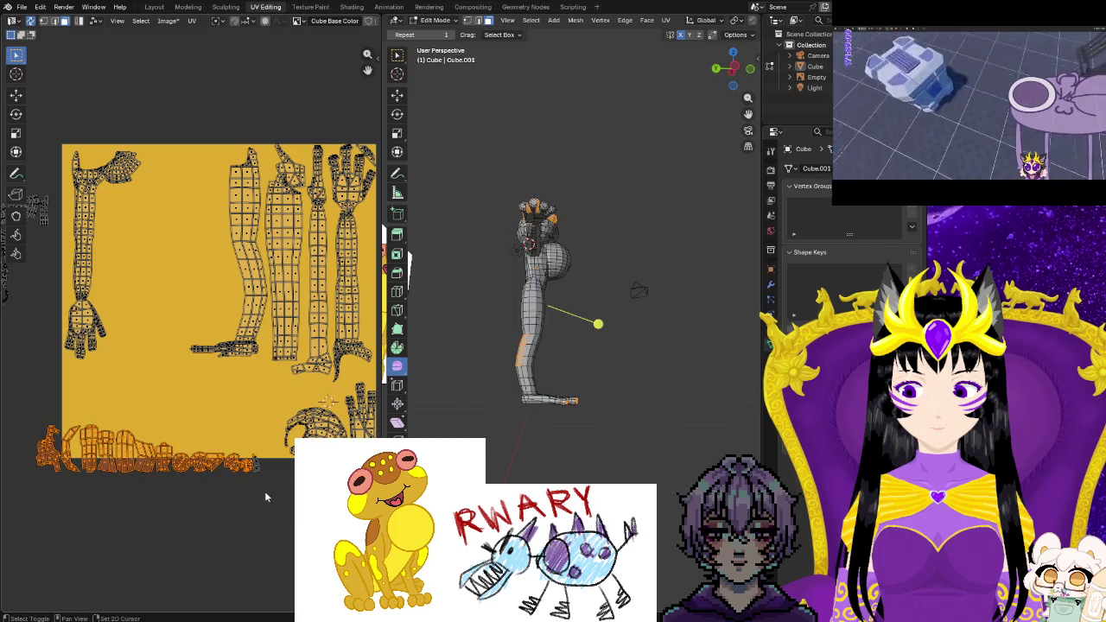
key(g)
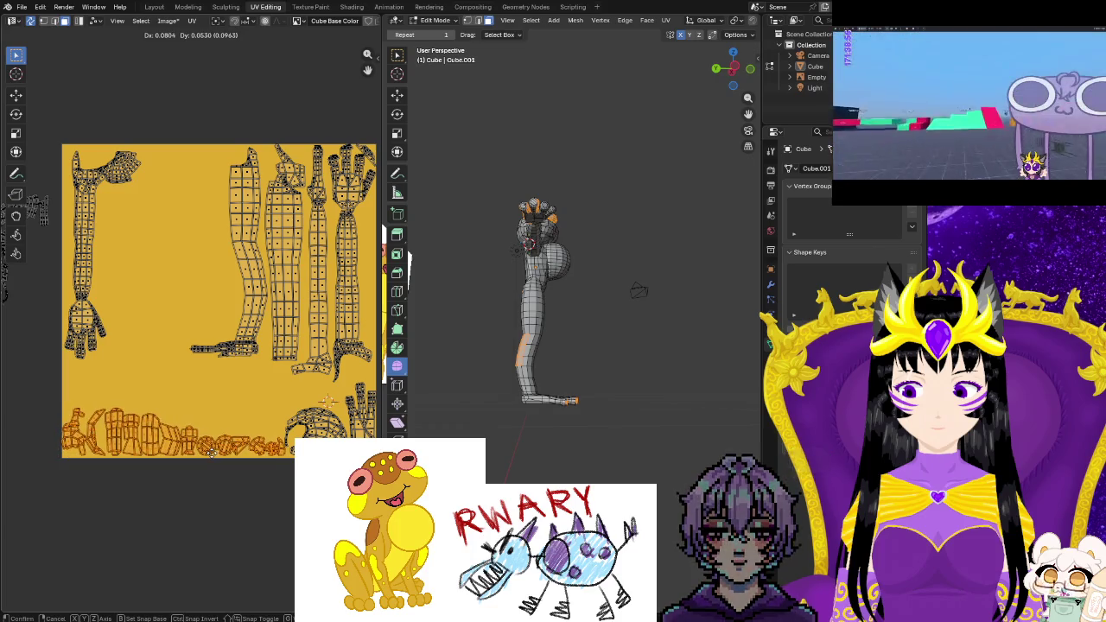
click(212, 458)
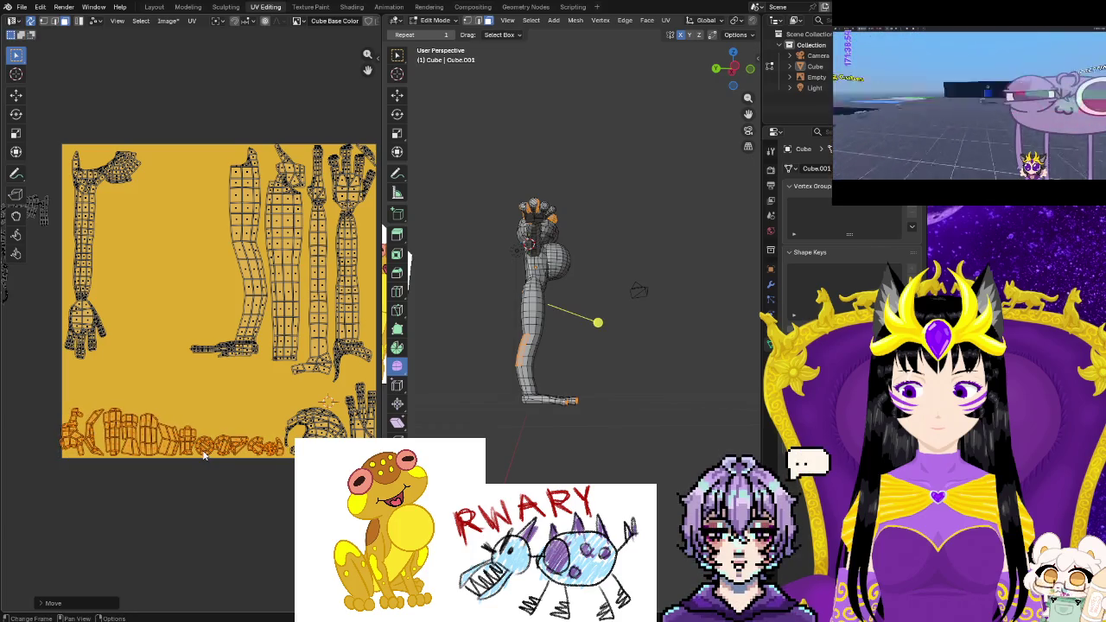
key(s)
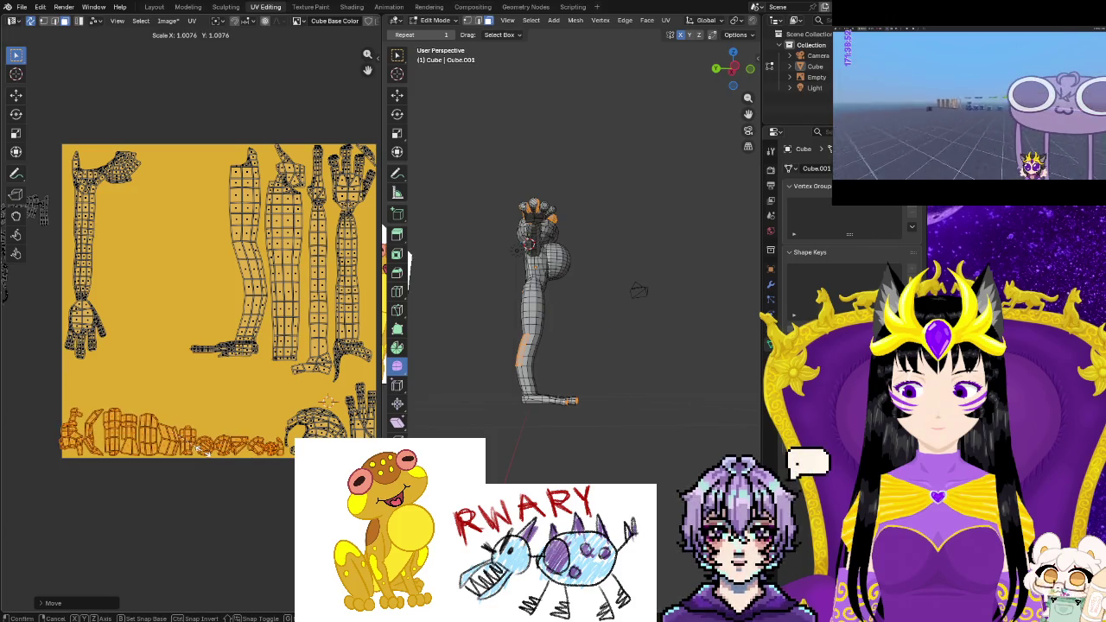
click(205, 455)
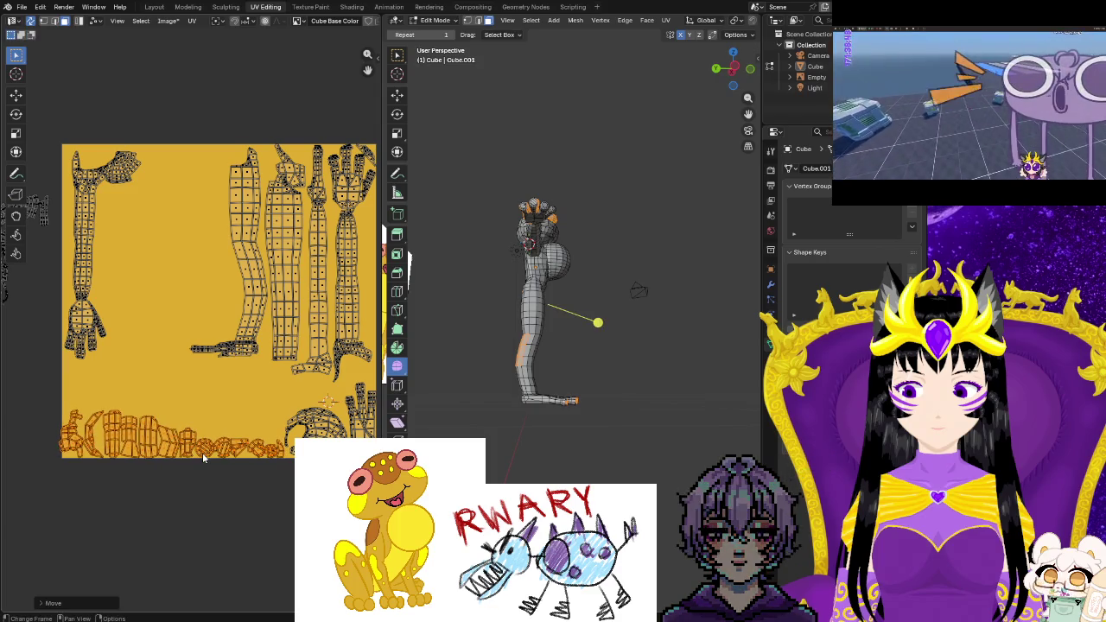
key(s)
click(203, 458)
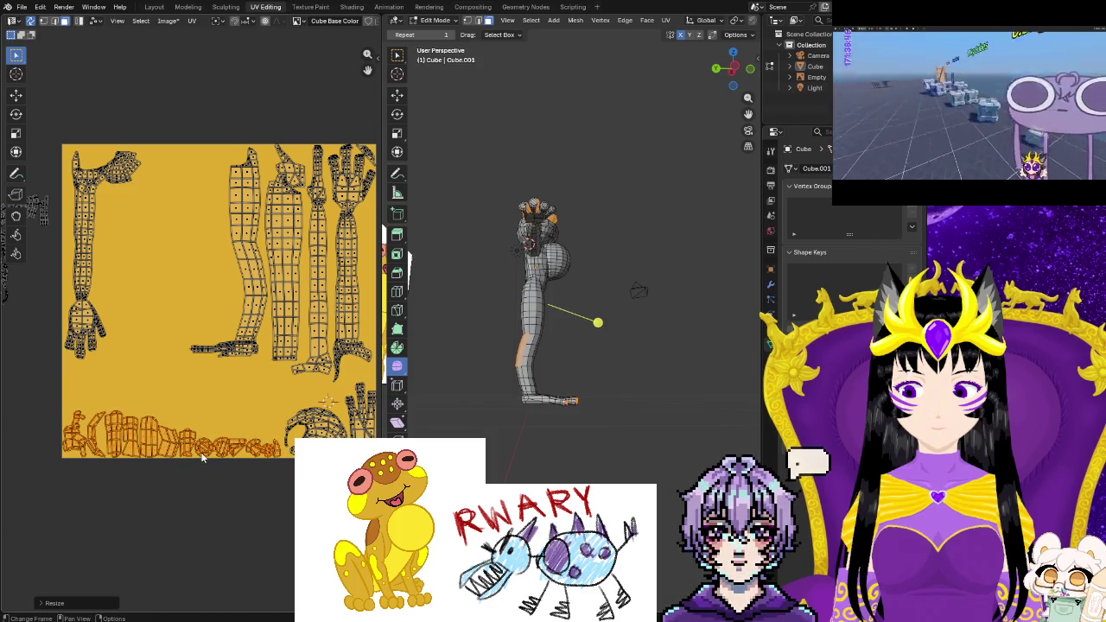
click(203, 450)
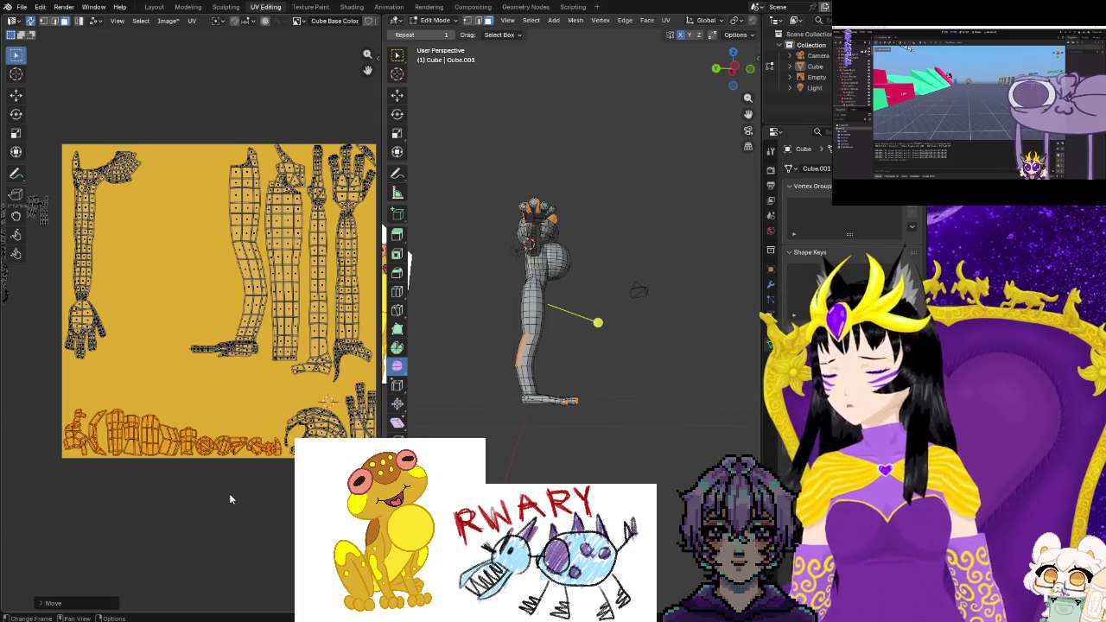
Select the crescent-shaped island lying outside the texture square
middle_drag(166, 538, 121, 354)
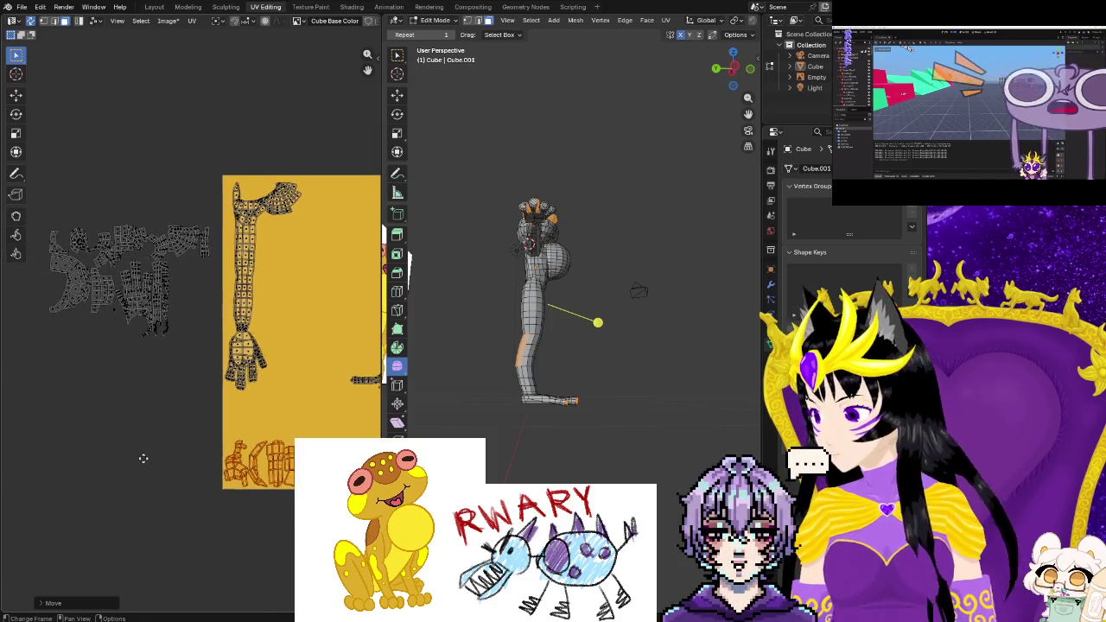
key(ctrl+z)
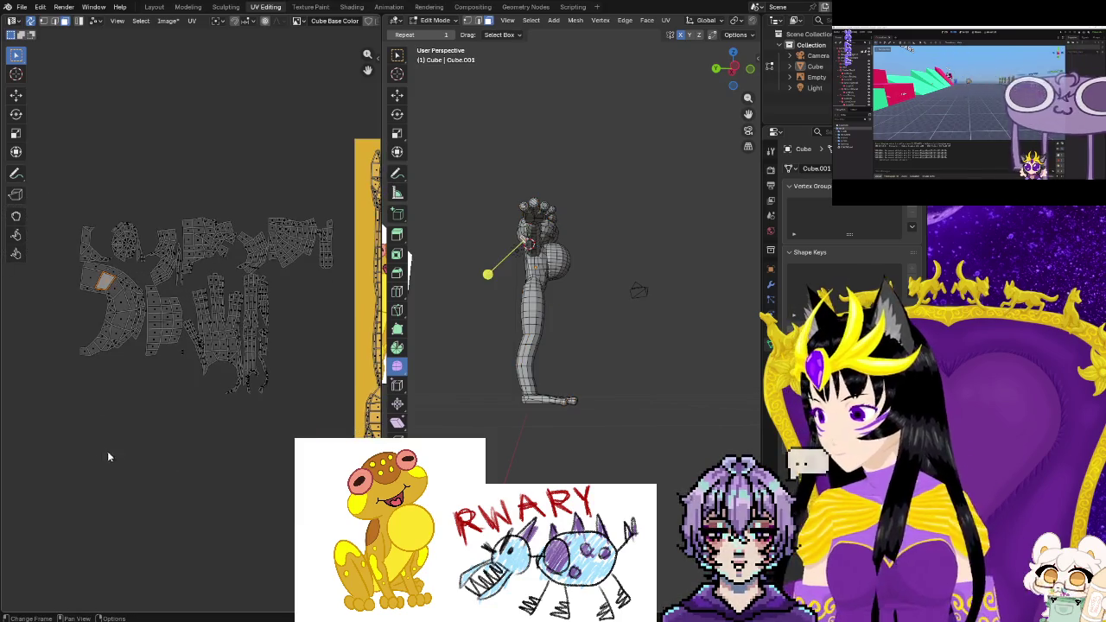
middle_drag(103, 452, 155, 478)
middle_drag(571, 406, 682, 423)
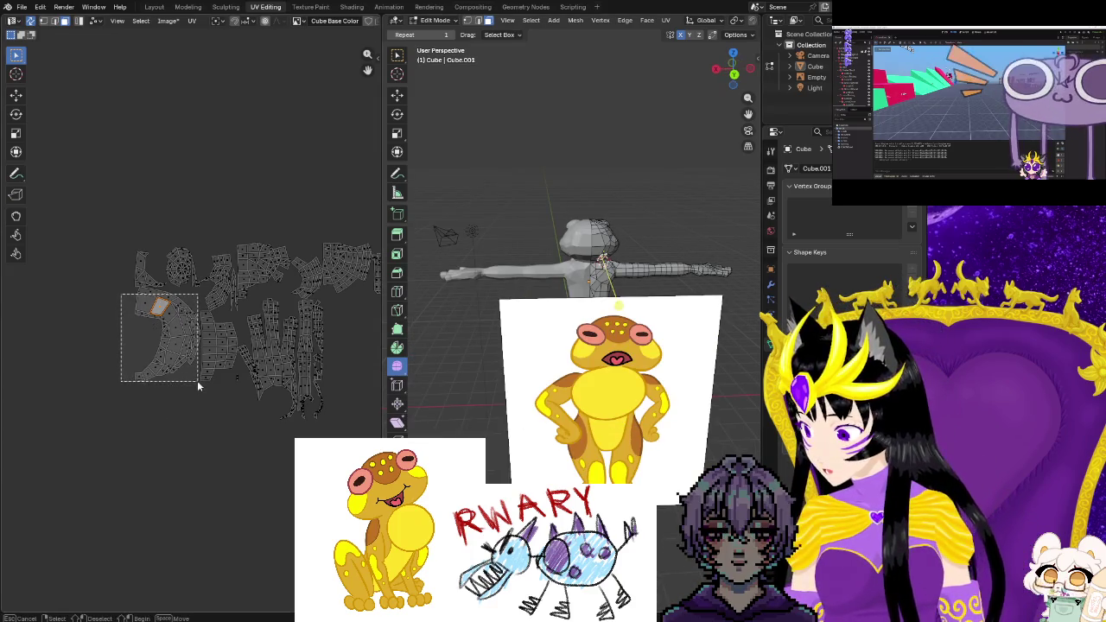
drag(197, 379, 196, 386)
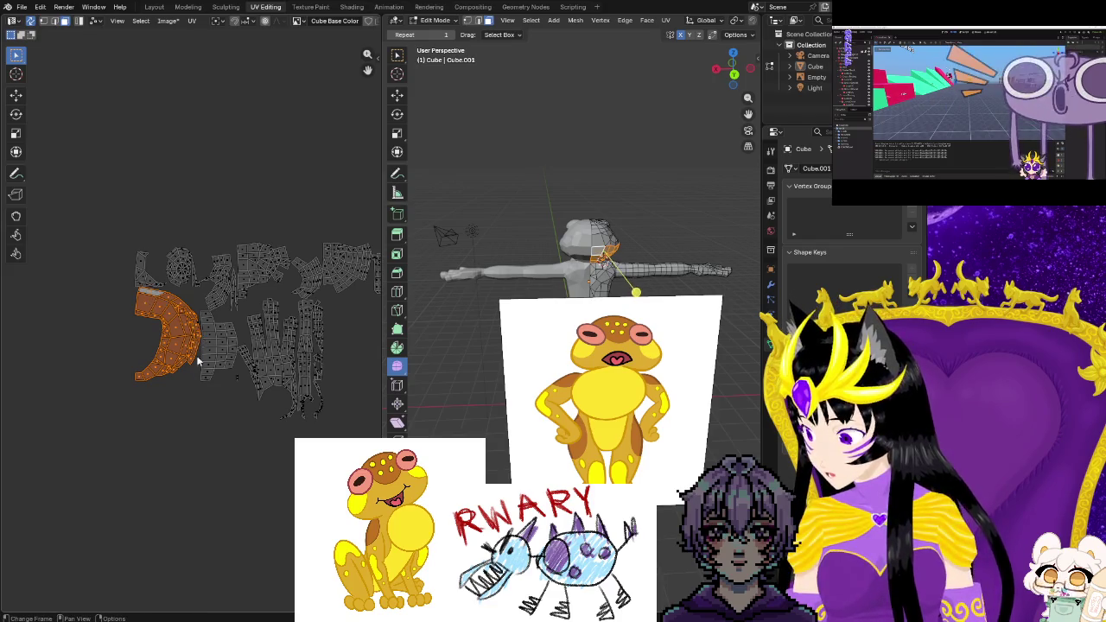
ctrl+scroll(93, 443, down, 3)
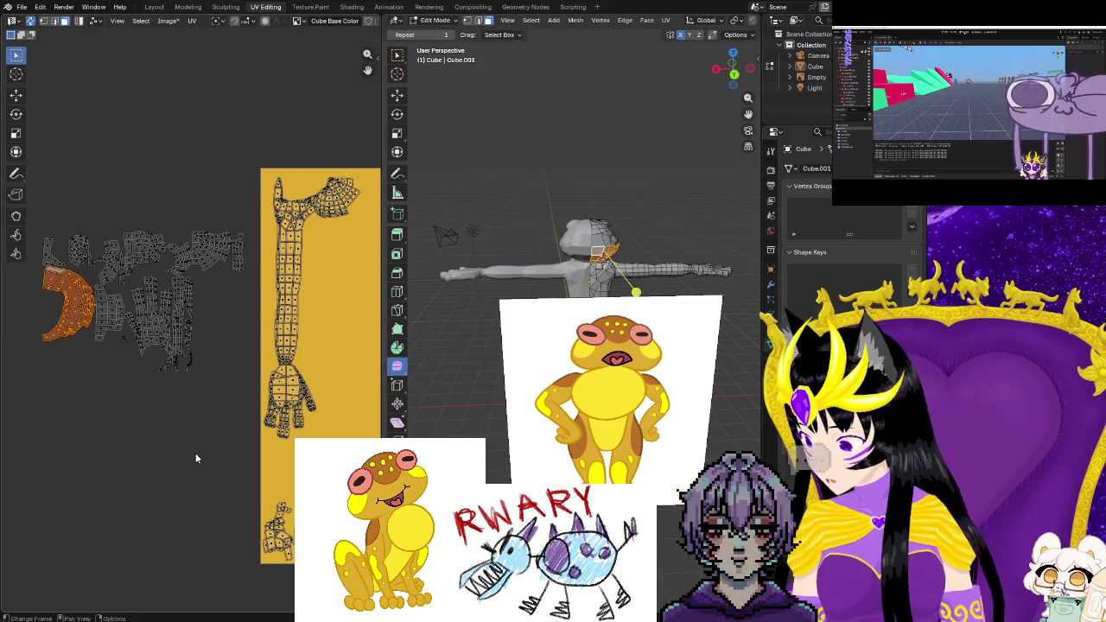
ctrl+scroll(195, 456, up, 3)
ctrl+scroll(203, 471, up, 2)
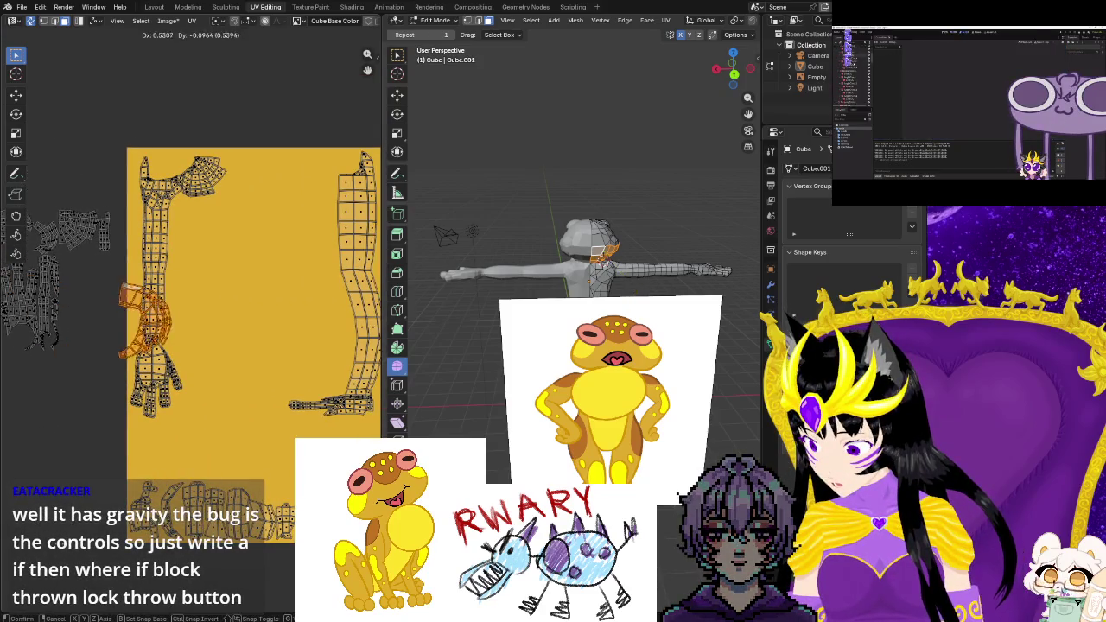
ctrl+scroll(207, 203, down, 3)
shift+scroll(190, 207, down, 2)
shift+scroll(152, 215, up, 1)
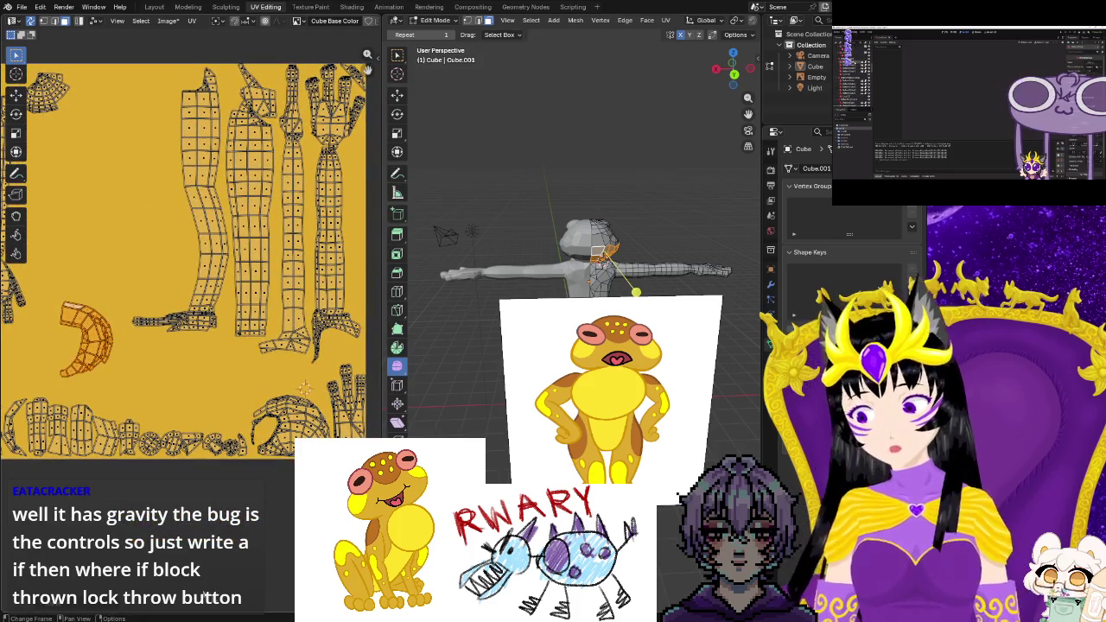
Rotate and move the crescent island into the texture just above the bottom row
key(r)
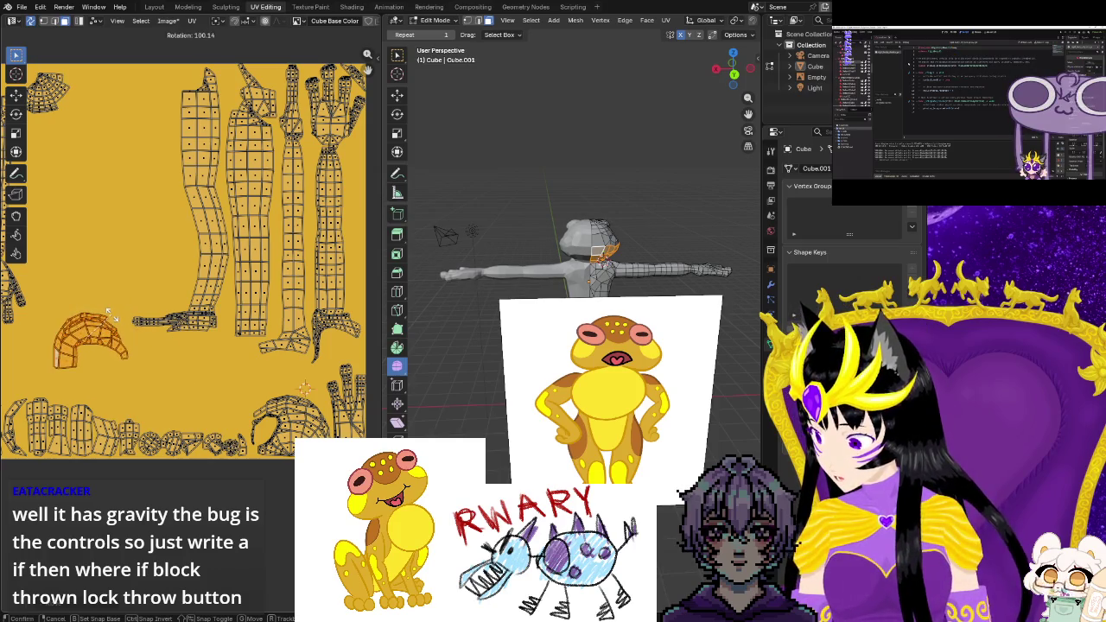
key(g)
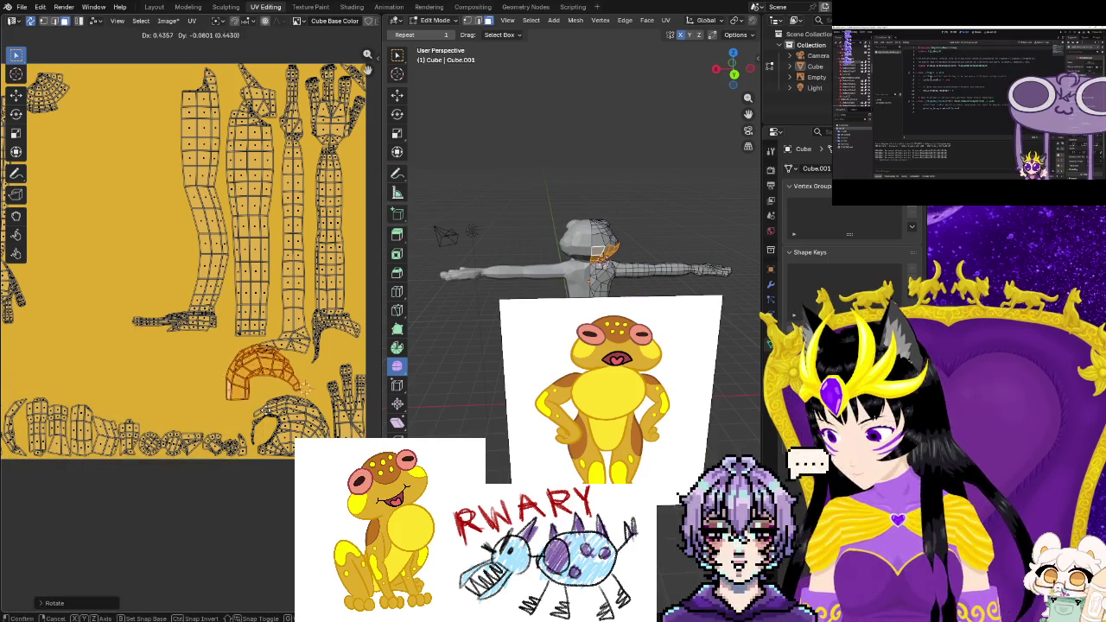
key(r)
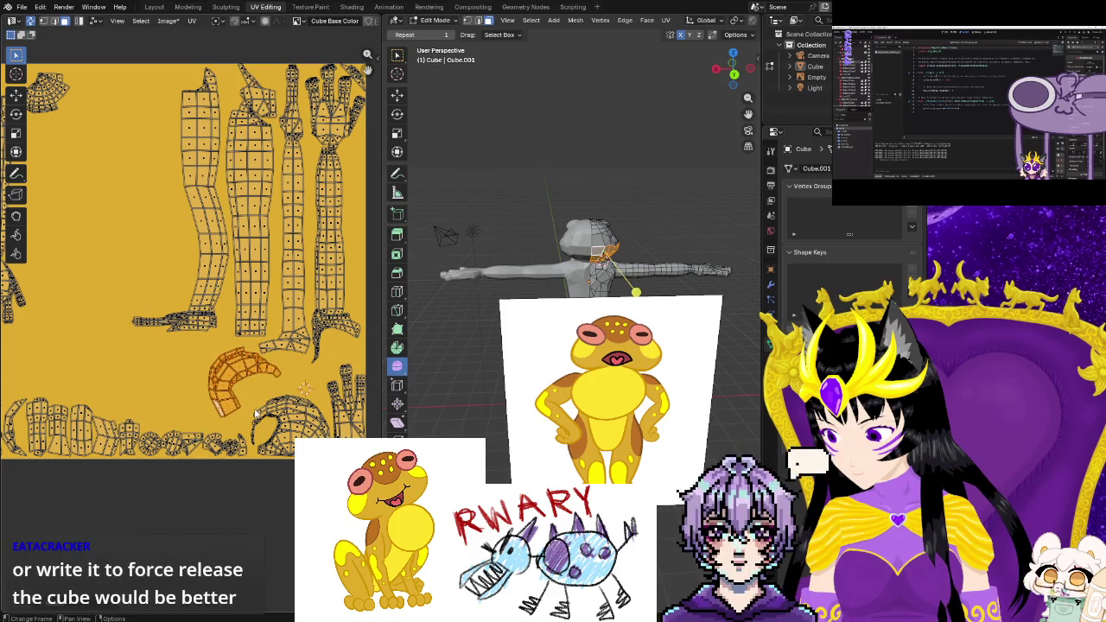
key(g)
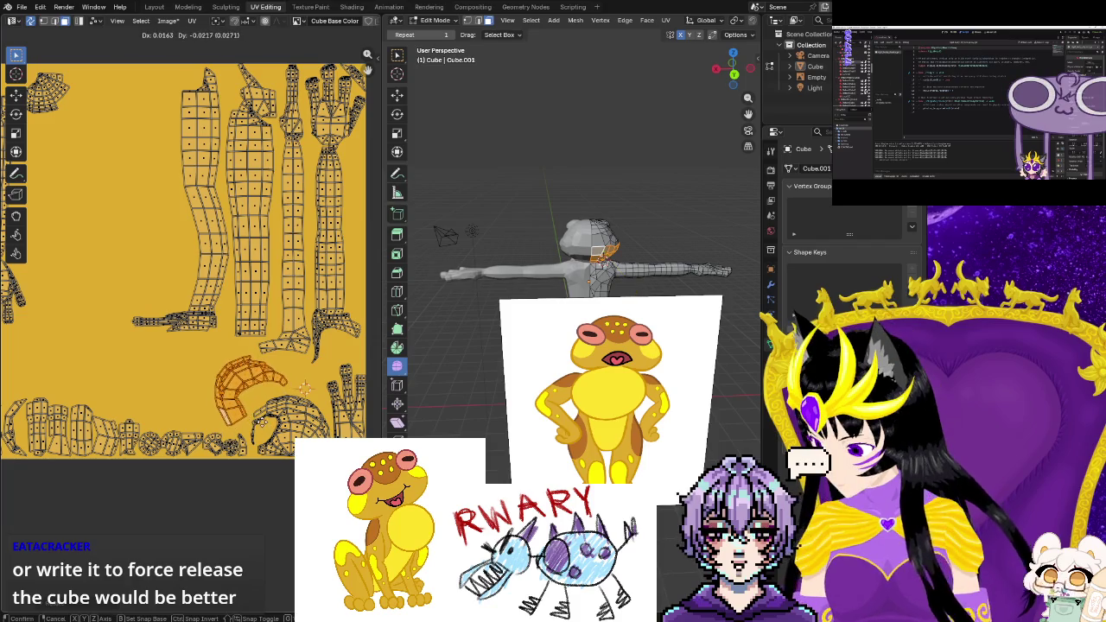
click(229, 416)
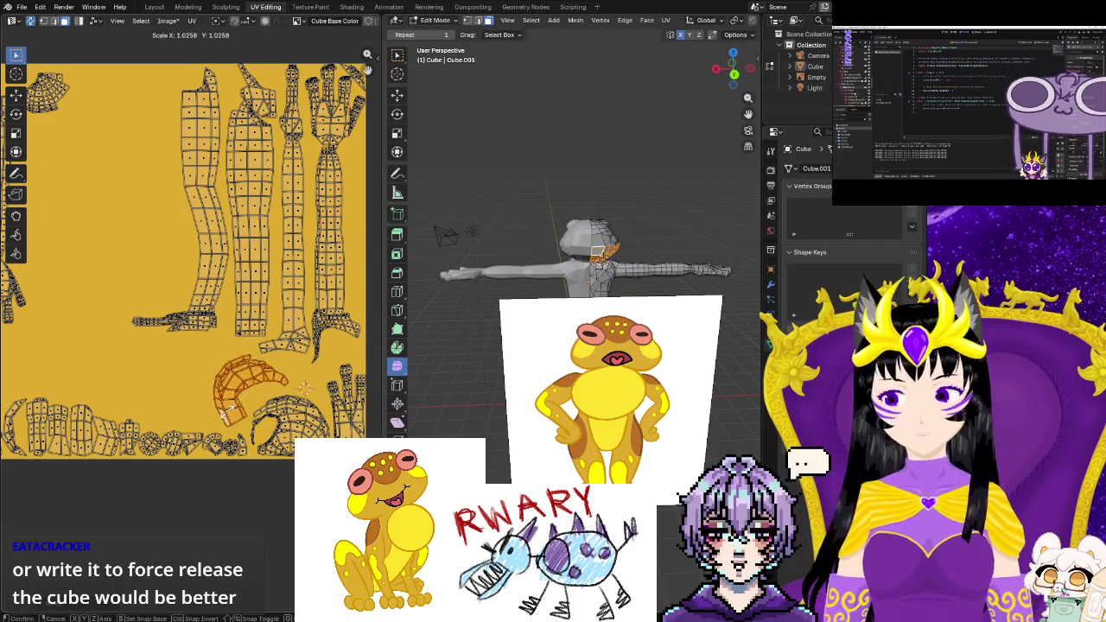
key(ctrl+z)
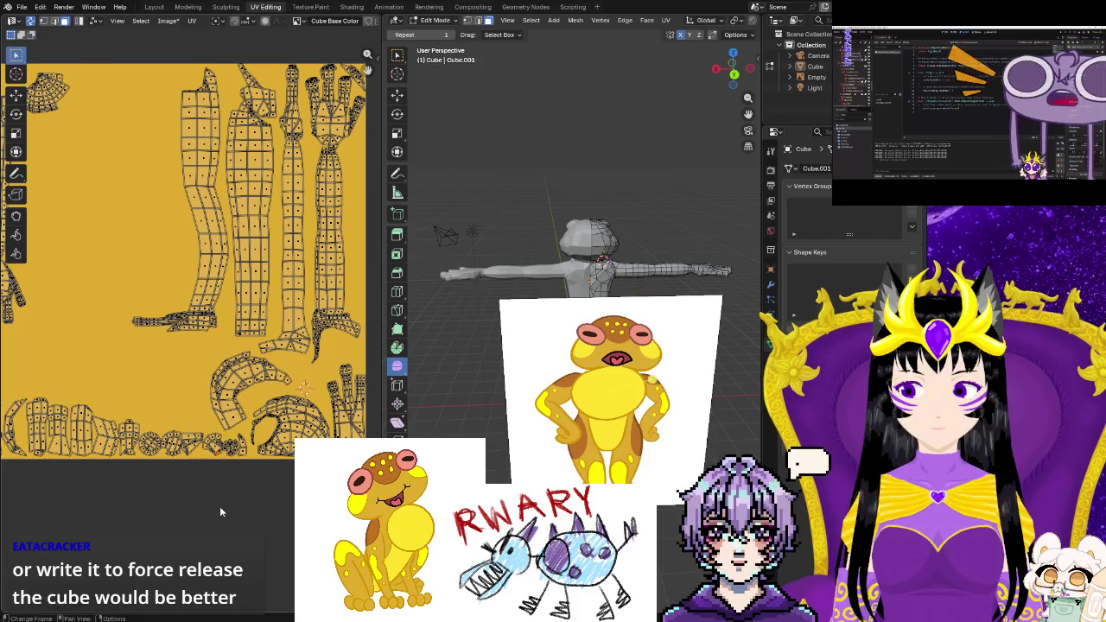
scroll(220, 512, down, 2)
scroll(225, 519, down, 1)
scroll(238, 540, up, 3)
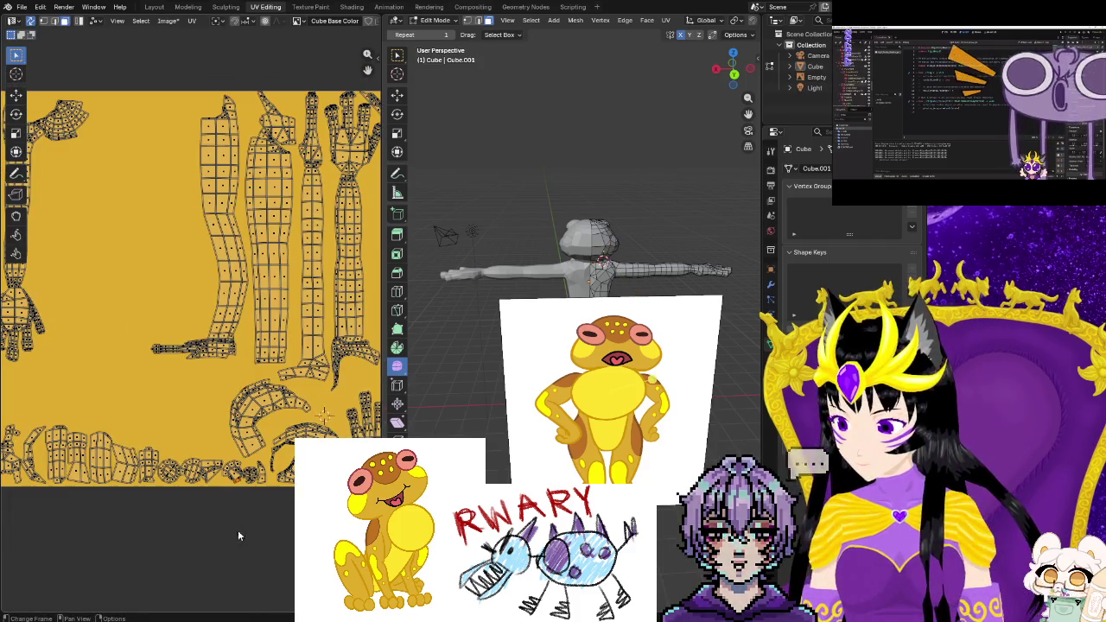
Try moving the small top-right corner island down, then undo that move
middle_drag(242, 511, 263, 240)
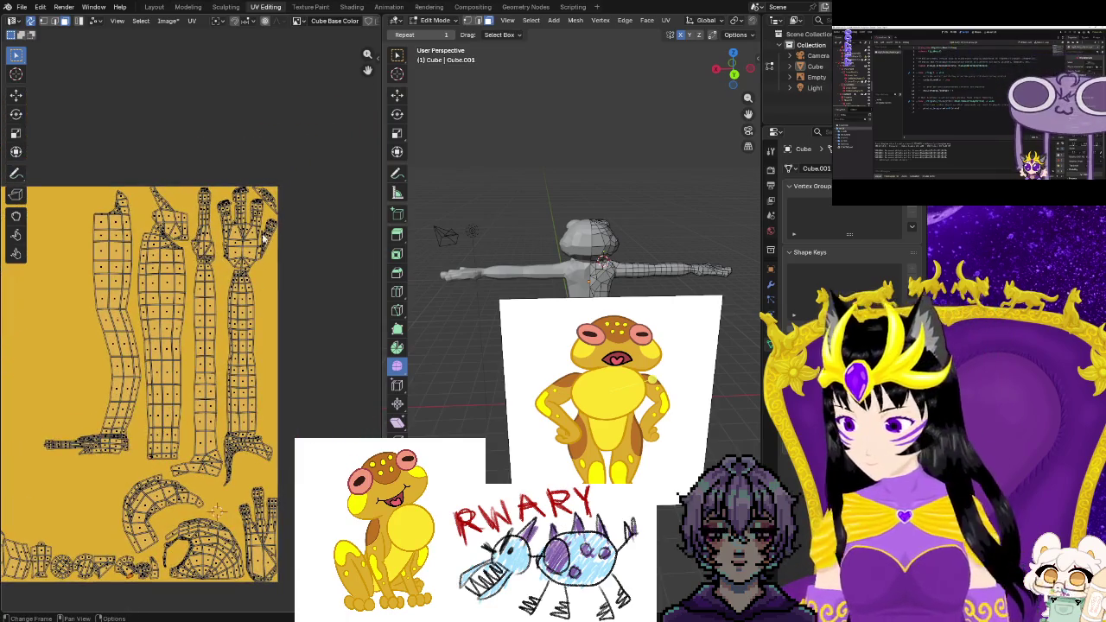
drag(250, 183, 276, 206)
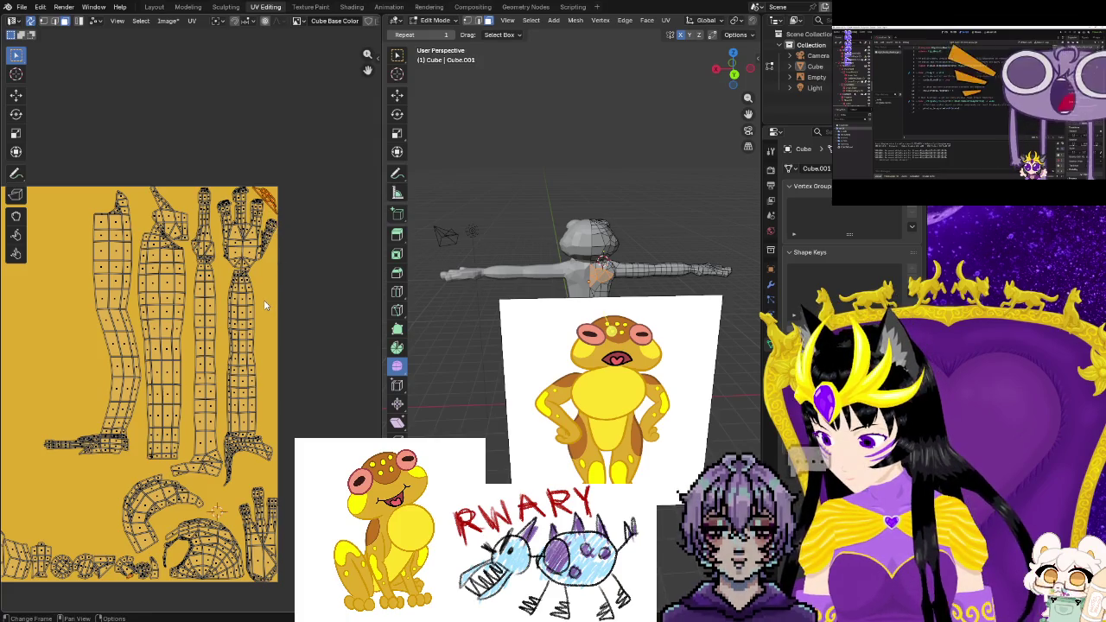
key(g)
click(286, 458)
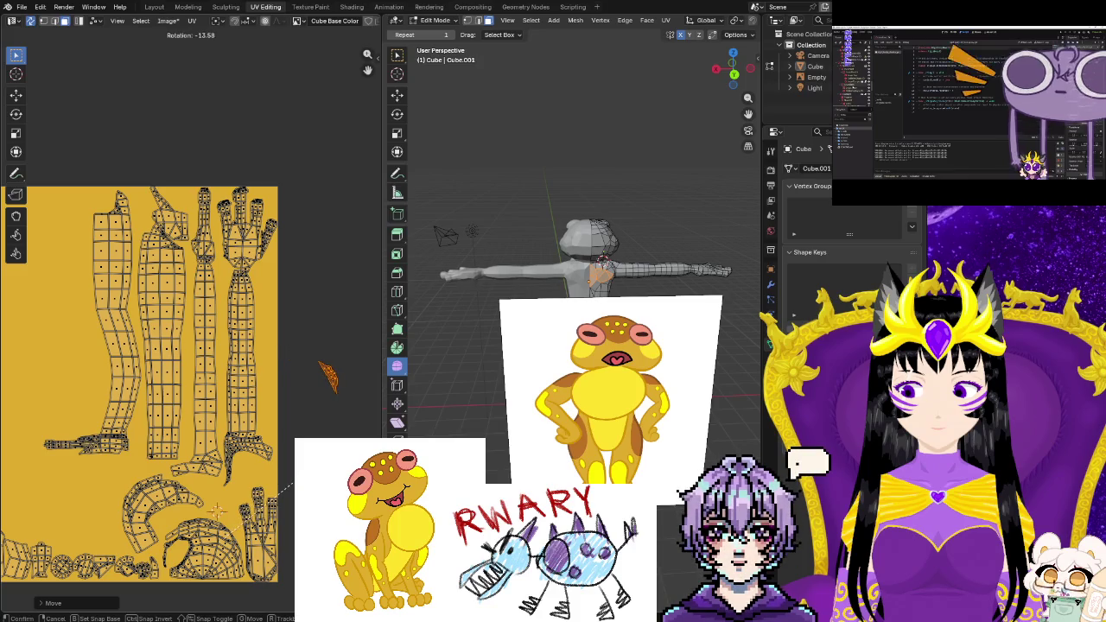
key(Return)
scroll(189, 331, down, 3)
scroll(189, 331, up, 2)
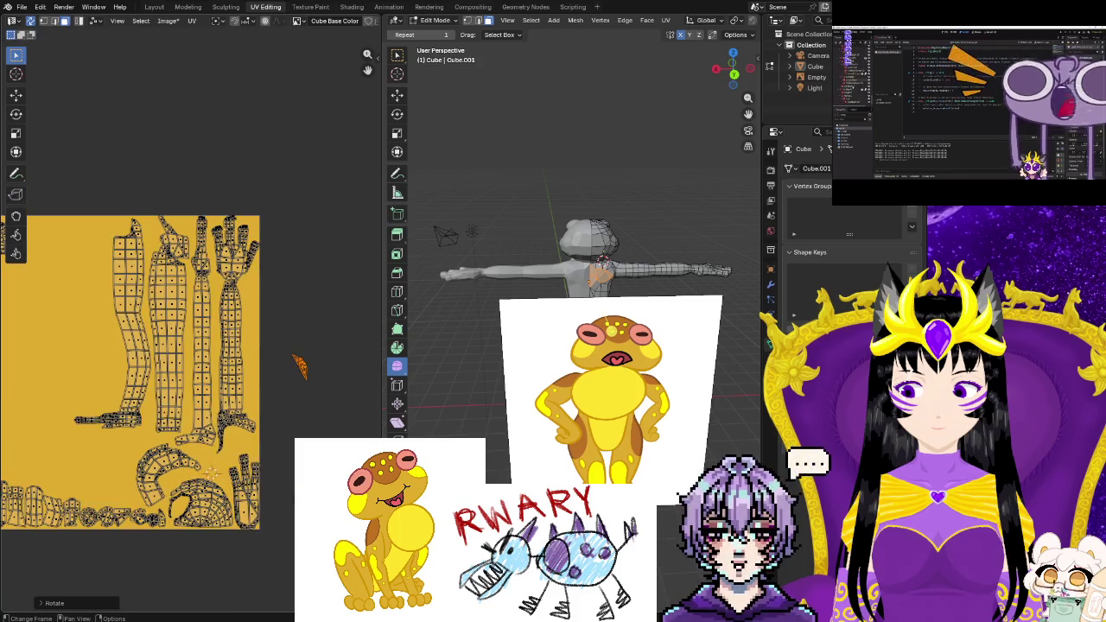
key(ctrl+z)
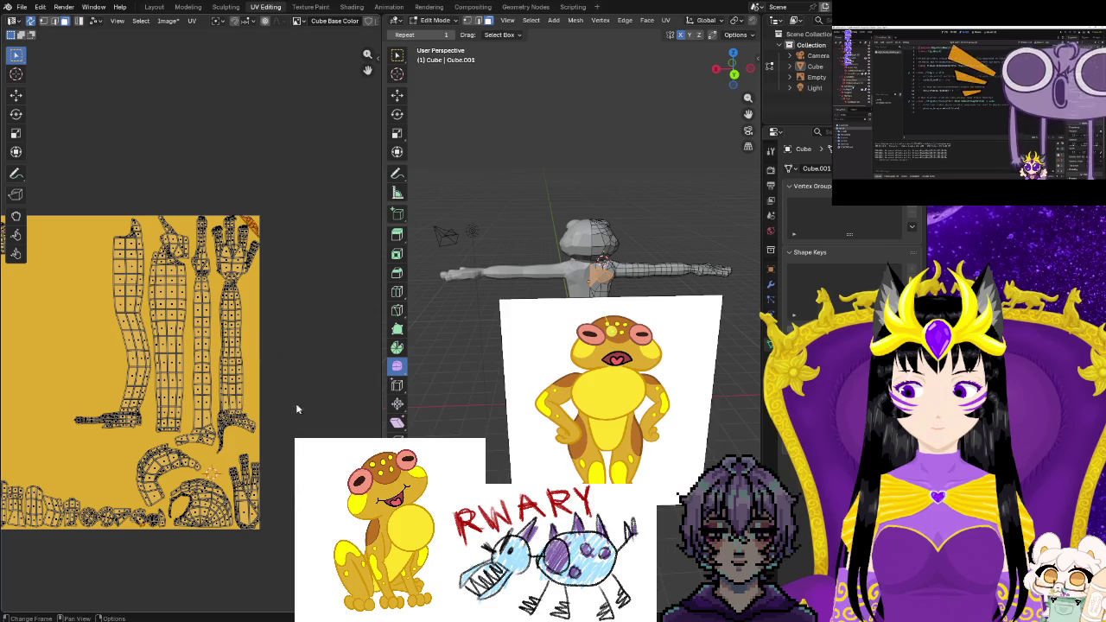
scroll(302, 372, up, 1)
scroll(306, 324, up, 1)
scroll(290, 277, down, 1)
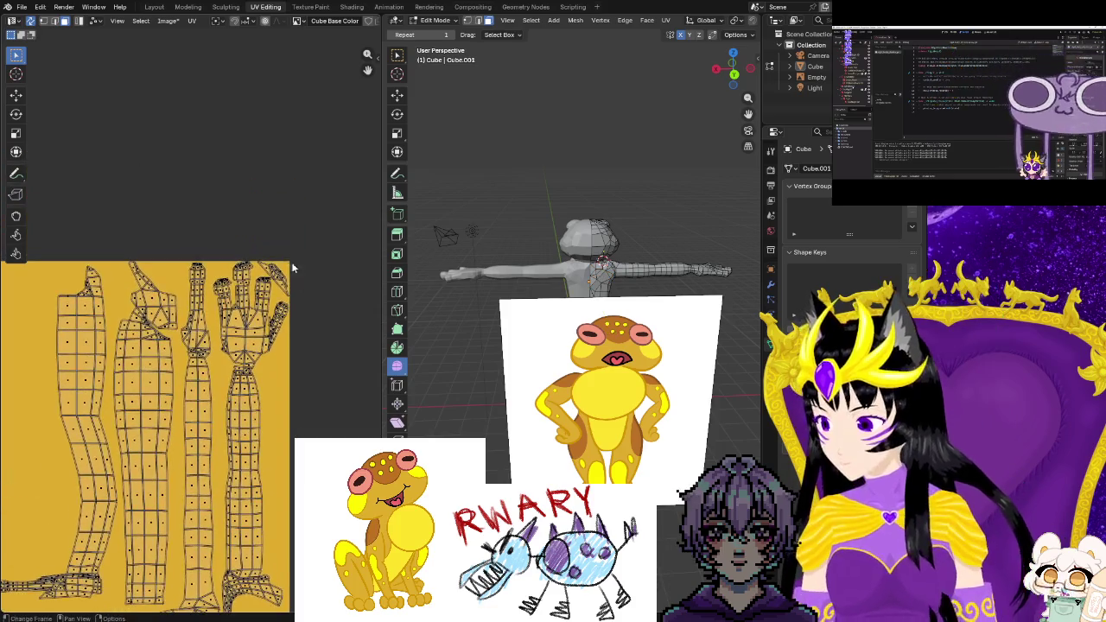
Rotate the small sliver island upright, move it to the right edge and enlarge it
key(b)
drag(262, 257, 287, 287)
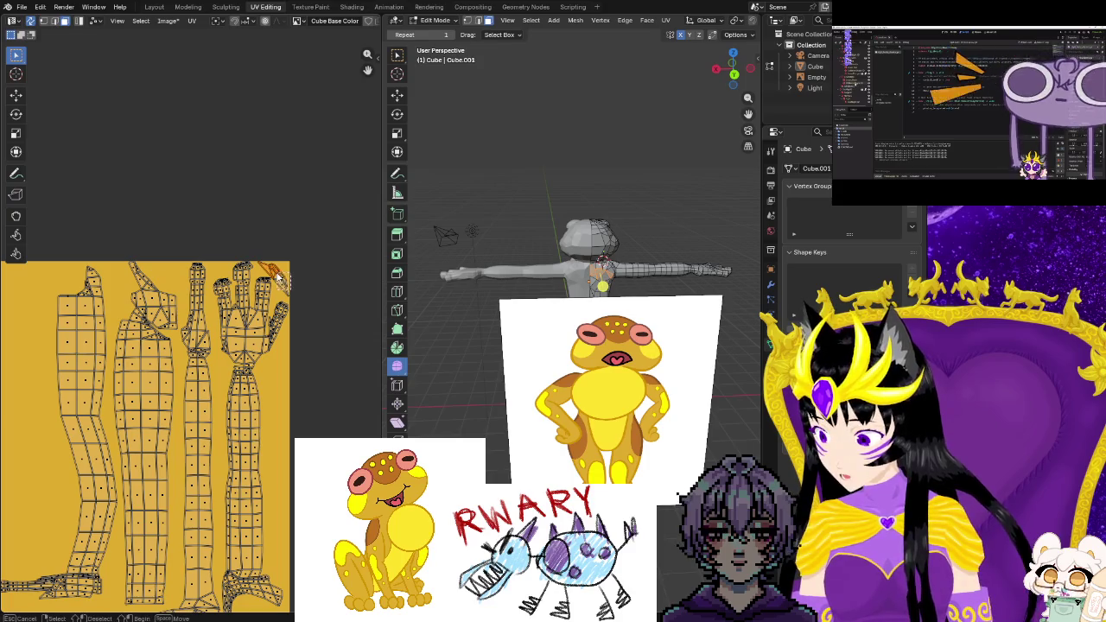
middle_drag(308, 372, 307, 339)
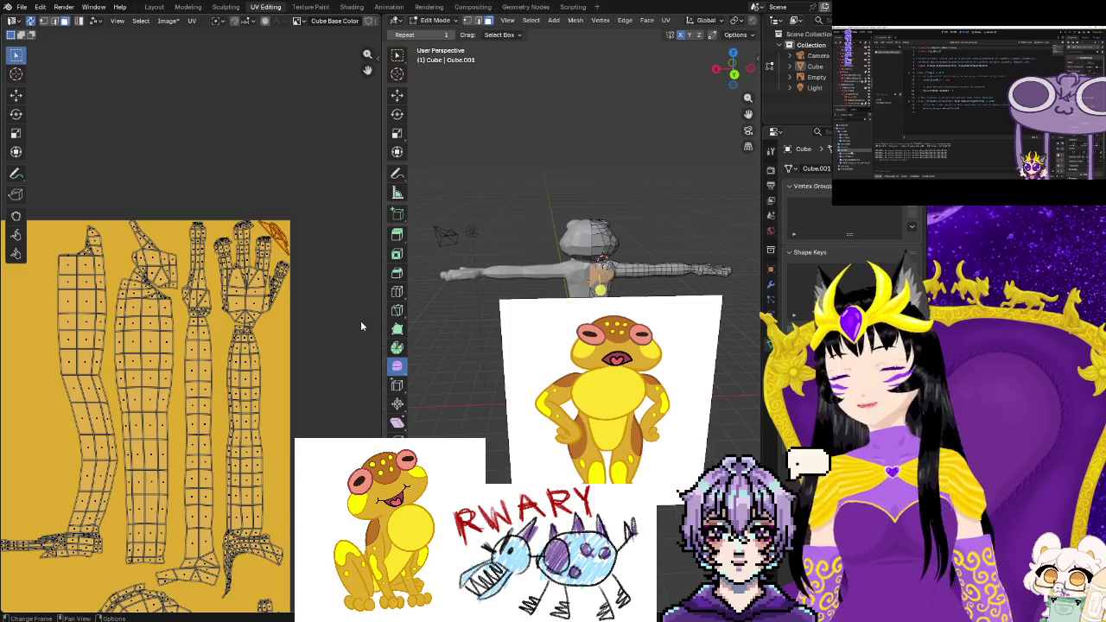
key(r)
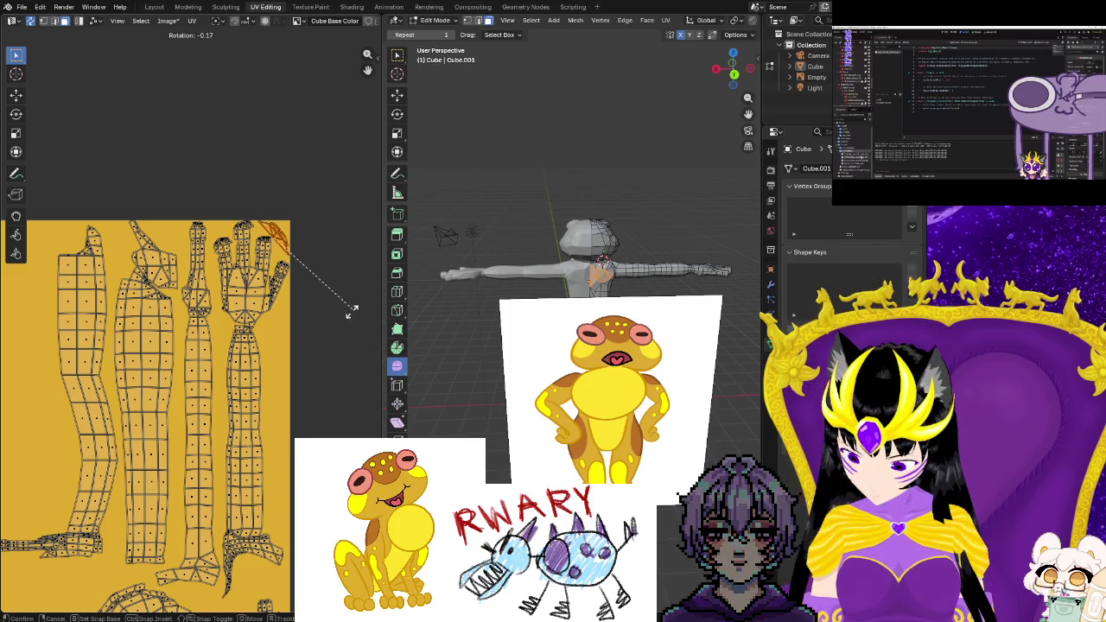
click(289, 332)
key(g)
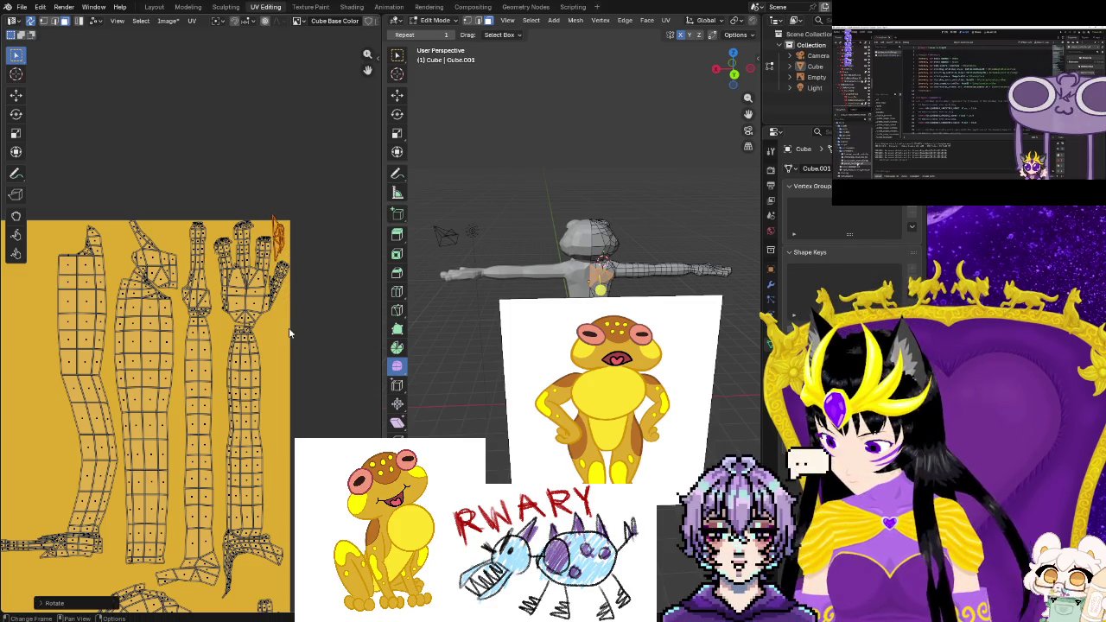
click(286, 497)
key(s)
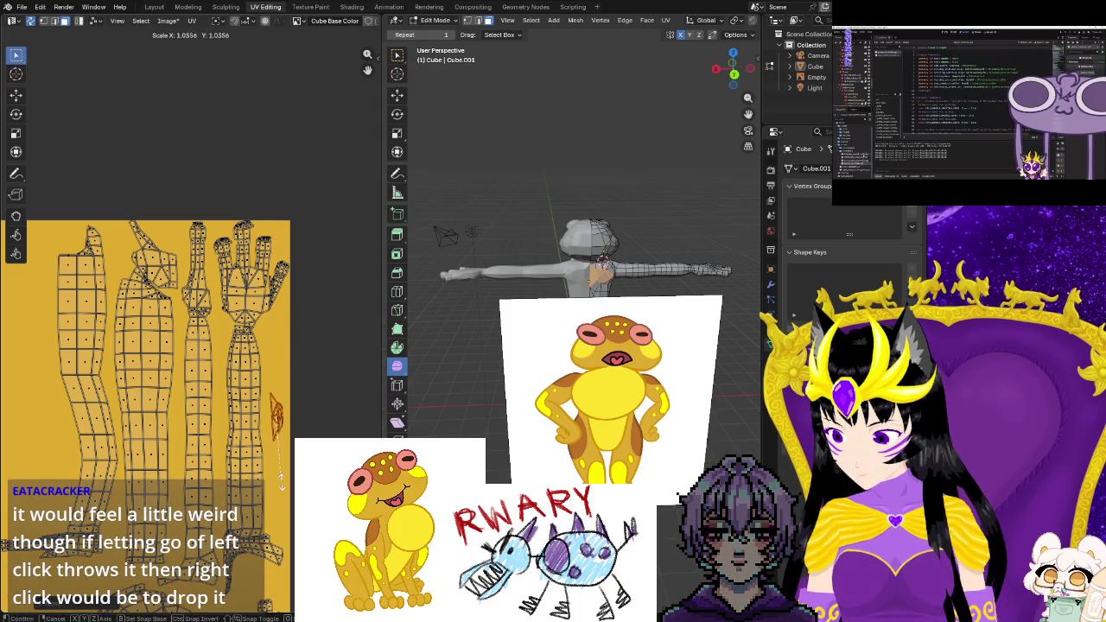
click(282, 495)
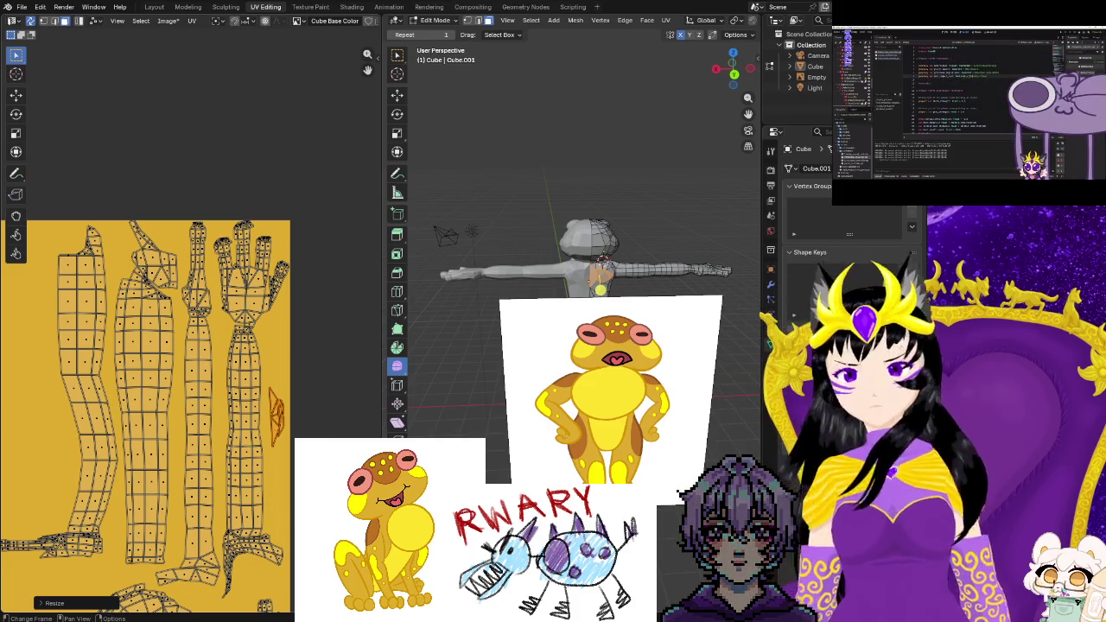
Zoom the UV view out to review the enlarged sliver on the right edge
scroll(173, 388, down, 1)
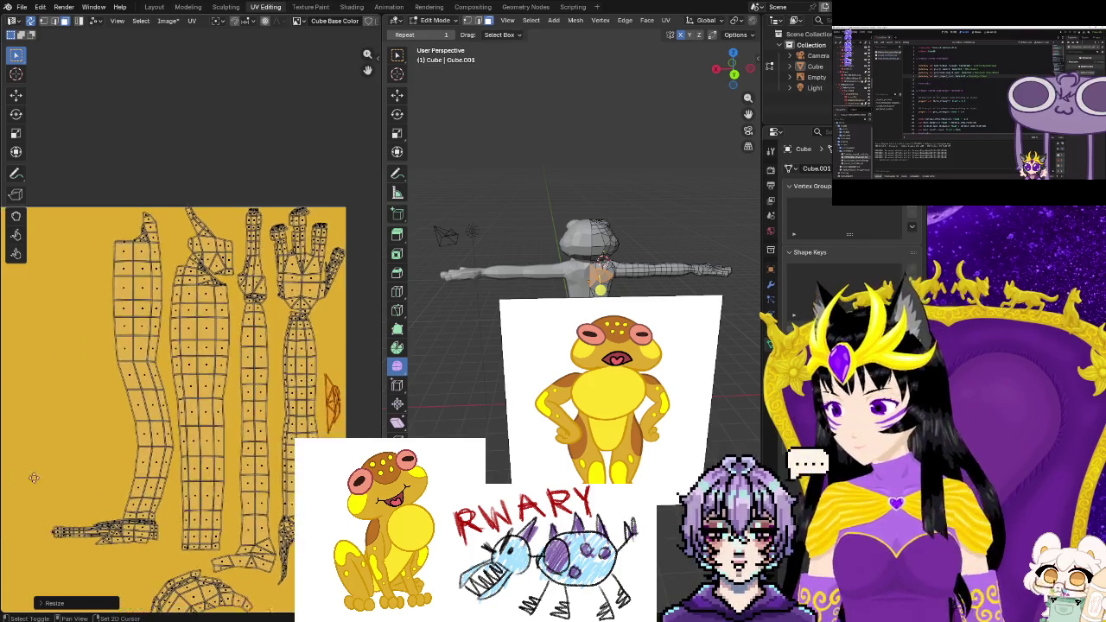
Select a face on a loose grey island and add a second grey island beside the texture
scroll(172, 389, down, 1)
scroll(173, 389, down, 2)
middle_drag(139, 466, 170, 462)
middle_drag(17, 483, 88, 435)
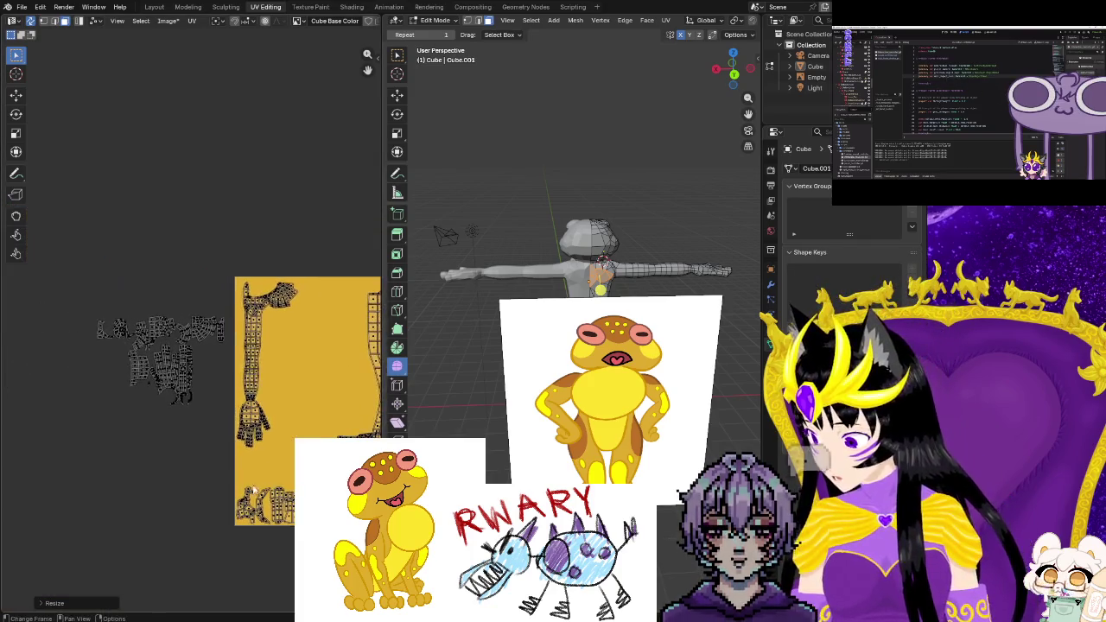
click(51, 430)
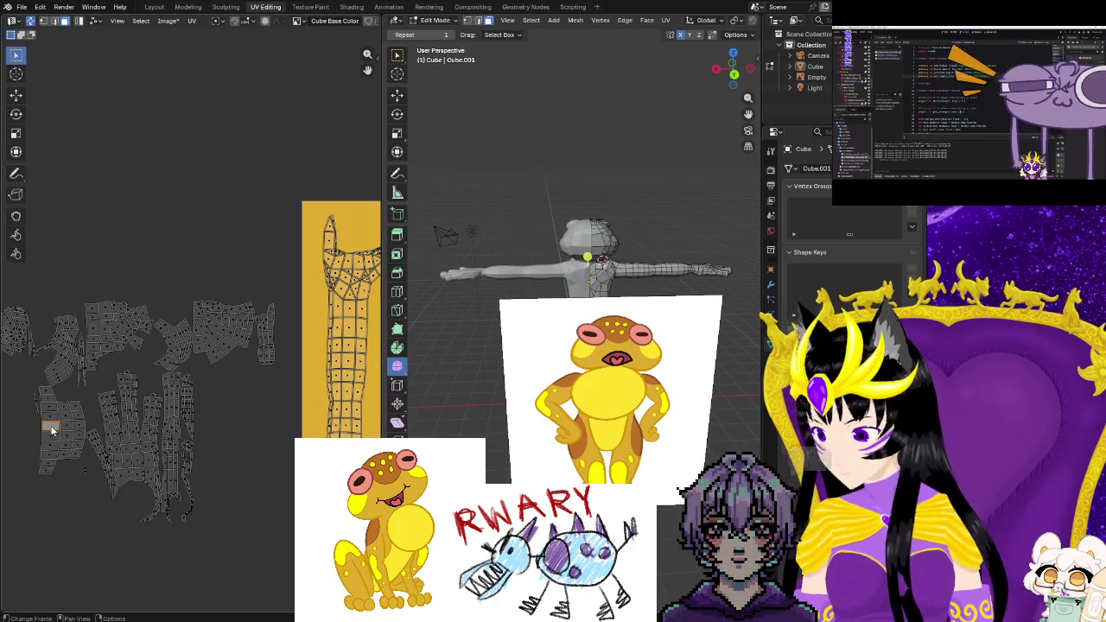
mouse_move(553, 285)
middle_down()
mouse_move(579, 295)
mouse_move(527, 298)
middle_up()
shift+drag(200, 283, 250, 387)
key(b)
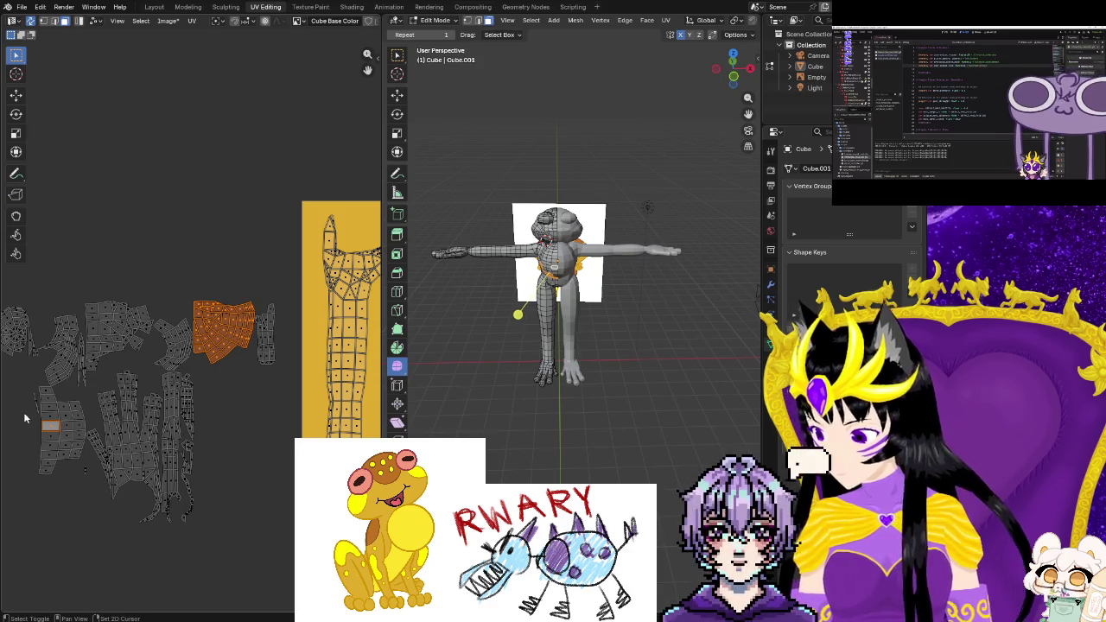
Add all of the left grey island's faces to the UV selection
drag(59, 419, 40, 399)
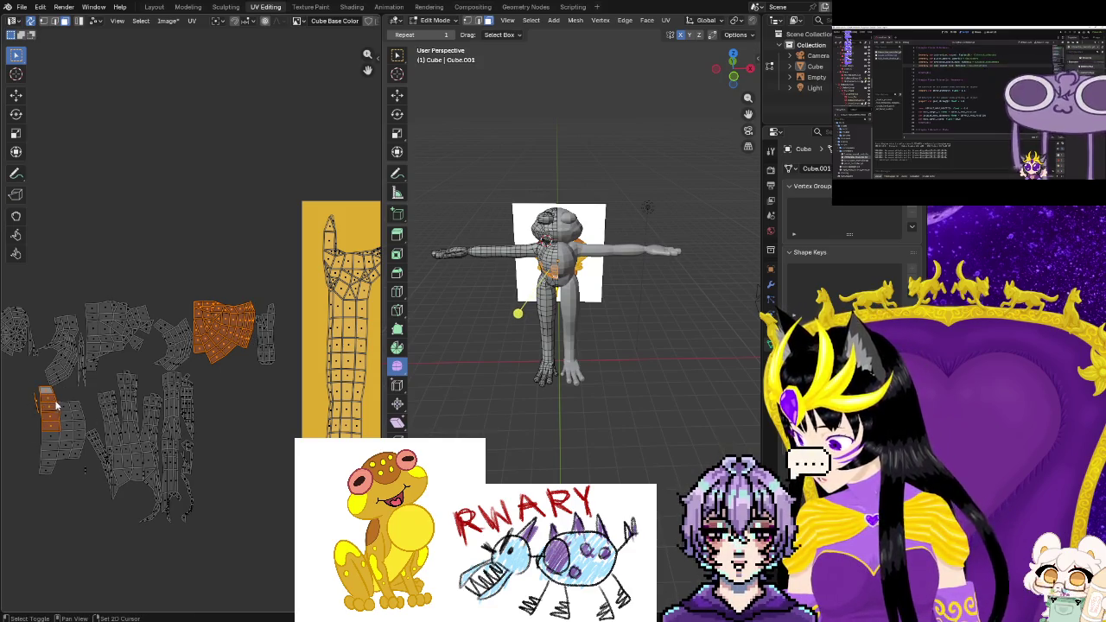
drag(70, 440, 79, 464)
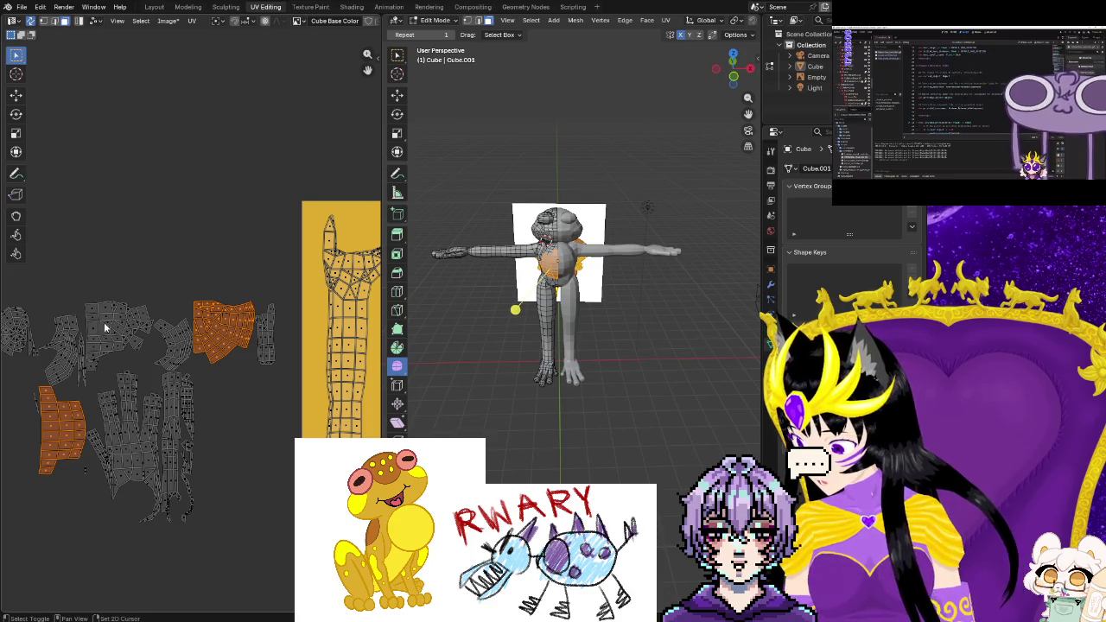
scroll(563, 363, up, 3)
scroll(562, 362, up, 2)
scroll(562, 363, up, 2)
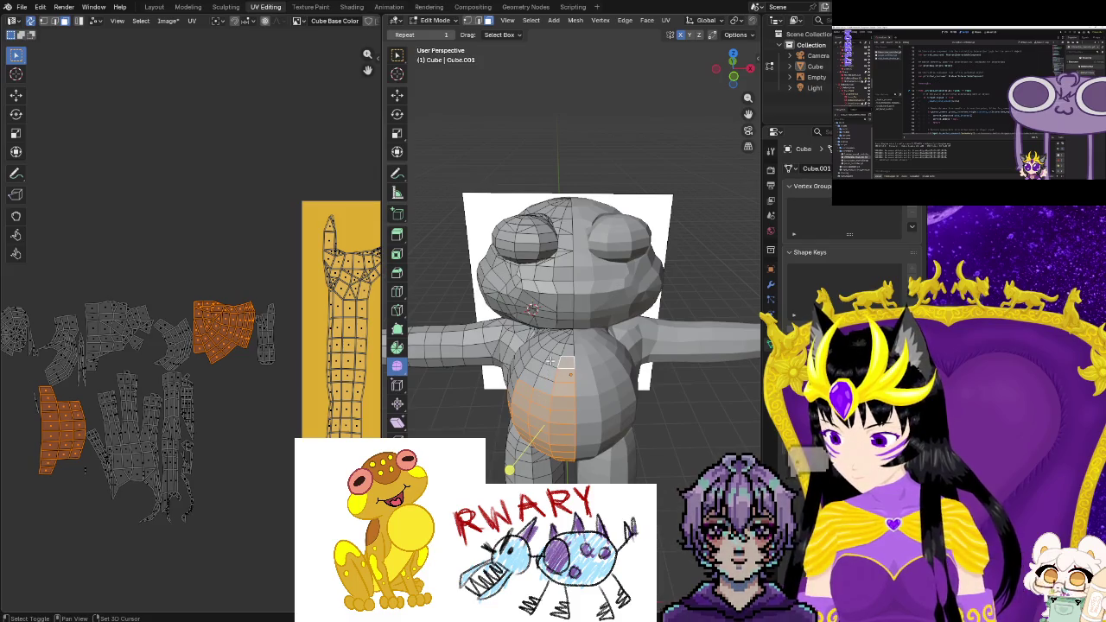
scroll(544, 389, down, 3)
scroll(679, 270, down, 3)
scroll(190, 346, down, 3)
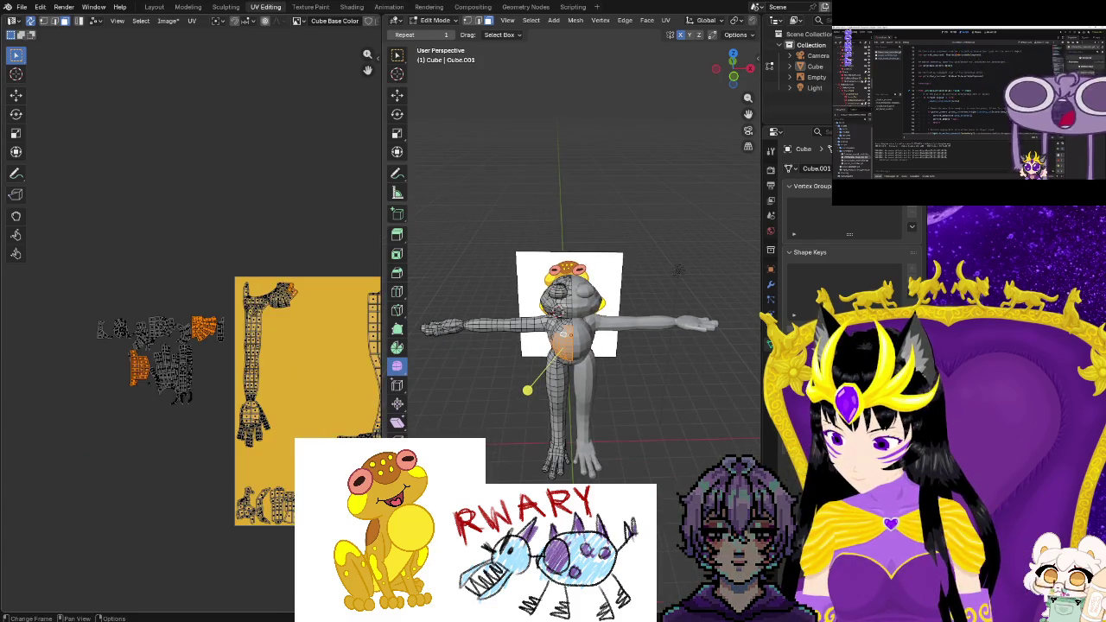
scroll(190, 346, down, 2)
middle_drag(303, 435, 232, 436)
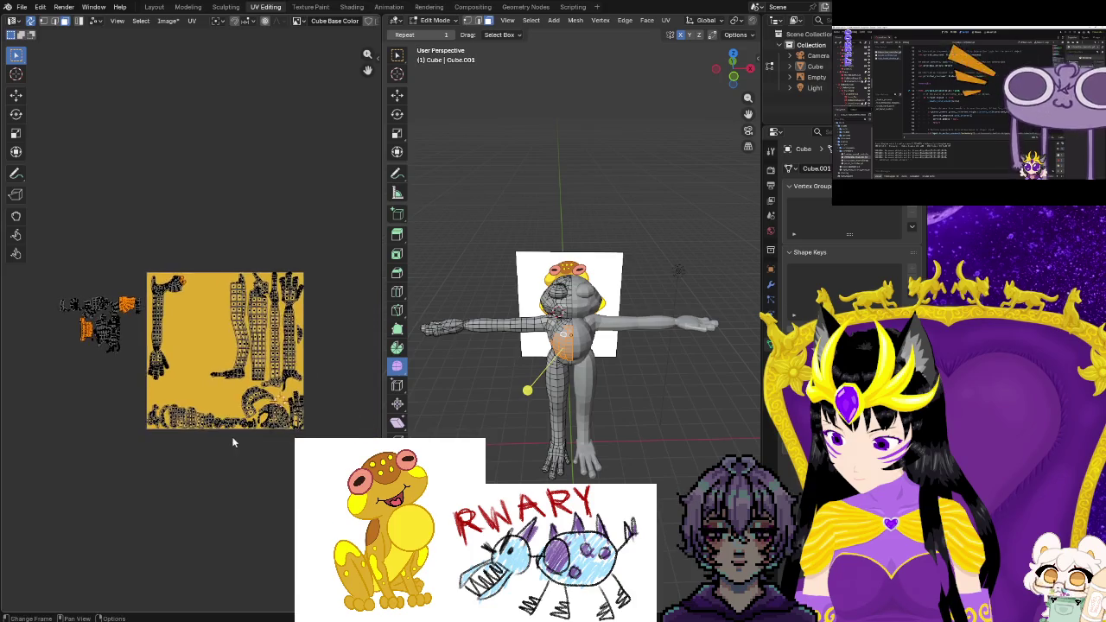
scroll(237, 450, up, 3)
scroll(199, 432, up, 2)
scroll(163, 417, up, 2)
mouse_move(163, 418)
middle_down()
mouse_move(62, 430)
mouse_move(190, 482)
middle_up()
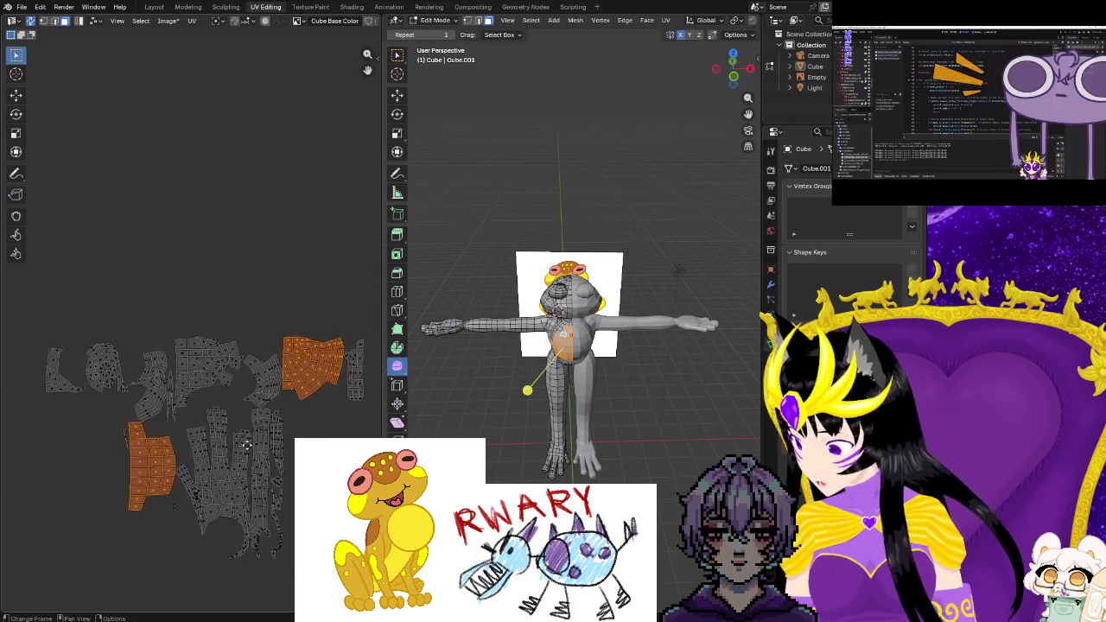
scroll(177, 485, up, 2)
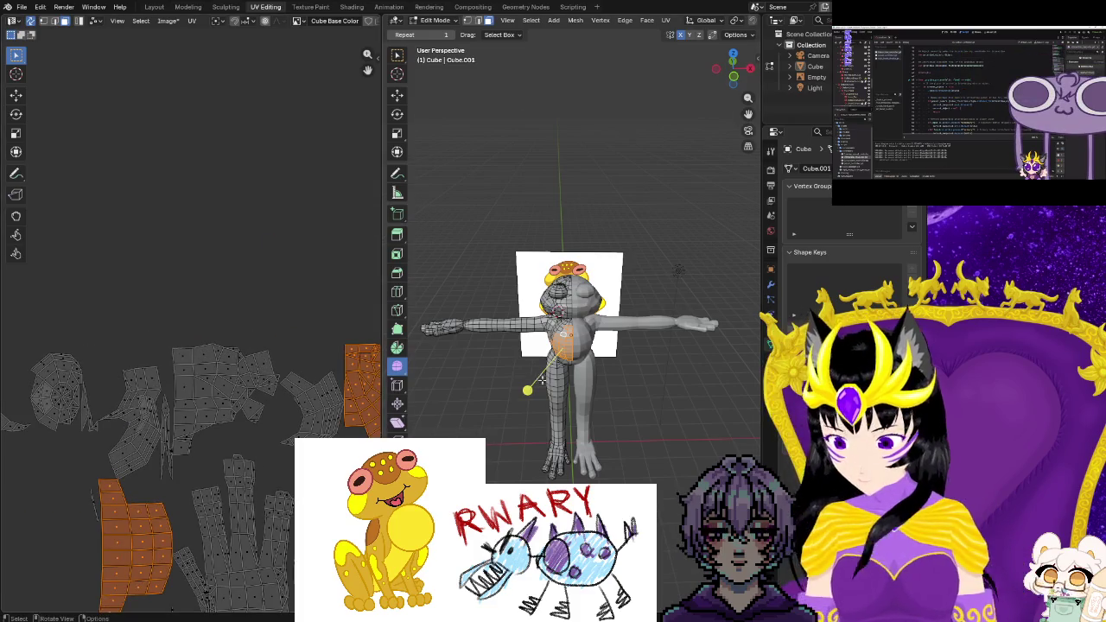
Orbit the frog to check the belly and add a missing face on the model
middle_drag(553, 346, 596, 380)
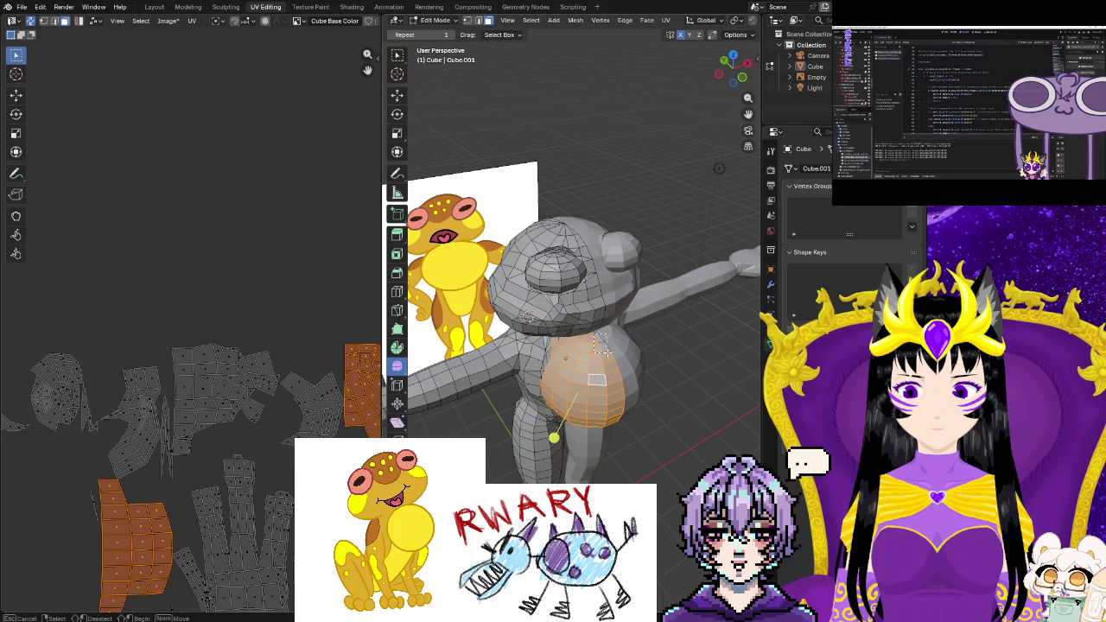
key(b)
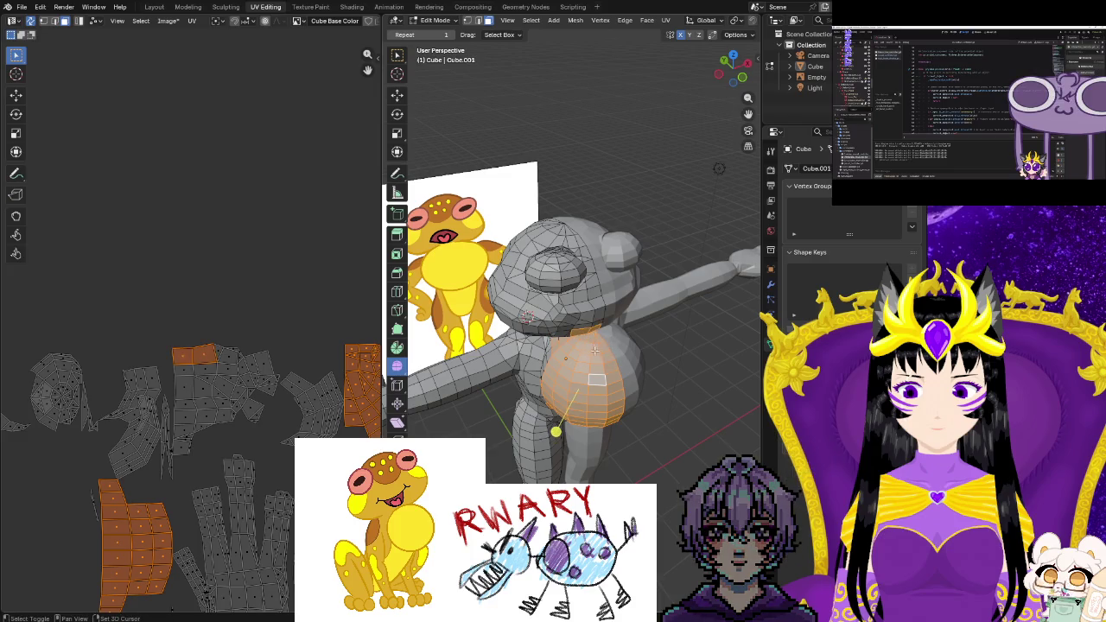
middle_drag(593, 377, 551, 298)
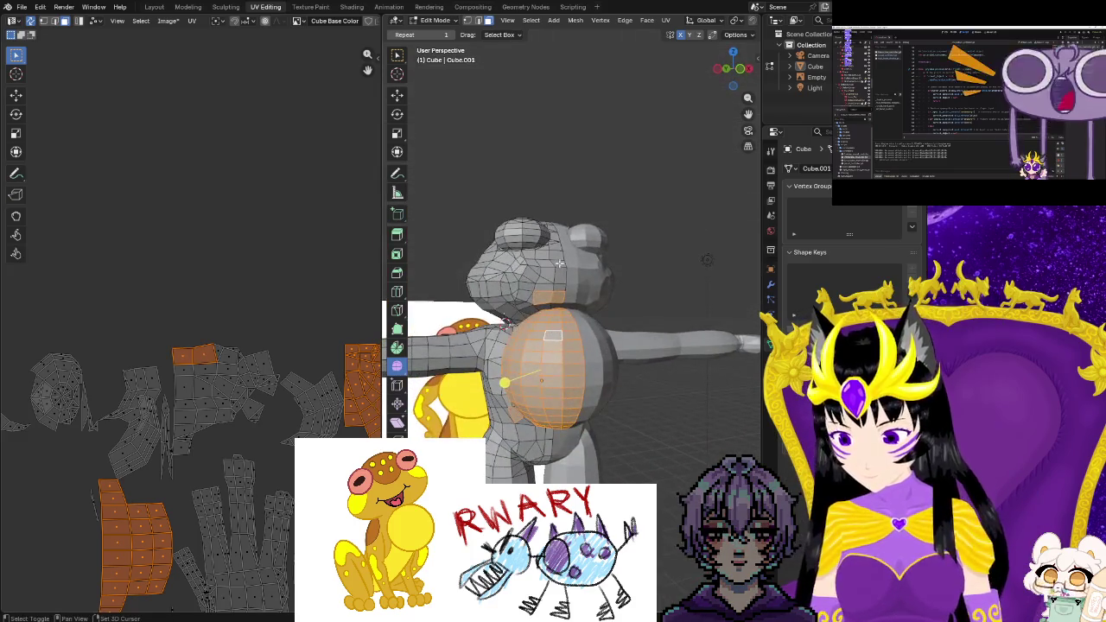
mouse_move(551, 298)
middle_down()
mouse_move(531, 361)
mouse_move(558, 339)
middle_up()
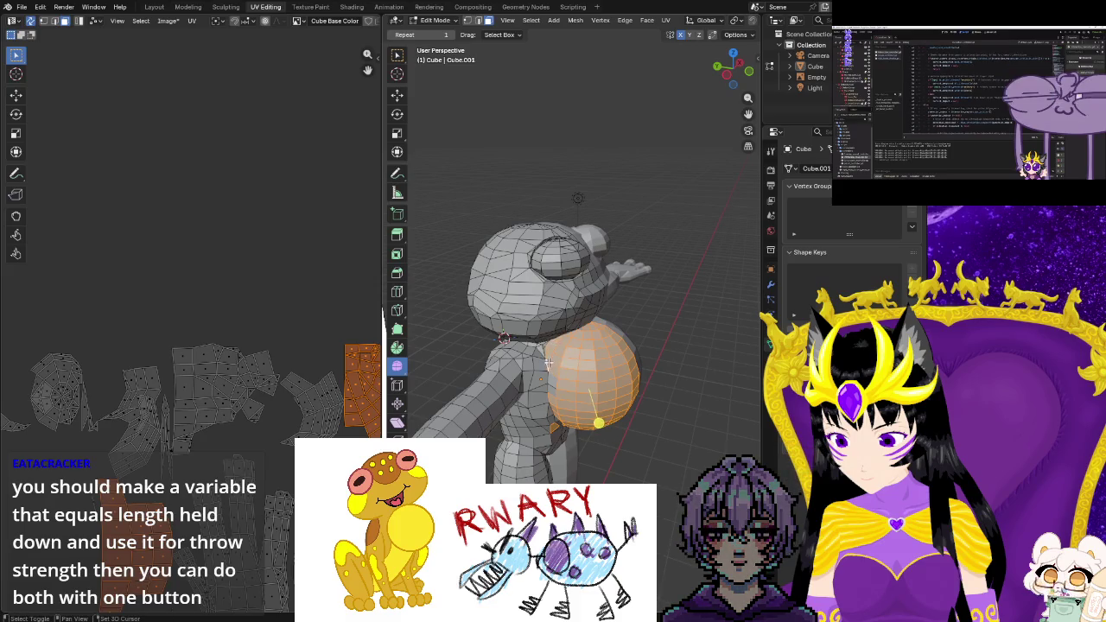
mouse_move(578, 444)
middle_down()
mouse_move(584, 414)
mouse_move(562, 386)
middle_up()
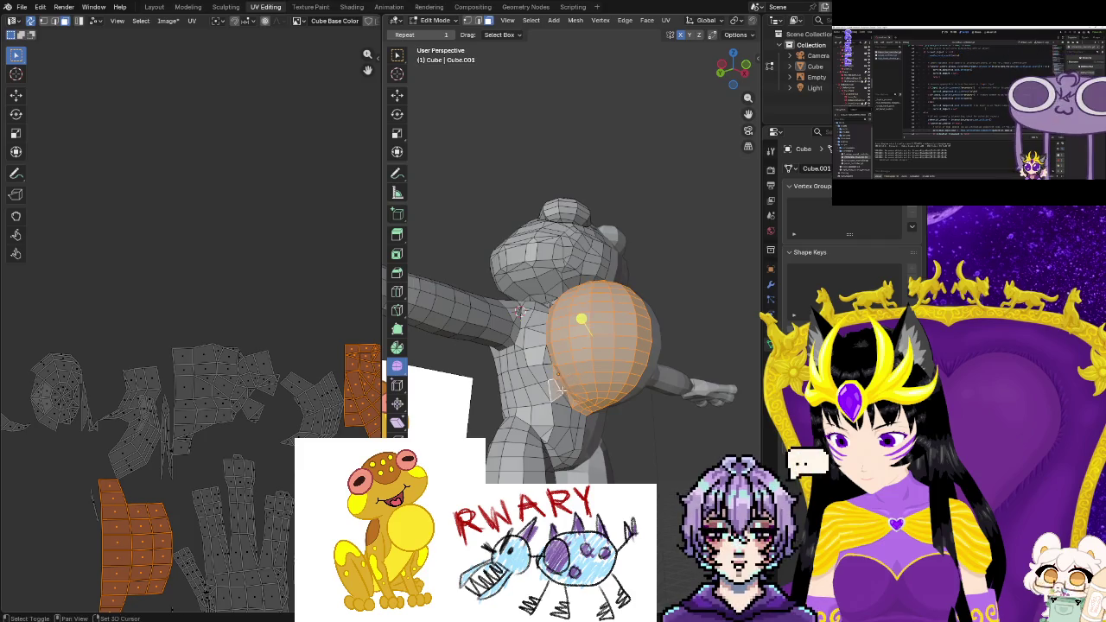
shift+click(544, 396)
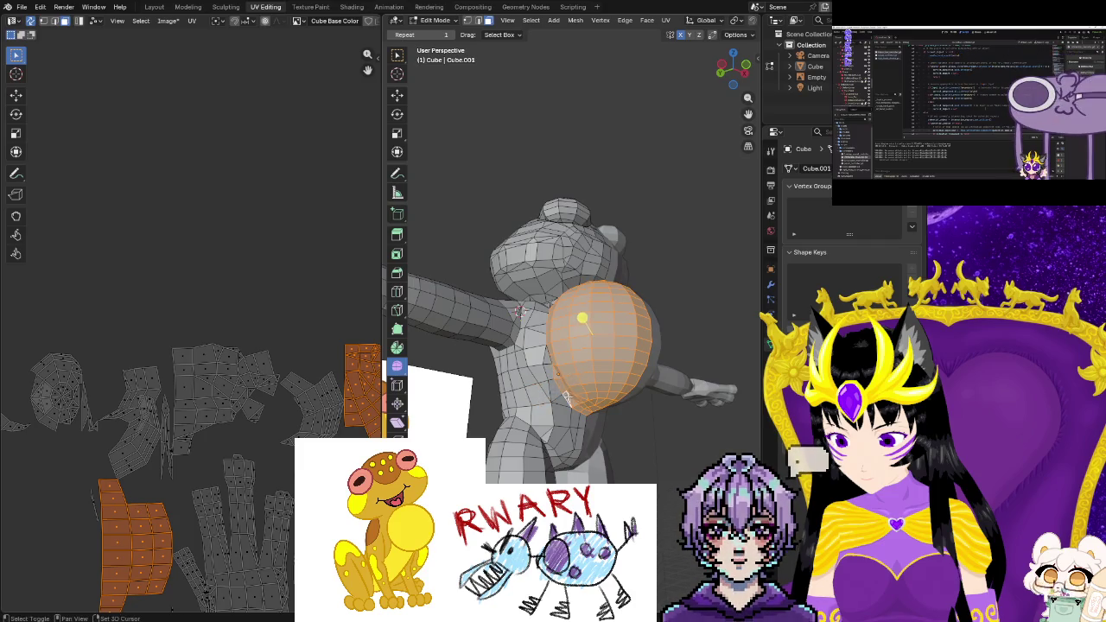
middle_drag(571, 397, 560, 371)
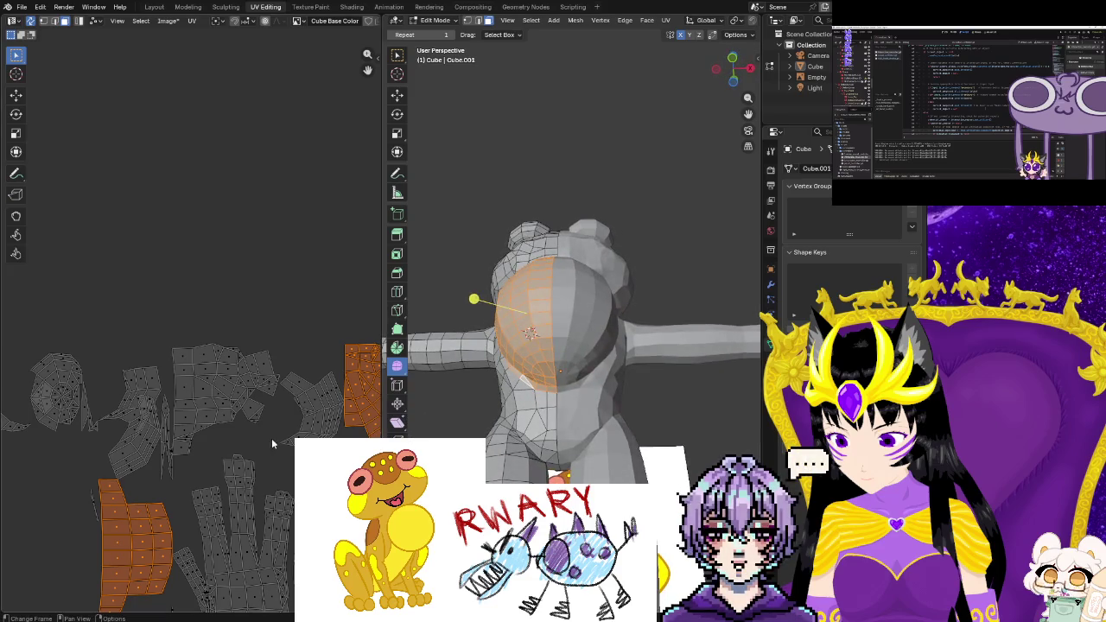
Place the selected belly and chest islands above the texture square, then deselect them
scroll(270, 442, down, 5)
middle_drag(266, 456, 189, 432)
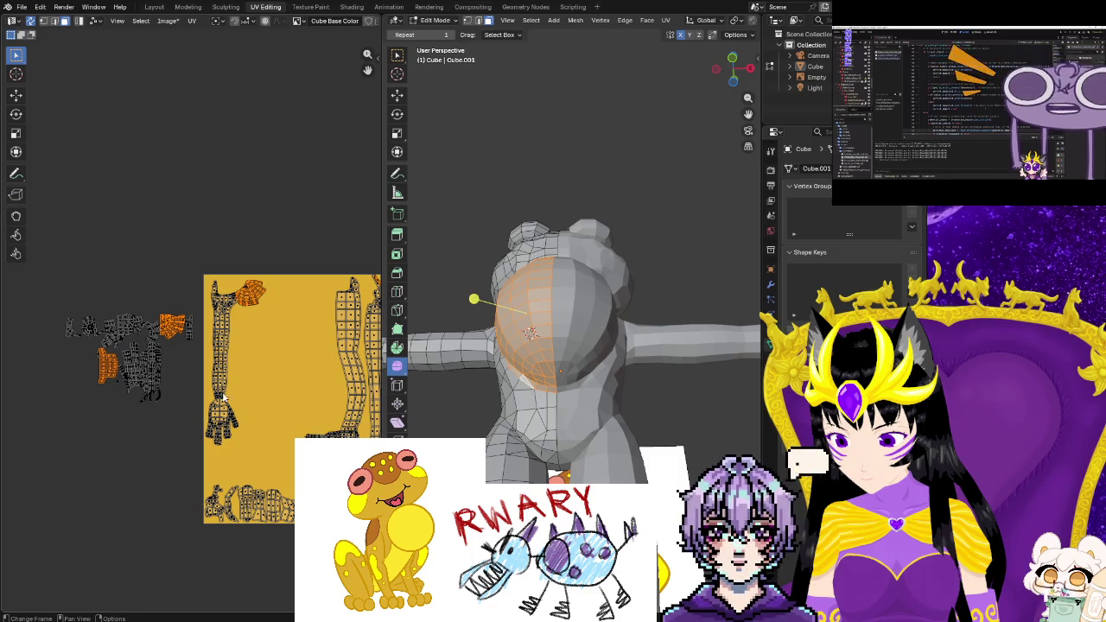
scroll(184, 415, up, 3)
middle_drag(207, 380, 204, 406)
middle_drag(264, 263, 222, 354)
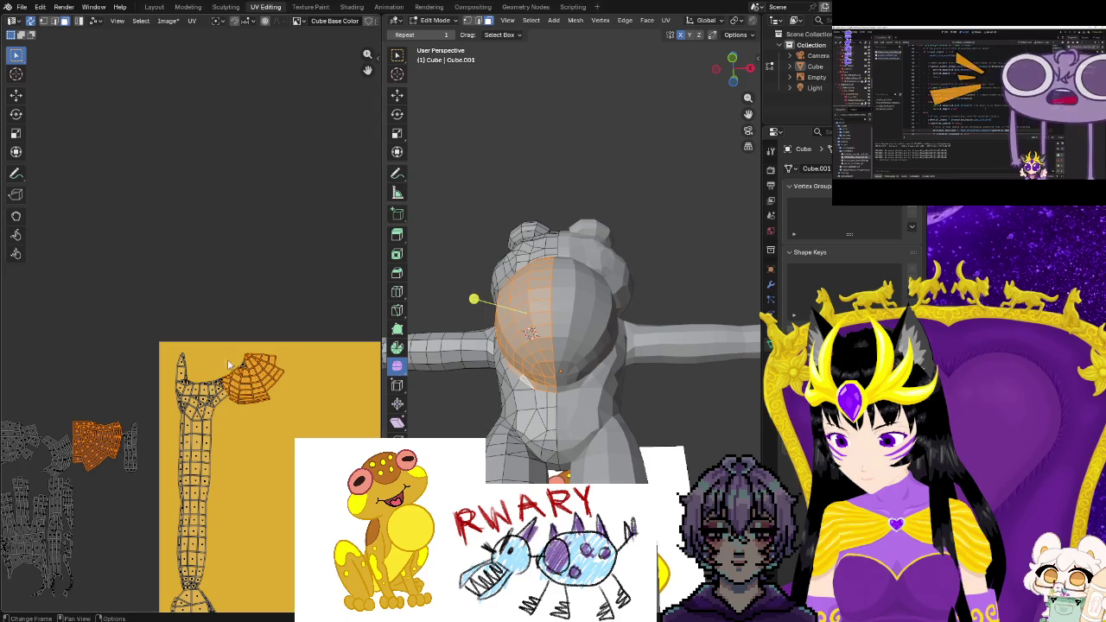
shift+scroll(276, 345, down, 4)
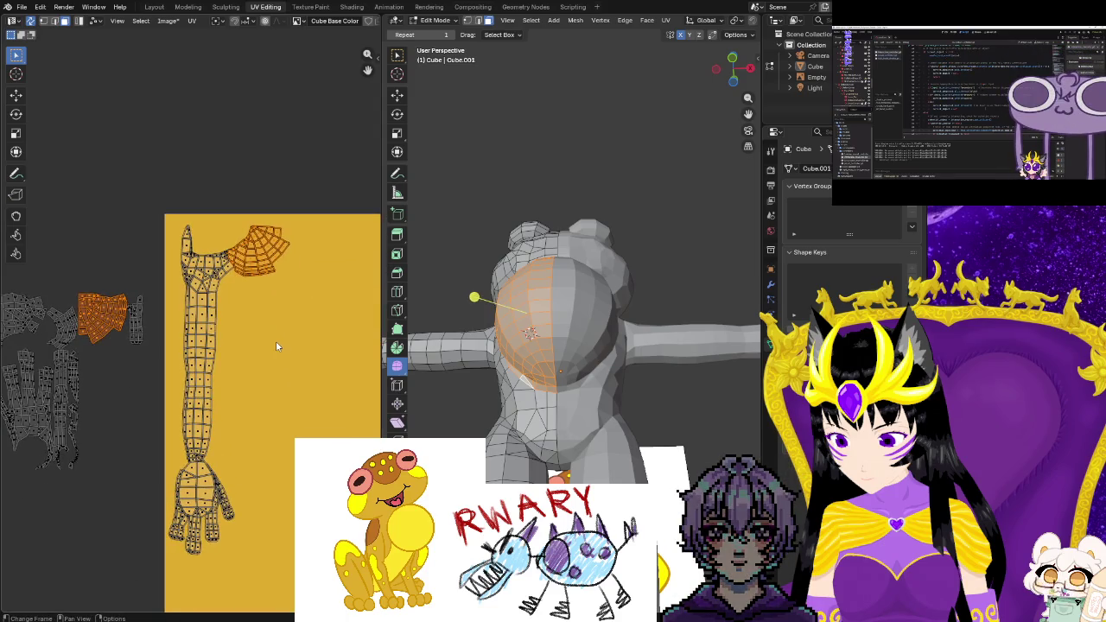
key(g)
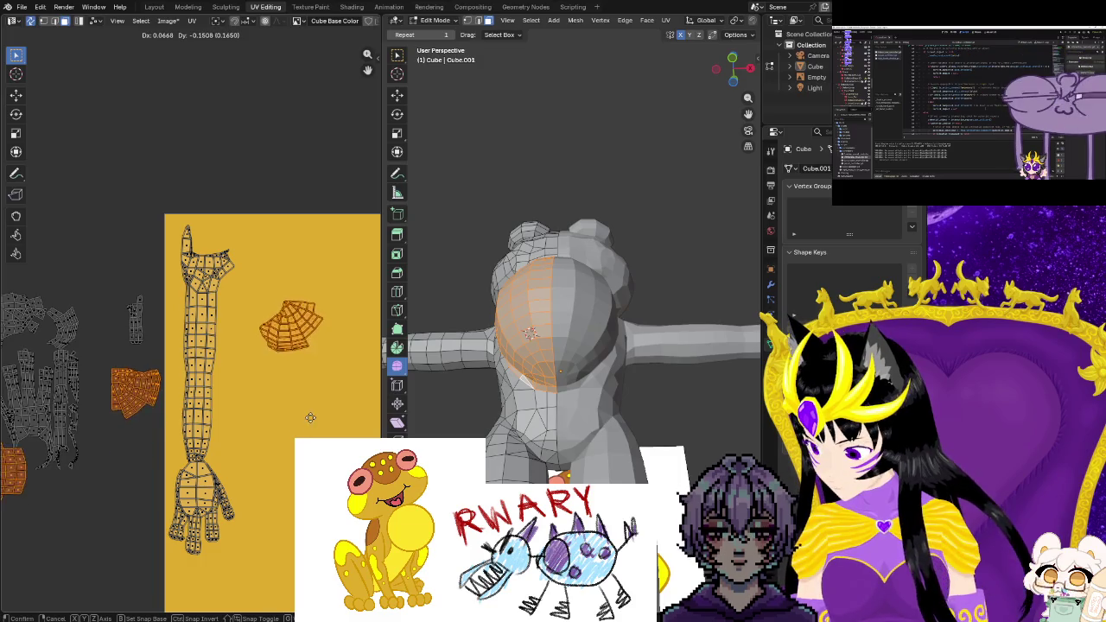
click(364, 186)
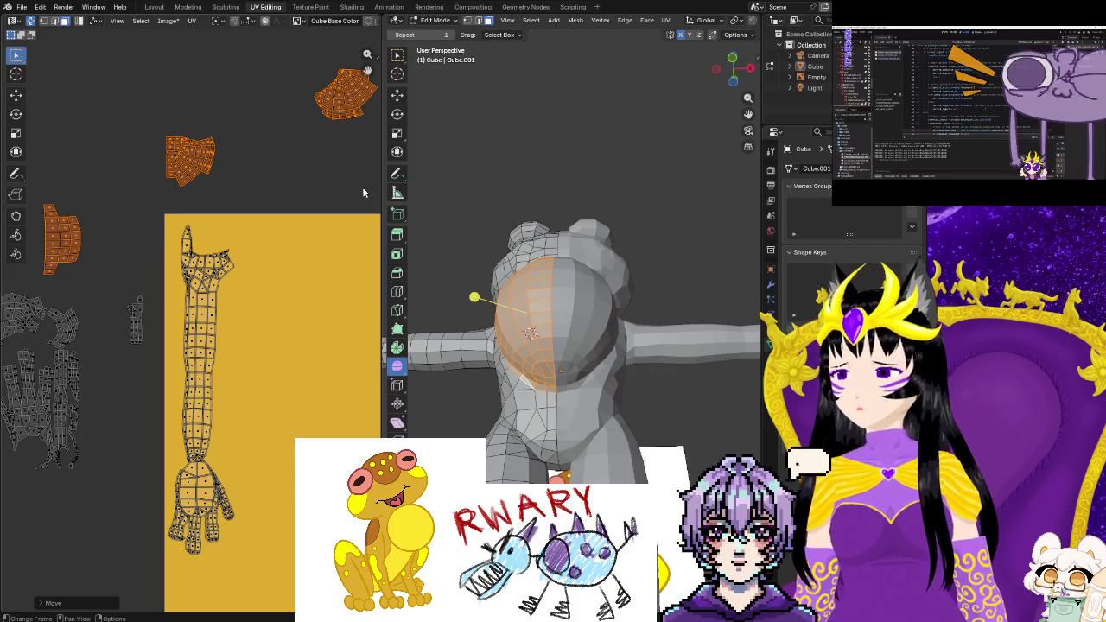
click(158, 185)
Move the upper-right and left body islands in beside the other body islands
scroll(192, 266, down, 2)
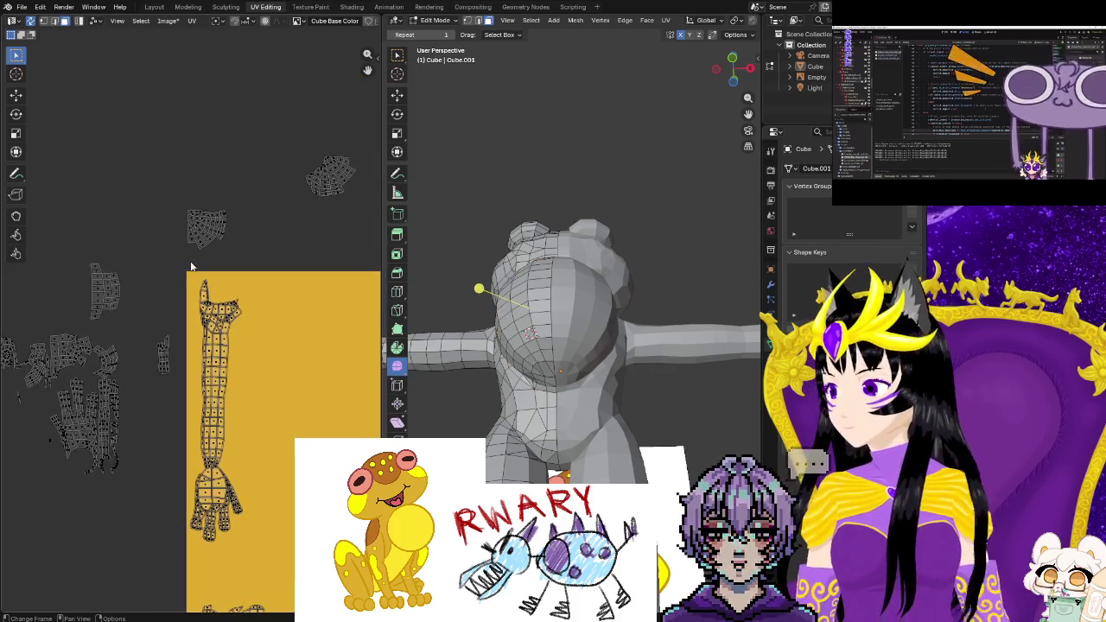
middle_drag(170, 274, 134, 388)
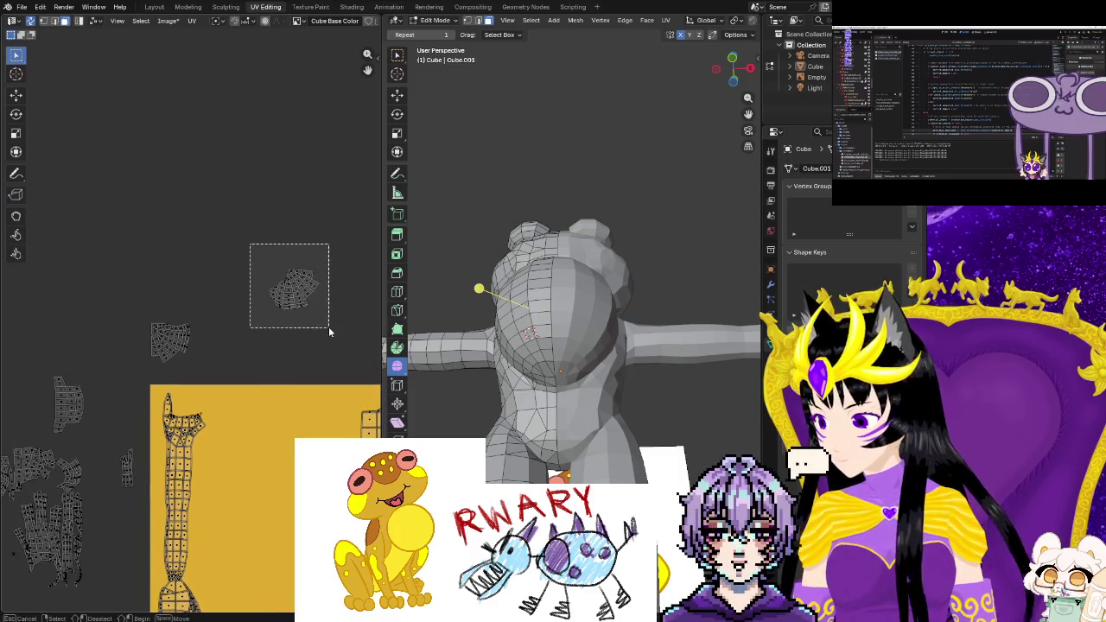
drag(288, 284, 328, 327)
key(g)
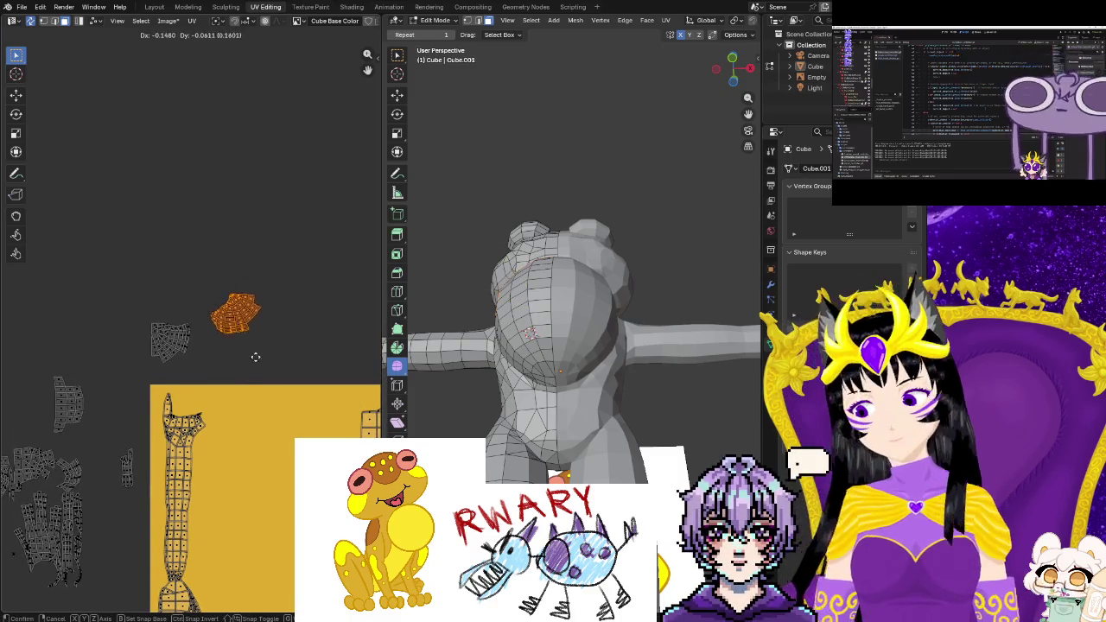
click(205, 333)
drag(90, 412, 98, 427)
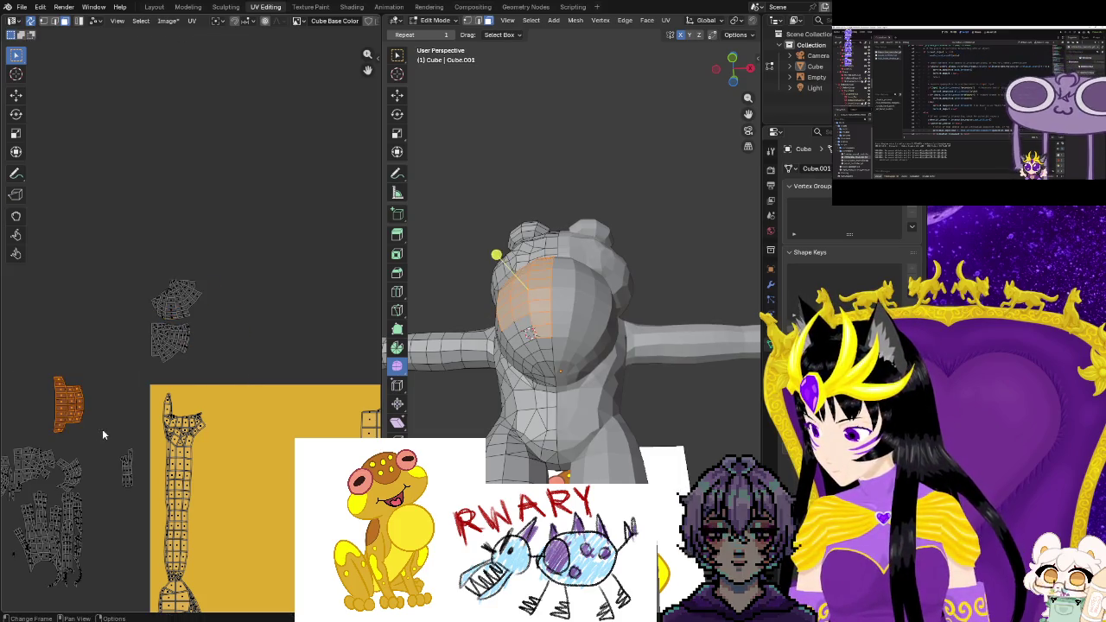
key(g)
click(247, 364)
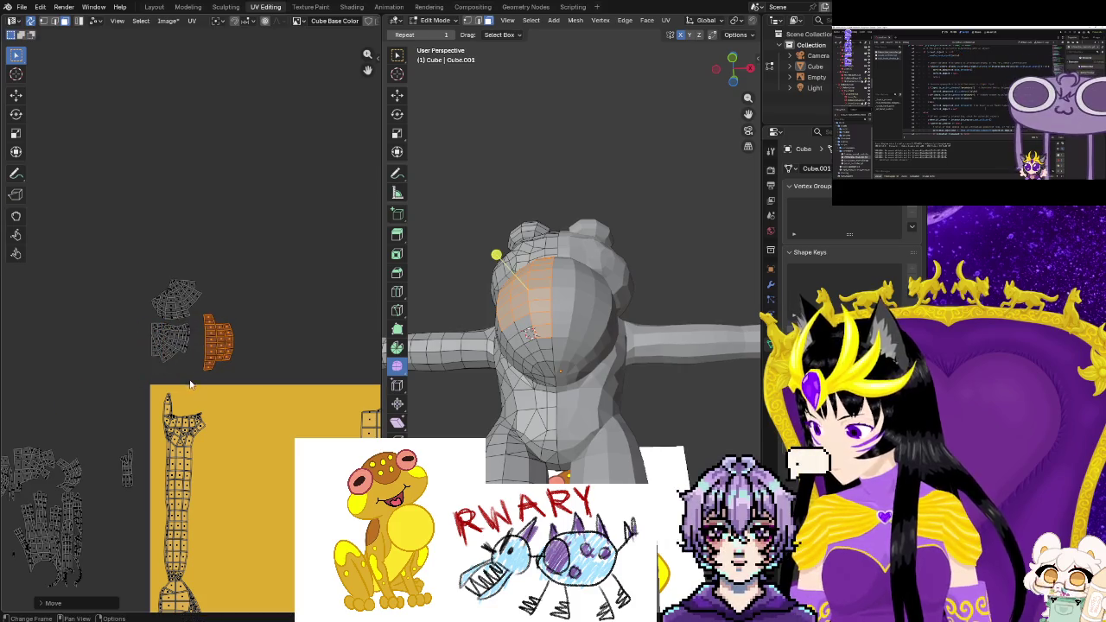
Move the upper-left UV island to a new spot near the cluster
scroll(190, 389, up, 2)
scroll(189, 389, up, 1)
middle_drag(443, 321, 568, 414)
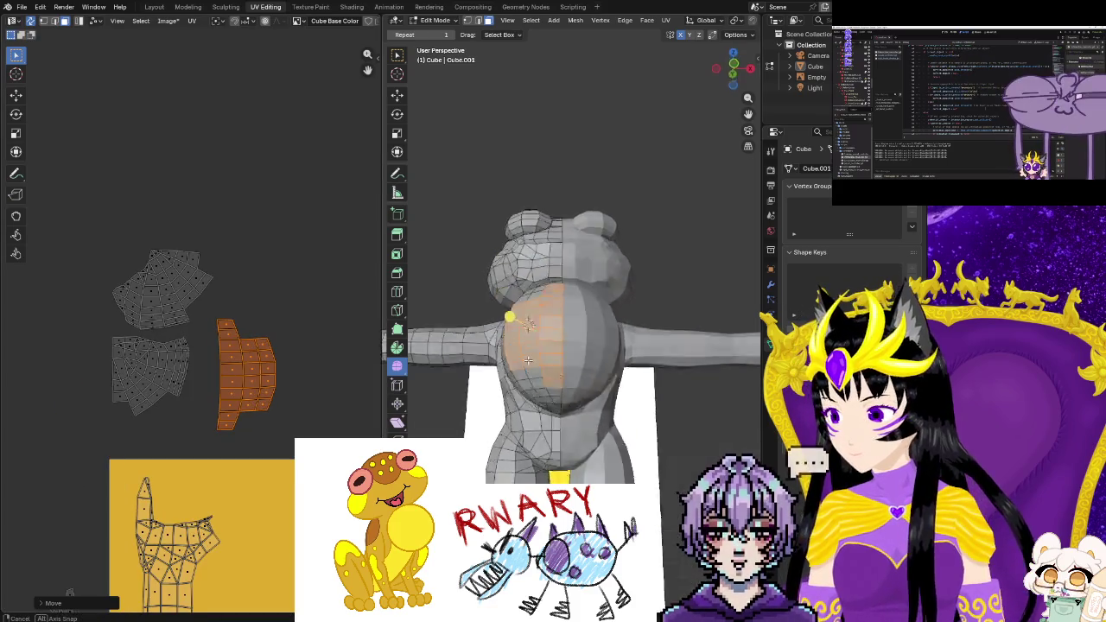
mouse_move(113, 242)
mouse_down()
mouse_move(216, 302)
mouse_move(204, 327)
mouse_up()
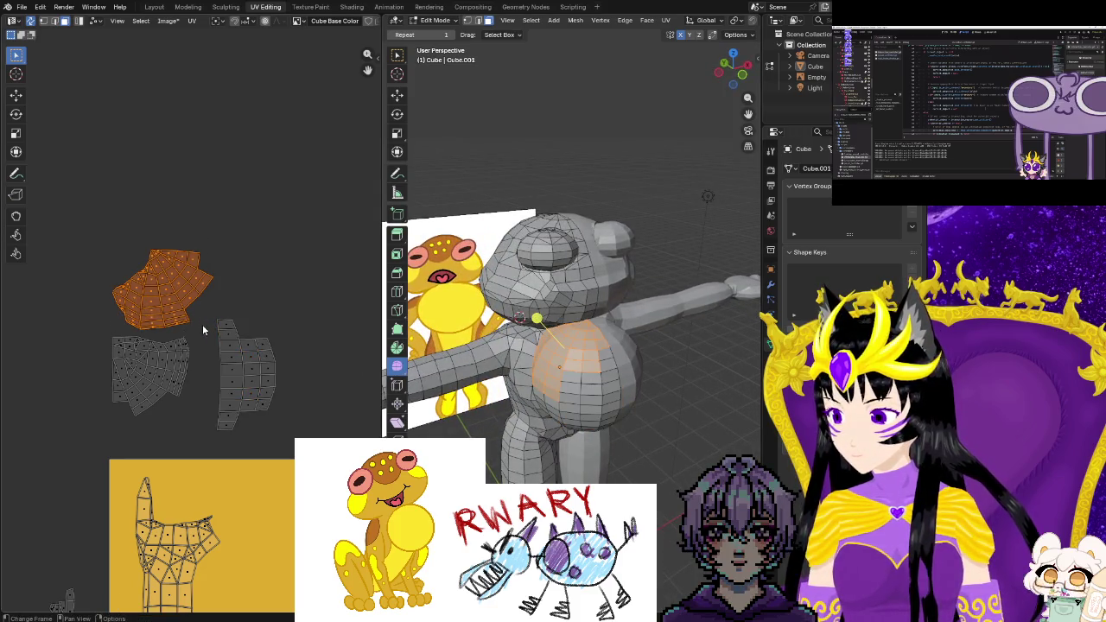
key(g)
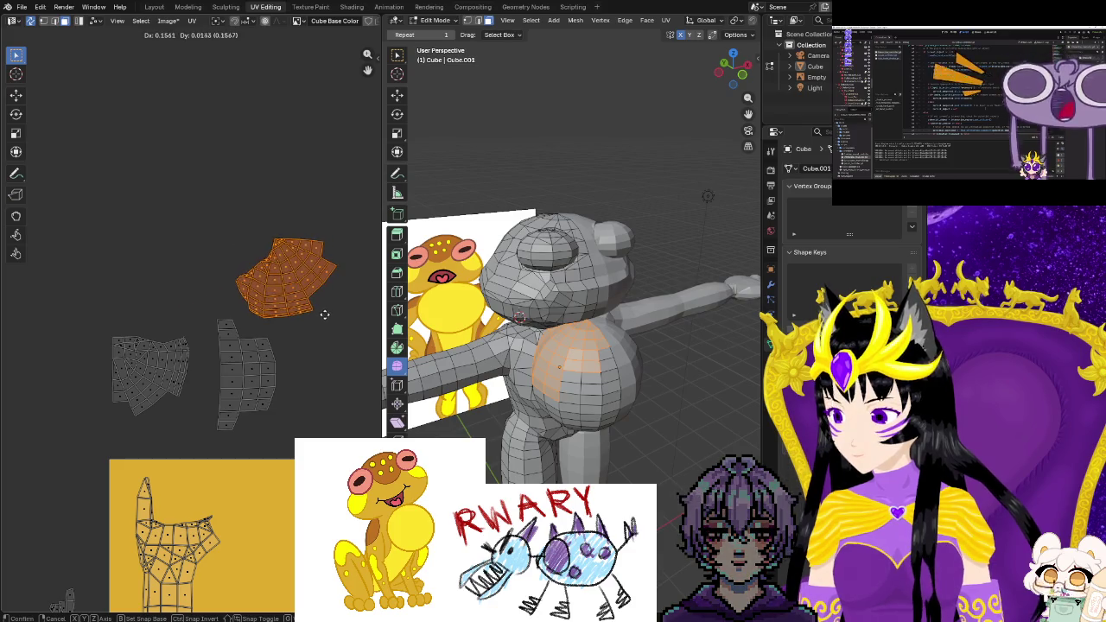
click(310, 318)
Select the middle island's strips and faces and rotate the island
drag(200, 317, 254, 400)
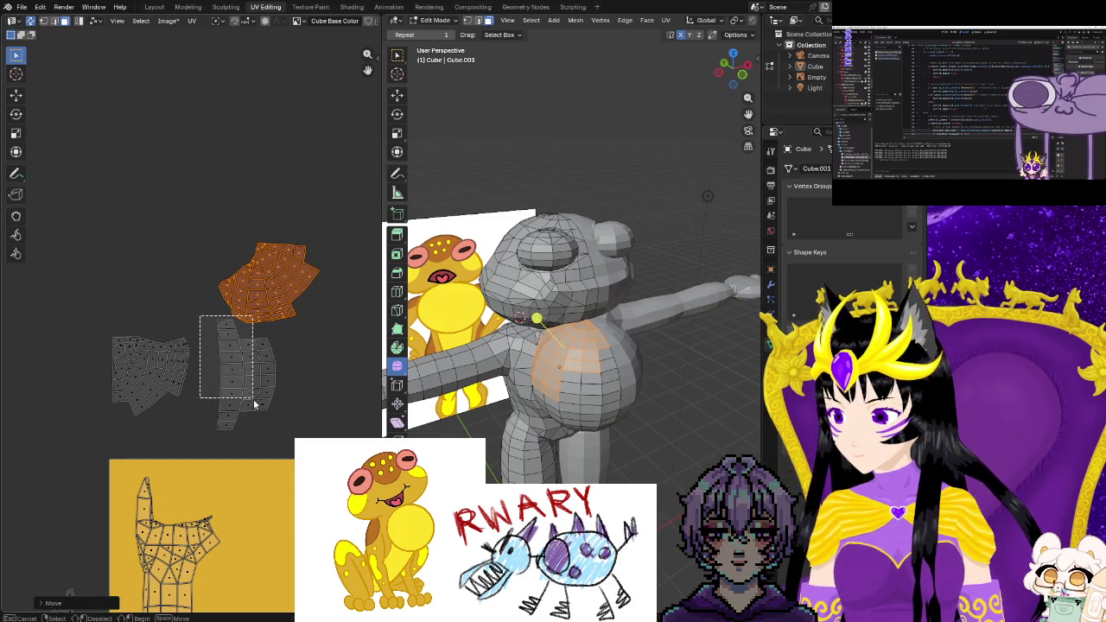
drag(234, 456, 230, 447)
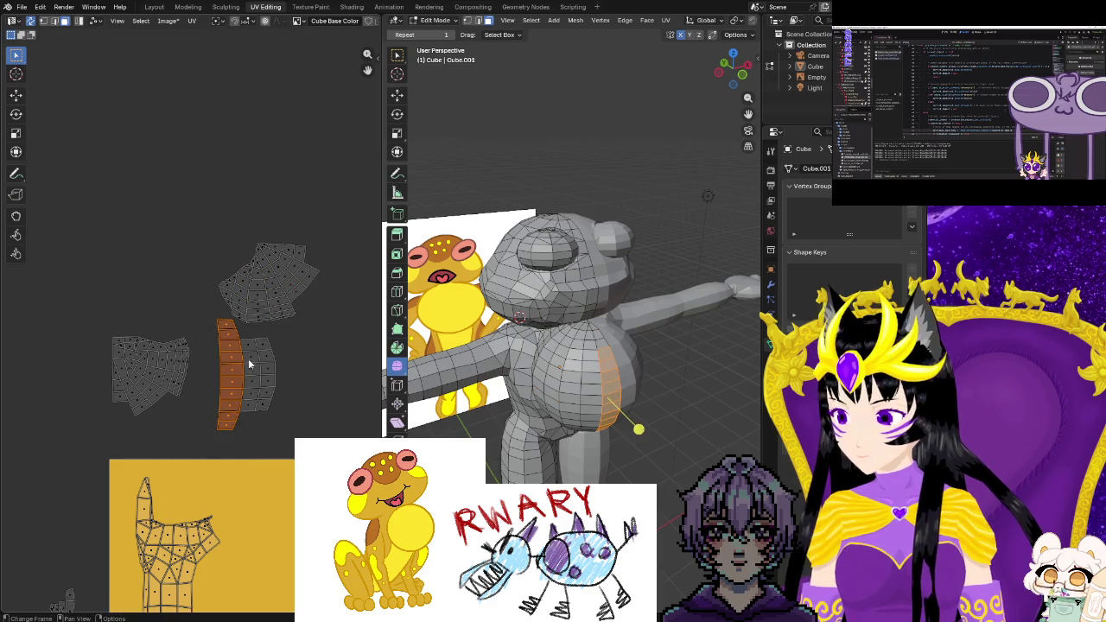
drag(264, 385, 276, 420)
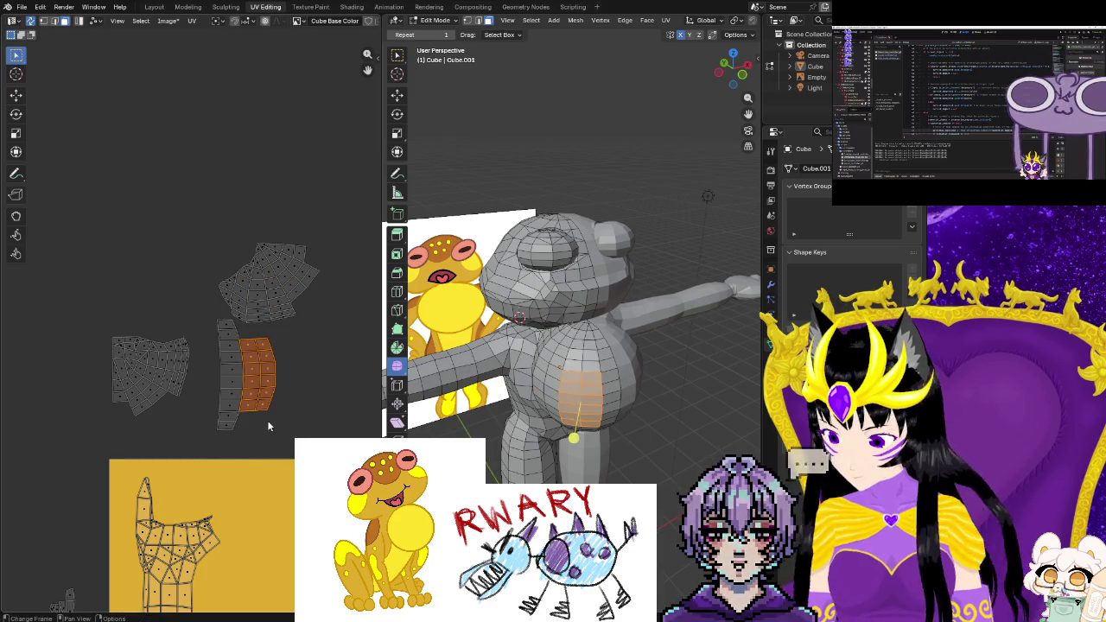
drag(214, 317, 233, 368)
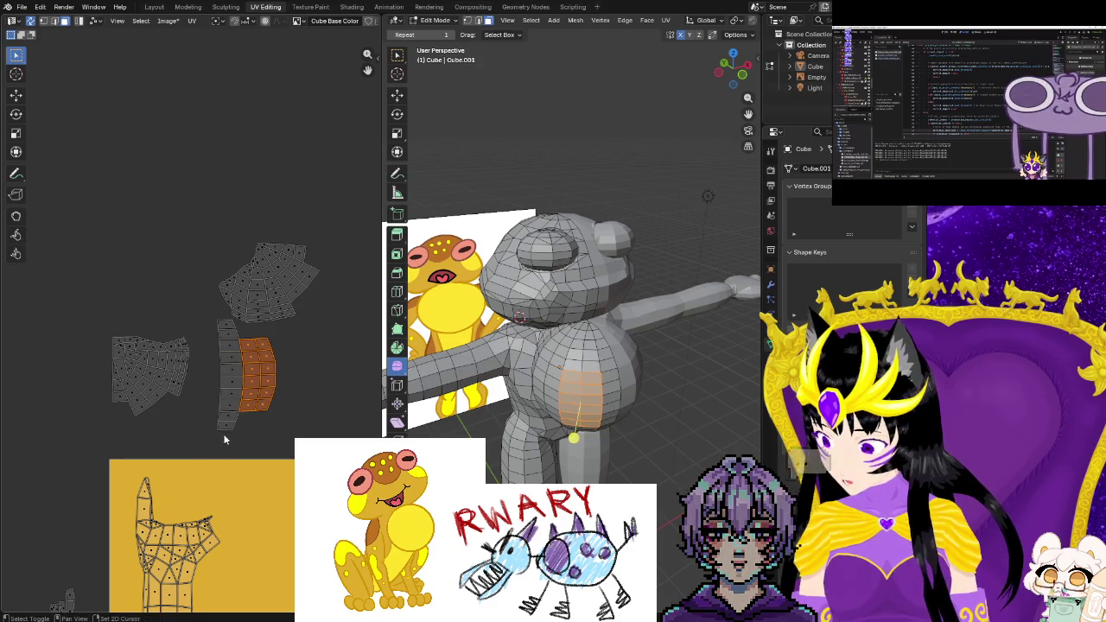
drag(222, 425, 227, 431)
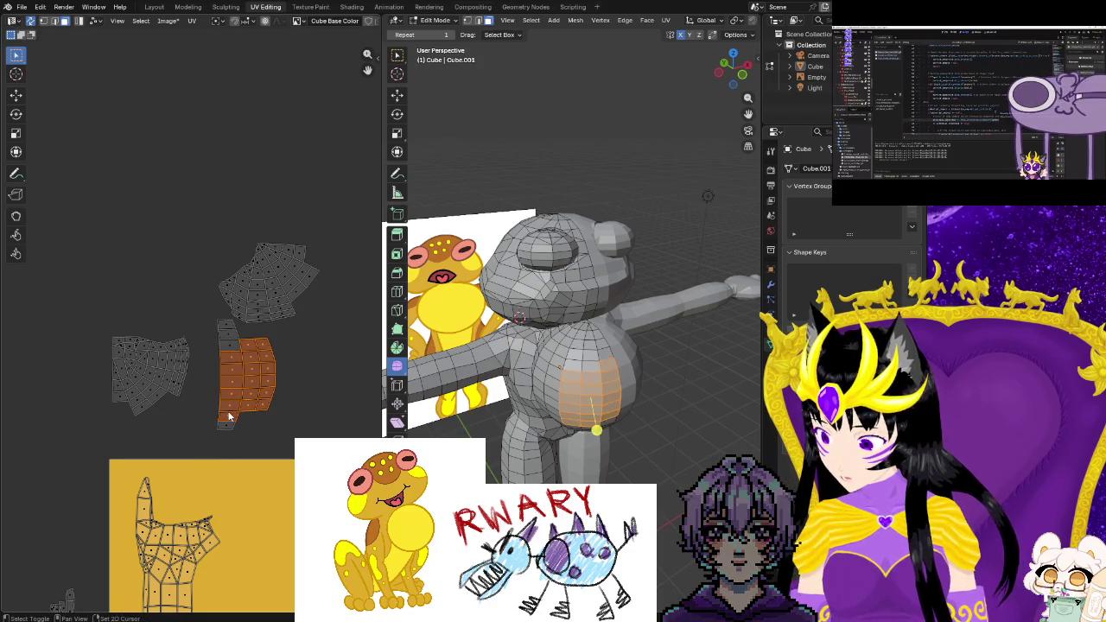
shift+click(224, 343)
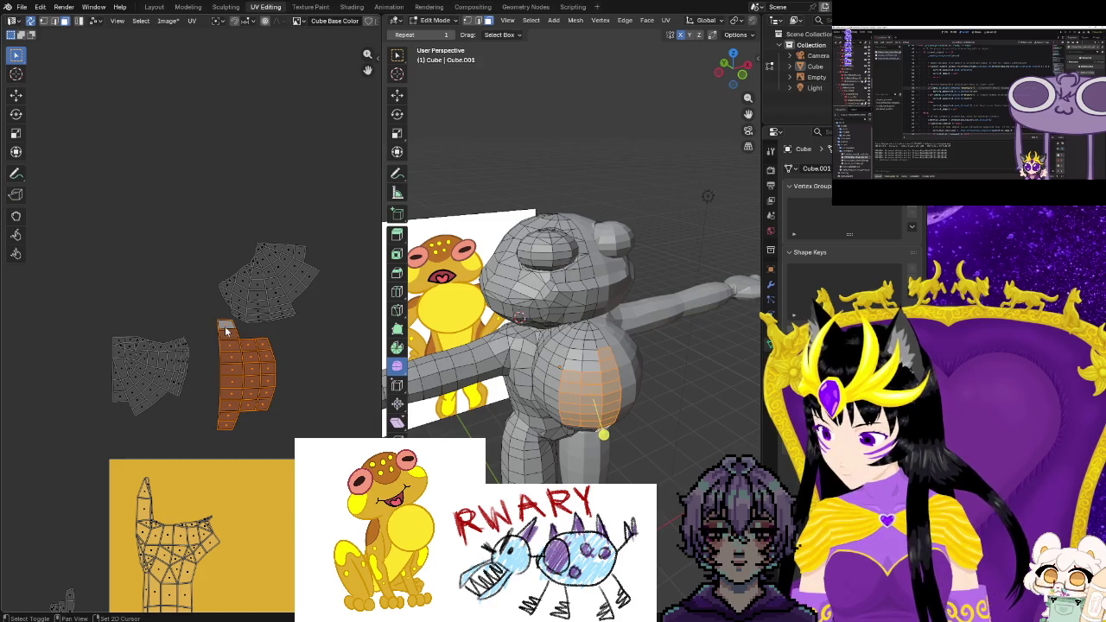
click(222, 388)
key(g)
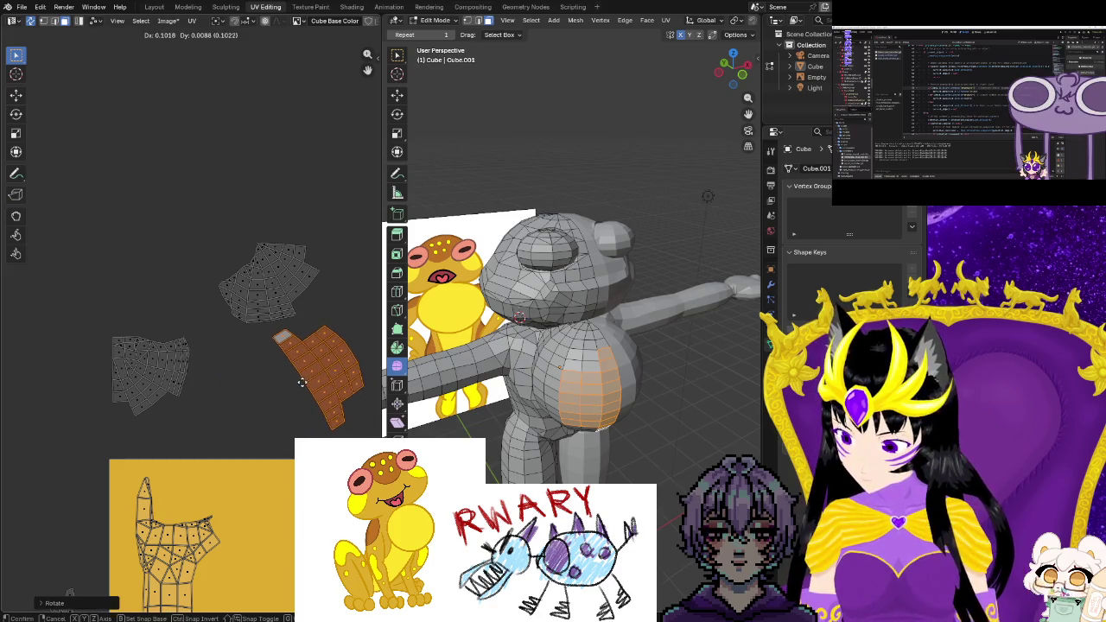
Slide the whole left island, including its small flap, beside the others
drag(87, 323, 201, 406)
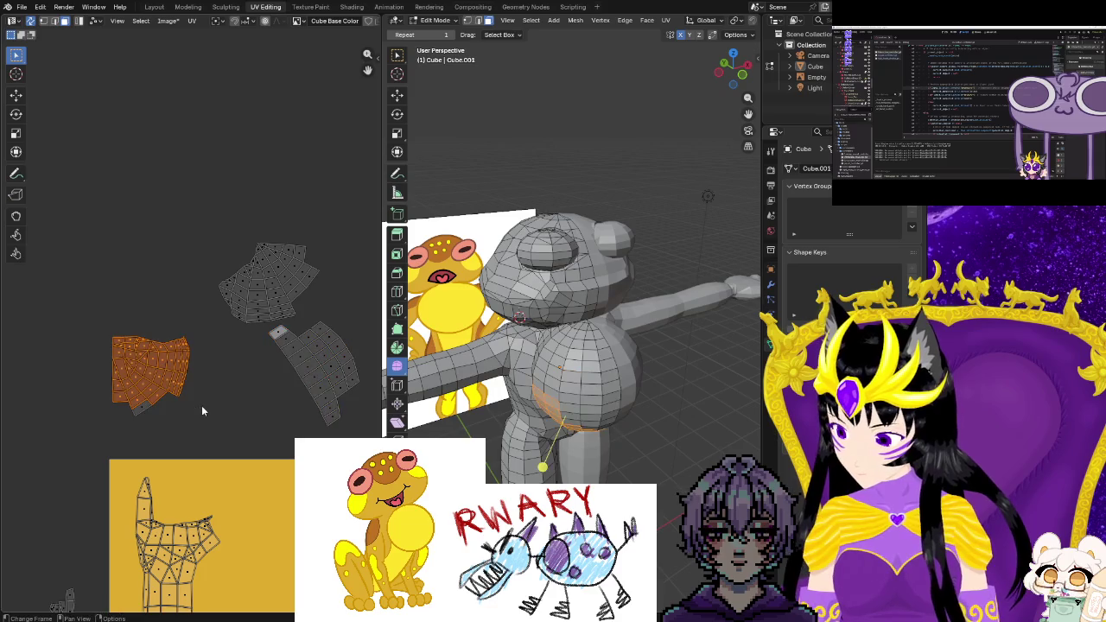
drag(130, 394, 167, 420)
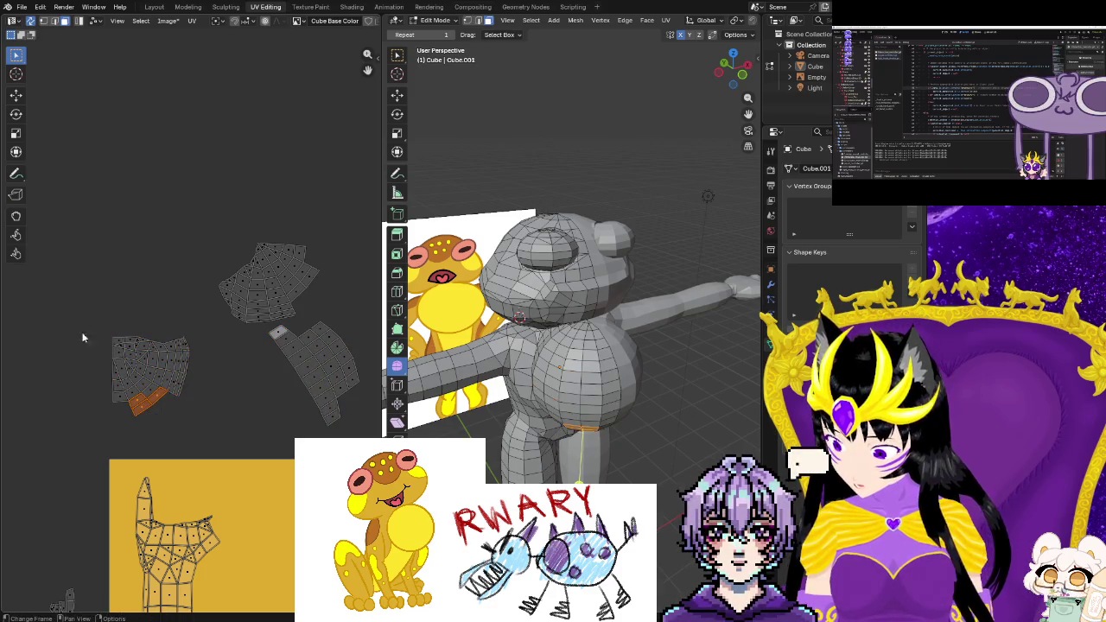
drag(79, 316, 200, 422)
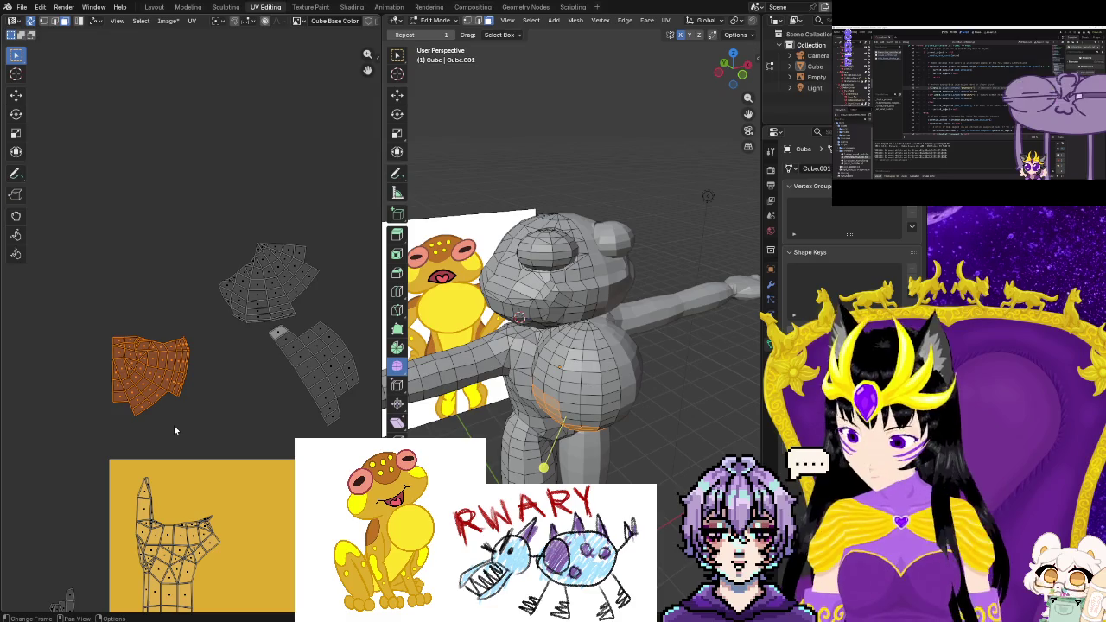
key(g)
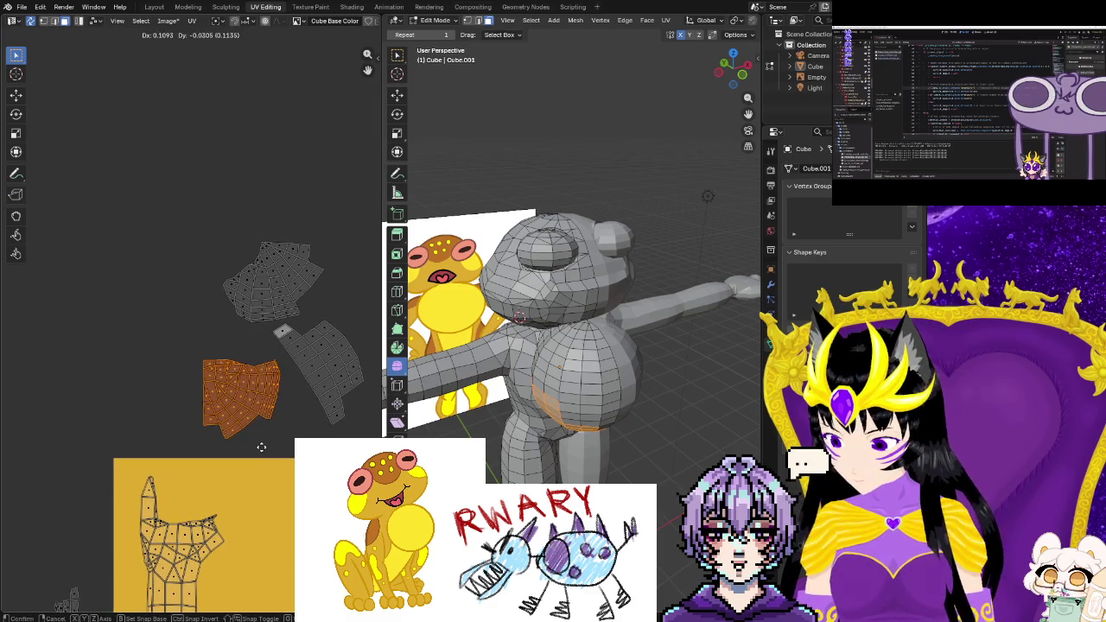
click(271, 447)
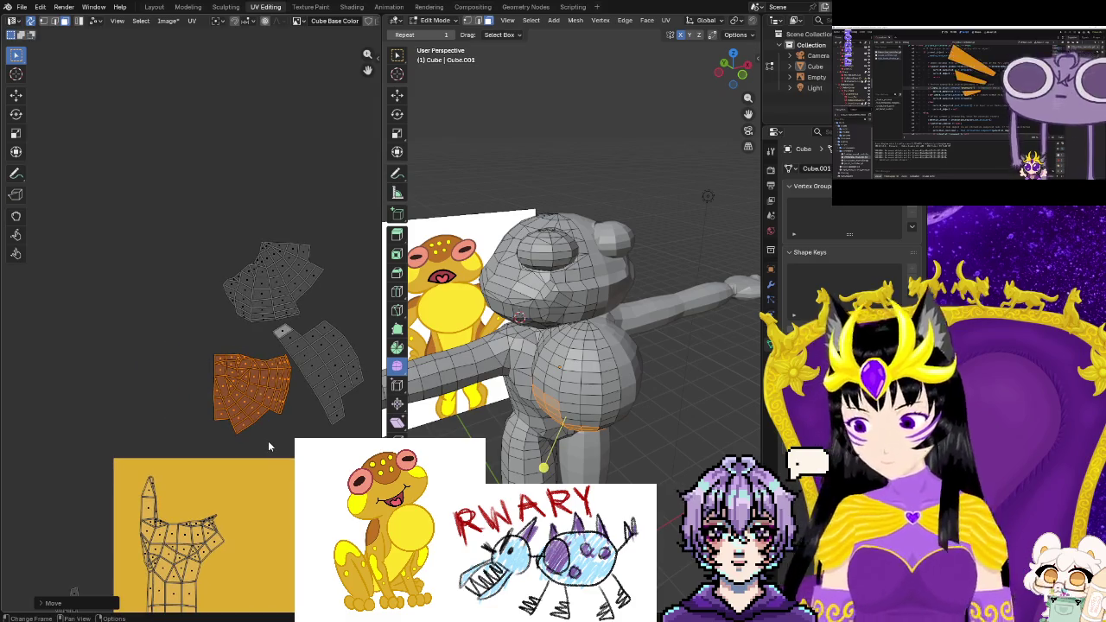
Scale, tilt and nudge the left island until it sits snugly against the tilted island
key(s)
click(242, 441)
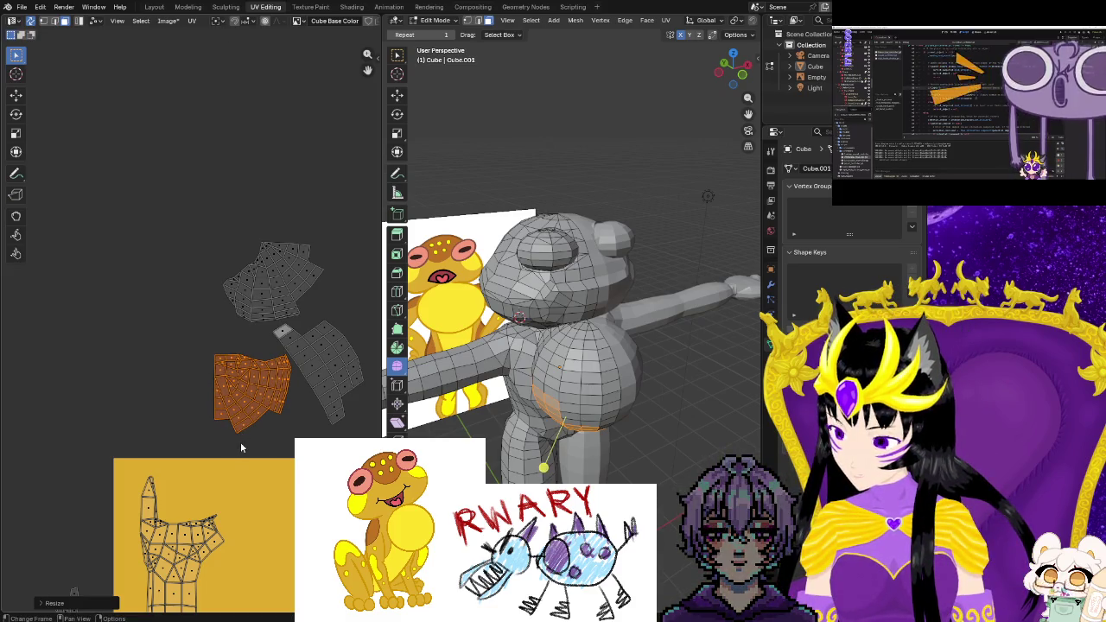
key(r)
click(173, 418)
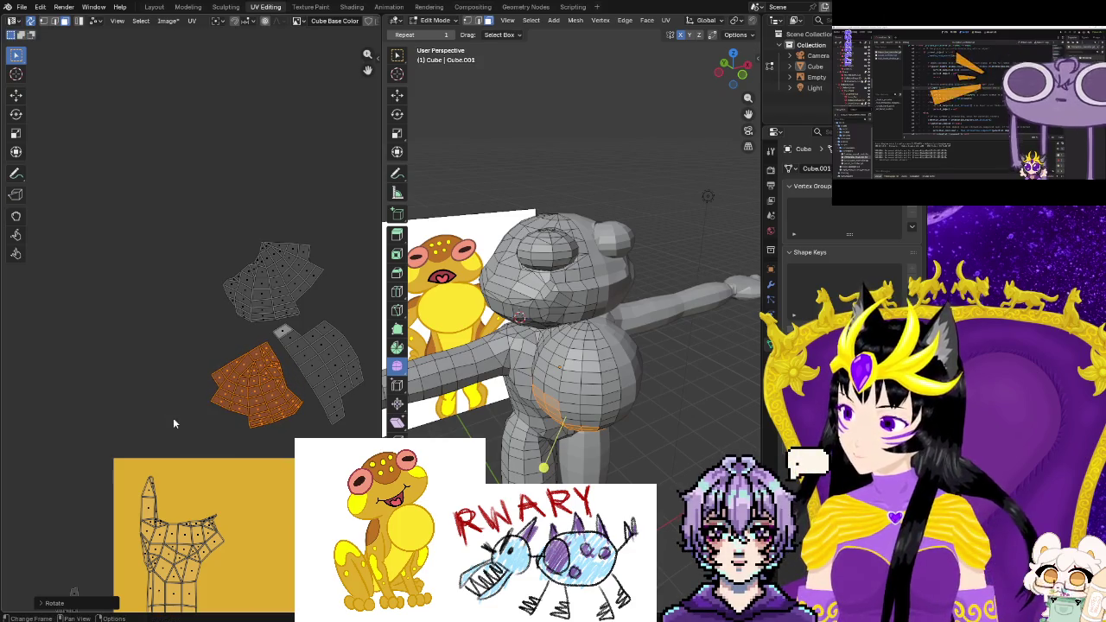
key(g)
click(185, 425)
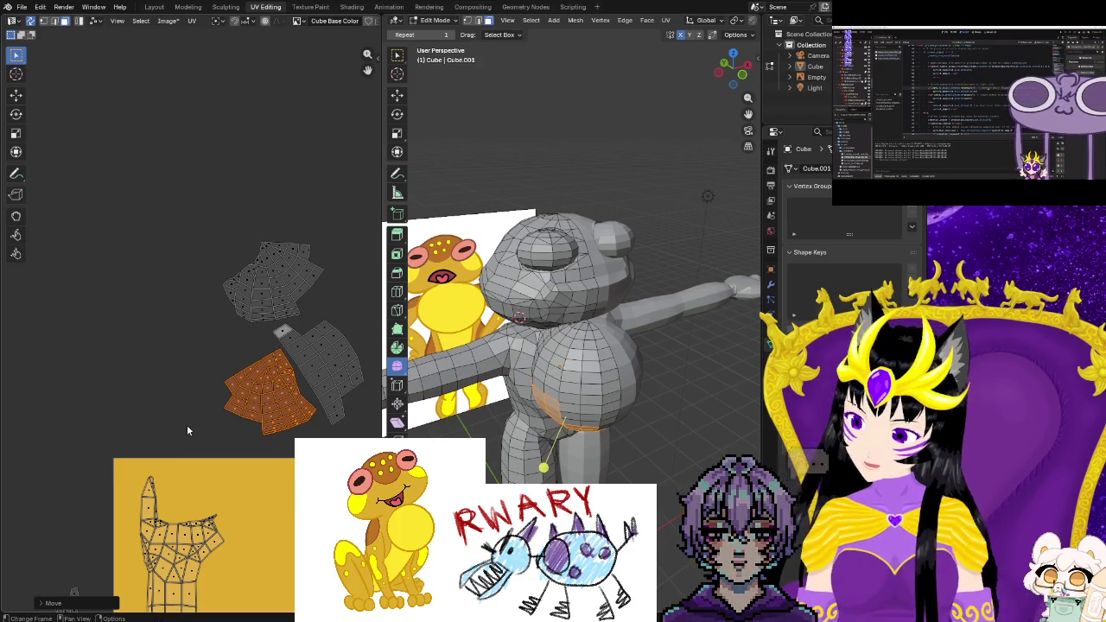
key(s)
click(176, 426)
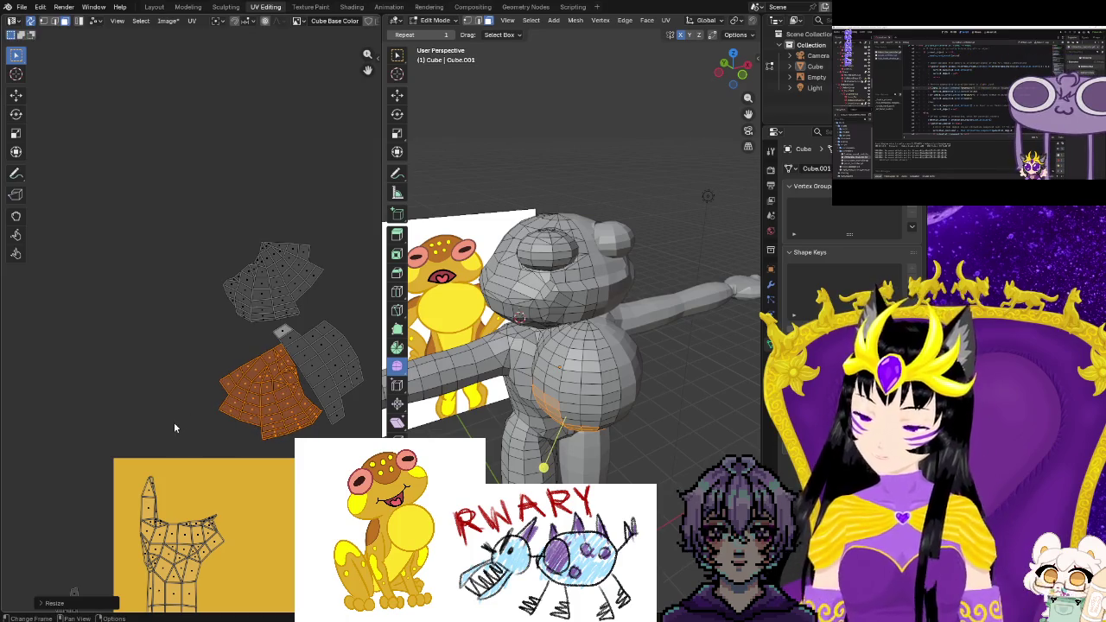
key(r)
click(181, 432)
key(s)
key(g)
click(170, 428)
Move the whole top UV island down-left, closer to the cluster
mouse_move(234, 227)
mouse_down()
mouse_move(273, 232)
mouse_move(324, 319)
mouse_up()
click(217, 286)
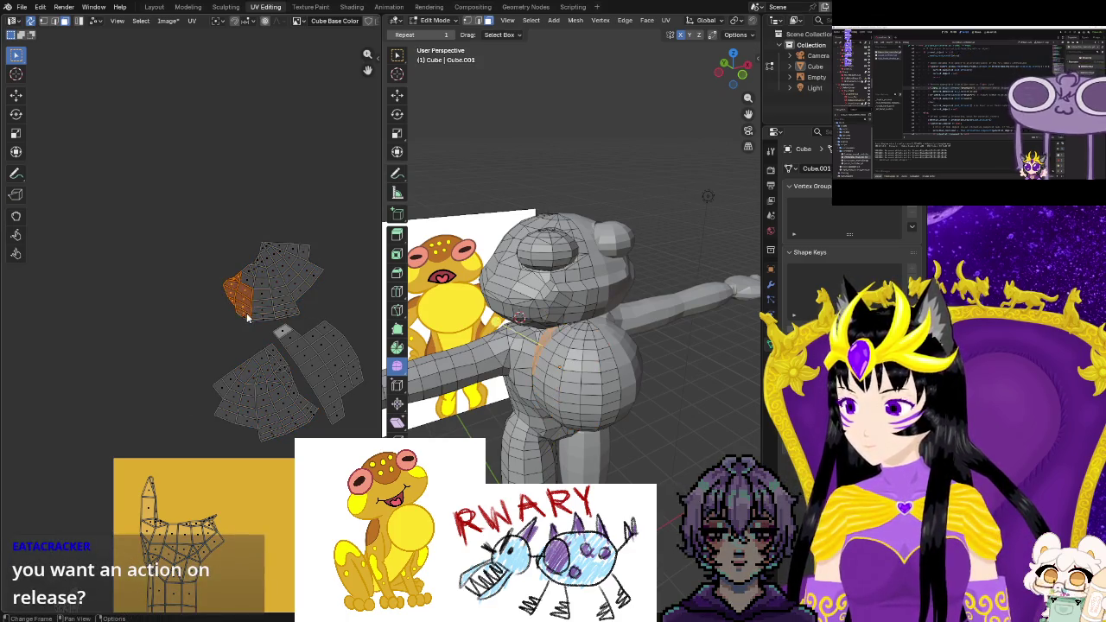
drag(333, 233, 203, 320)
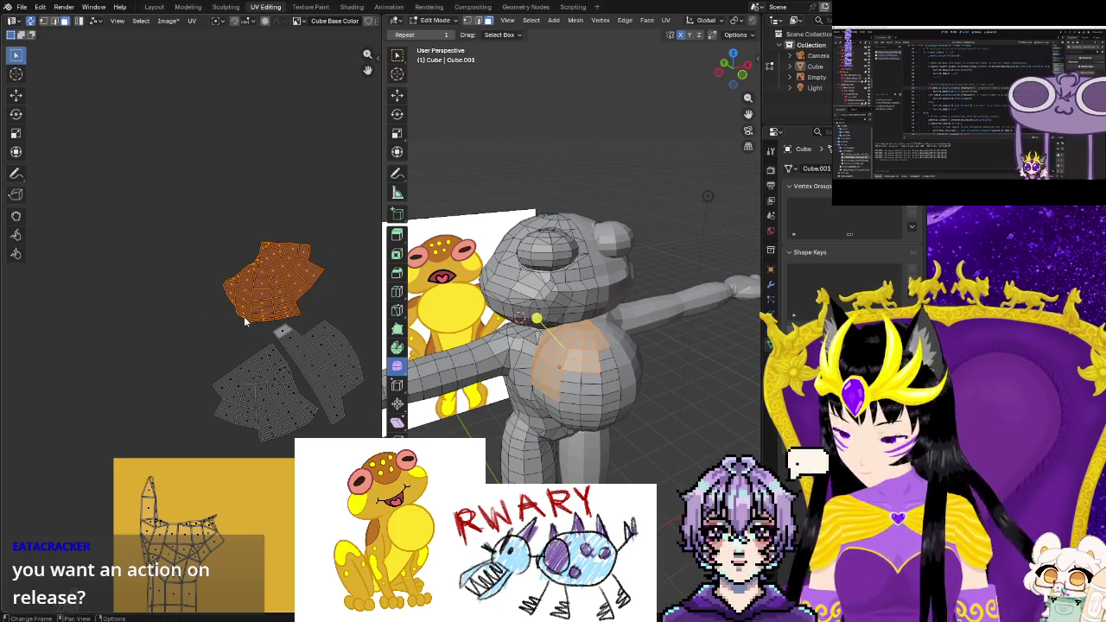
key(g)
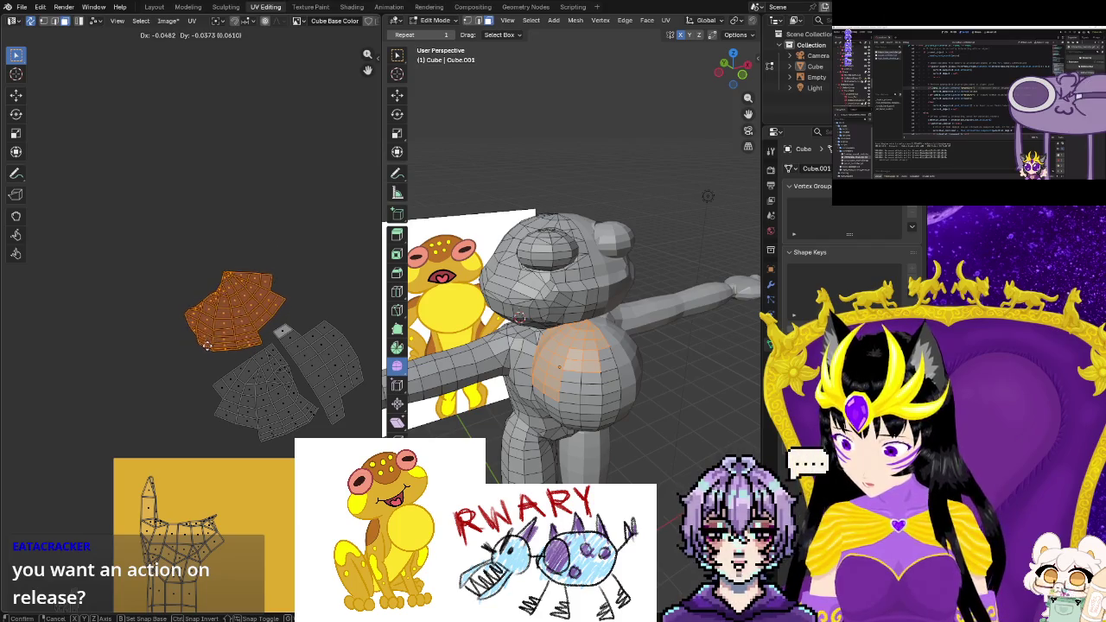
click(210, 343)
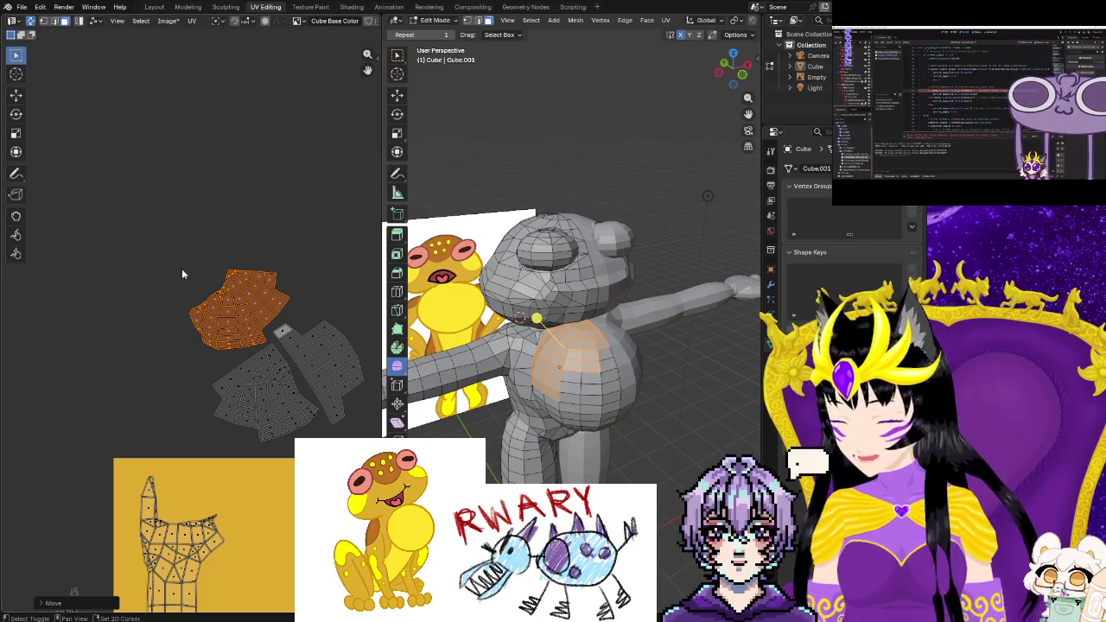
Move all torso islands into the yellow square's lower middle and rotate them roughly
drag(172, 238, 354, 434)
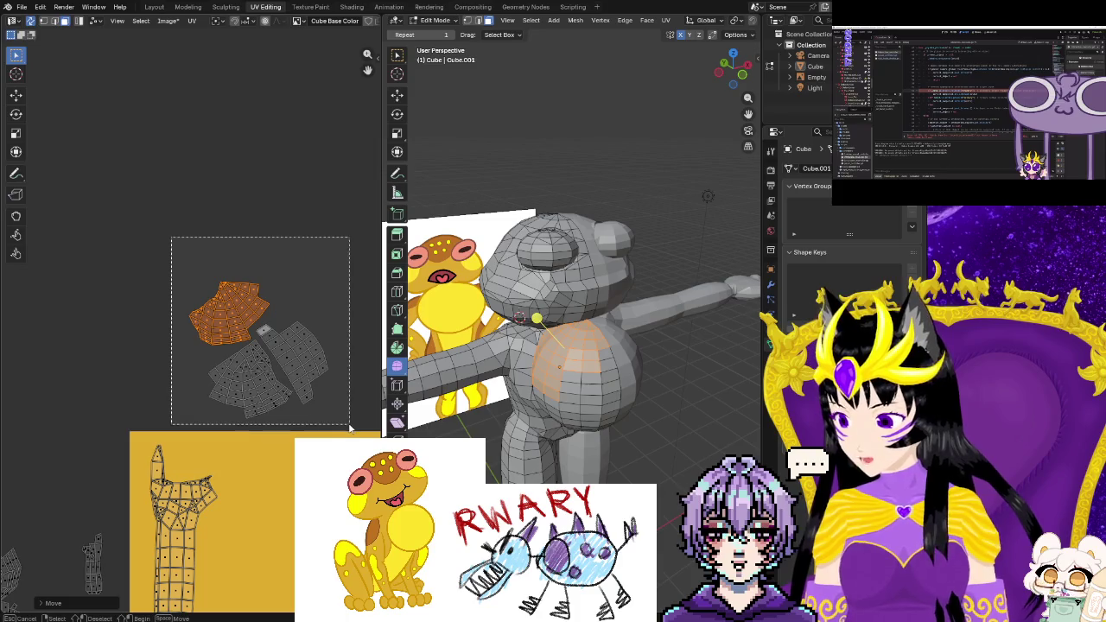
scroll(264, 247, up, 3)
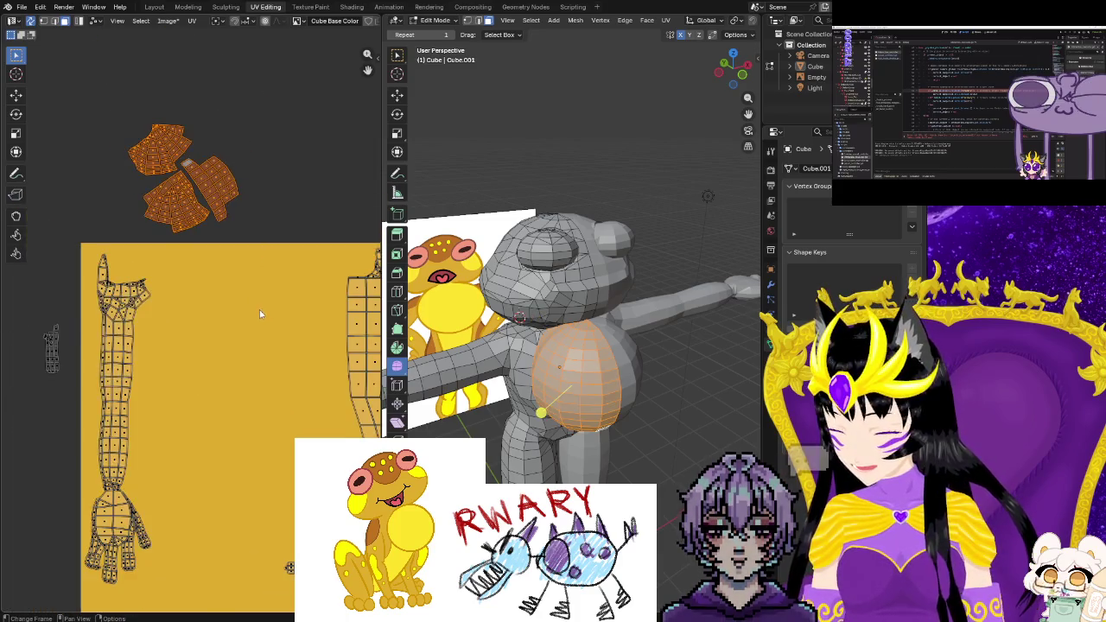
middle_drag(241, 381, 223, 287)
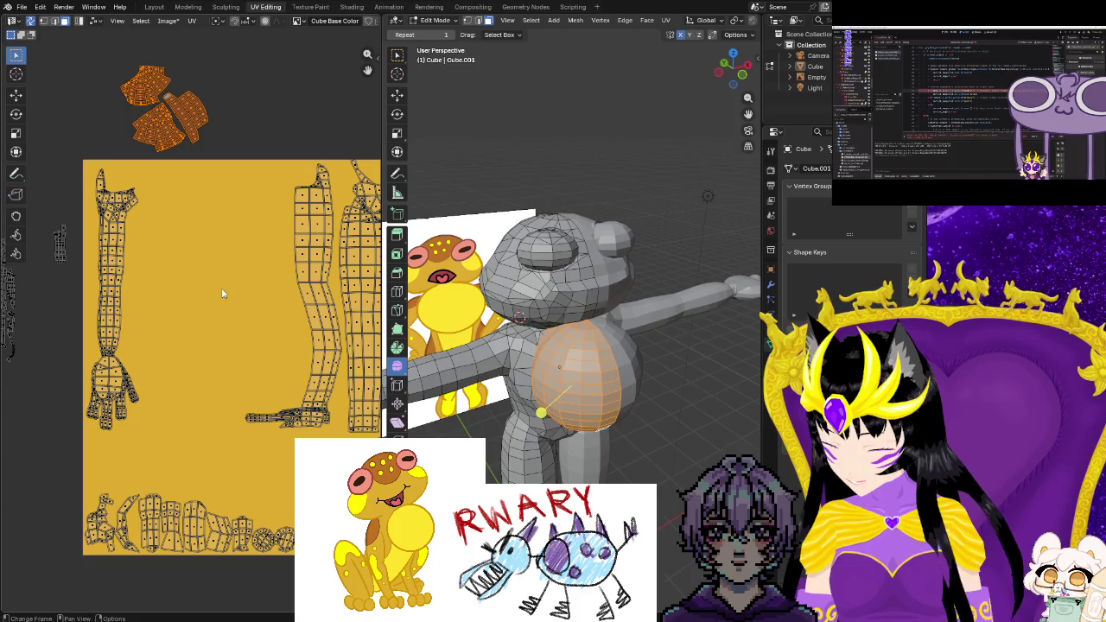
key(g)
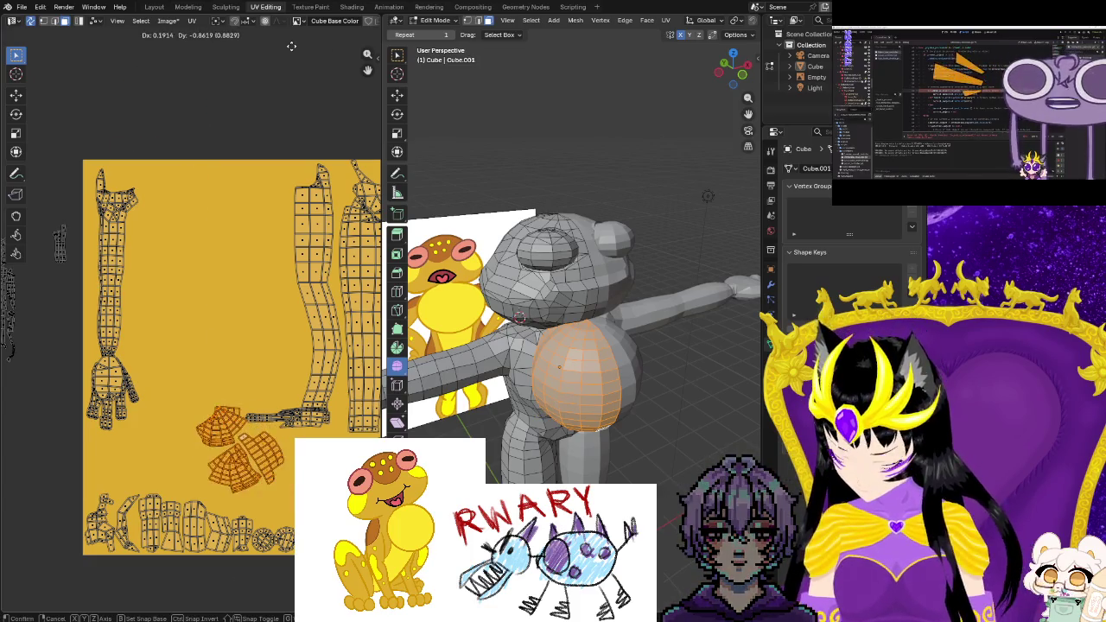
click(282, 55)
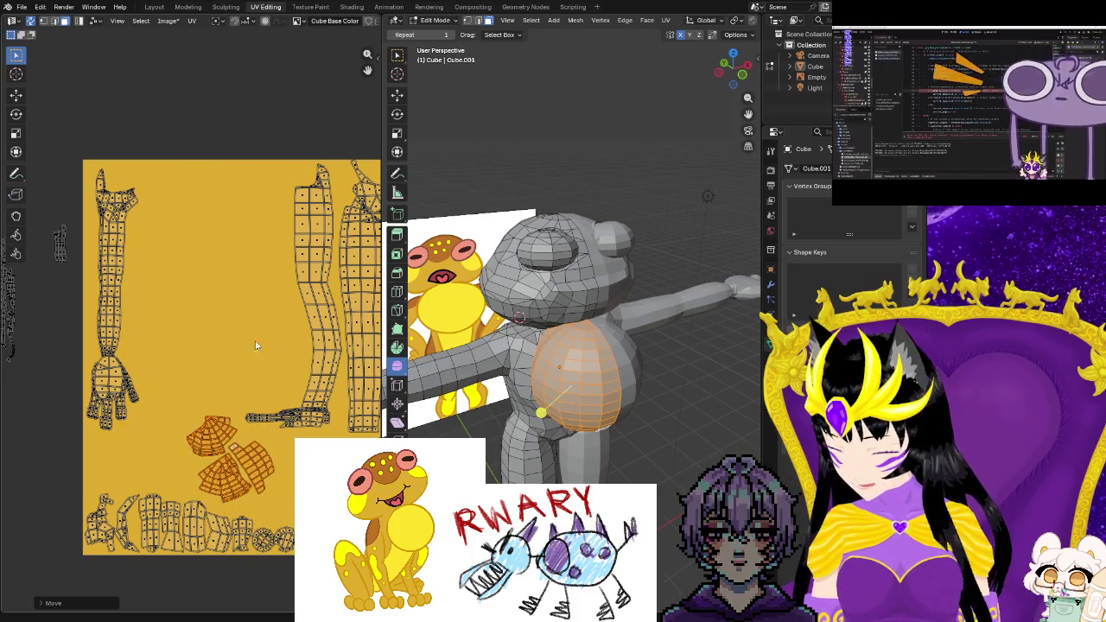
key(r)
click(214, 386)
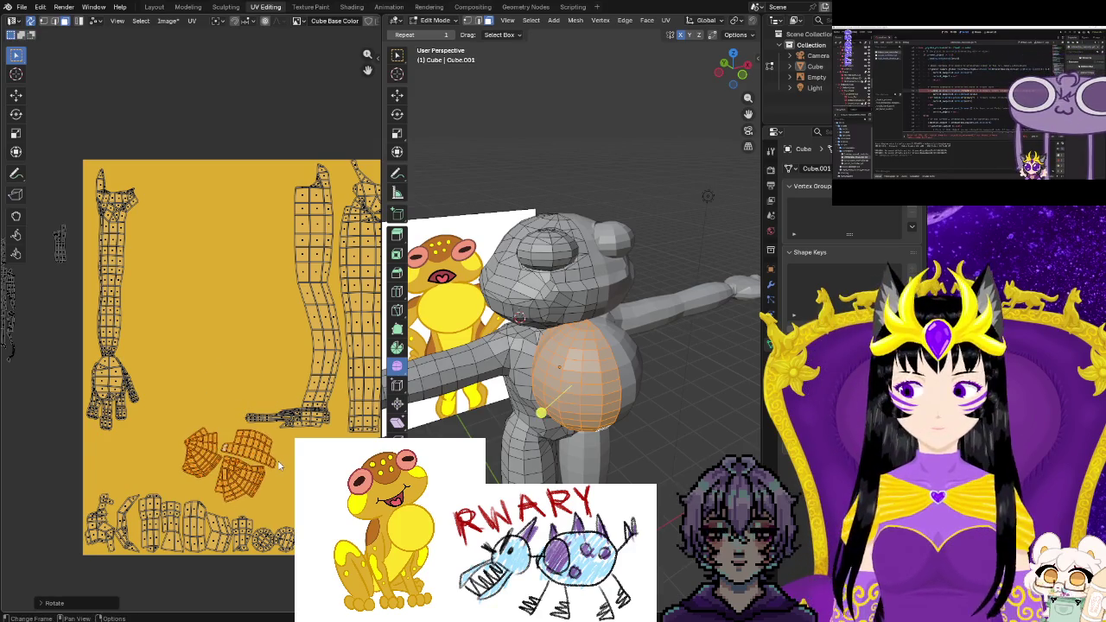
key(g)
click(311, 482)
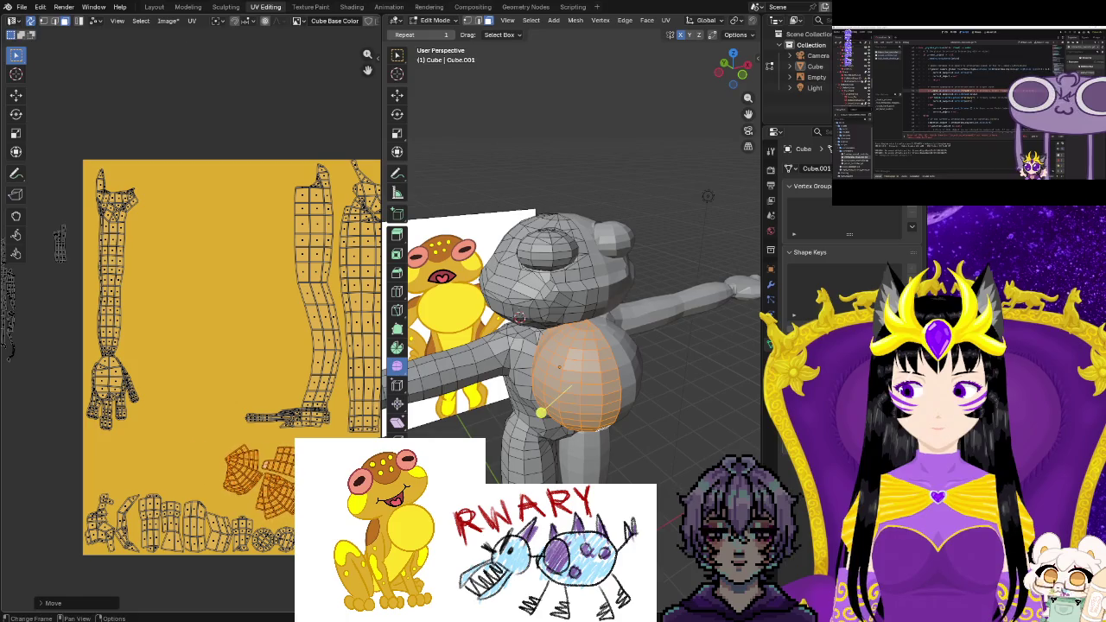
Rotate the torso group 22 degrees, enlarge it and nudge it into place
key(r)
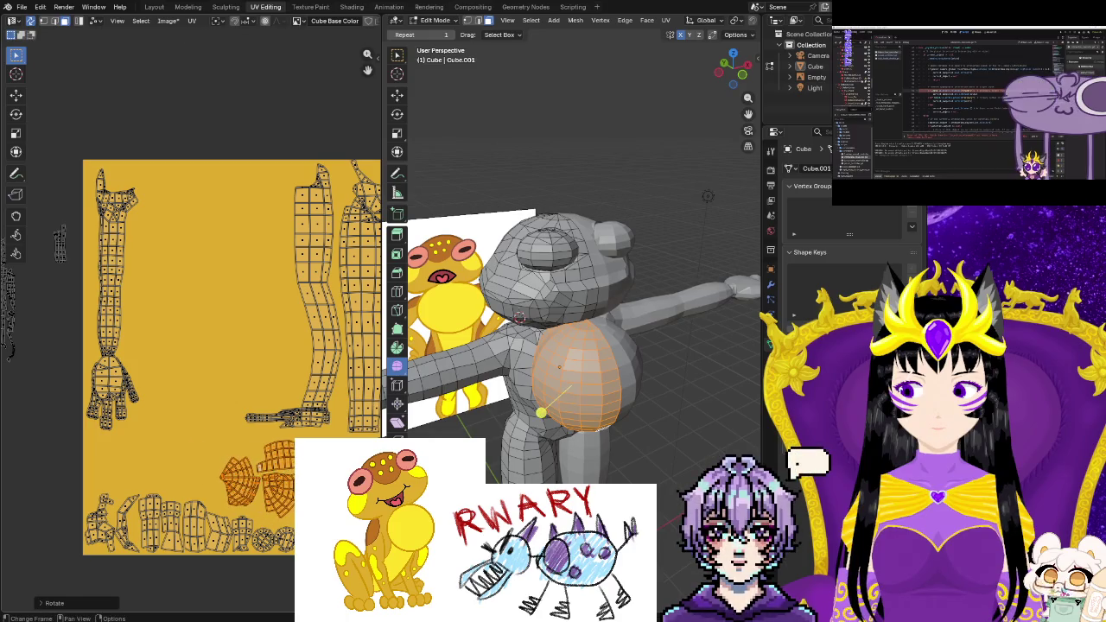
key(Return)
key(s)
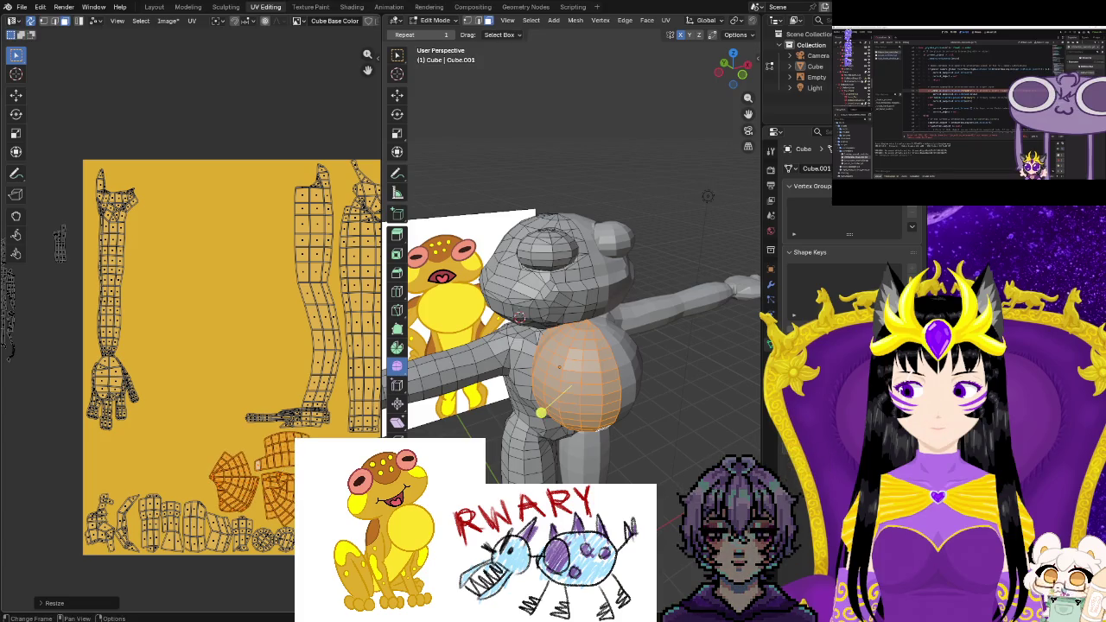
key(g)
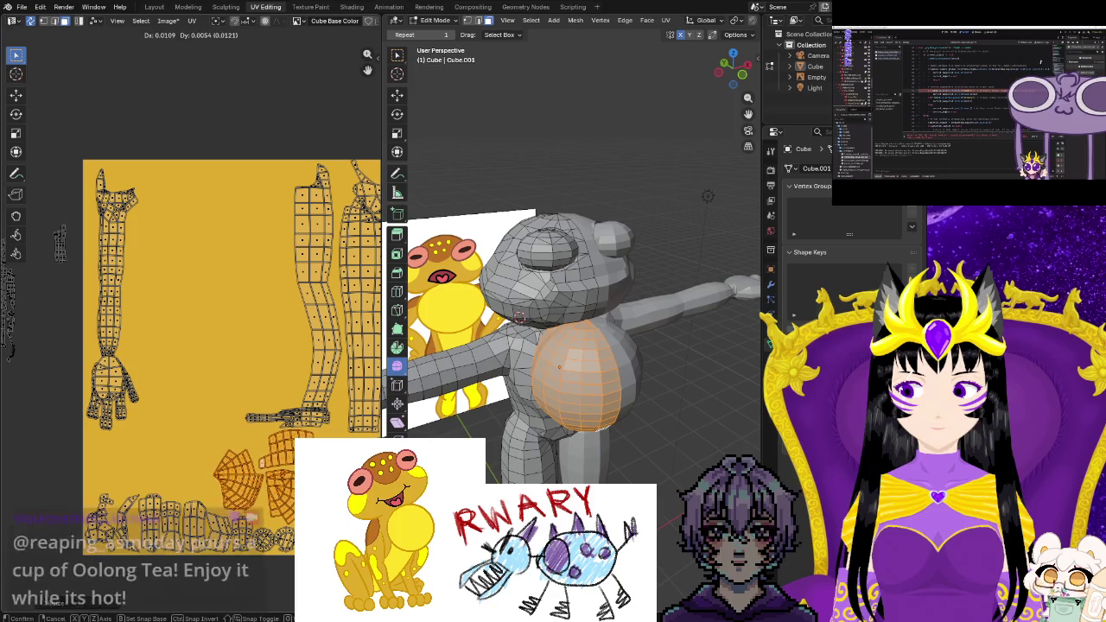
key(Return)
scroll(196, 490, down, 2)
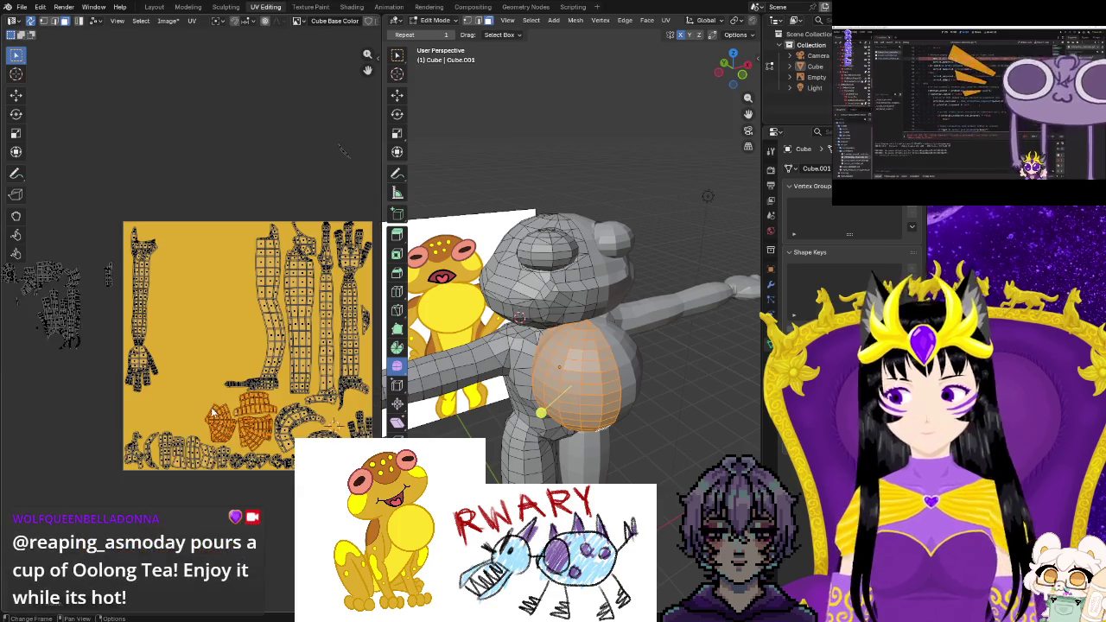
Fix the torso group's final position and pan to the loose islands
click(196, 490)
middle_drag(187, 484, 292, 517)
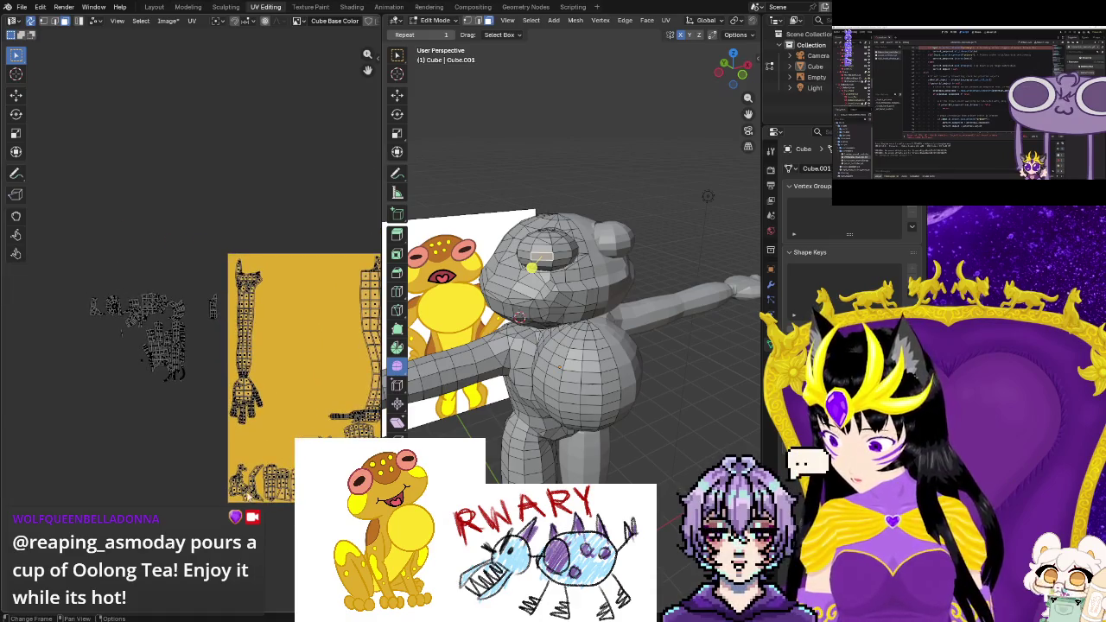
middle_drag(234, 493, 265, 521)
scroll(265, 521, up, 4)
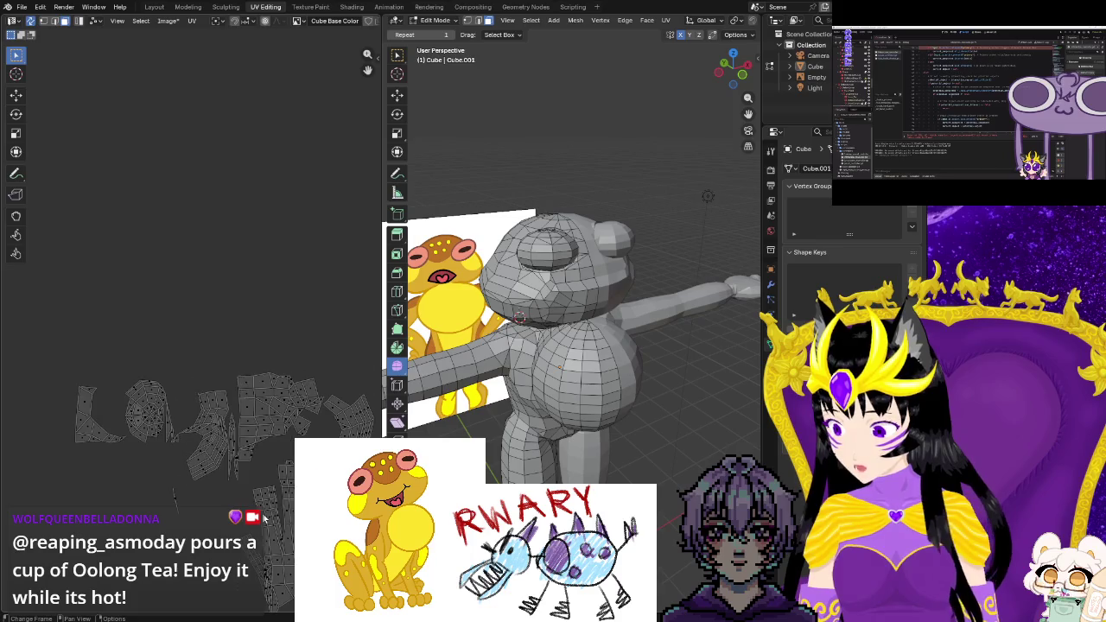
Select the small head-top island (Ctrl+L) together with its tail piece
click(148, 419)
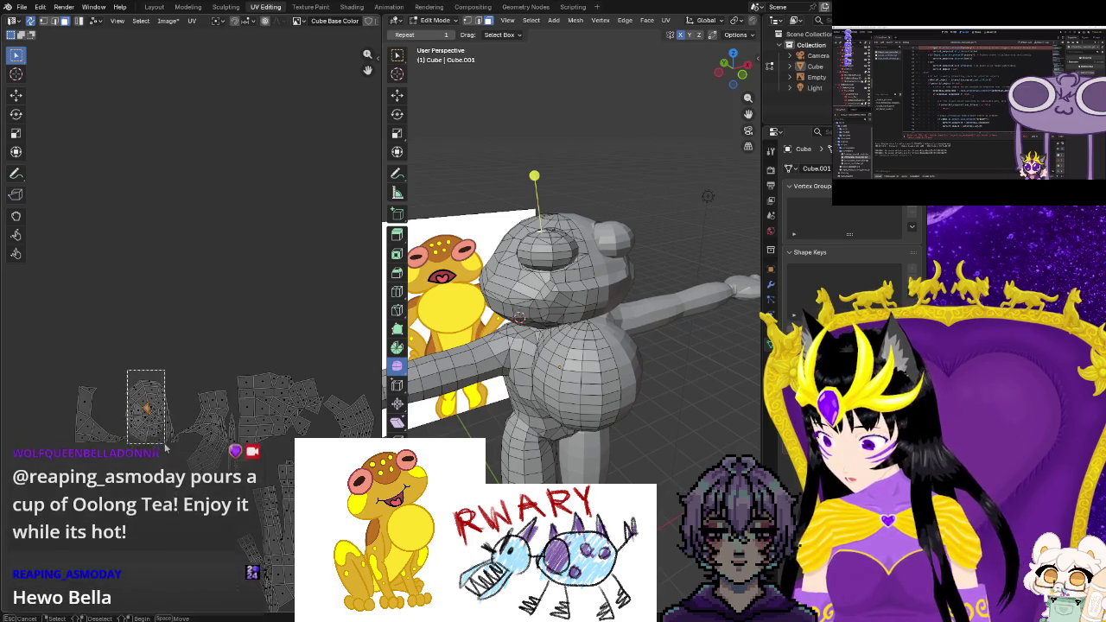
key(ctrl+l)
scroll(163, 458, up, 3)
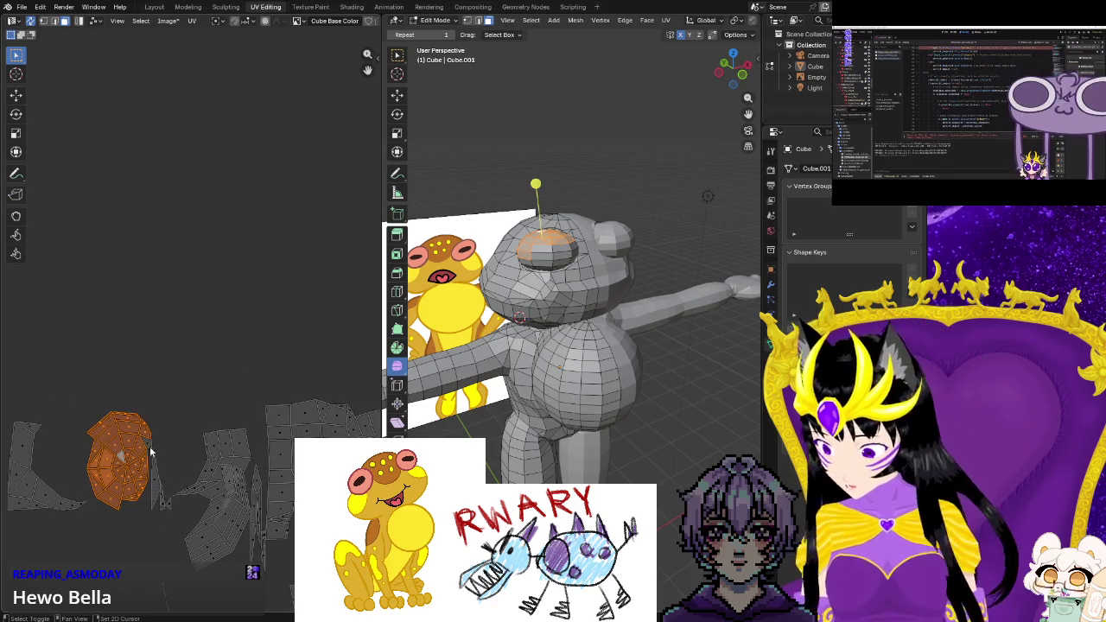
shift+drag(147, 437, 166, 516)
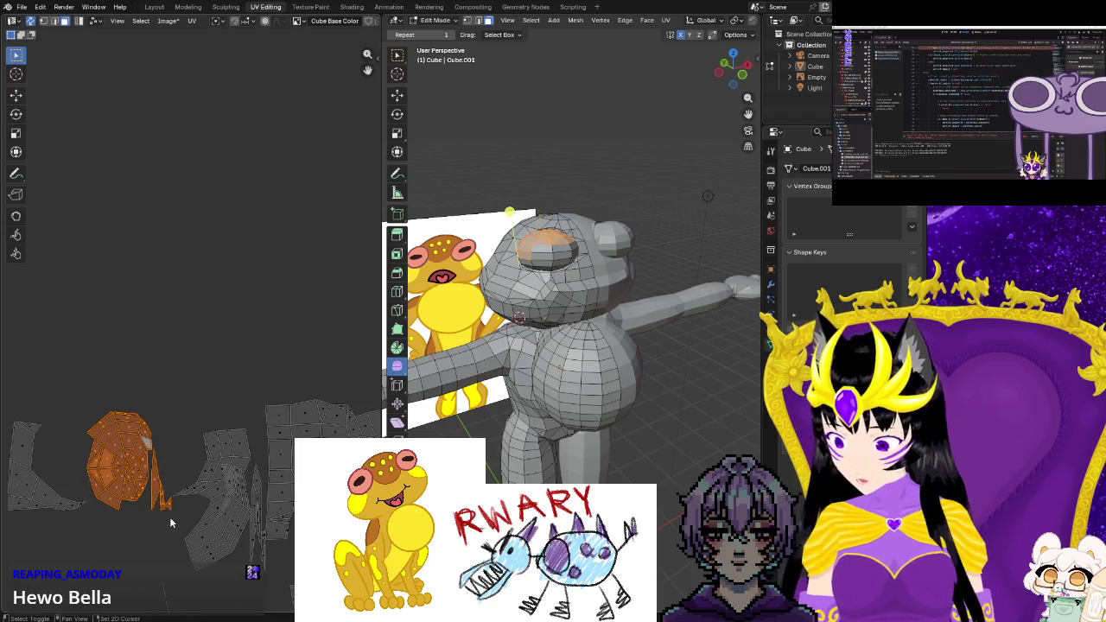
Orbit the model from behind to check the selected head faces
mouse_move(535, 406)
middle_down()
mouse_move(590, 457)
mouse_move(539, 424)
middle_up()
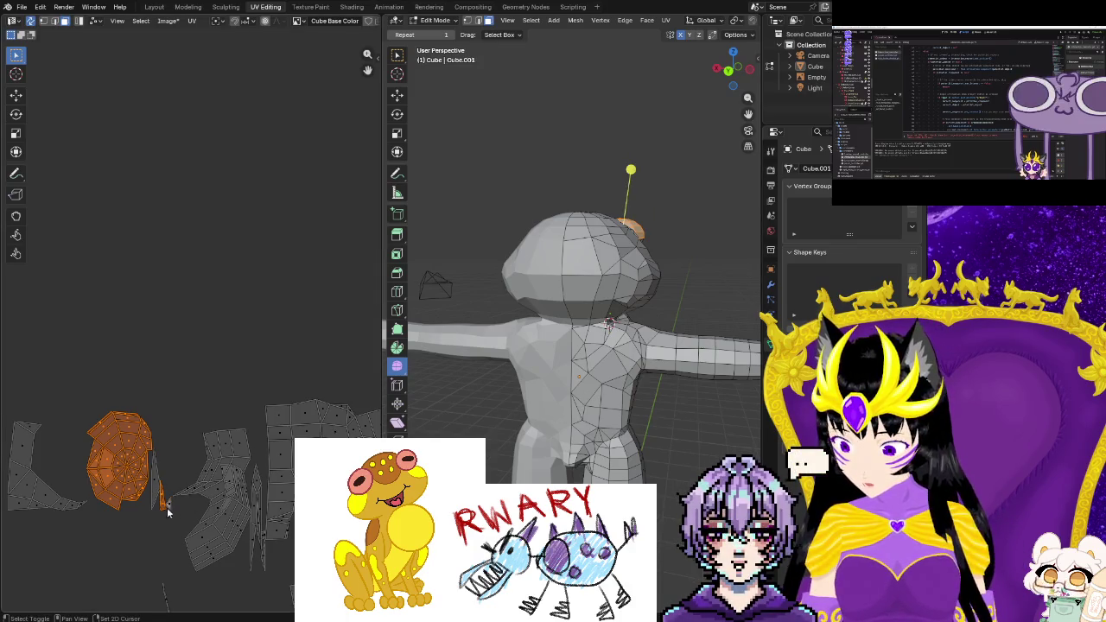
middle_drag(518, 389, 534, 345)
mouse_move(534, 184)
middle_down()
mouse_move(566, 224)
mouse_move(518, 227)
middle_up()
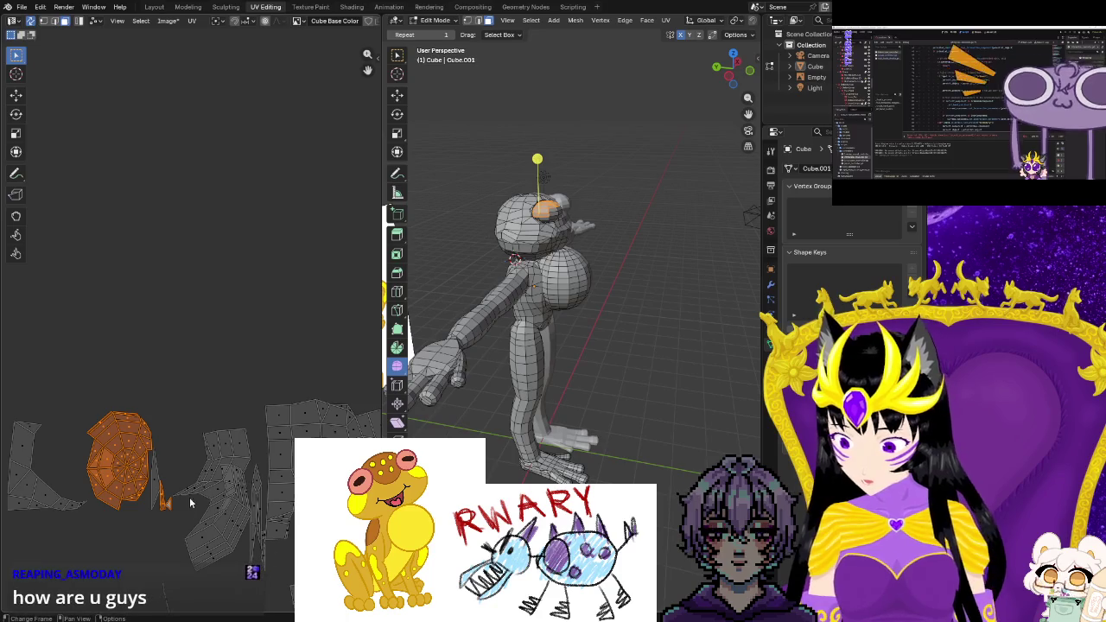
scroll(191, 503, down, 2)
scroll(151, 529, down, 2)
scroll(245, 492, down, 2)
scroll(180, 474, down, 1)
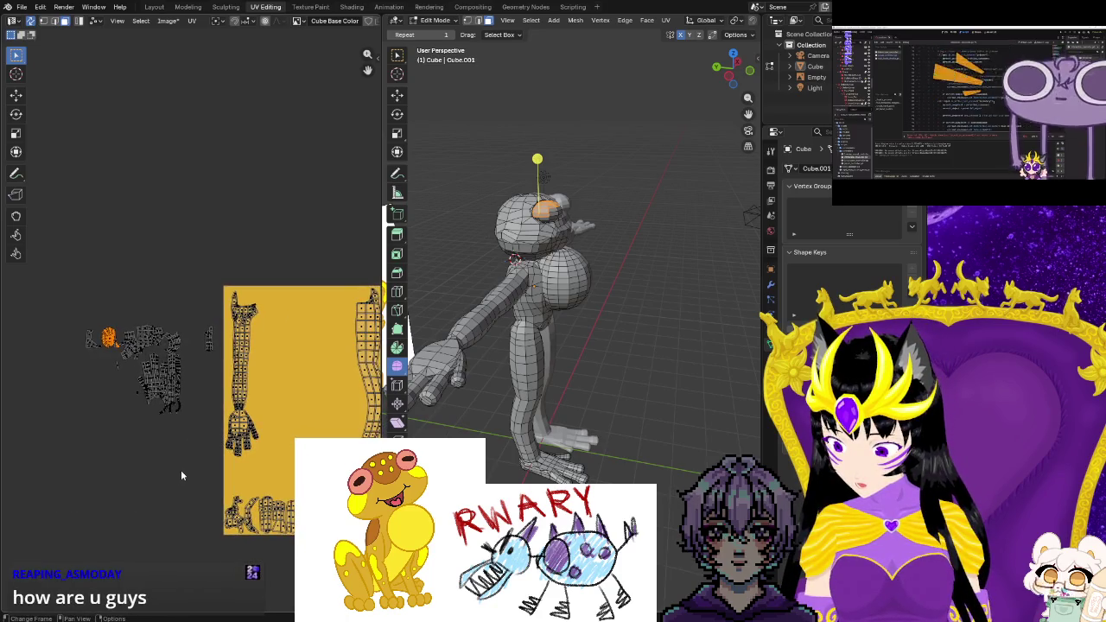
Move the head island inside the yellow texture square
key(g)
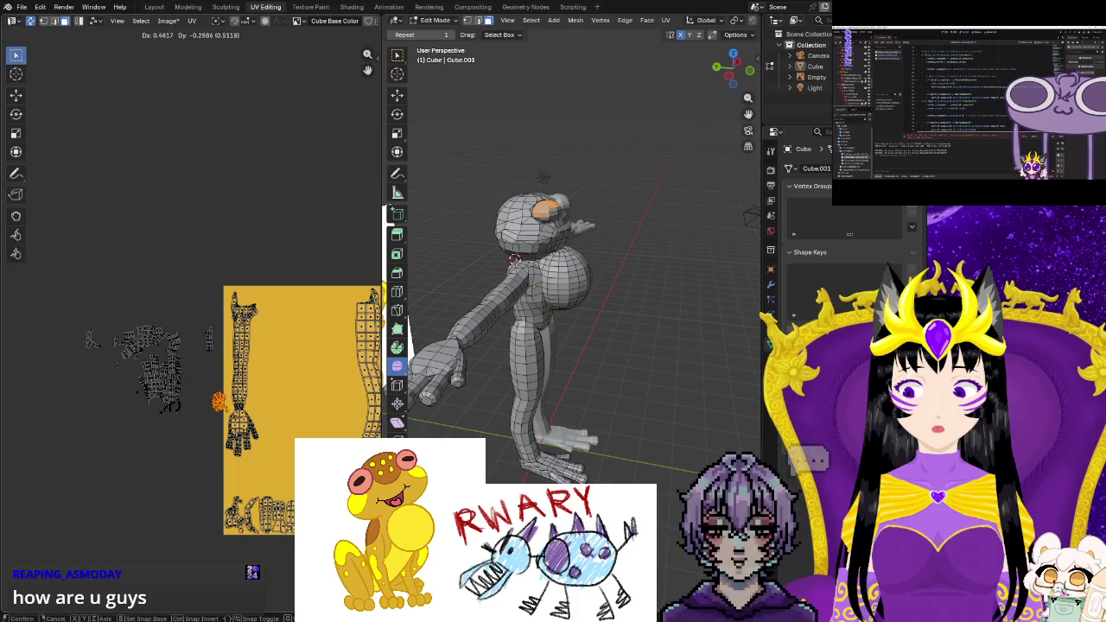
click(278, 566)
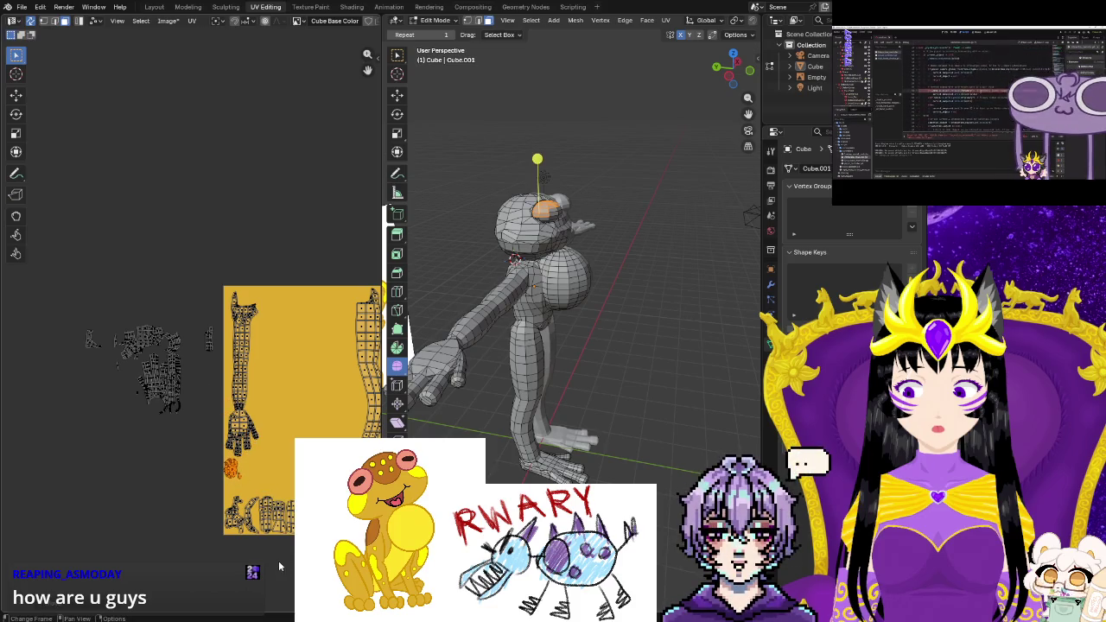
scroll(276, 553, up, 1)
scroll(272, 484, up, 2)
scroll(268, 425, up, 1)
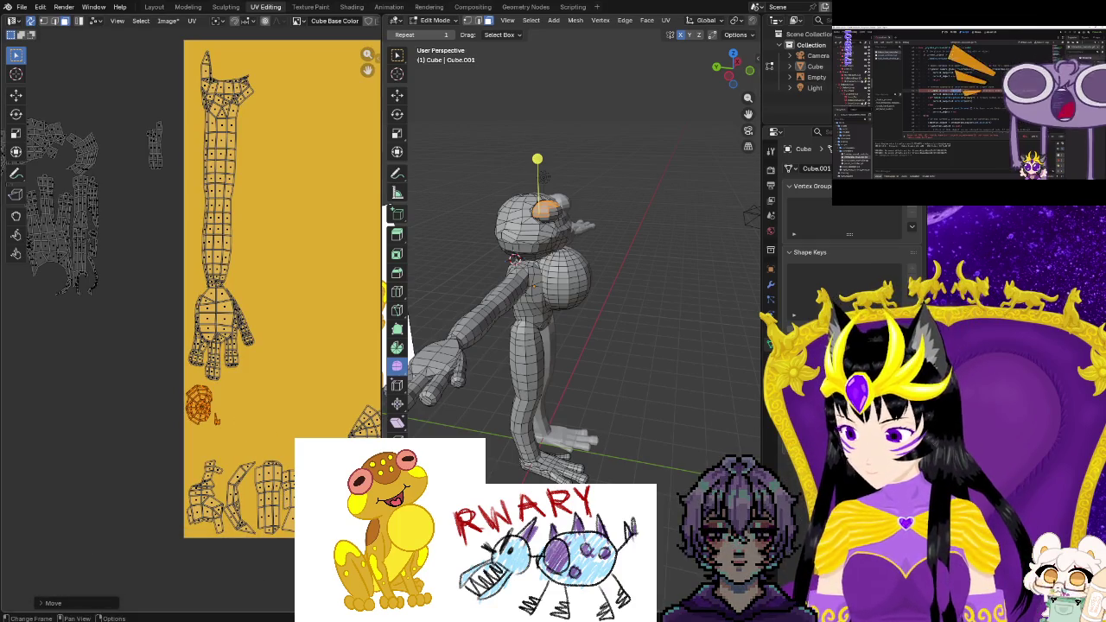
key(b)
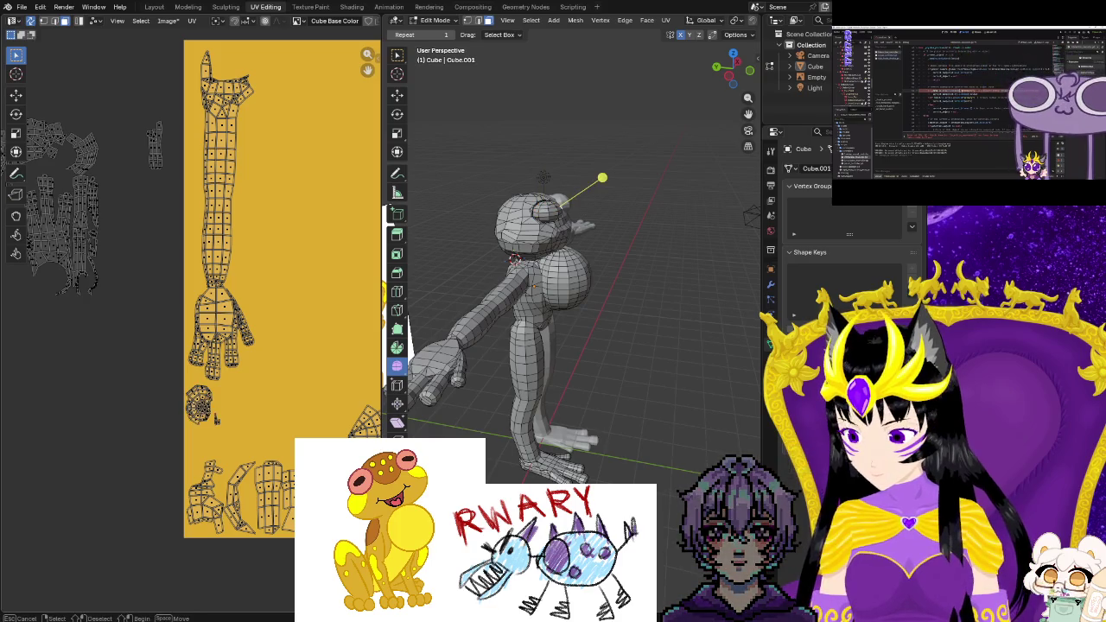
middle_drag(571, 285, 623, 285)
mouse_move(512, 301)
middle_down()
mouse_move(519, 398)
mouse_move(527, 380)
middle_up()
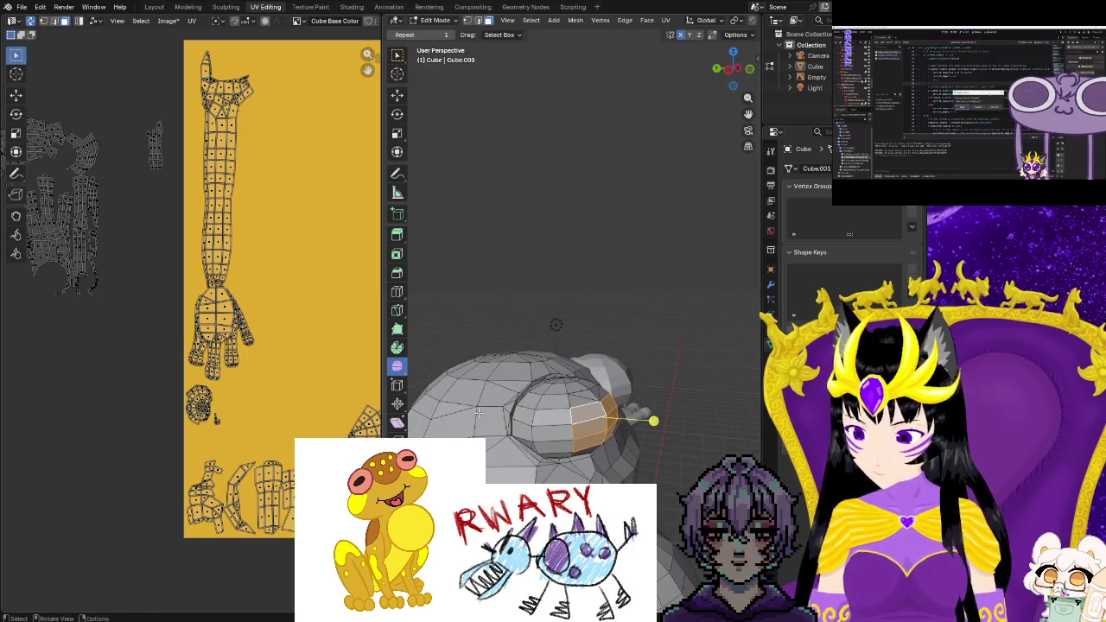
Shift the island up-right, then resize the small piece and nudge it left
key(g)
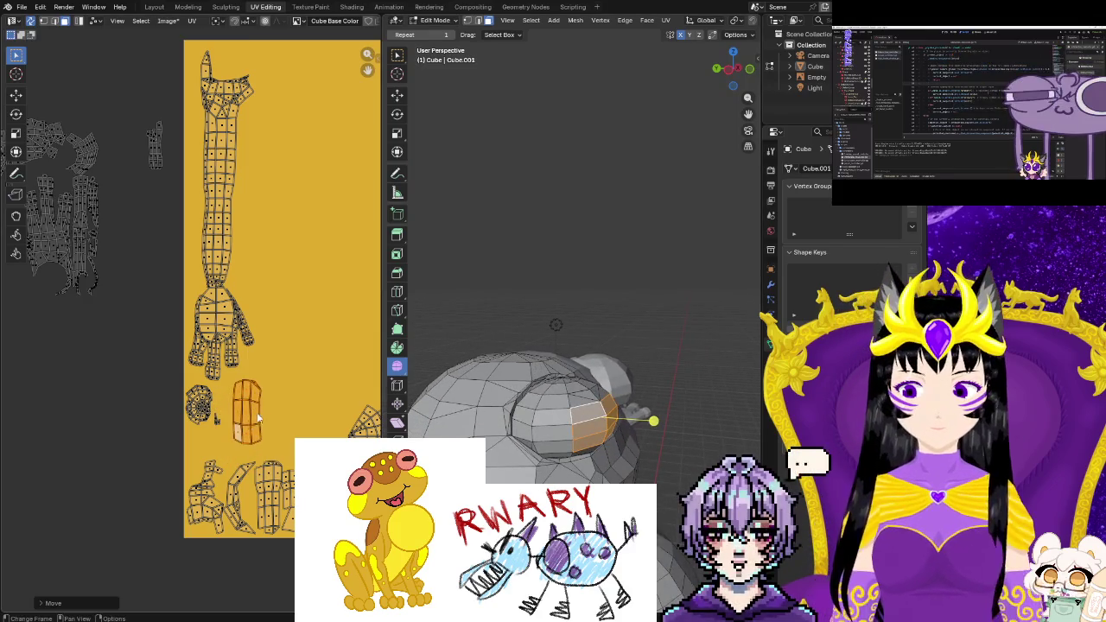
click(258, 411)
click(219, 425)
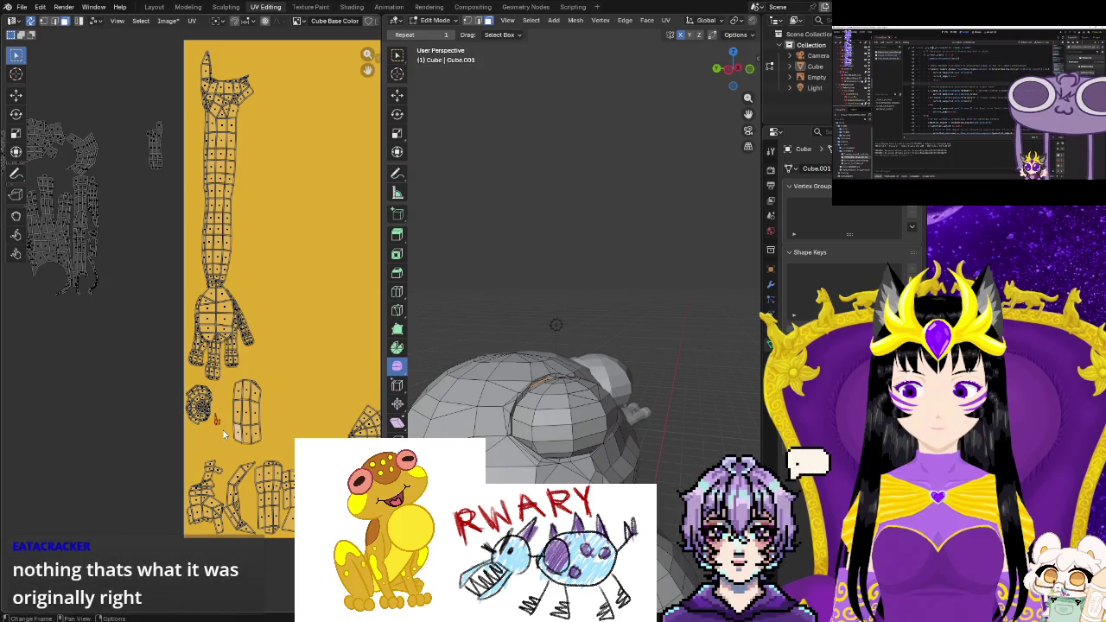
key(s)
click(224, 441)
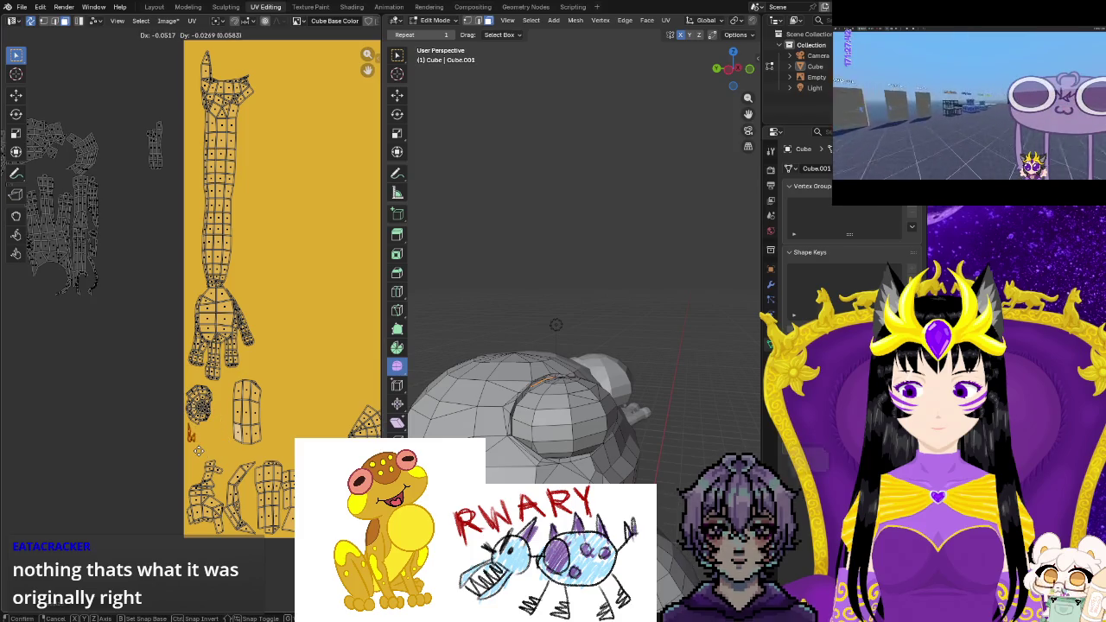
click(201, 453)
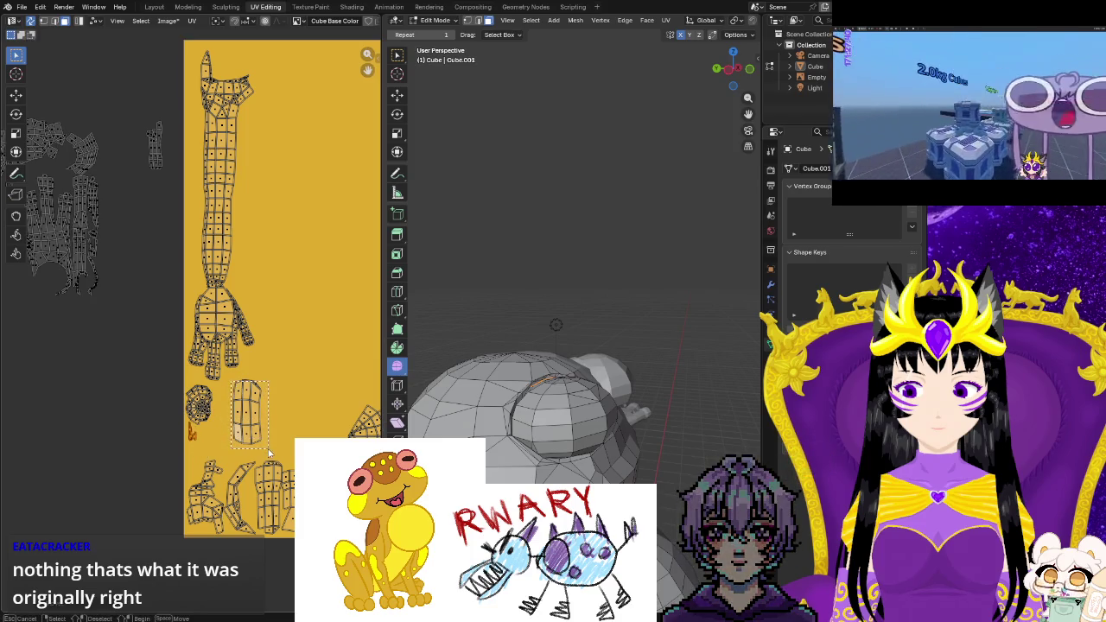
Enlarge and reposition the circular head island
click(248, 417)
click(219, 448)
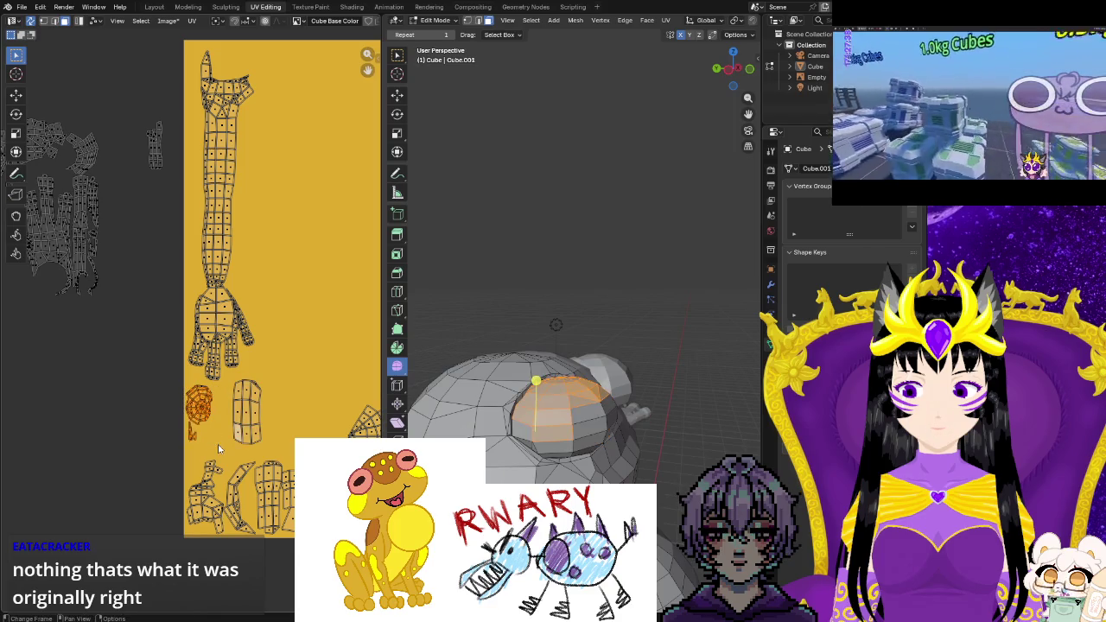
key(s)
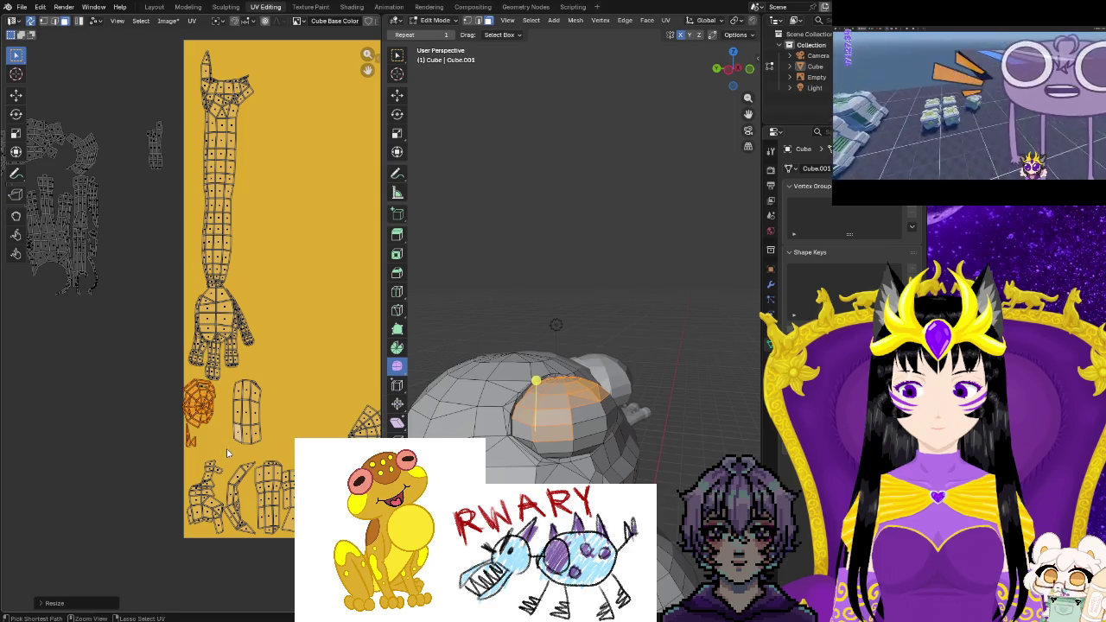
right_click(227, 448)
scroll(199, 441, up, 1)
scroll(183, 438, up, 1)
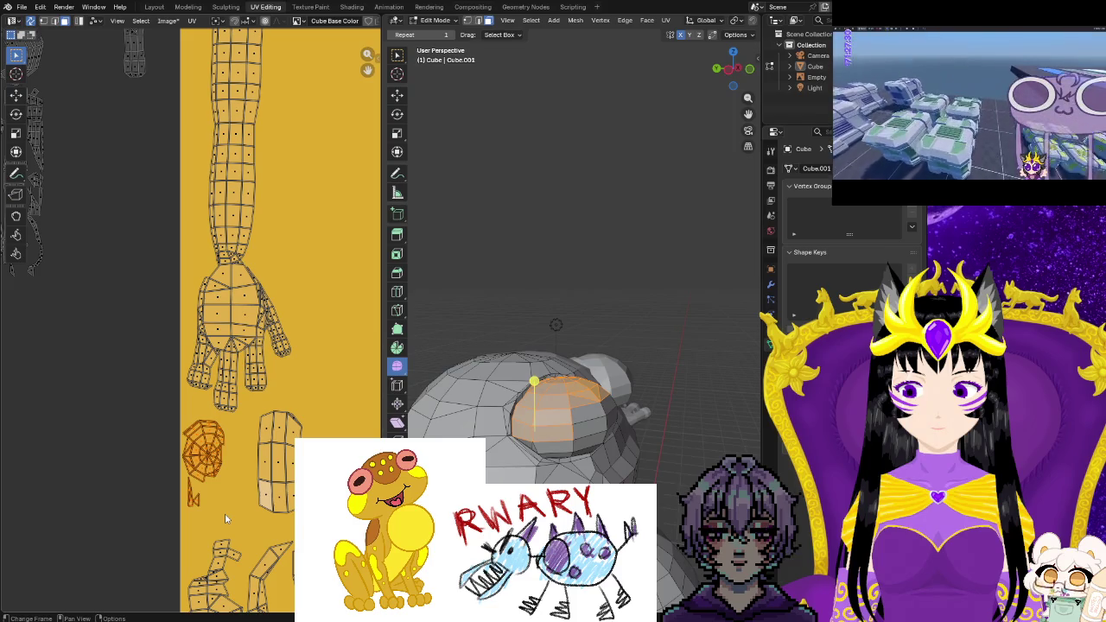
key(s)
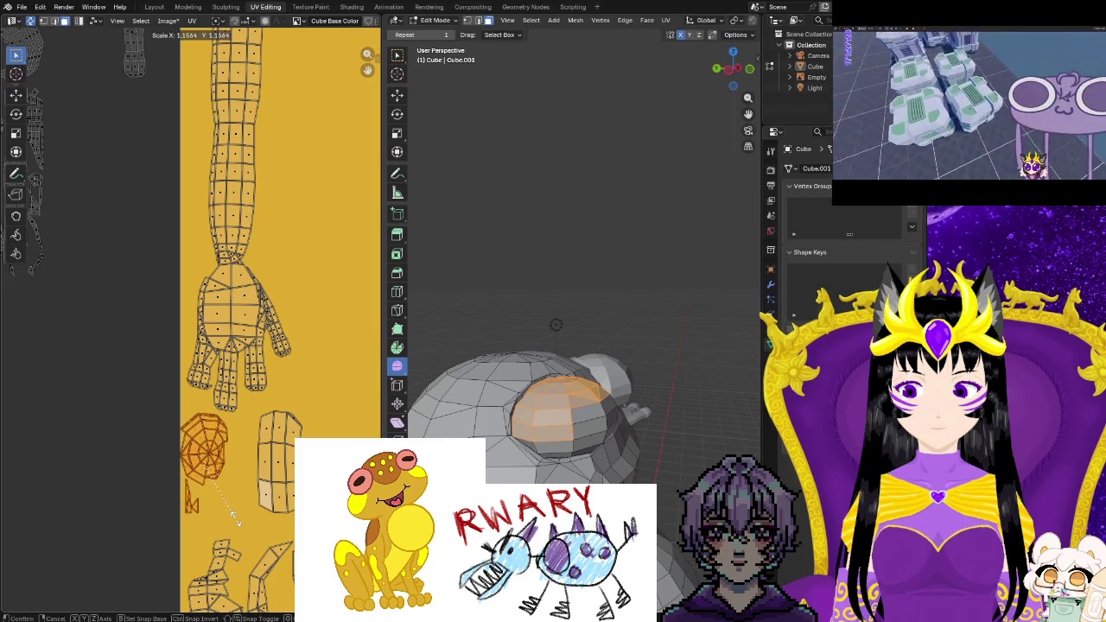
click(235, 519)
key(g)
click(242, 525)
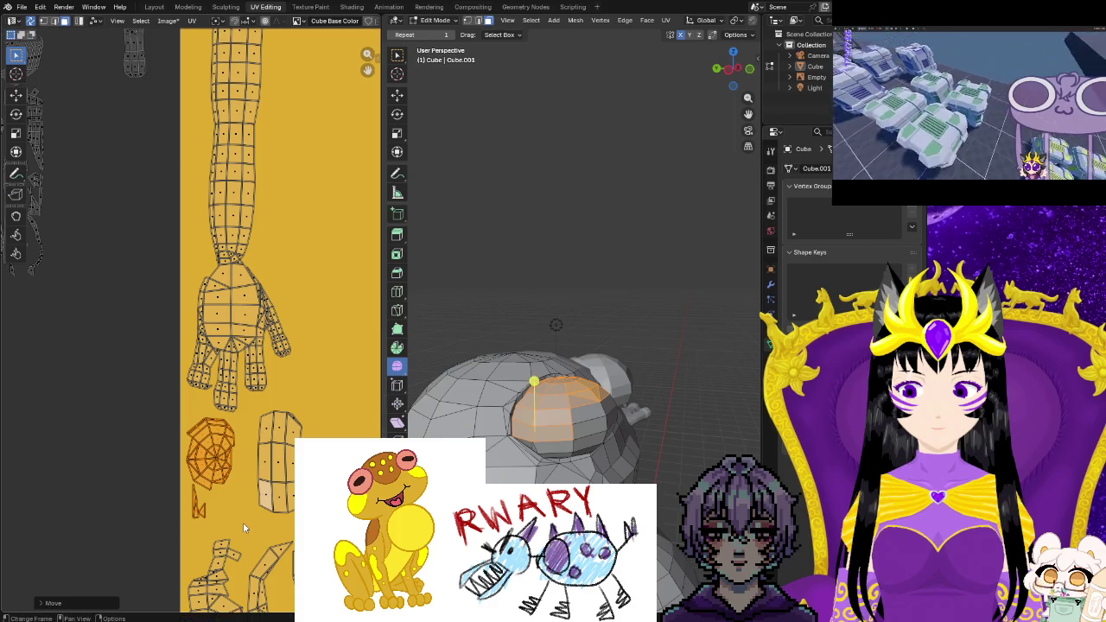
key(s)
click(247, 526)
Box-select other head faces and move the rectangular island left
key(b)
drag(534, 381, 653, 421)
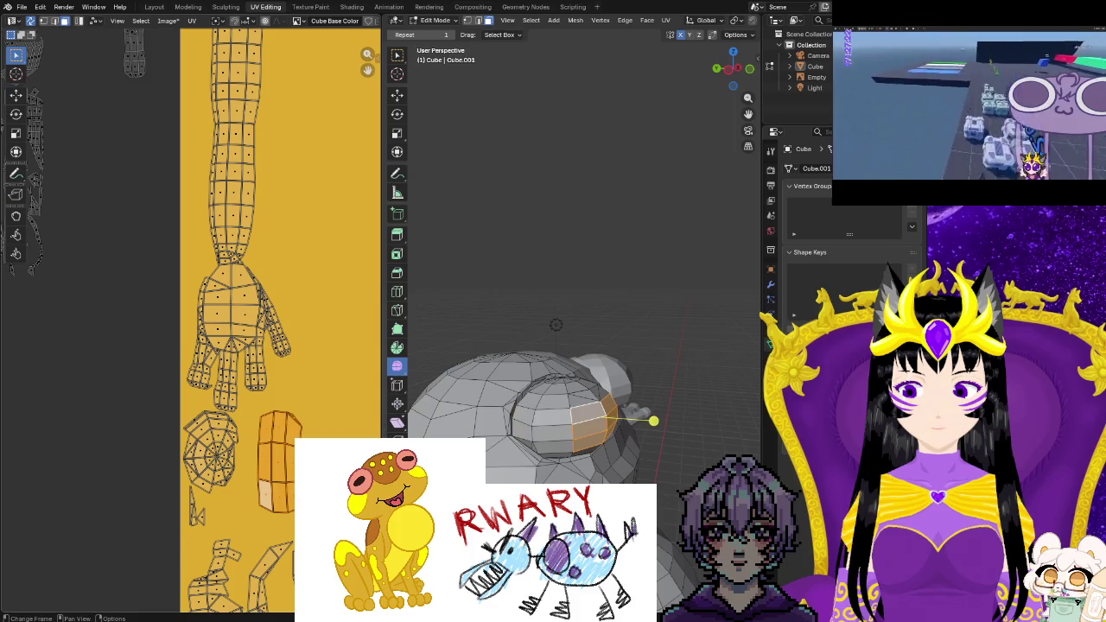
key(g)
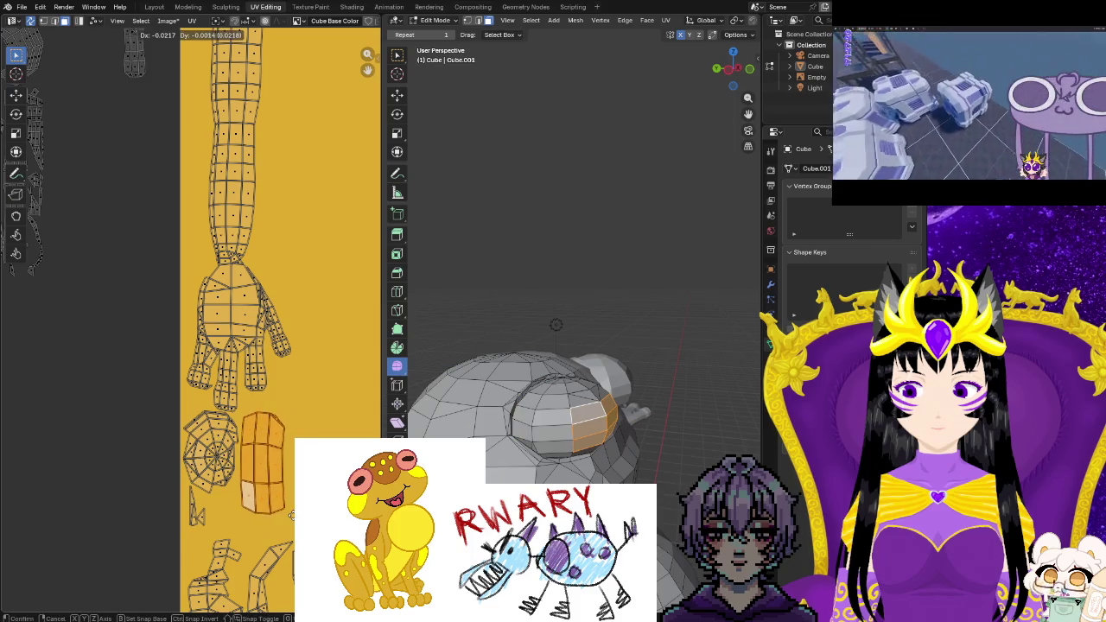
key(Return)
Place the curved strip island upright beside the round islands
key(alt+a)
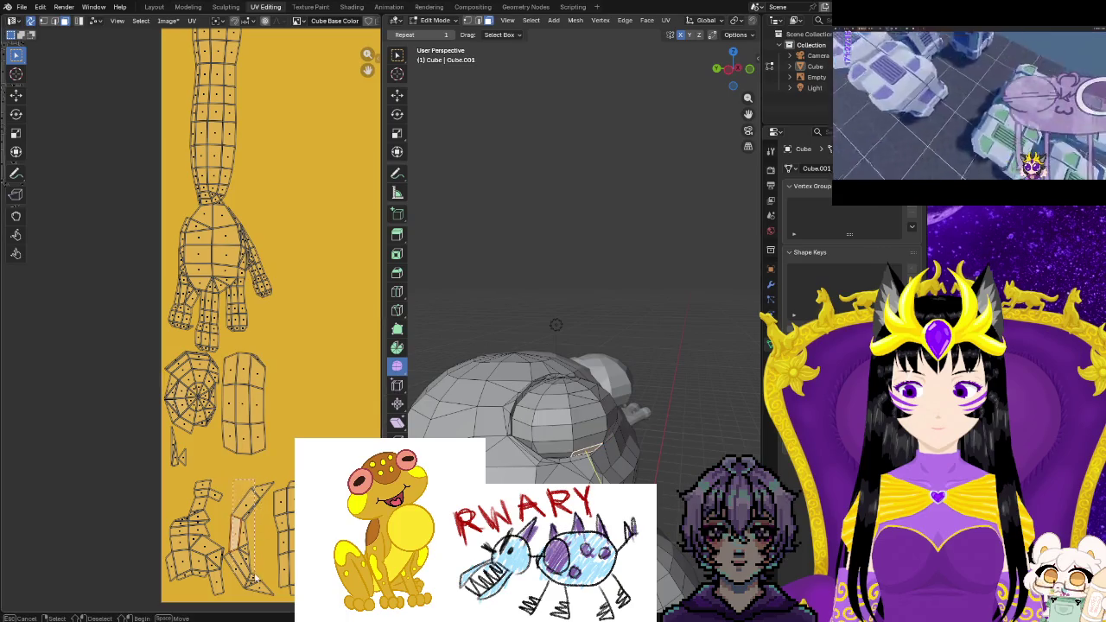
drag(267, 603, 268, 602)
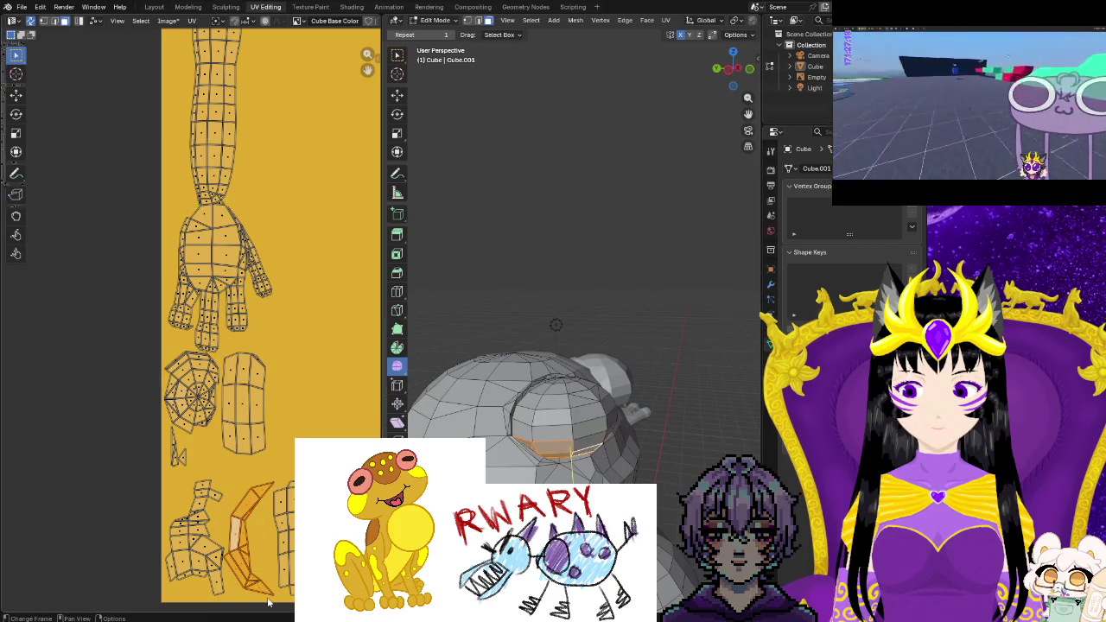
key(g)
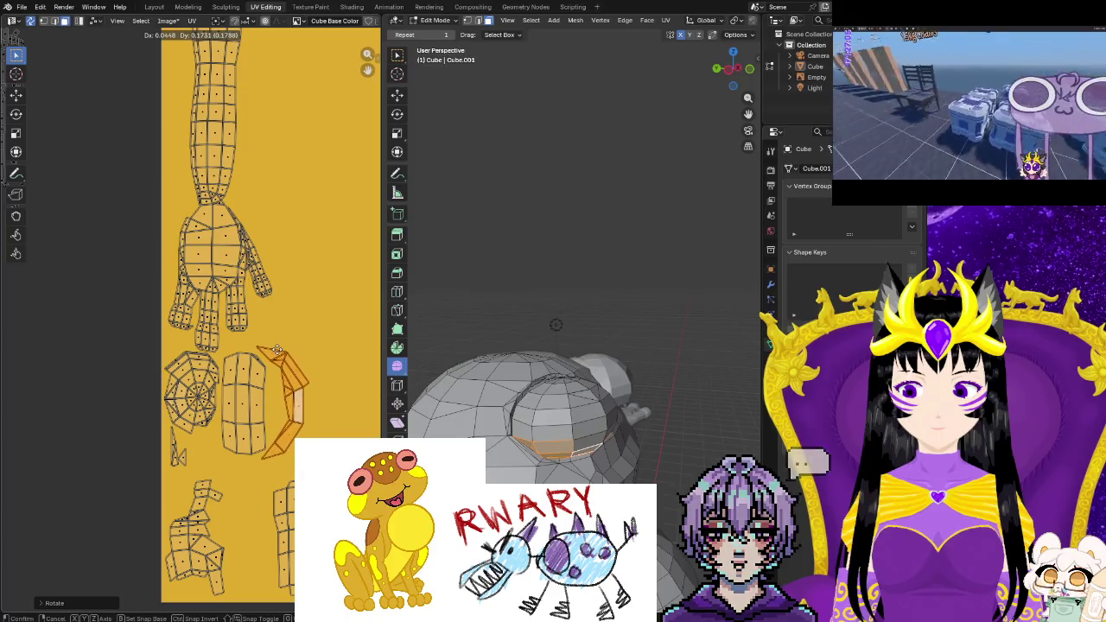
key(Return)
middle_drag(571, 458, 478, 403)
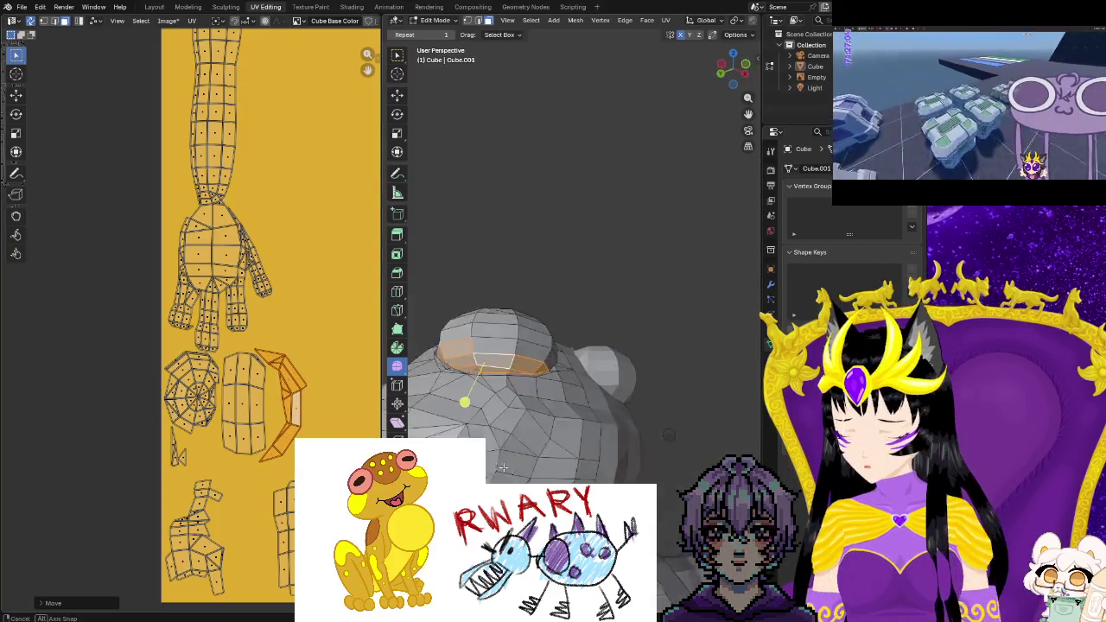
mouse_move(701, 434)
middle_down()
mouse_move(459, 338)
mouse_move(418, 268)
mouse_move(192, 521)
middle_up()
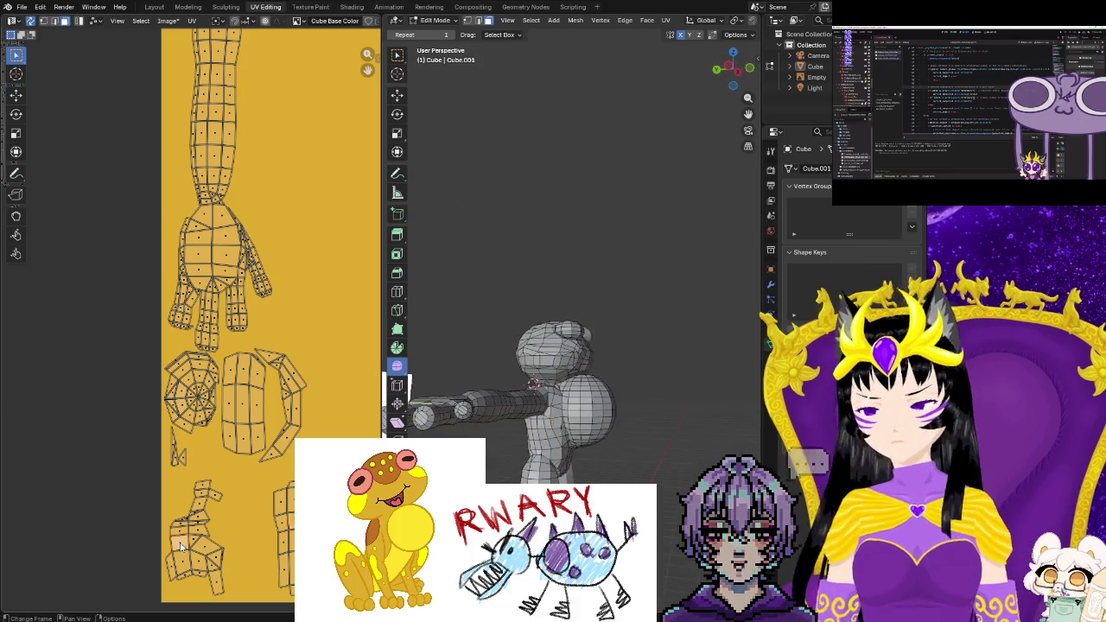
mouse_move(605, 346)
middle_down()
mouse_move(446, 337)
mouse_move(466, 341)
middle_up()
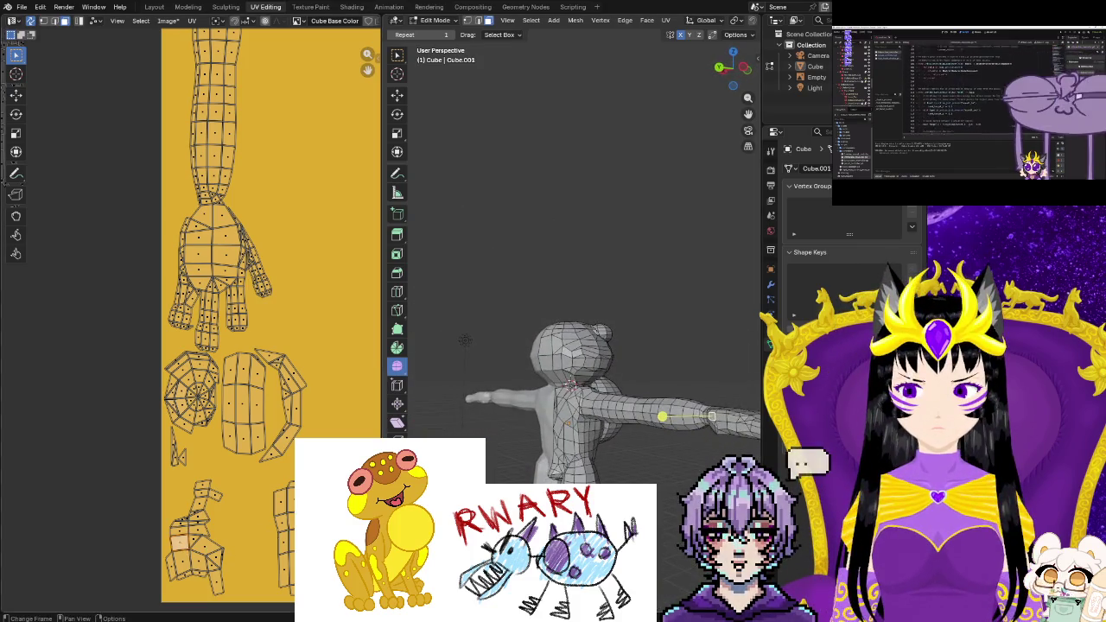
Shift the lower-right islands left and bring the outside islands into view
scroll(263, 535, down, 3)
scroll(262, 535, up, 2)
mouse_move(232, 421)
mouse_down()
mouse_move(303, 482)
mouse_move(307, 515)
mouse_up()
key(g)
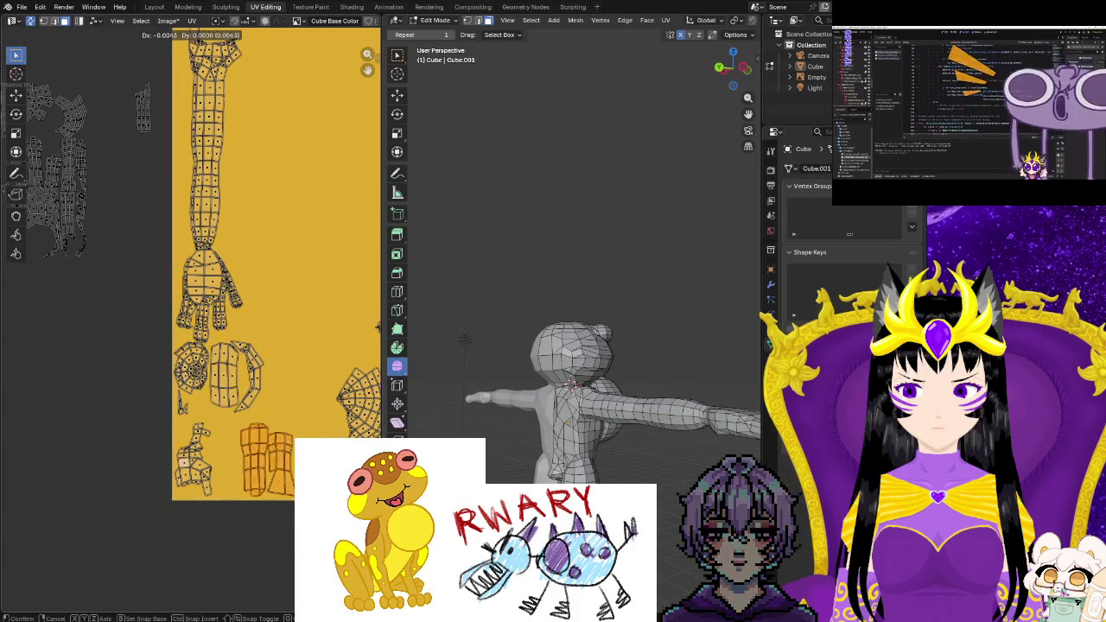
click(278, 514)
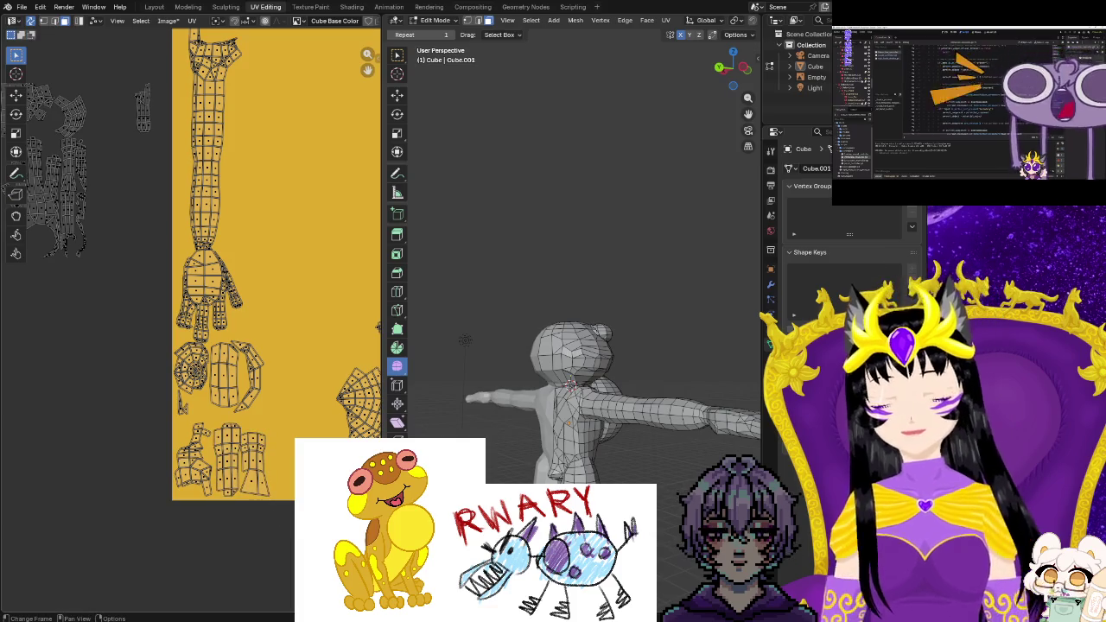
scroll(278, 514, up, 1)
middle_drag(318, 522, 254, 511)
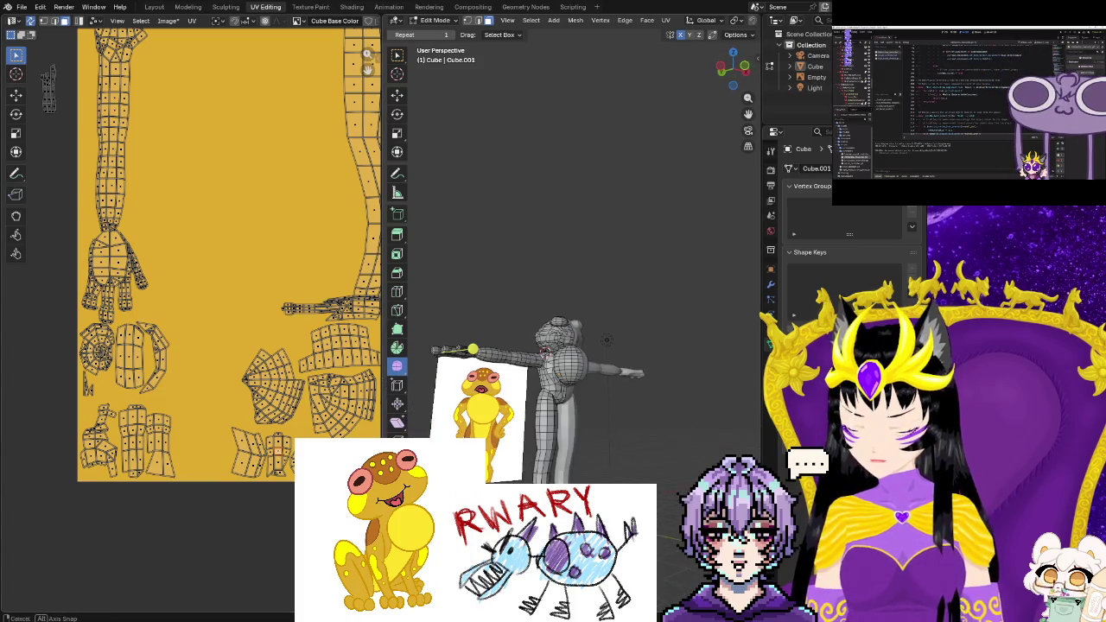
middle_drag(465, 340, 518, 346)
mouse_move(204, 533)
middle_down()
mouse_move(213, 538)
mouse_move(101, 117)
mouse_move(167, 155)
mouse_move(229, 155)
middle_up()
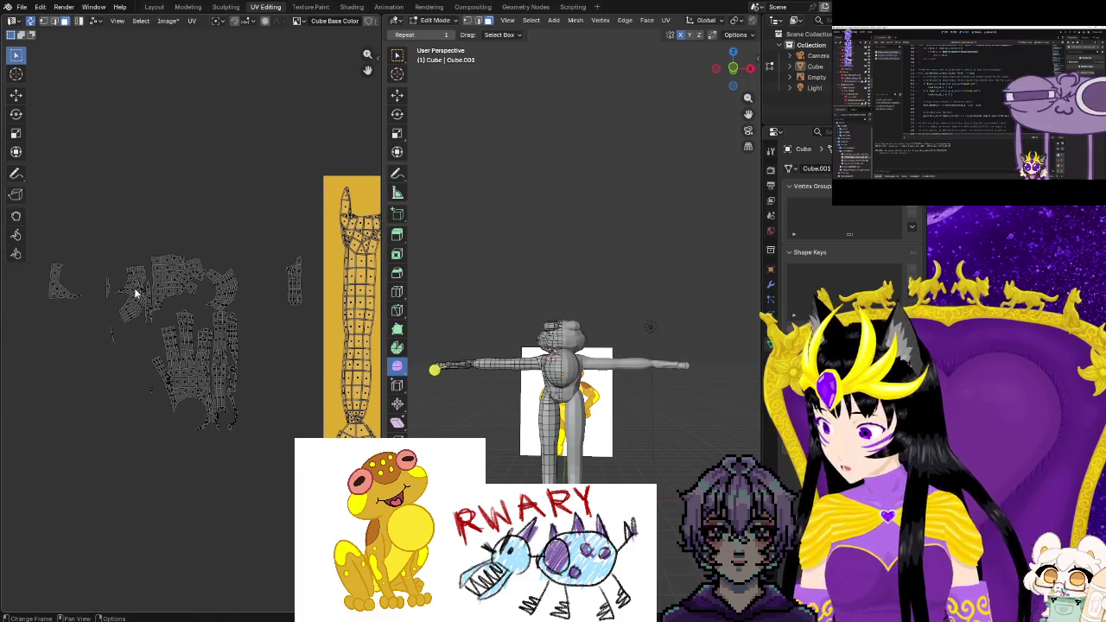
Select the hand UV island together with the lower wrist strip
drag(205, 318, 154, 437)
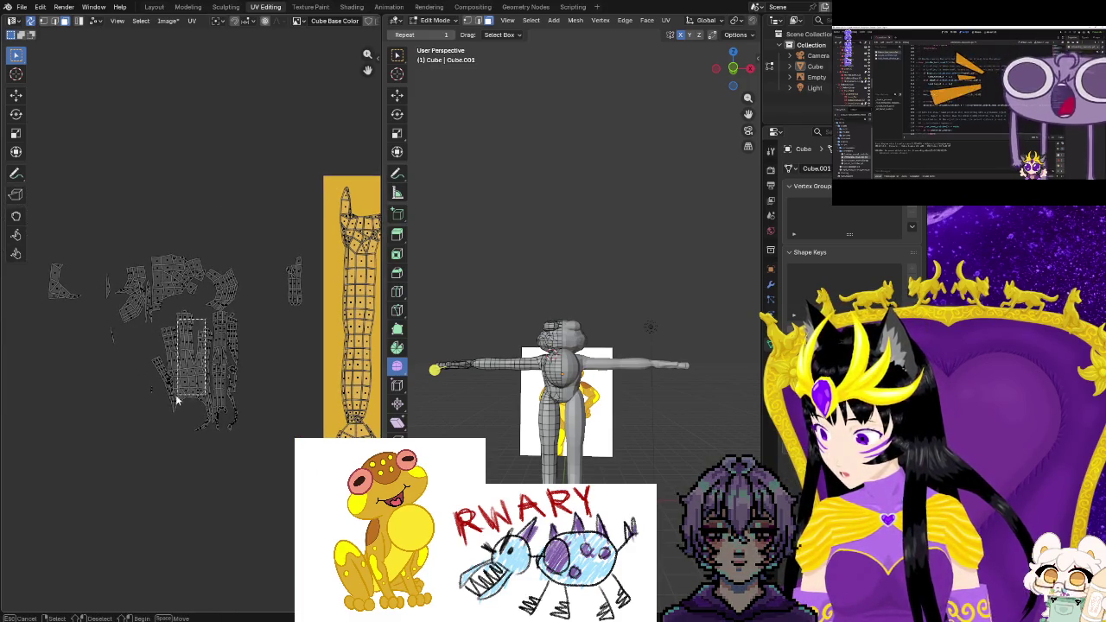
scroll(153, 431, up, 1)
scroll(153, 431, up, 1)
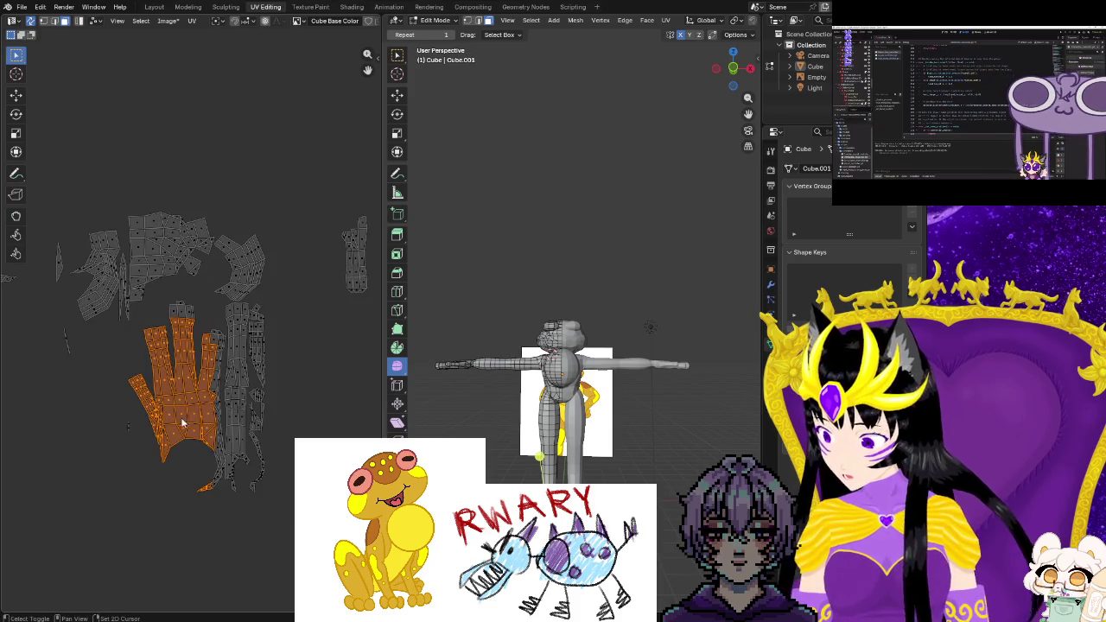
mouse_move(179, 296)
mouse_down()
mouse_move(222, 379)
mouse_move(220, 498)
mouse_up()
scroll(220, 493, up, 1)
scroll(224, 494, up, 1)
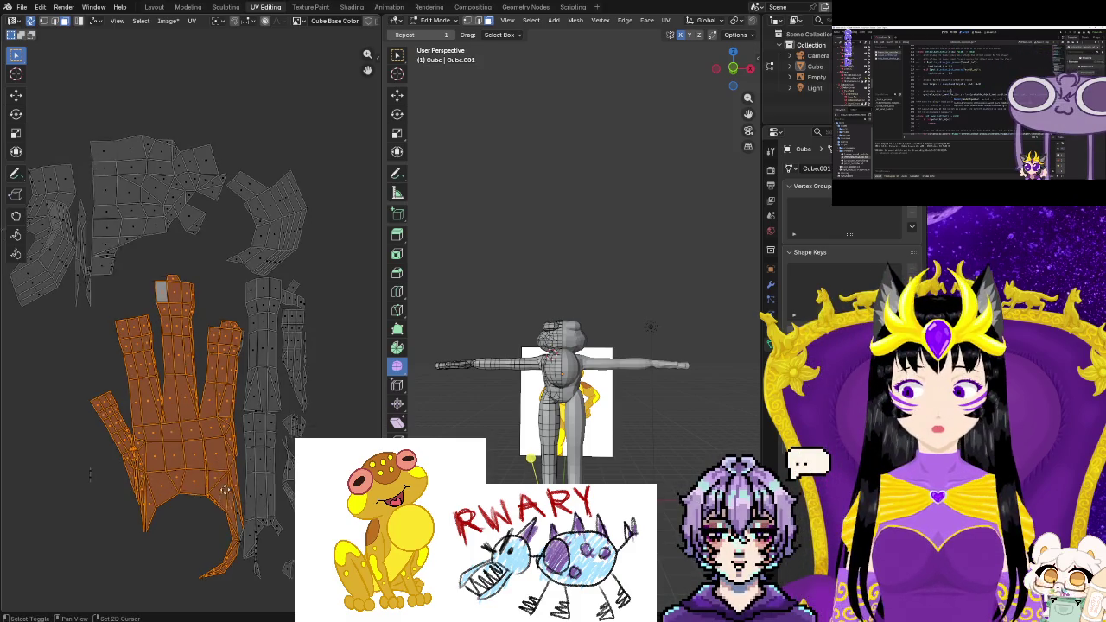
middle_drag(224, 494, 239, 474)
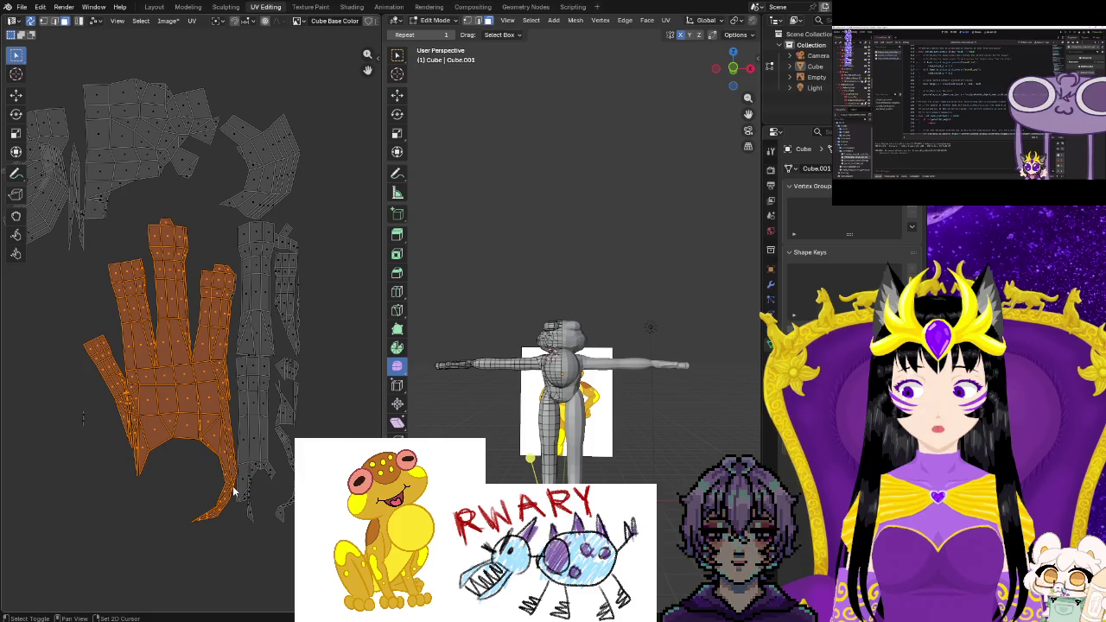
Add the tiny stray island, thin strip and grey strips to the hand selection
shift+drag(79, 412, 102, 437)
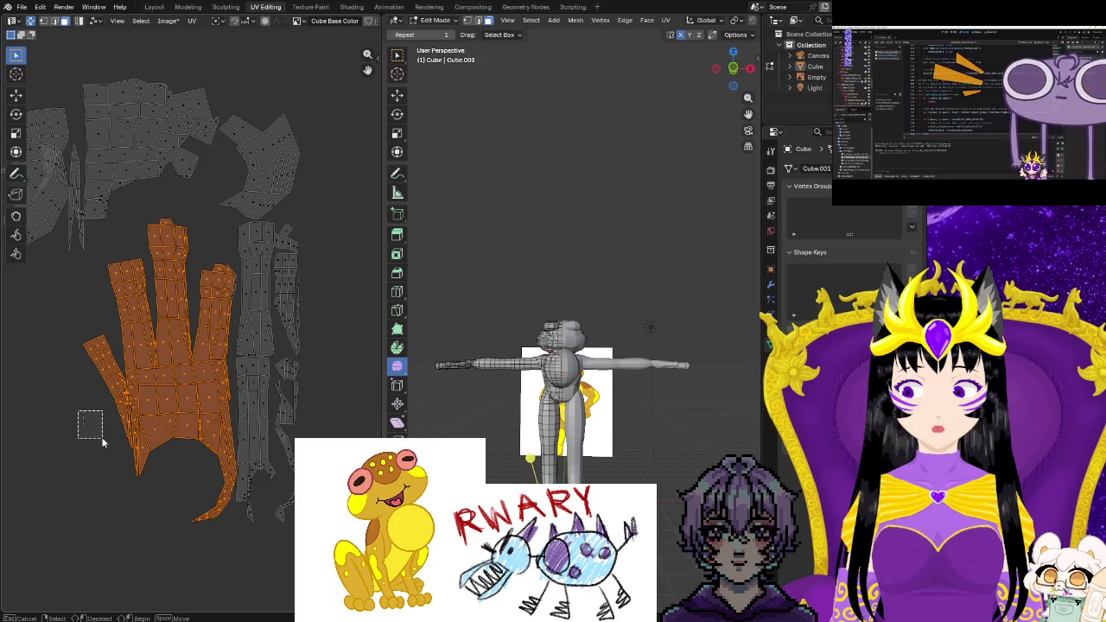
shift+click(255, 448)
shift+drag(304, 529, 221, 227)
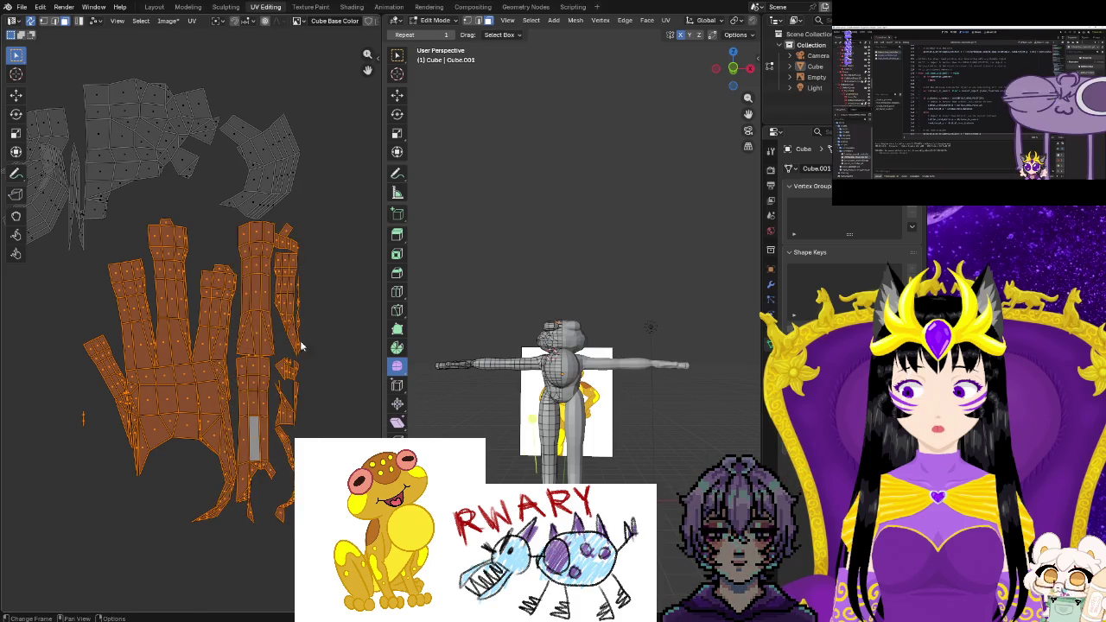
scroll(320, 395, down, 2)
scroll(319, 395, down, 2)
scroll(318, 396, down, 1)
scroll(290, 395, down, 2)
middle_drag(259, 387, 153, 374)
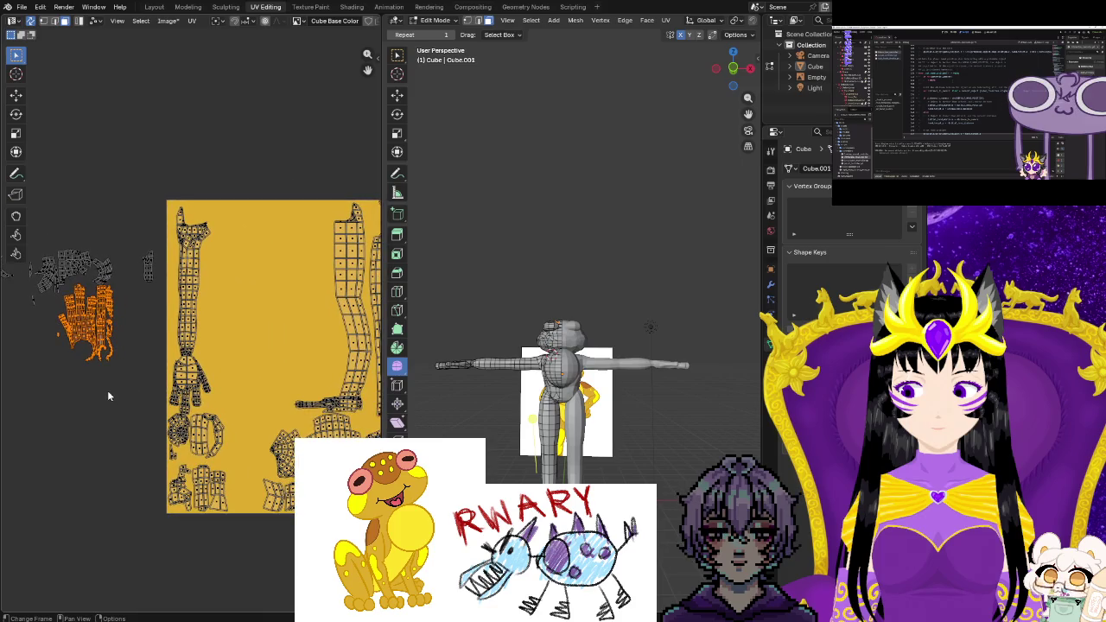
Move the hand islands into the yellow texture square and turn them around about 180°
key(g)
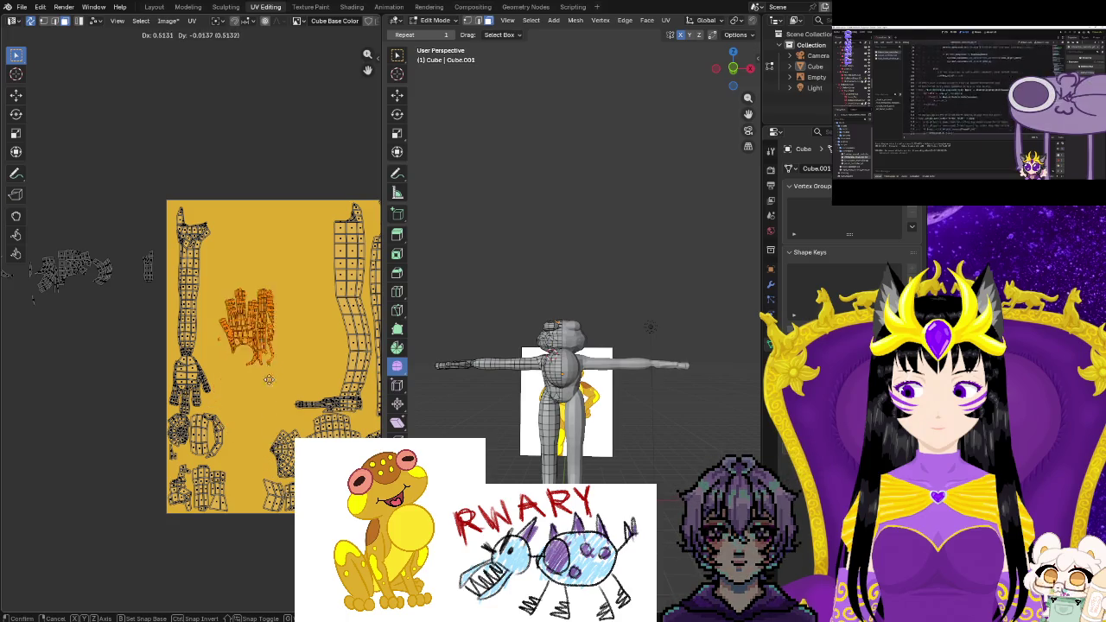
click(273, 404)
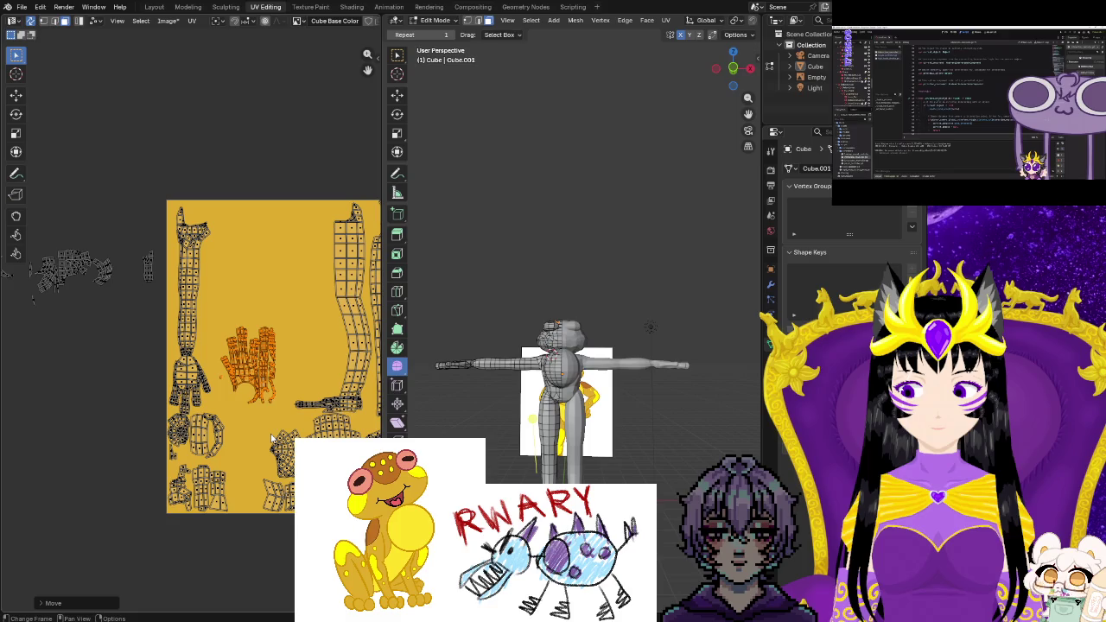
key(r)
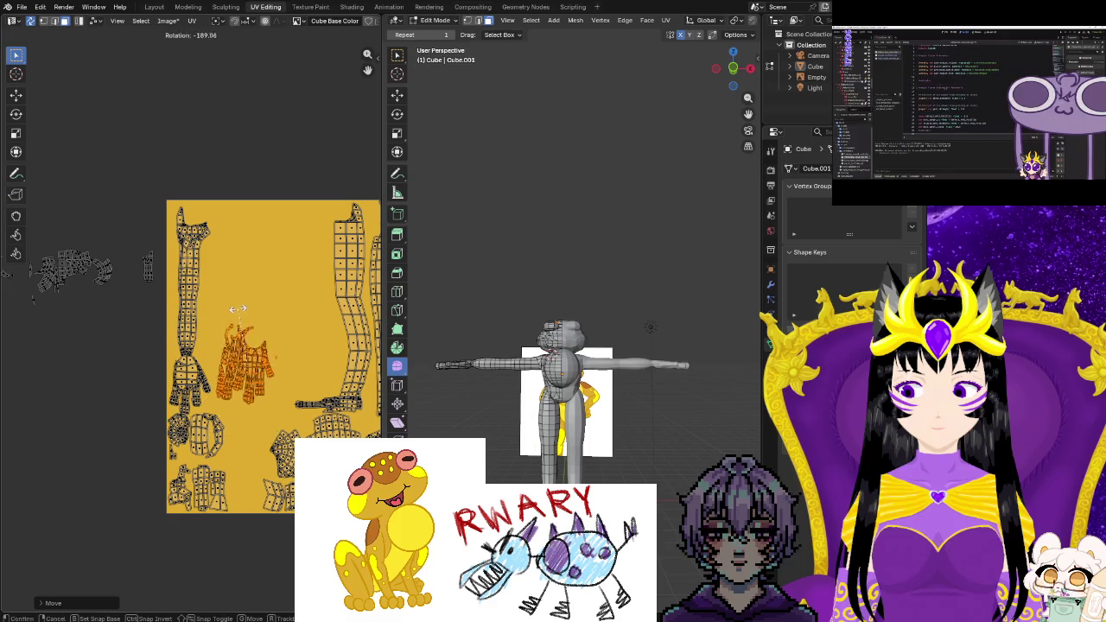
click(229, 308)
Tuck the hand islands lower among the chest islands and select the small leftover island
key(g)
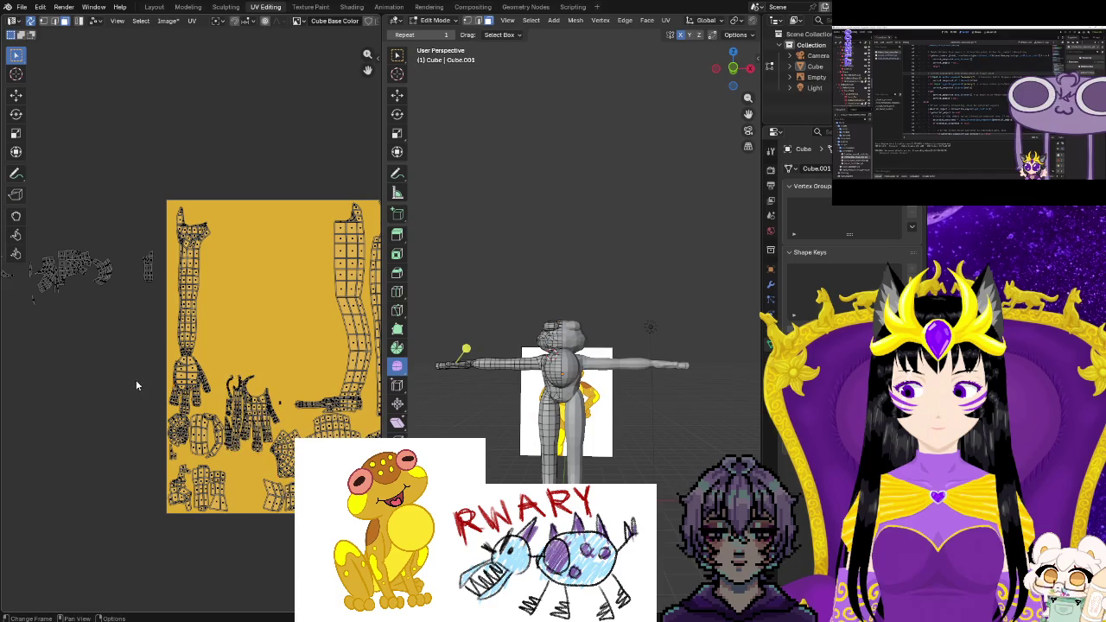
middle_drag(135, 386, 193, 393)
drag(192, 246, 216, 300)
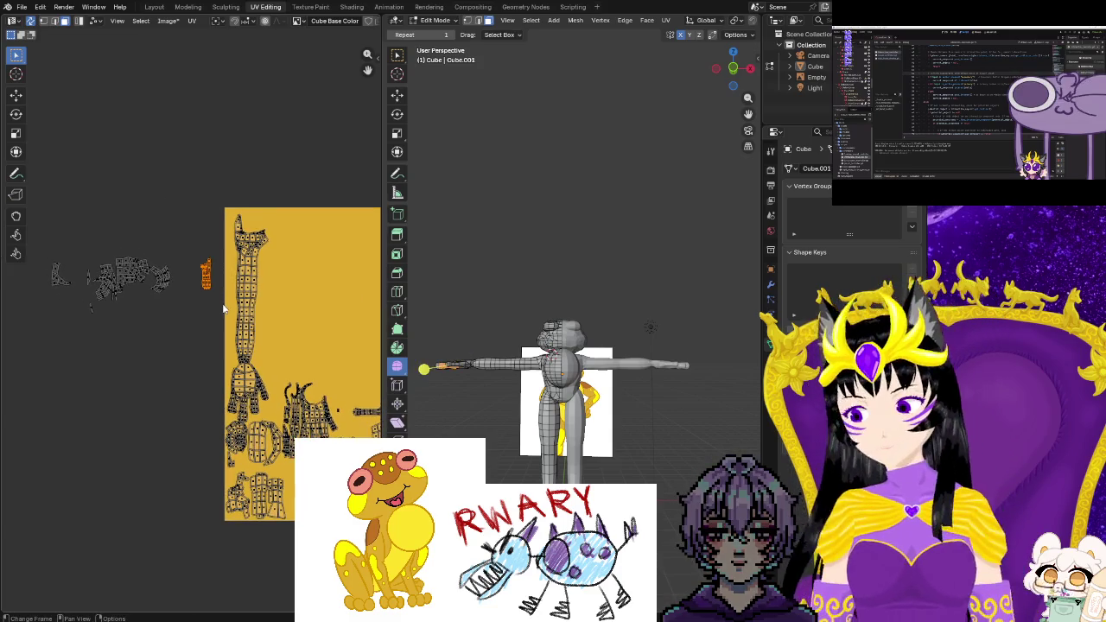
Drop the small leftover island into the square and select another stray island
key(g)
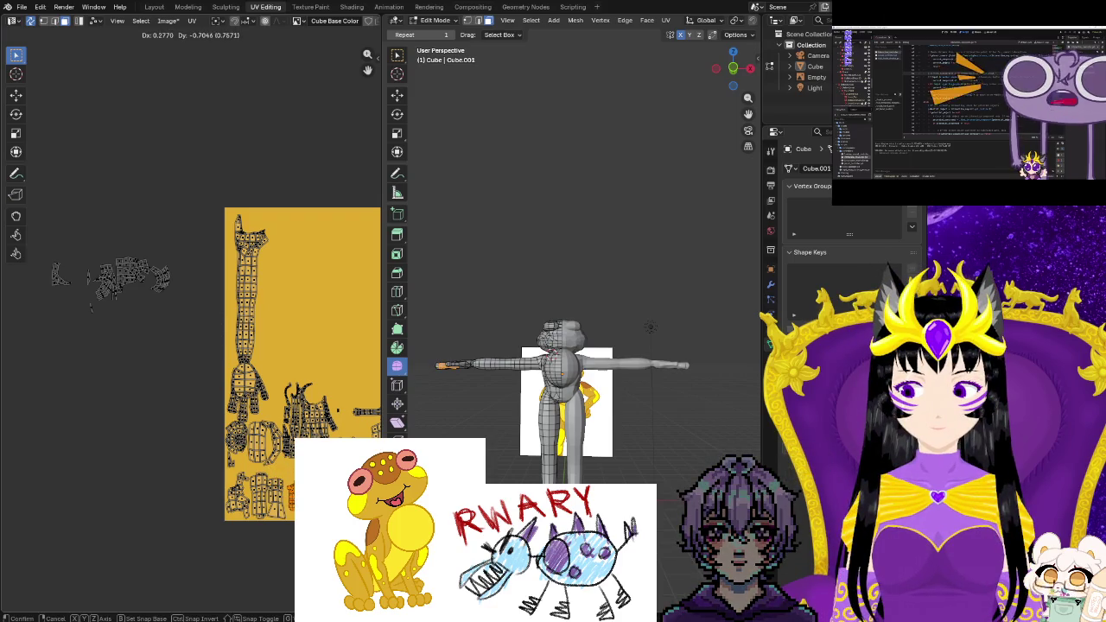
click(424, 368)
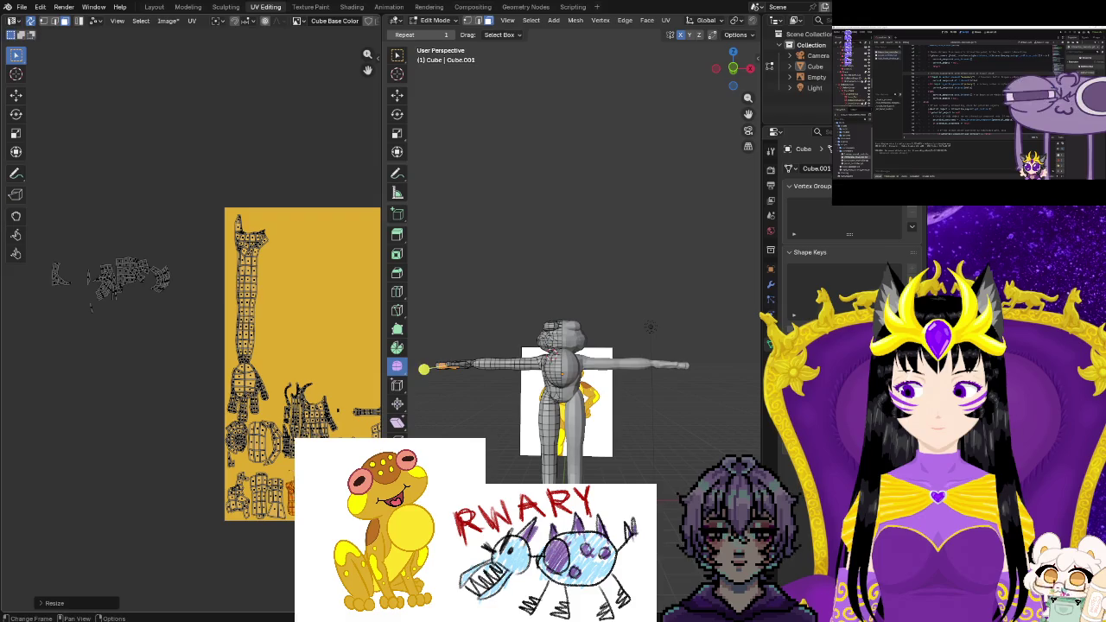
drag(149, 257, 185, 319)
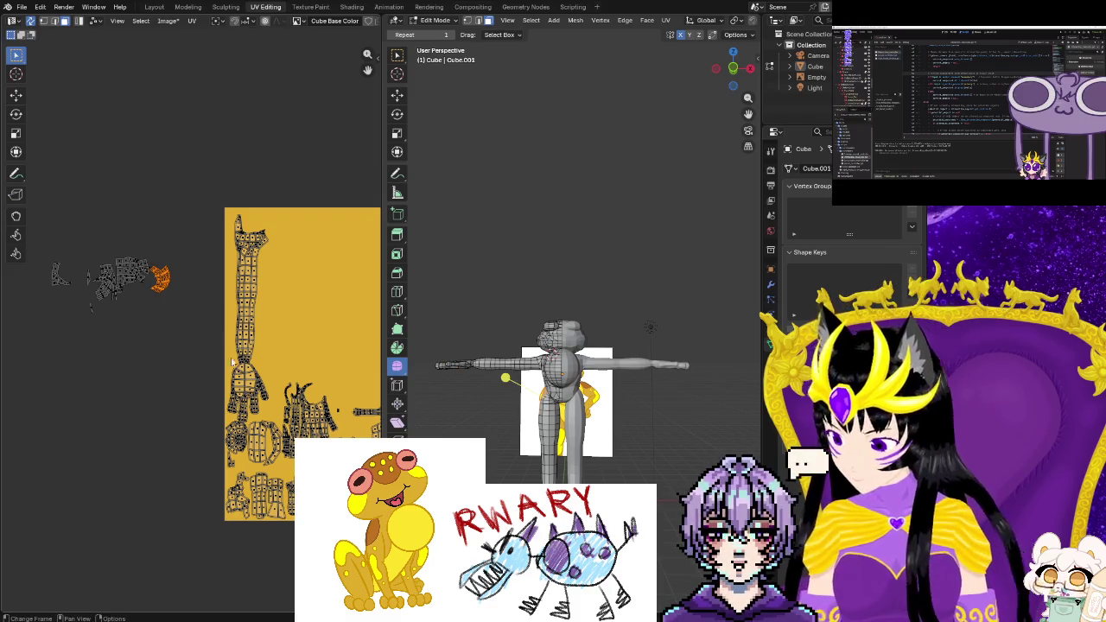
Fit the stray island near the square's top edge, rotated and slightly enlarged, then select the long arm island
middle_drag(302, 376, 195, 376)
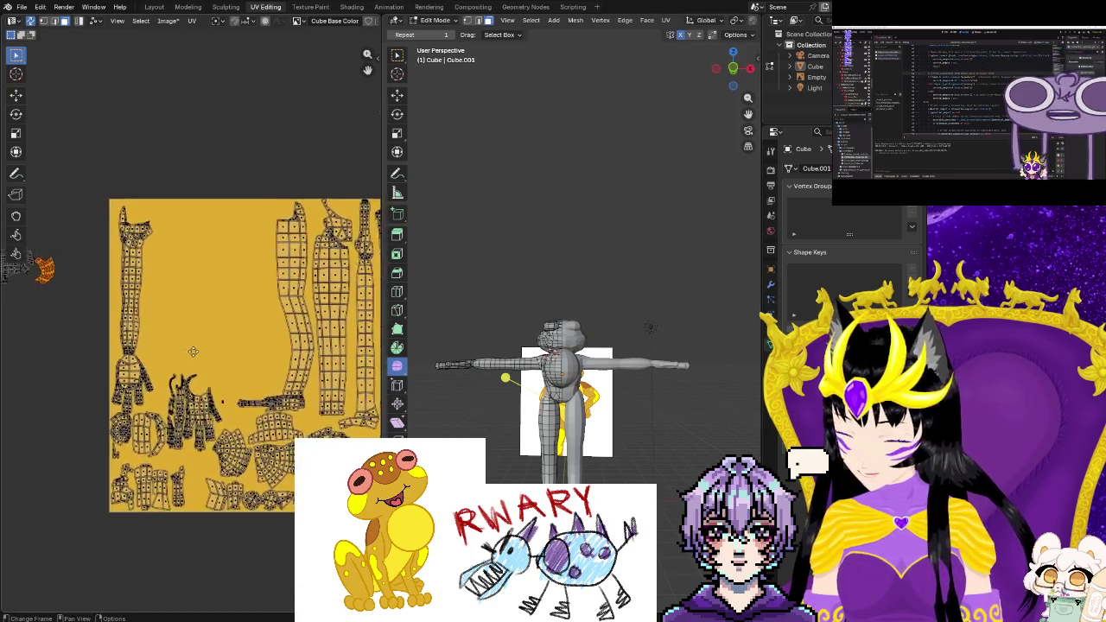
key(g)
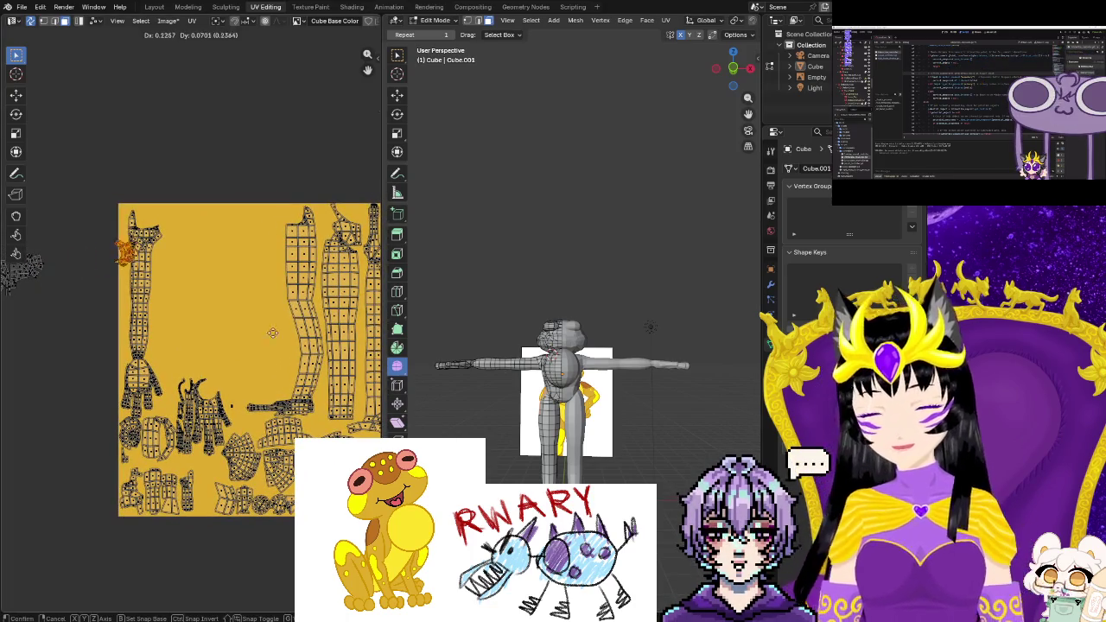
click(35, 322)
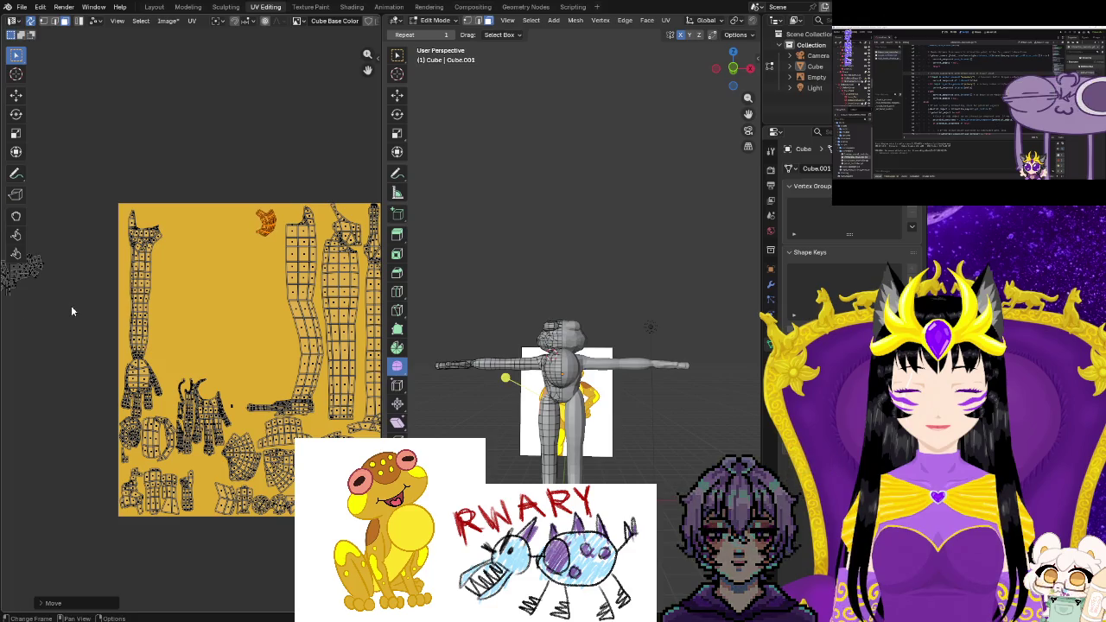
key(r)
click(293, 322)
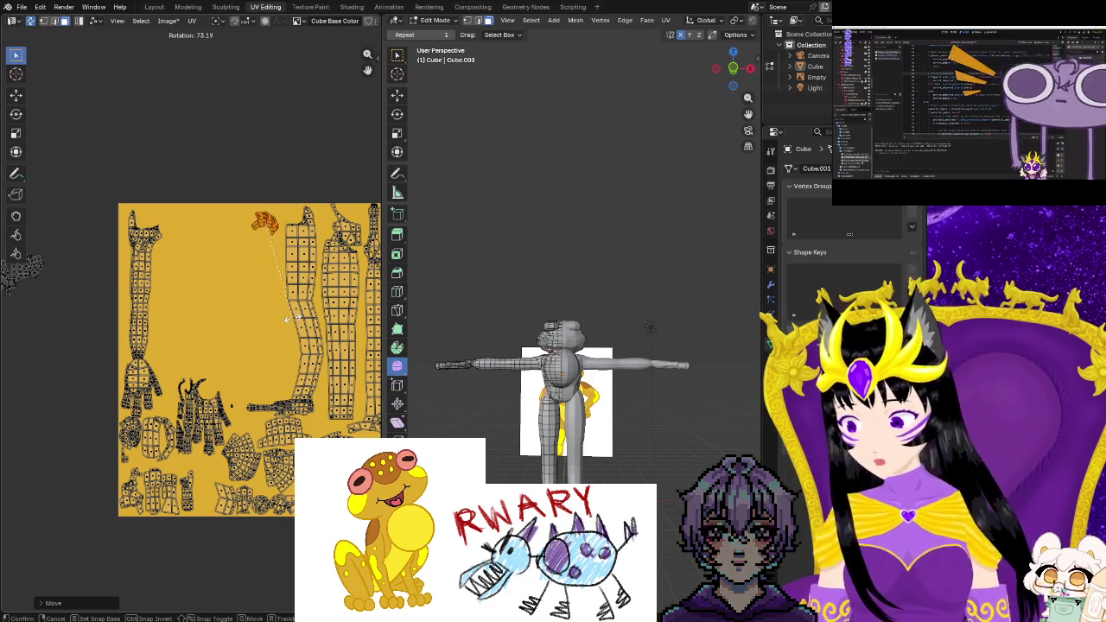
key(s)
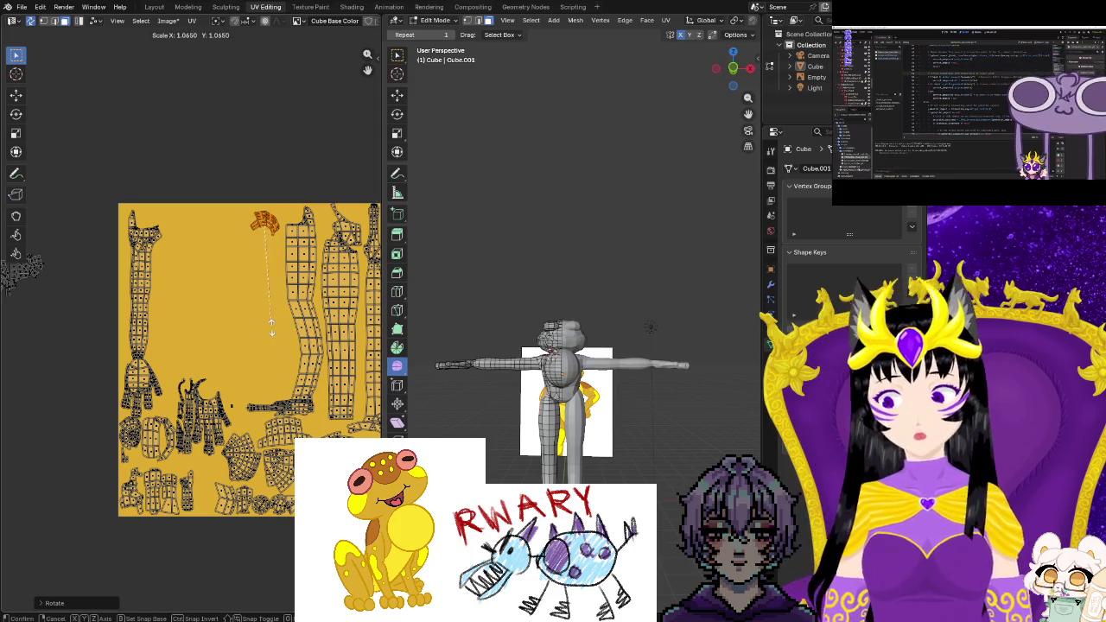
click(258, 345)
middle_drag(249, 370, 257, 373)
drag(241, 403, 327, 419)
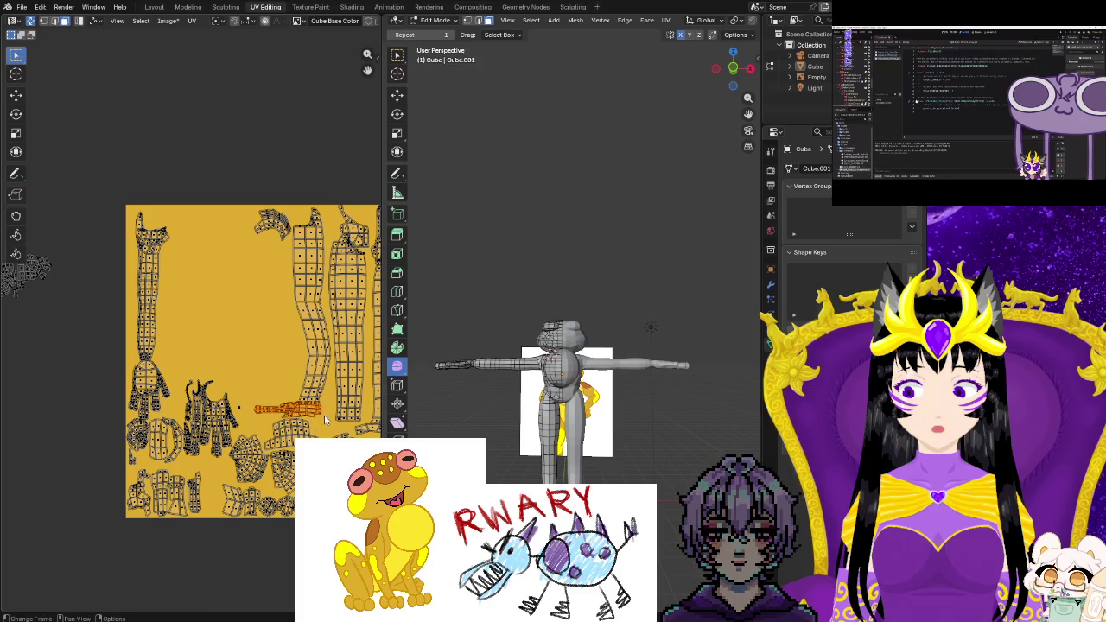
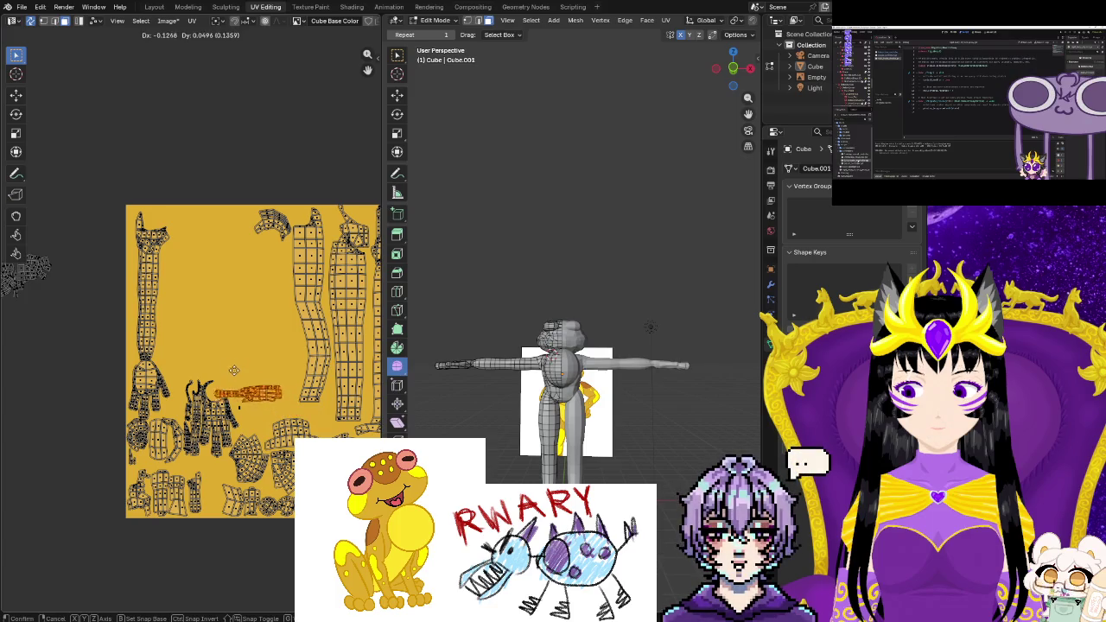
Position, rotate and resize the loose UV strip on the golden texture
click(235, 372)
key(r)
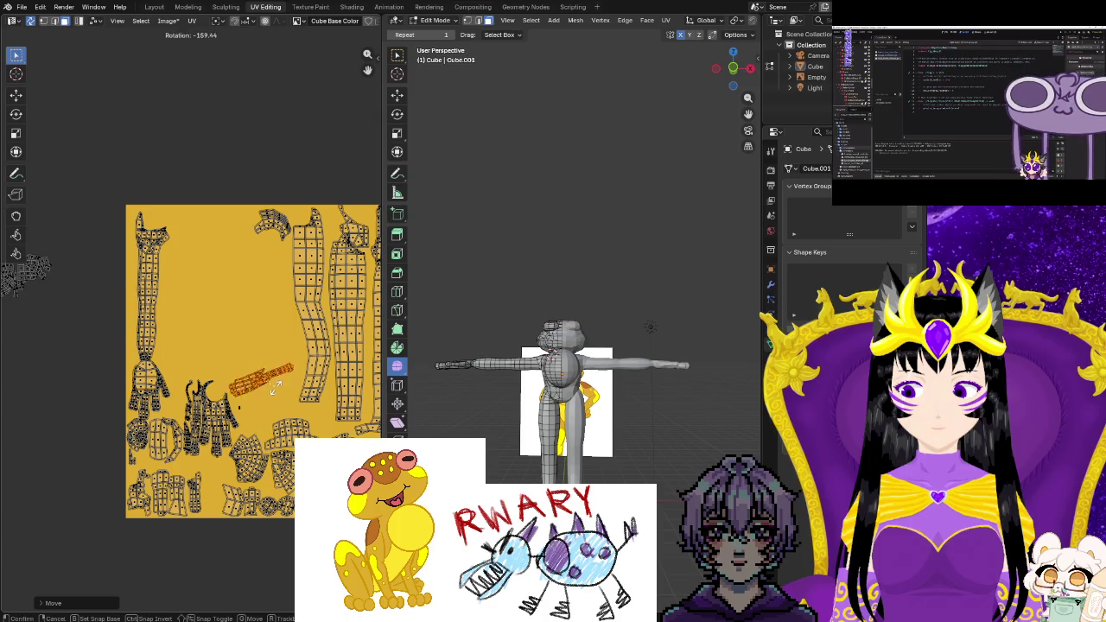
click(265, 378)
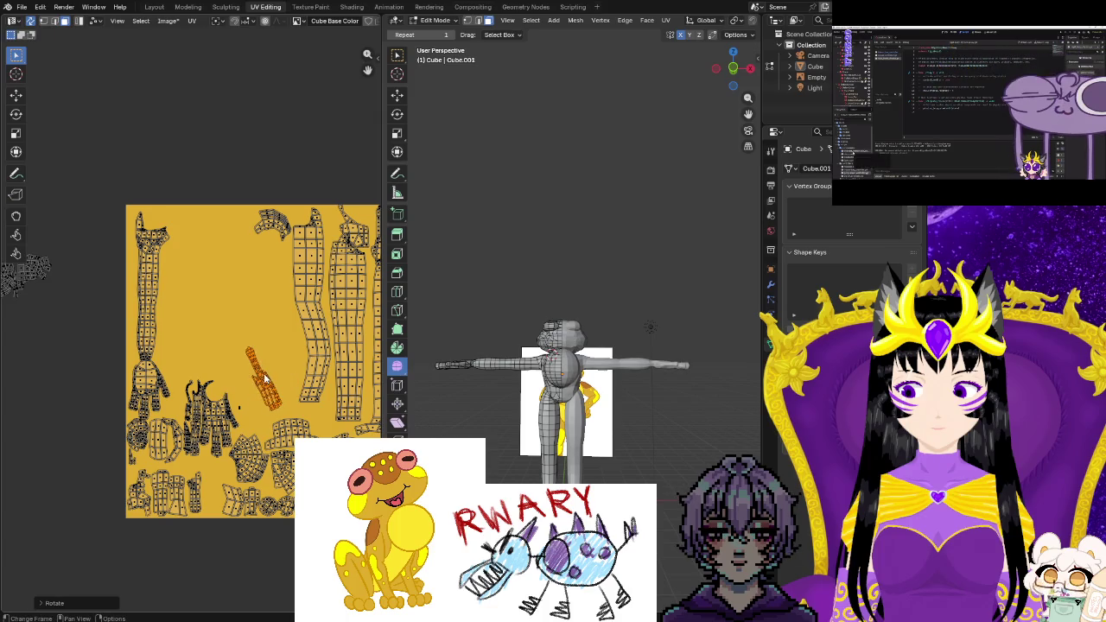
key(s)
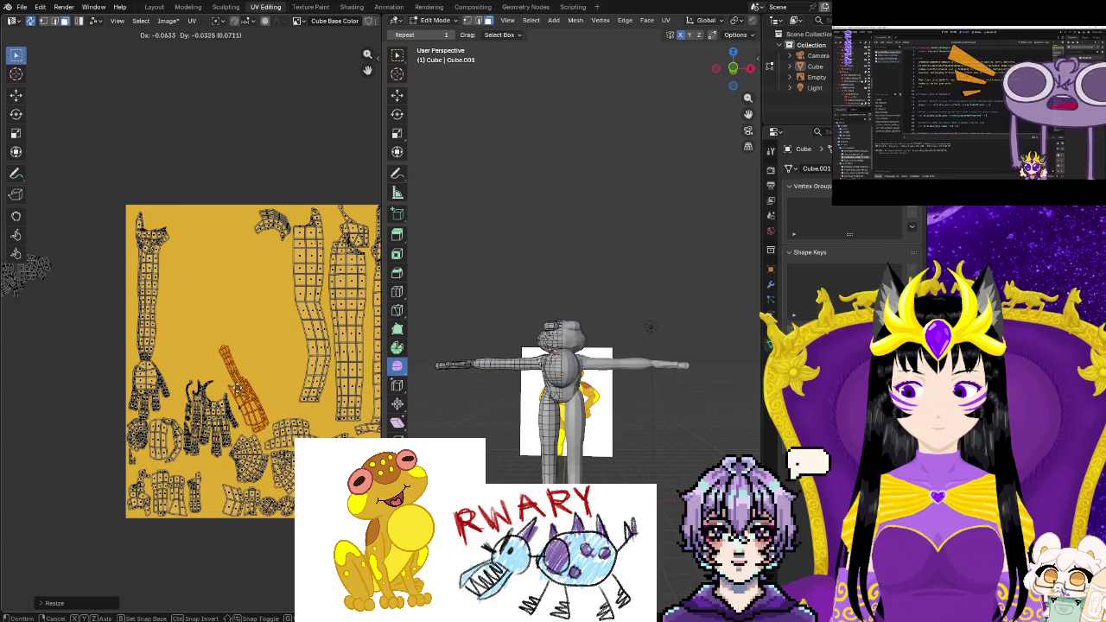
middle_drag(239, 390, 266, 405)
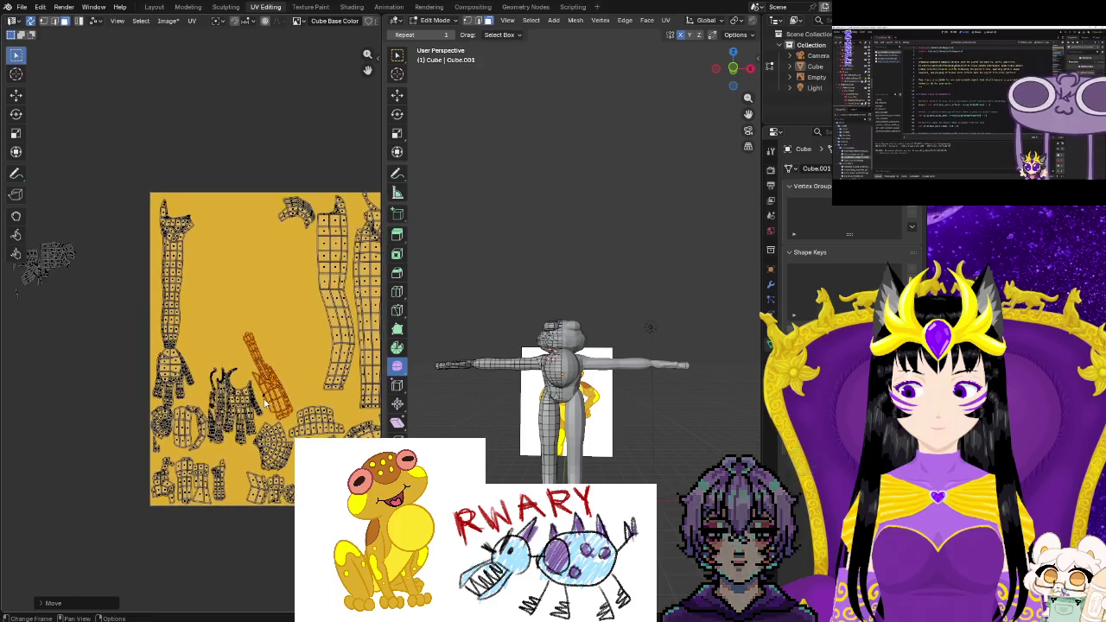
key(s)
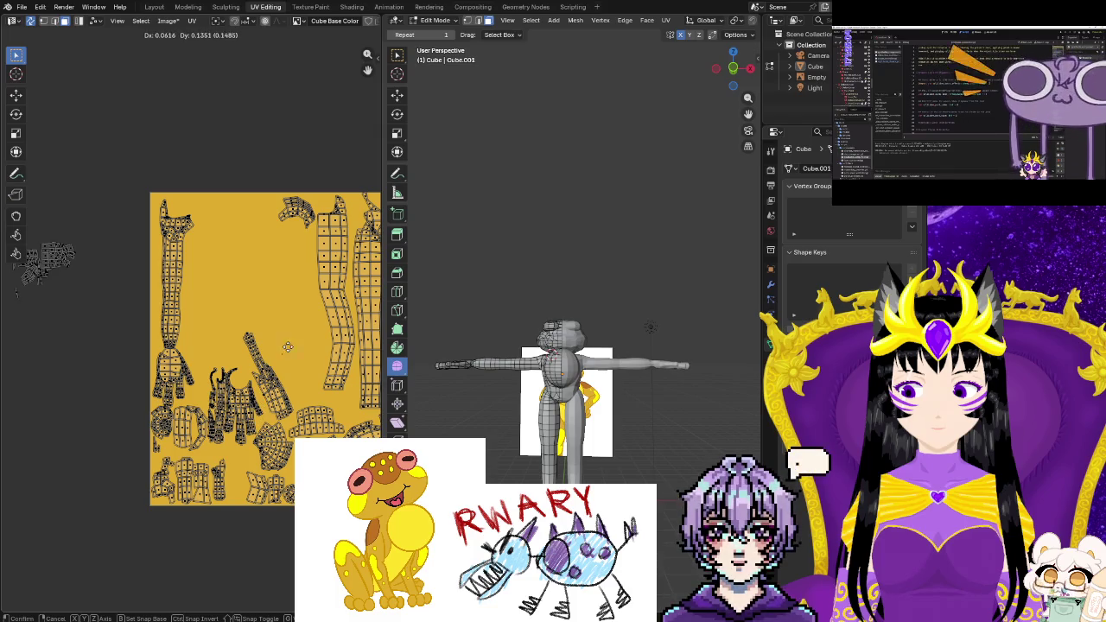
click(268, 400)
Move the small UV piece down-left and enlarge it
scroll(283, 436, up, 3)
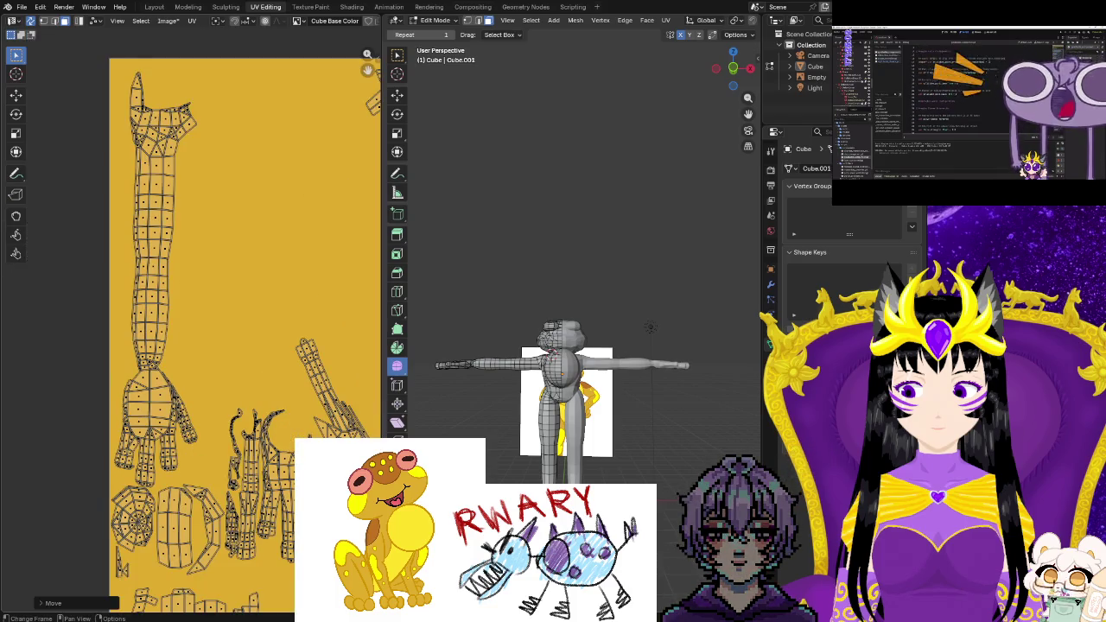
scroll(227, 449, up, 2)
scroll(228, 449, up, 2)
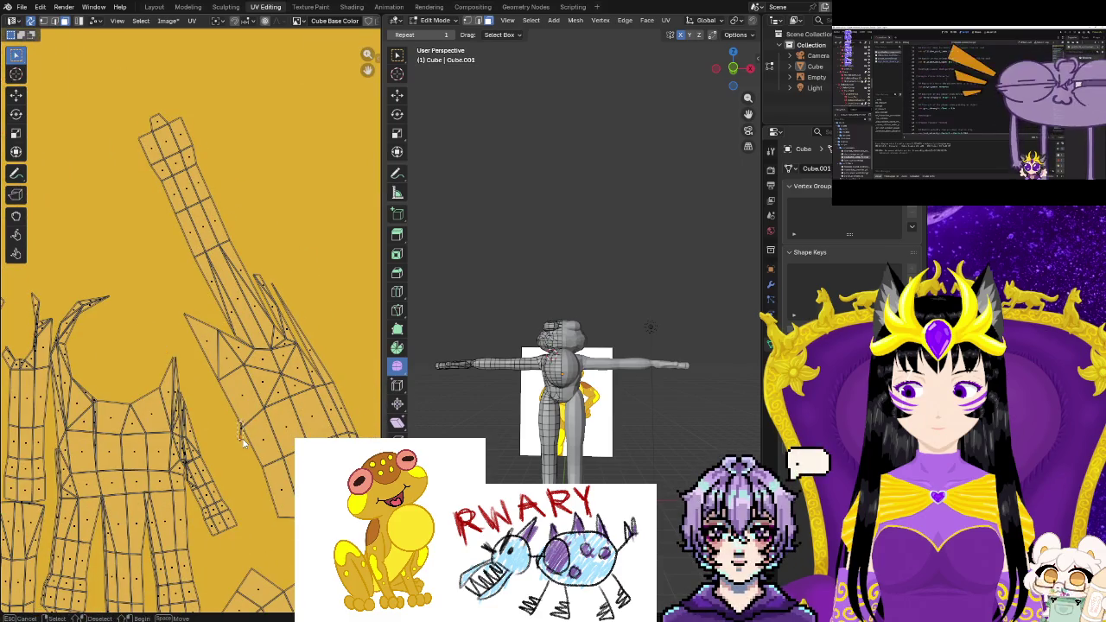
drag(243, 445, 224, 462)
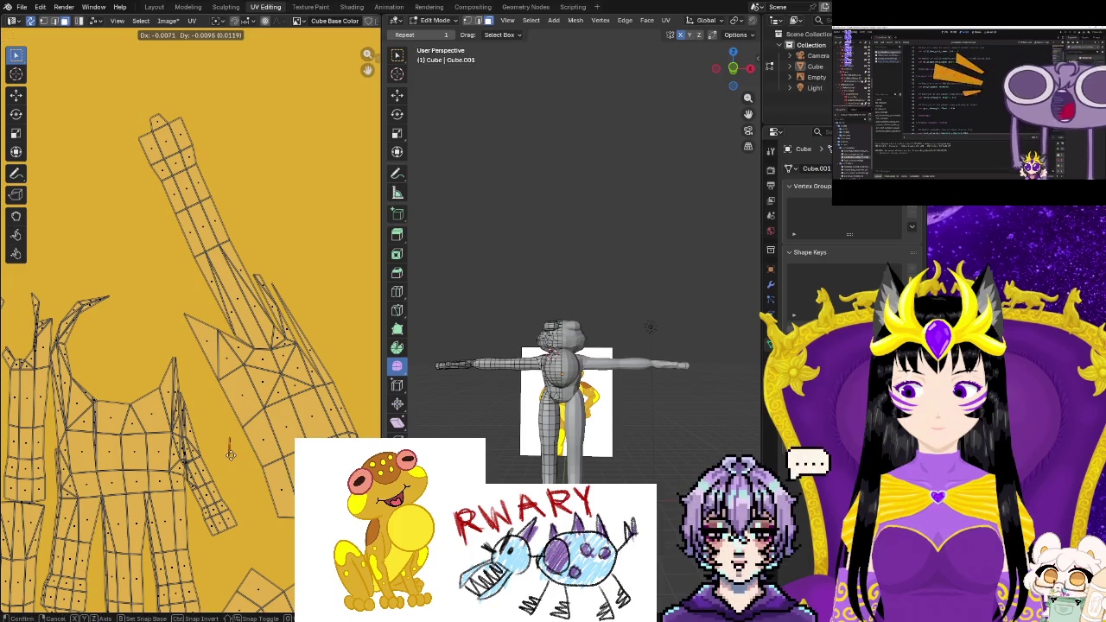
key(s)
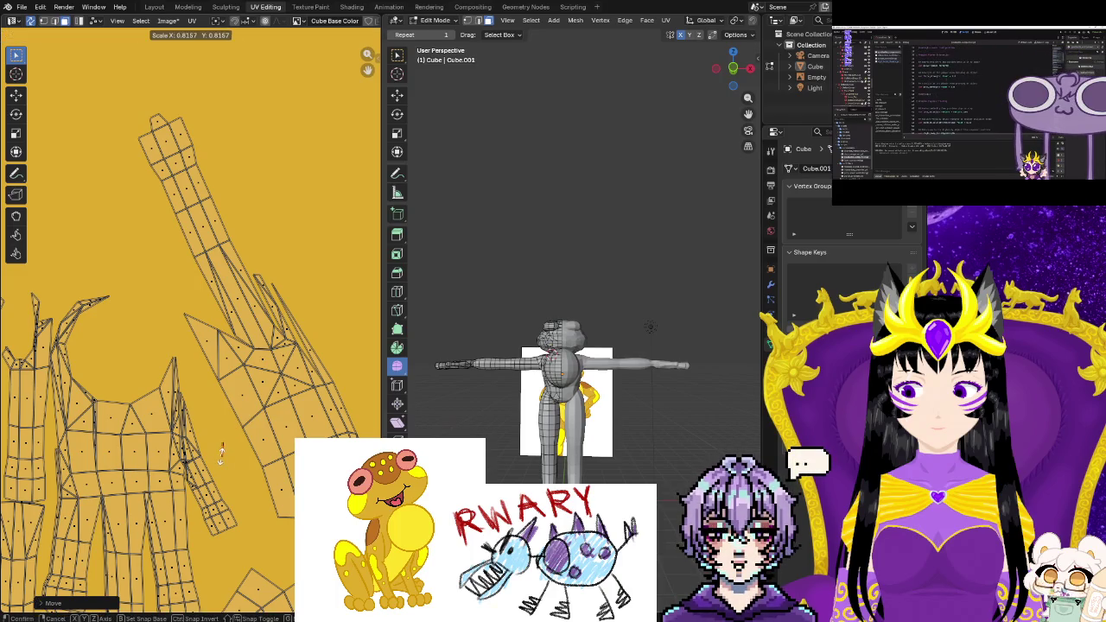
click(237, 473)
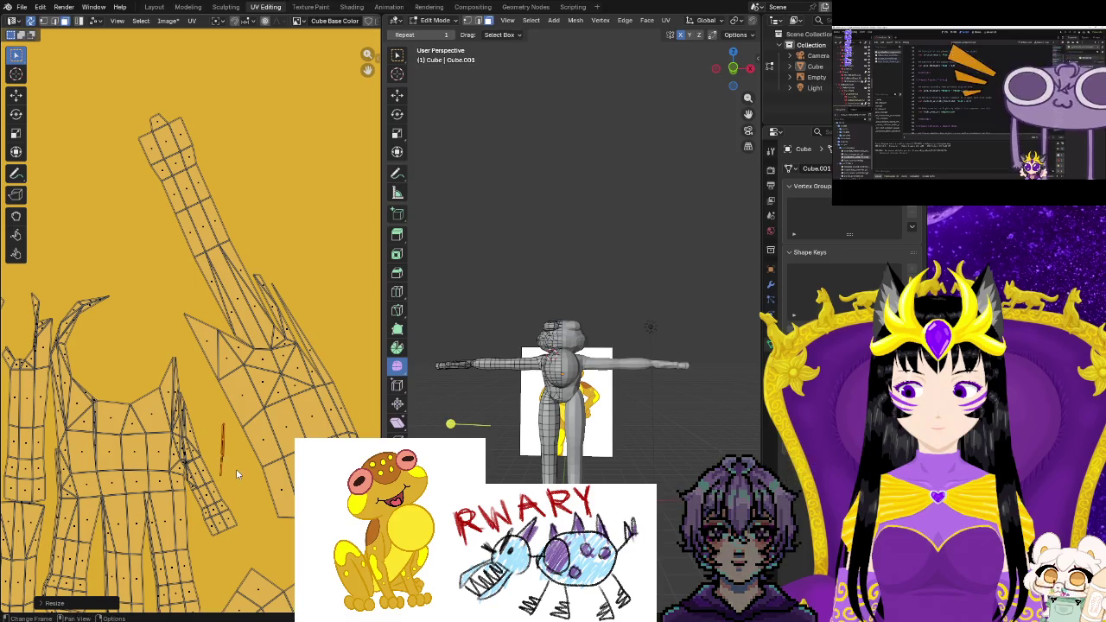
Bring the loose islands beside the image into view and box-select them
middle_drag(562, 259, 484, 259)
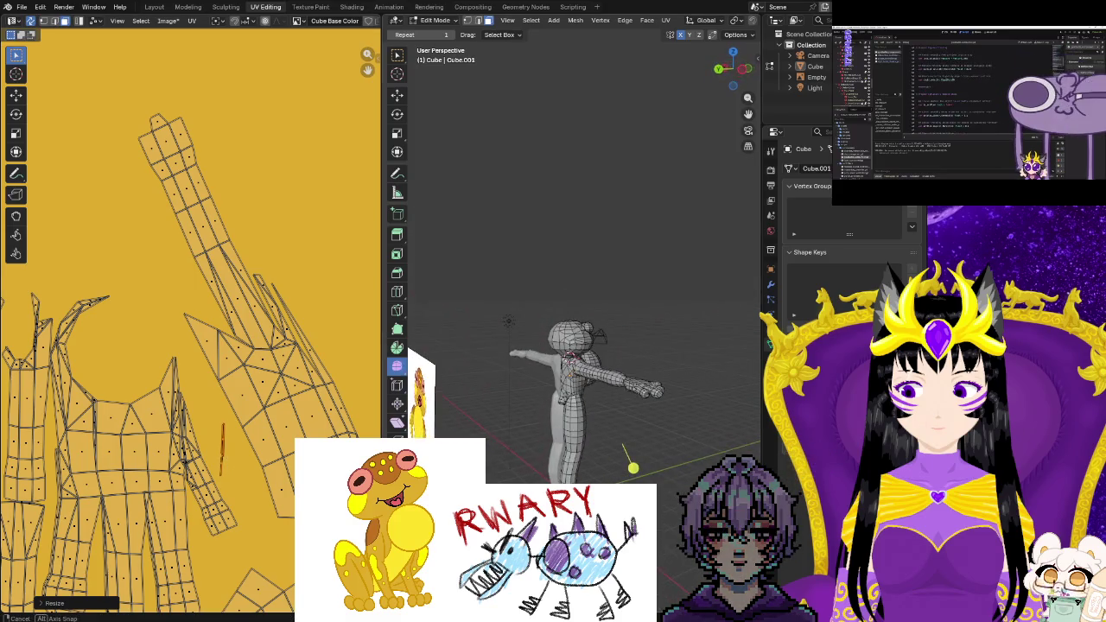
scroll(240, 501, down, 1)
scroll(240, 501, down, 3)
middle_drag(158, 471, 215, 496)
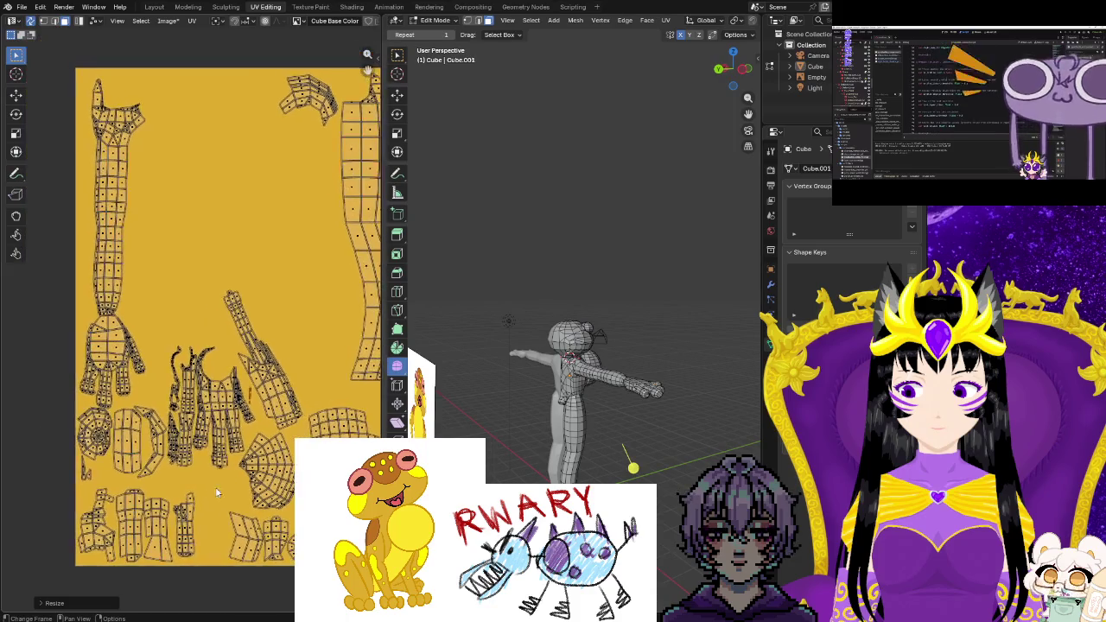
scroll(132, 403, down, 2)
middle_drag(98, 387, 239, 501)
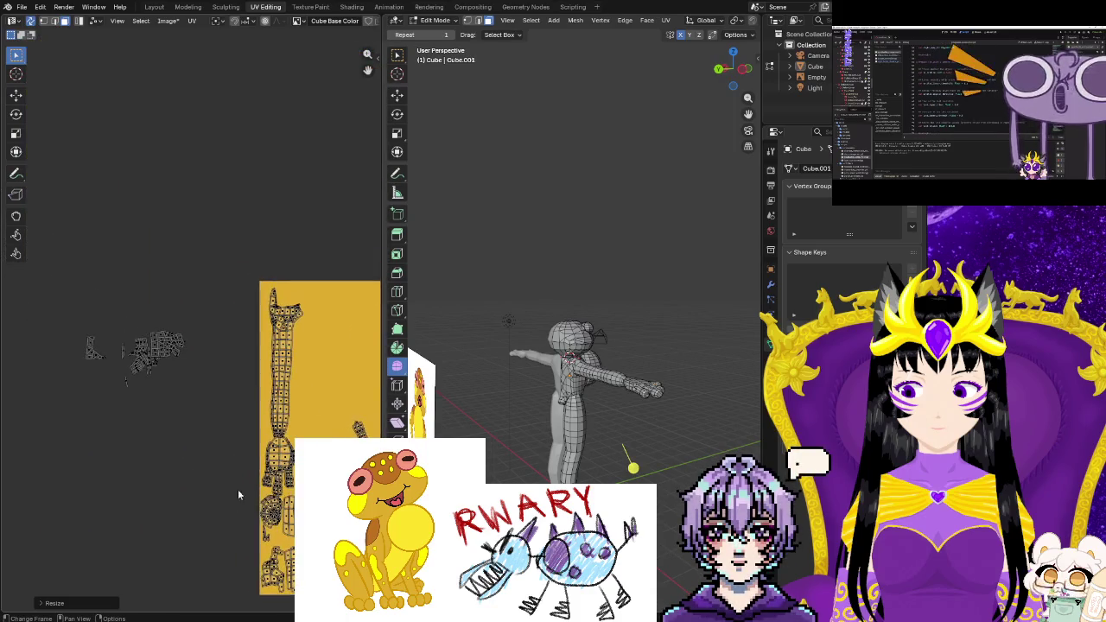
drag(117, 309, 198, 400)
middle_drag(605, 475, 492, 477)
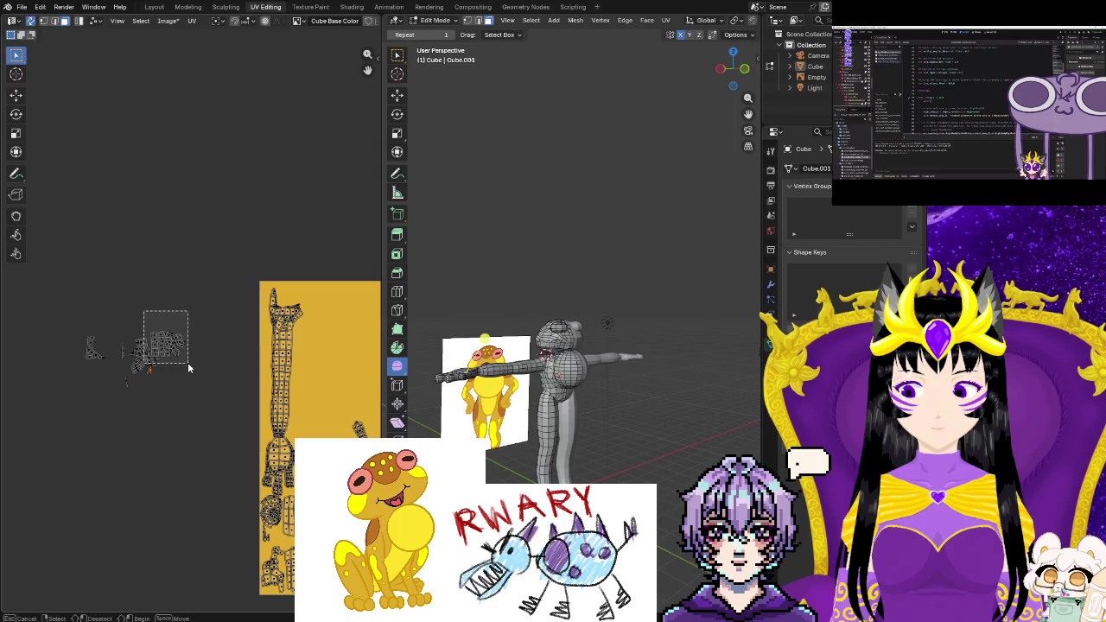
Select the off-image UV islands, including the grey column and strip
scroll(168, 415, up, 4)
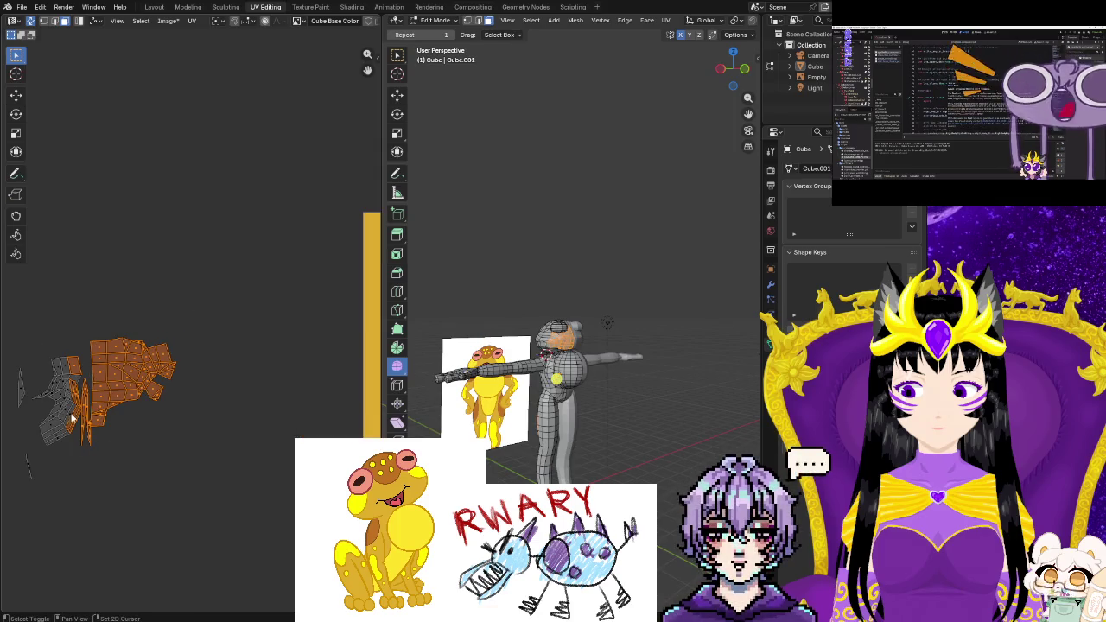
click(185, 393)
drag(109, 321, 186, 463)
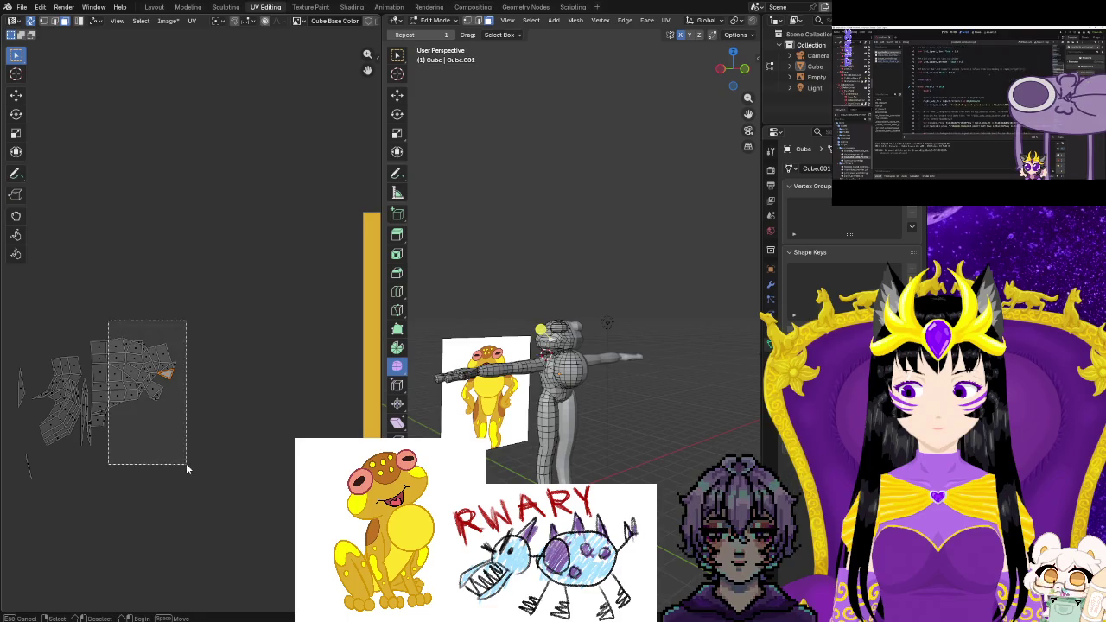
shift+drag(88, 332, 119, 402)
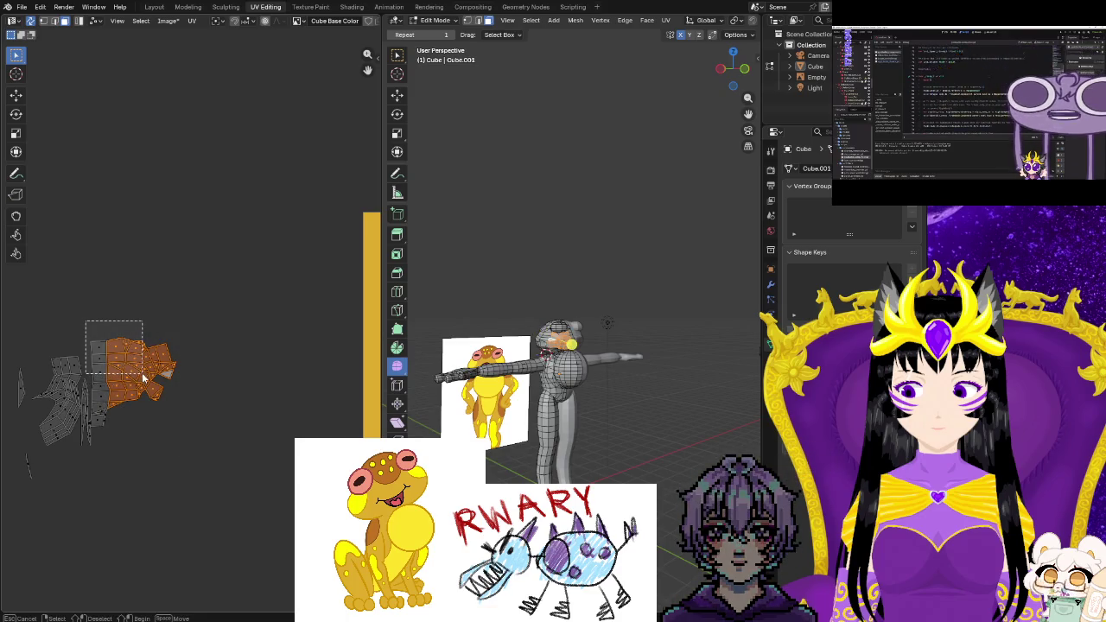
shift+drag(101, 446, 97, 446)
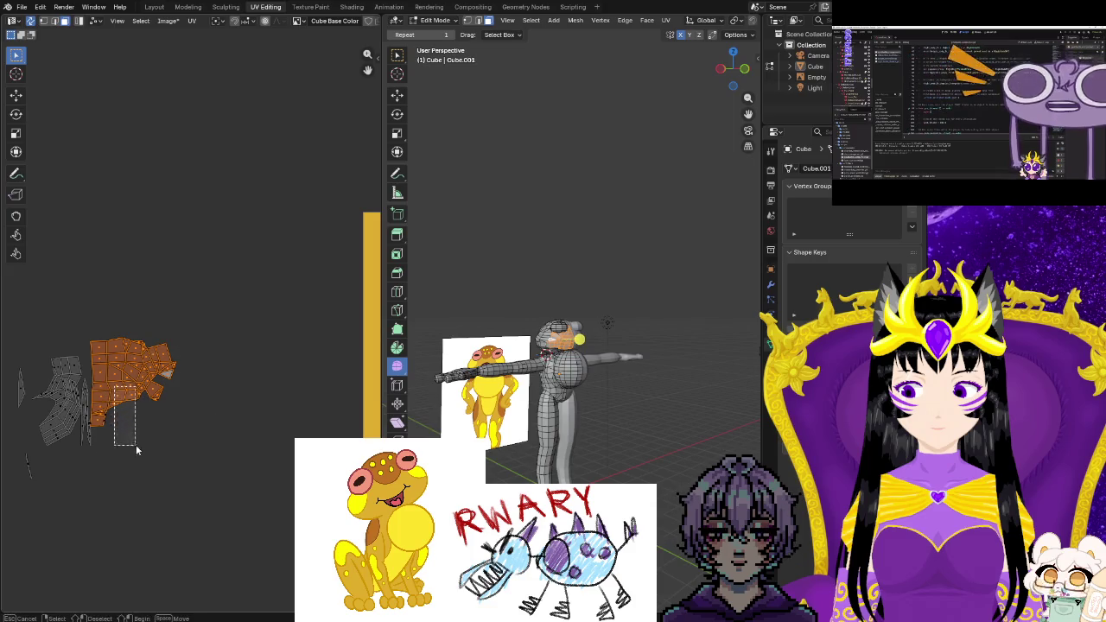
middle_drag(187, 472, 136, 462)
scroll(112, 441, down, 3)
scroll(117, 425, down, 2)
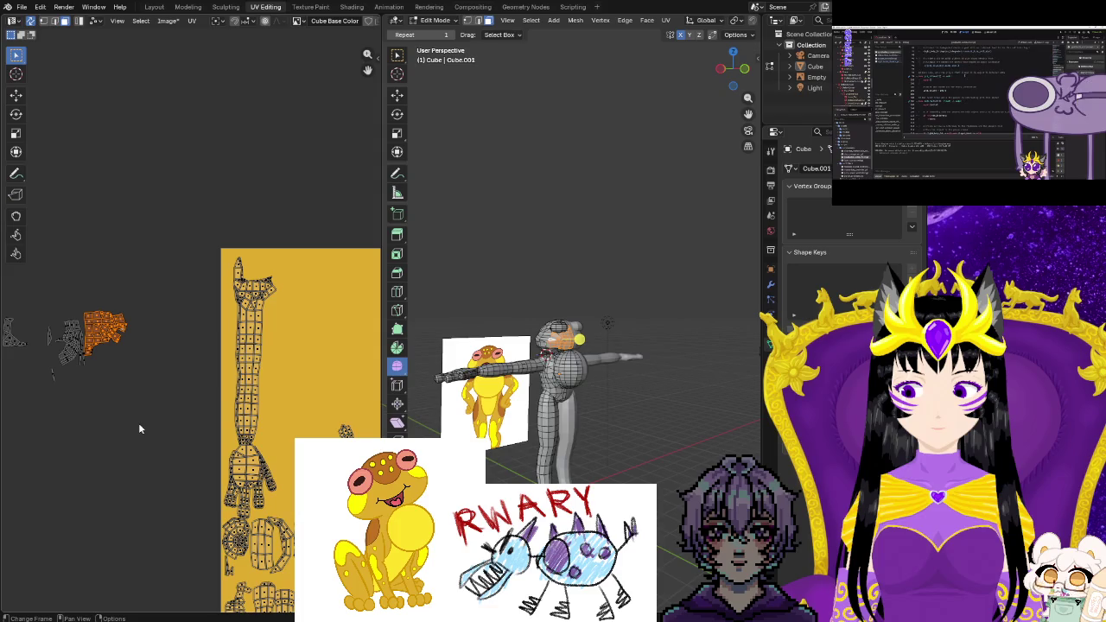
Place the selected islands at the texture's top, enlarged and slightly rotated
key(g)
click(351, 380)
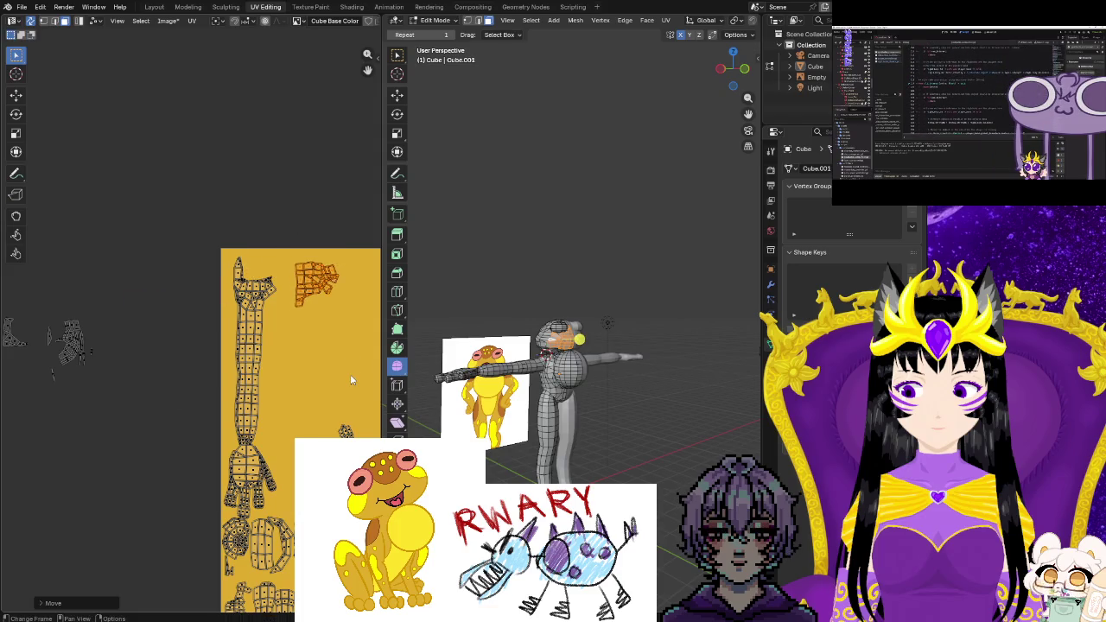
key(s)
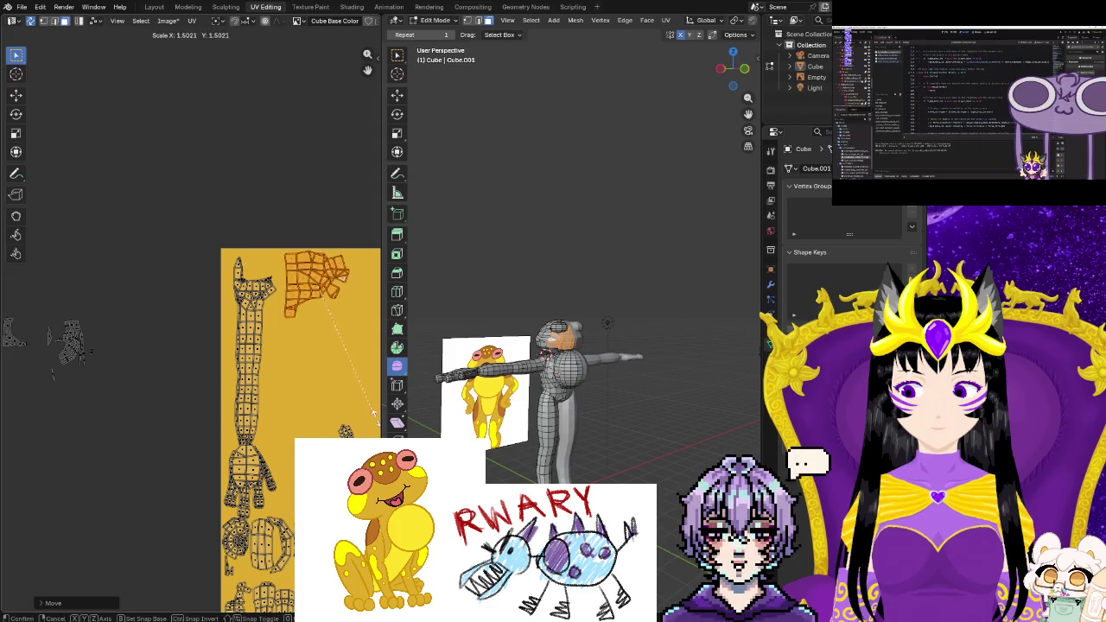
click(373, 415)
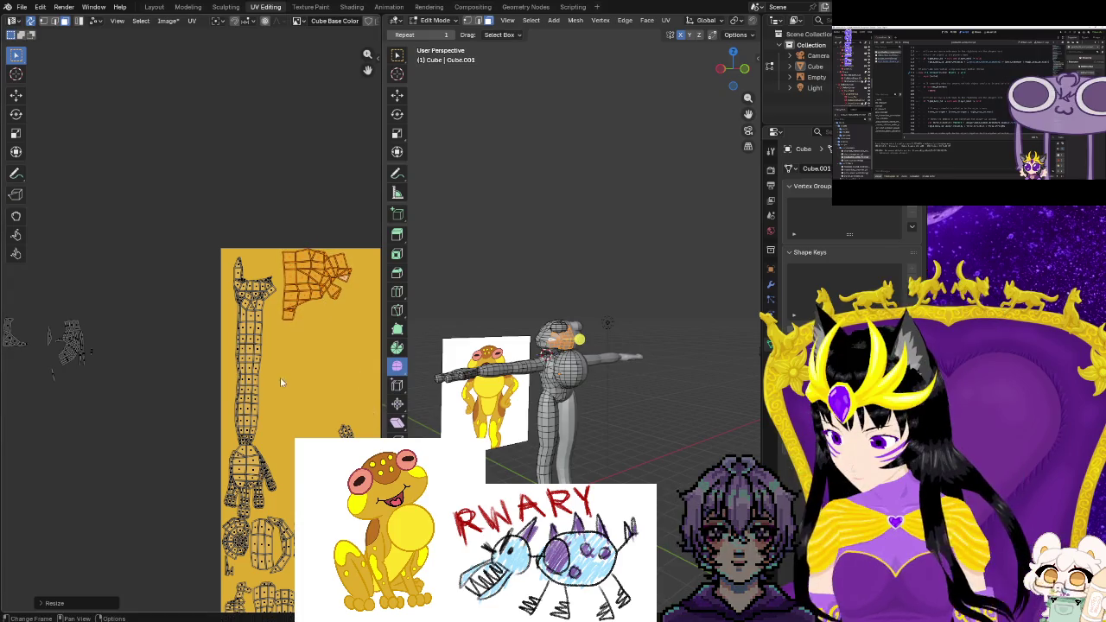
middle_drag(279, 380, 244, 380)
key(r)
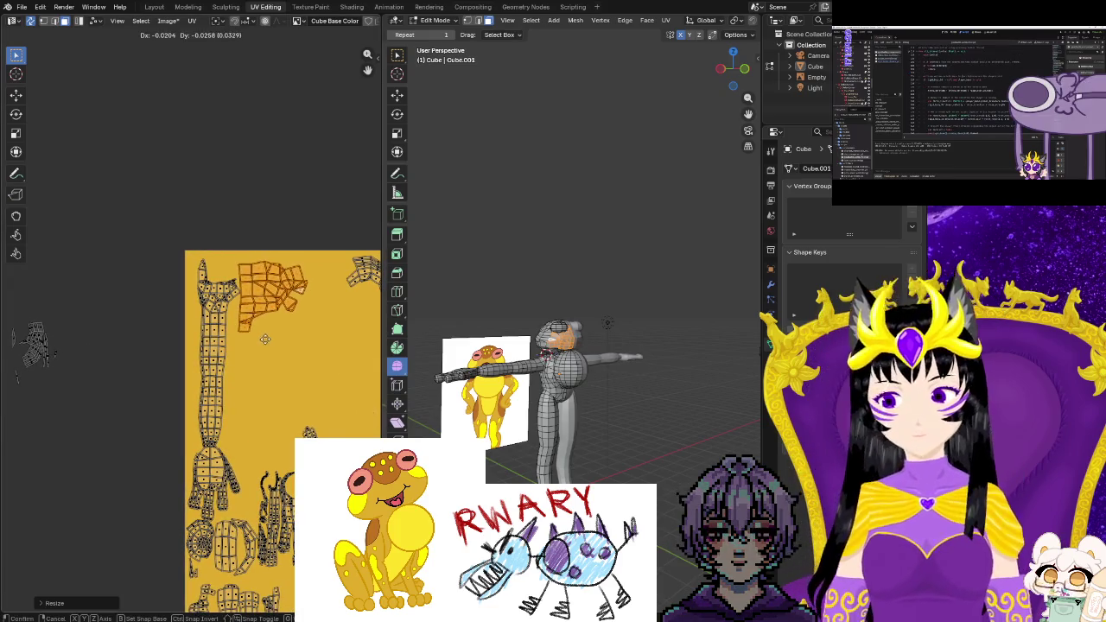
click(186, 358)
scroll(88, 381, down, 2)
drag(82, 311, 111, 353)
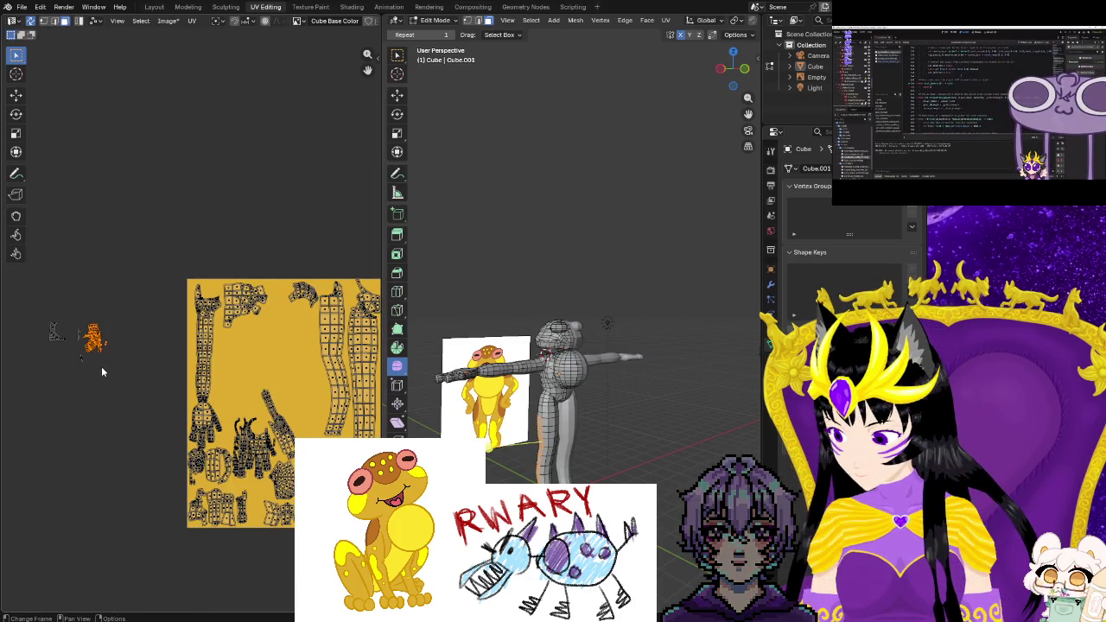
Move the small island onto the texture, enlarging and repositioning it
key(g)
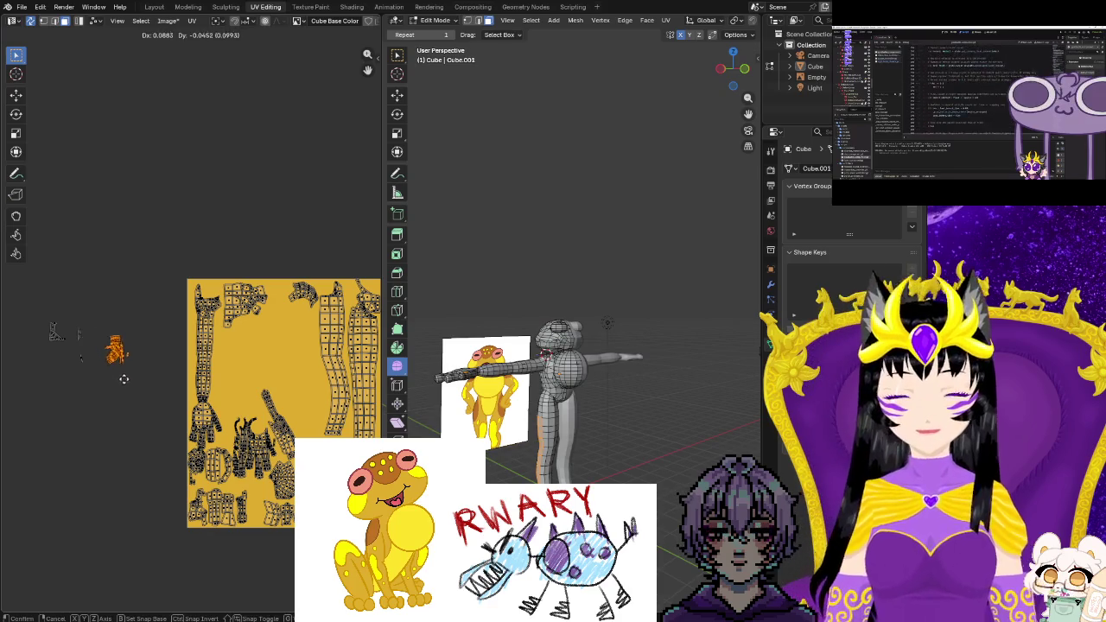
click(128, 387)
key(s)
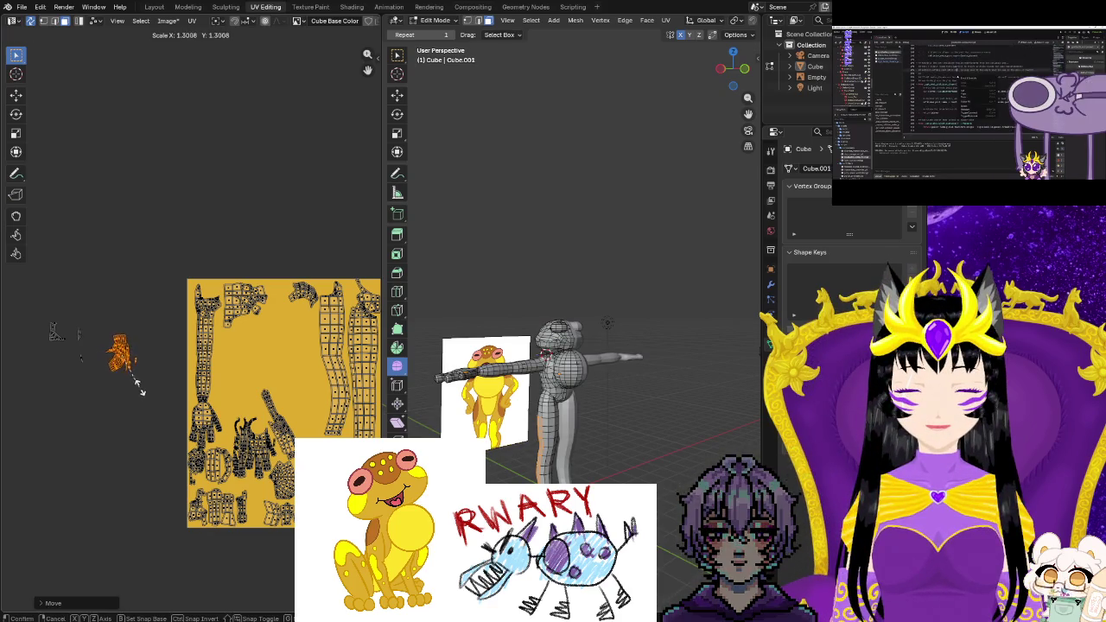
click(151, 404)
key(g)
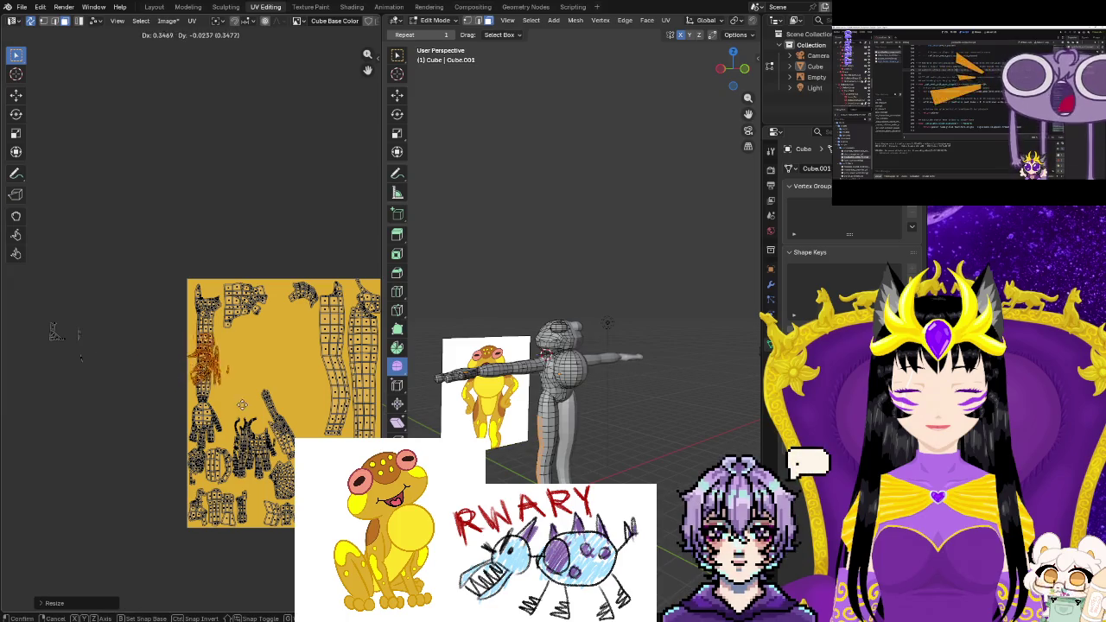
key(s)
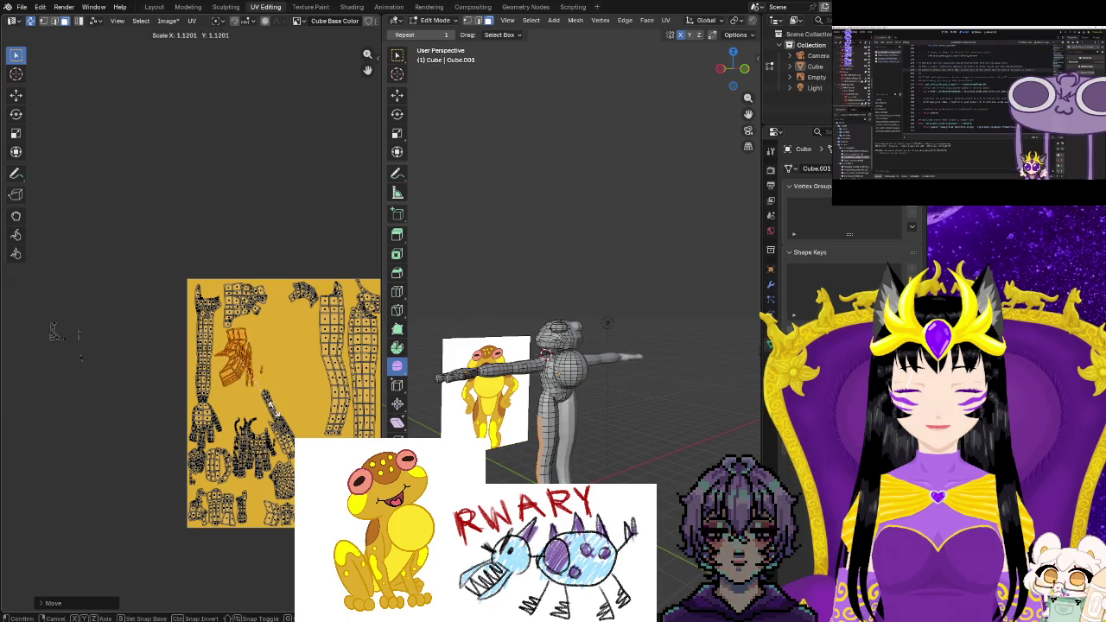
click(278, 418)
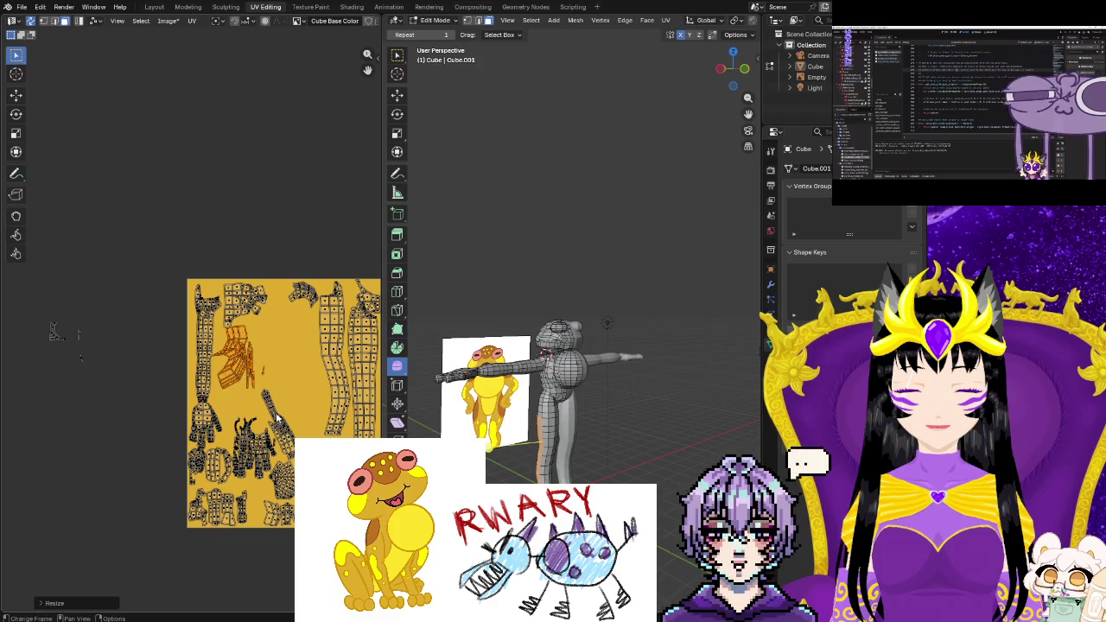
key(g)
click(285, 424)
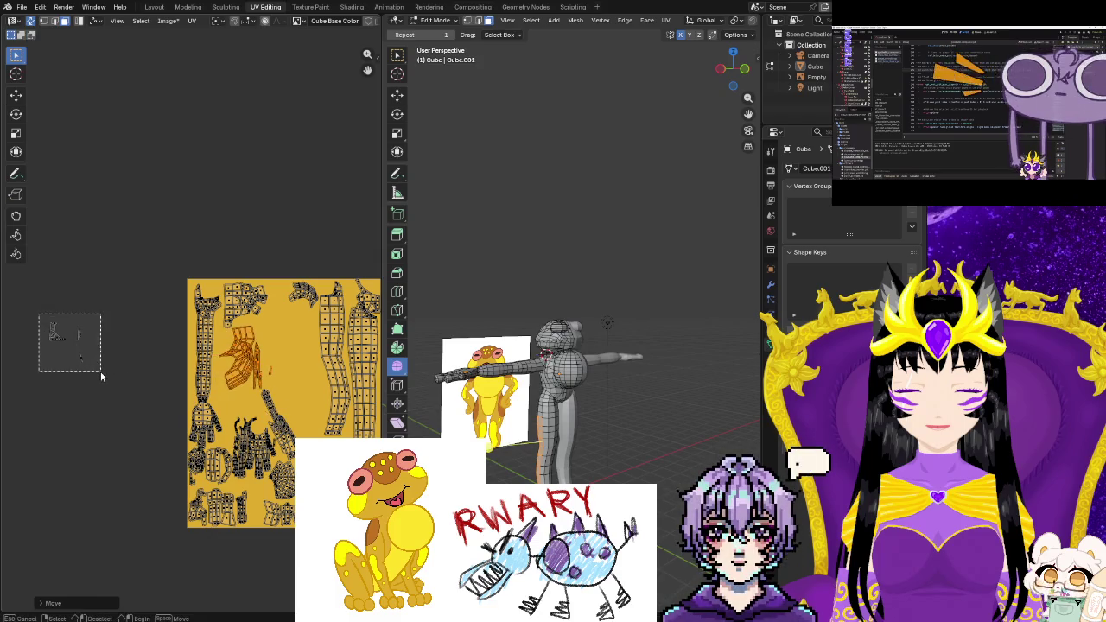
Move the stray UV pieces from left of the image into a gap on the texture
drag(100, 372, 101, 373)
key(g)
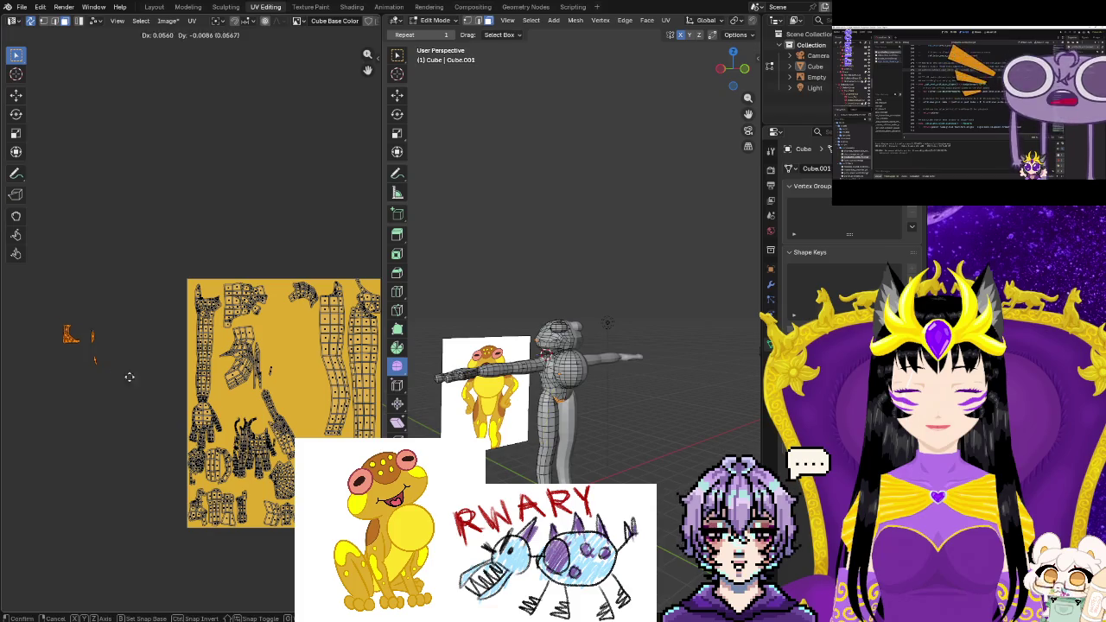
click(316, 371)
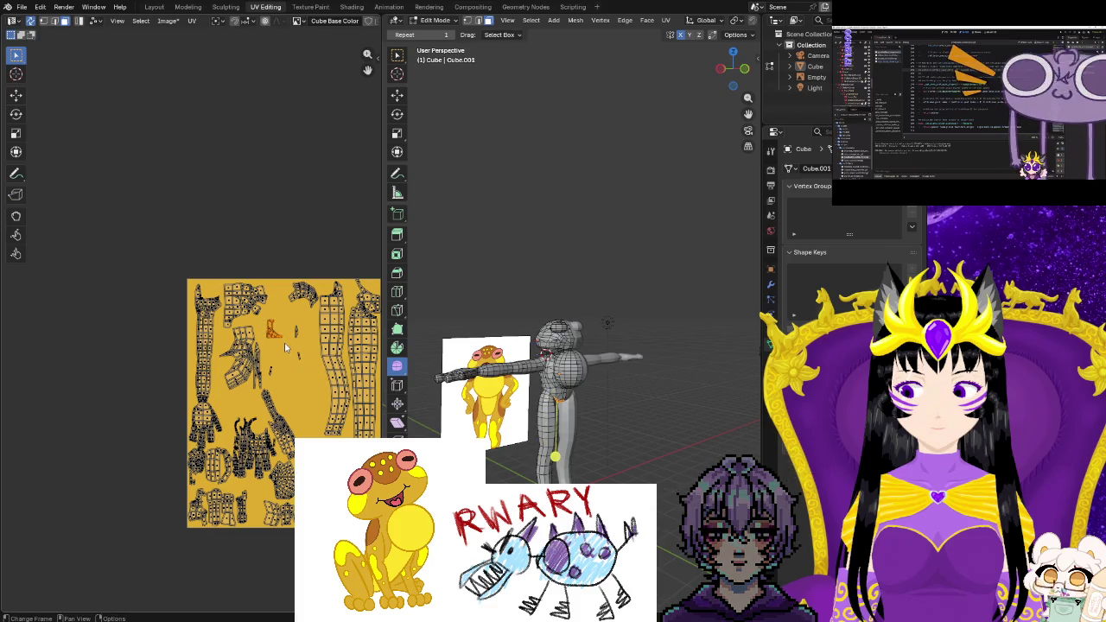
key(g)
key(Return)
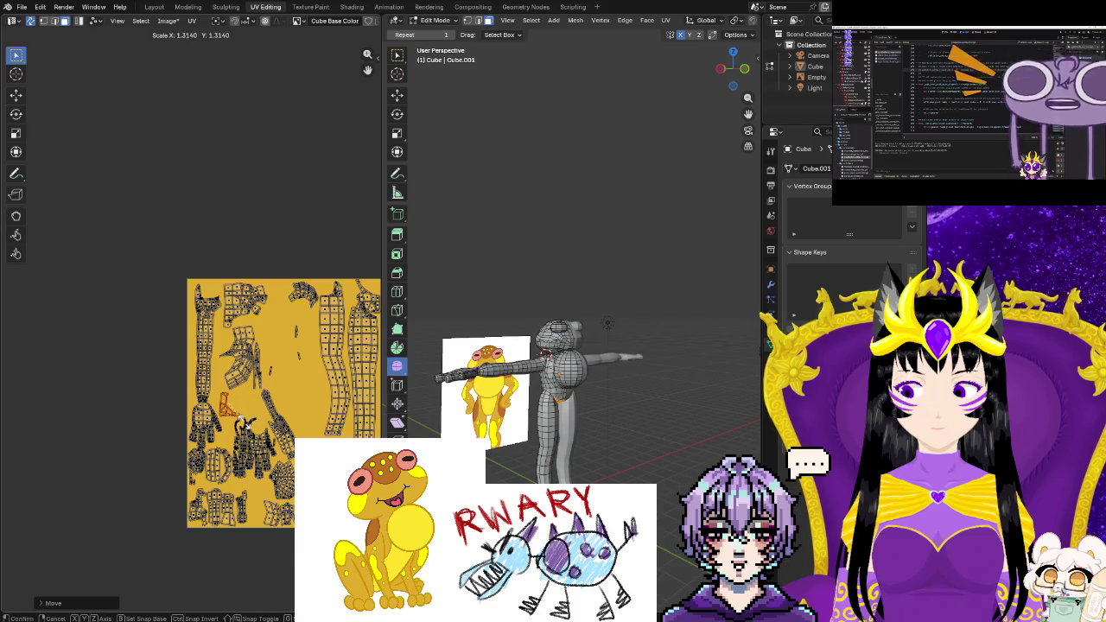
key(g)
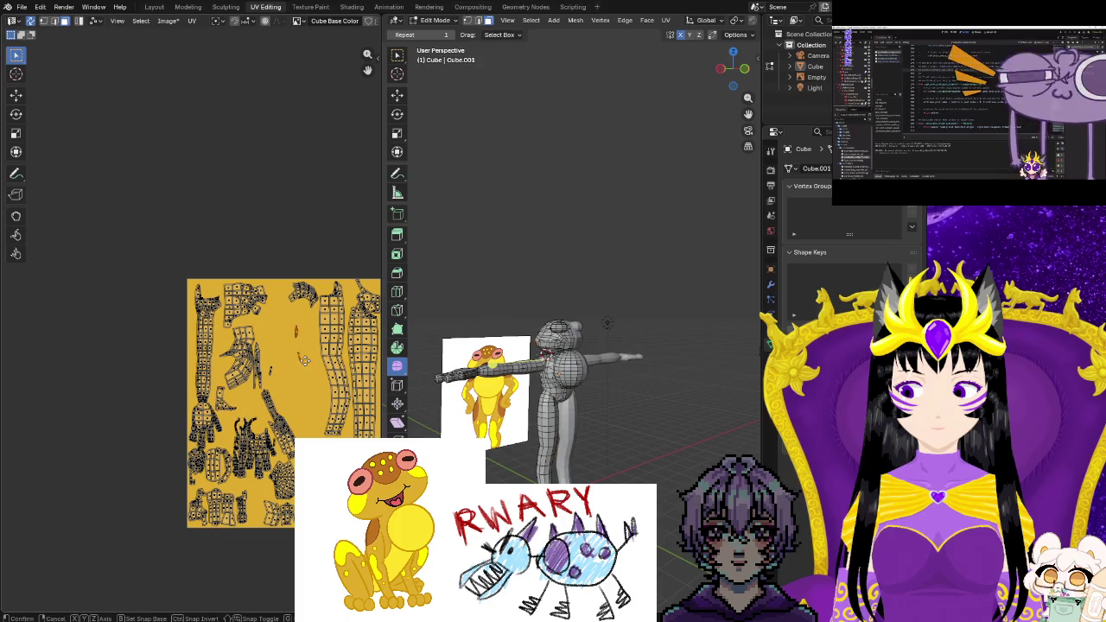
click(257, 422)
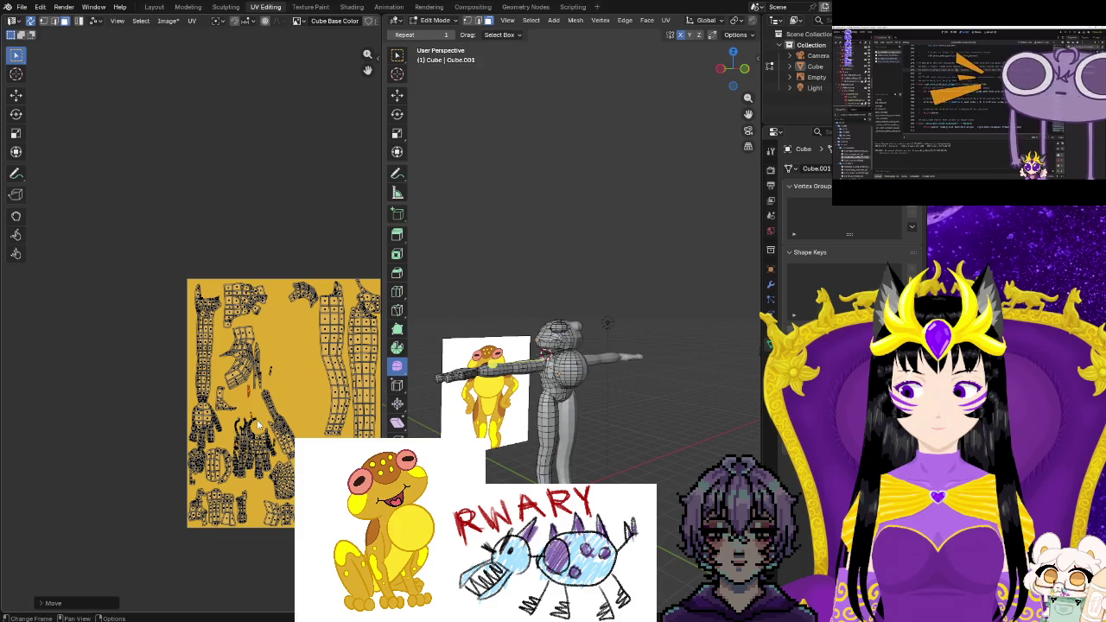
Shift a small UV island lower on the texture and check the layout
scroll(258, 422, up, 2)
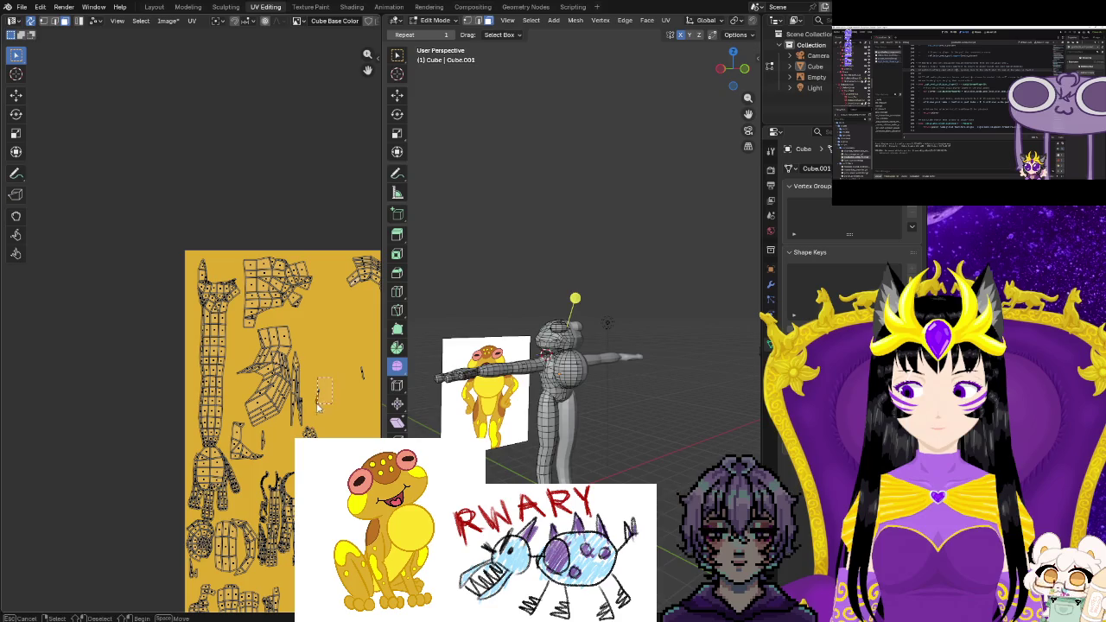
drag(309, 419, 304, 424)
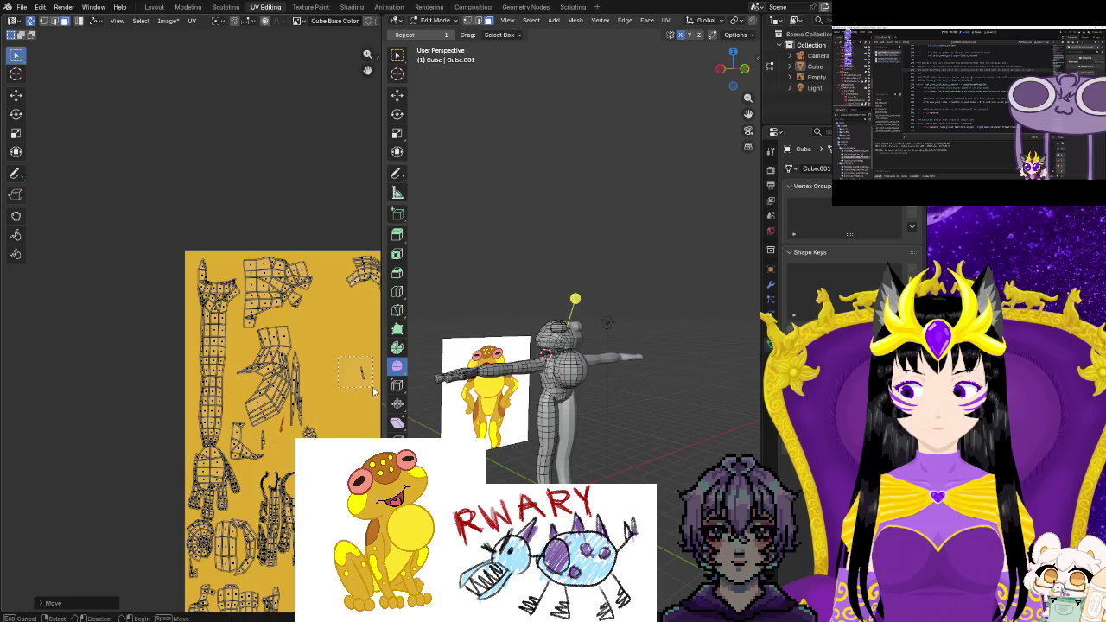
click(278, 461)
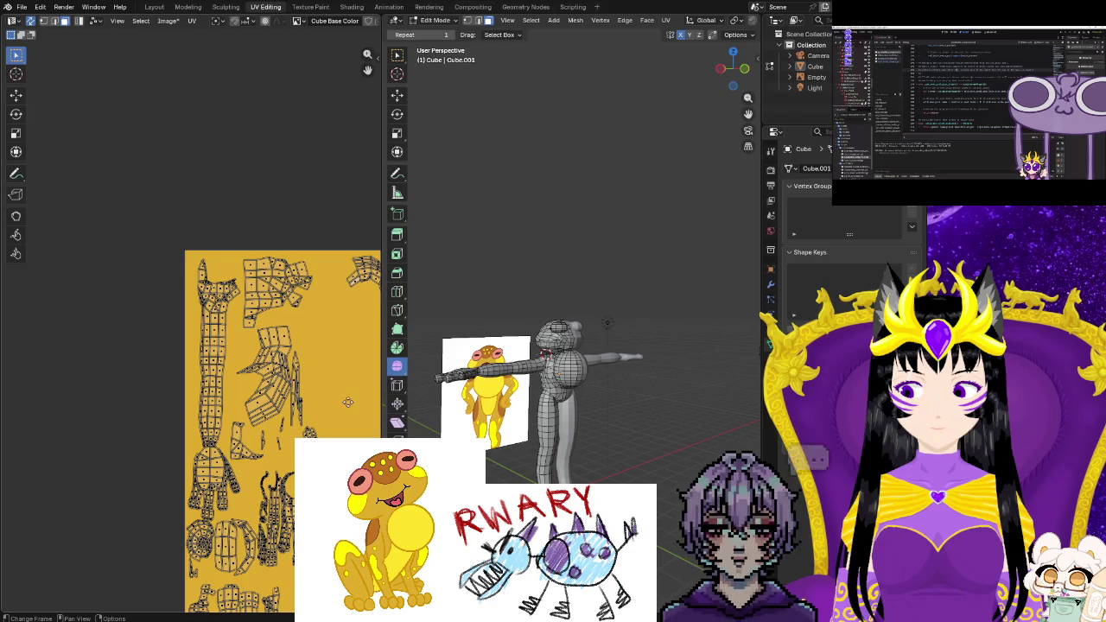
scroll(349, 400, up, 2)
scroll(256, 416, up, 3)
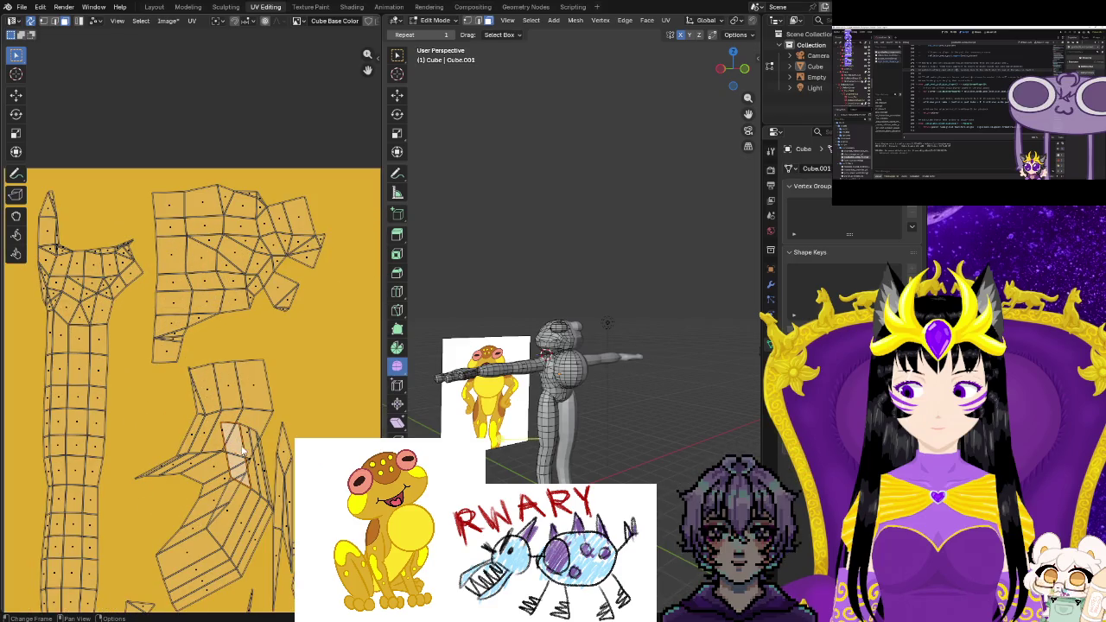
scroll(274, 442, down, 1)
scroll(274, 440, up, 1)
shift+scroll(271, 436, down, 2)
scroll(270, 432, down, 1)
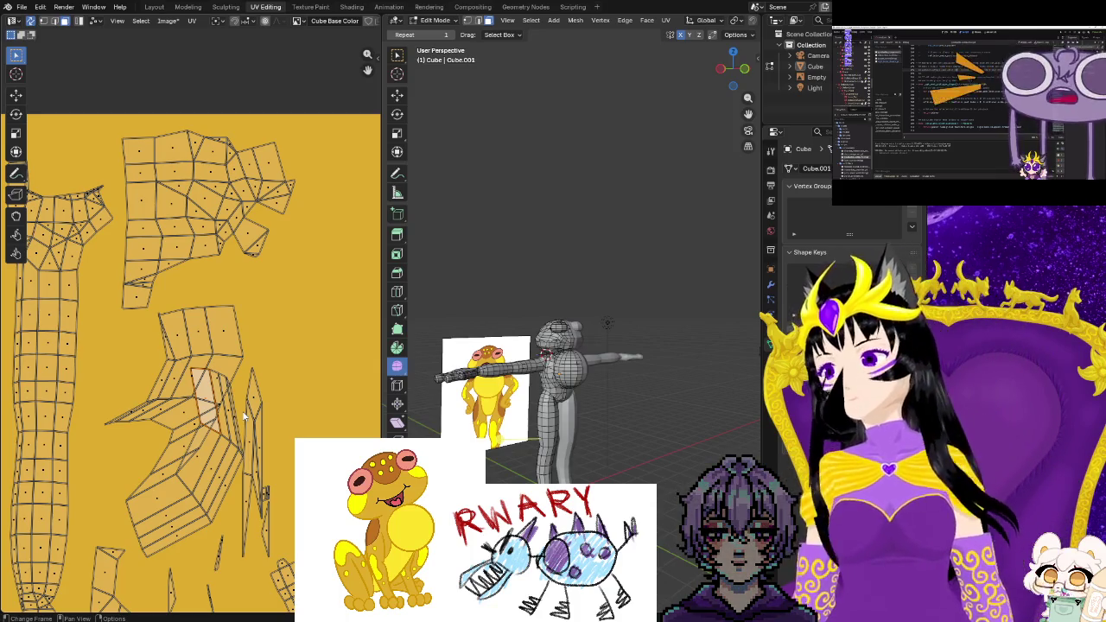
Select the bent leg island's faces and move them to the empty upper-right area
shift+click(207, 445)
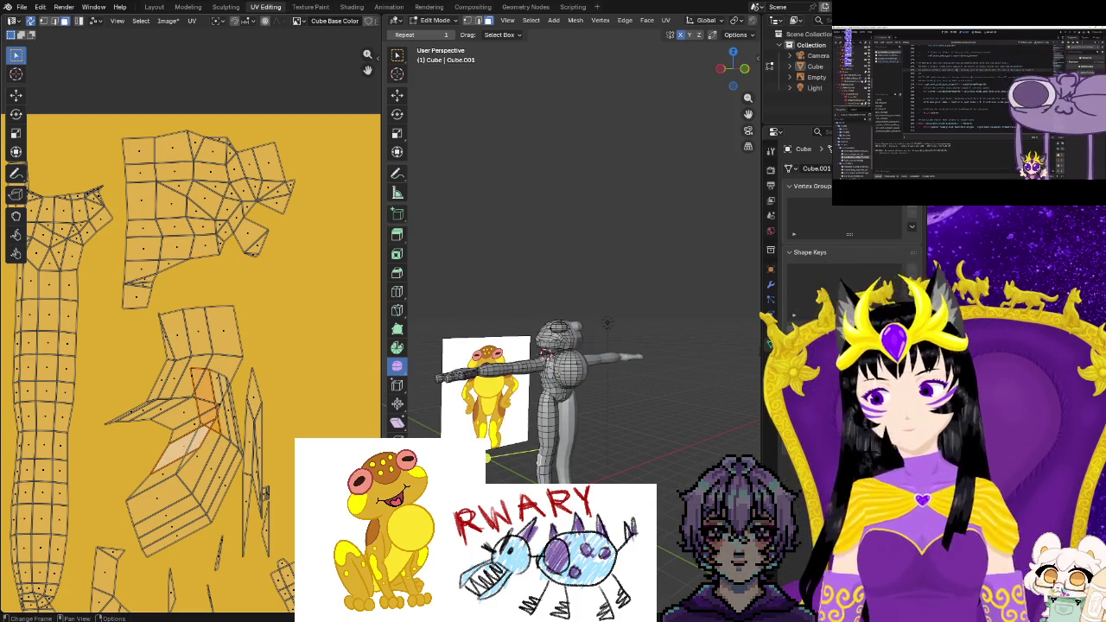
shift+click(217, 439)
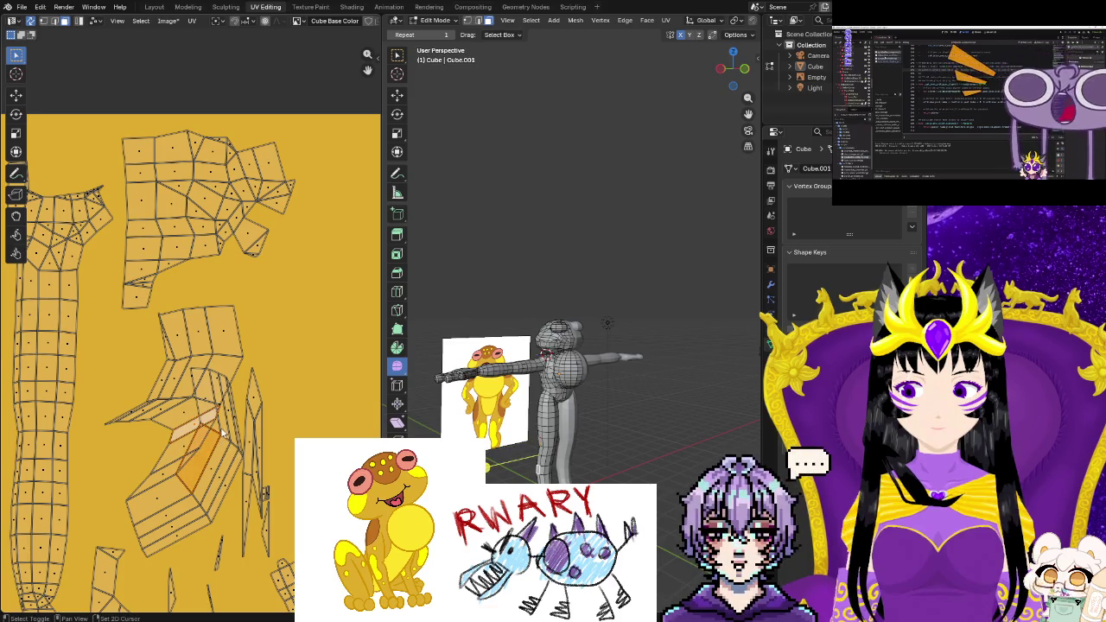
shift+click(217, 430)
mouse_move(140, 333)
mouse_down()
mouse_move(245, 354)
mouse_move(245, 370)
mouse_up()
shift+scroll(242, 363, down, 3)
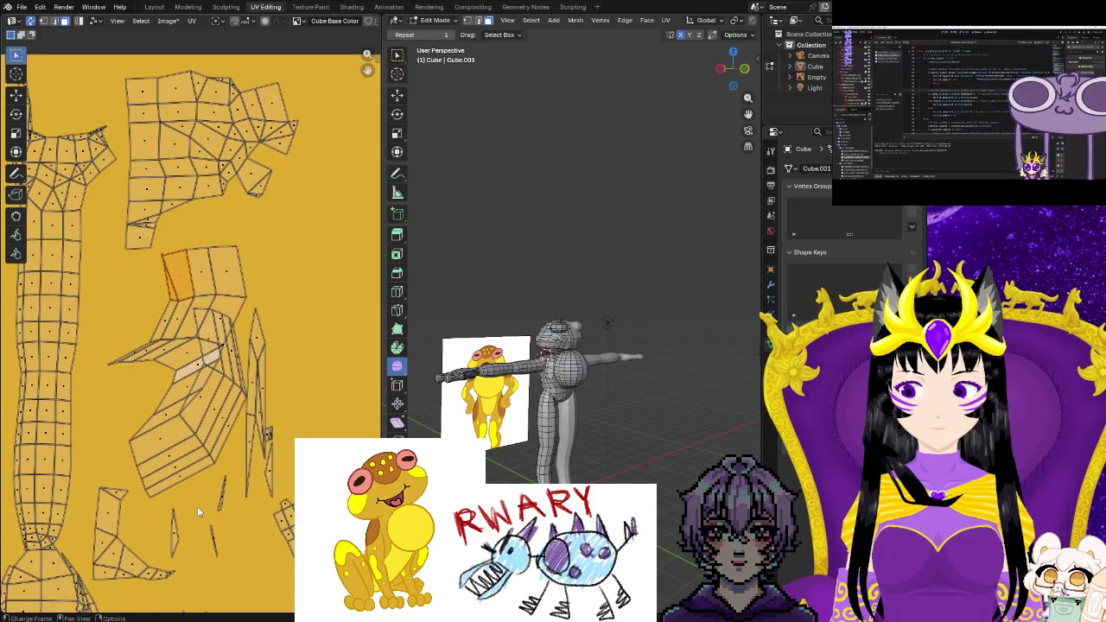
ctrl+scroll(238, 354, up, 2)
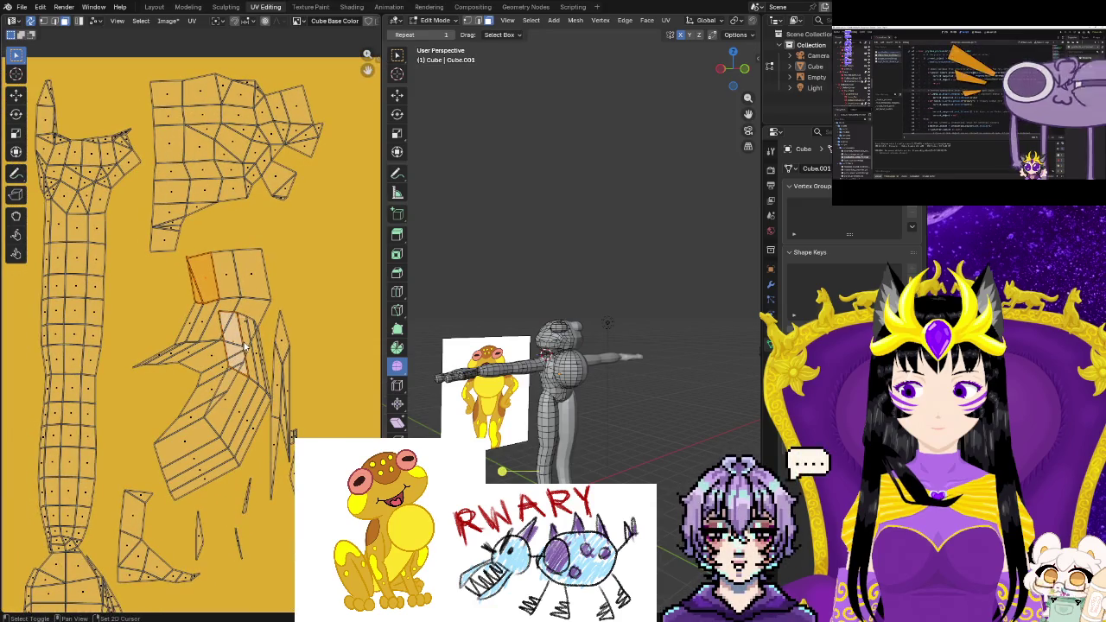
shift+click(218, 397)
shift+drag(193, 454, 187, 411)
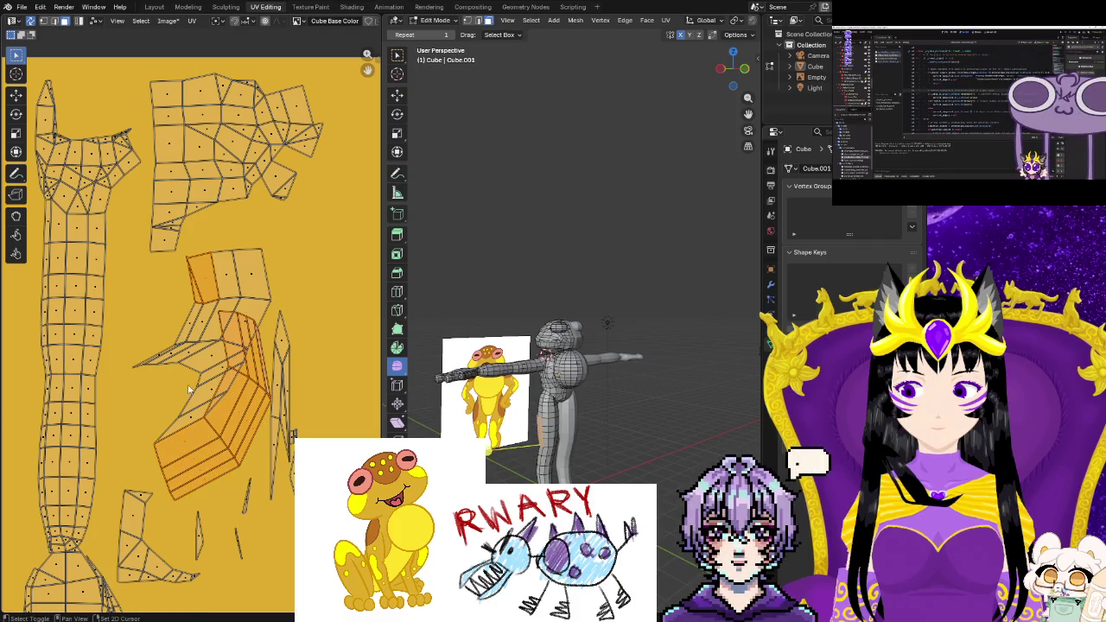
scroll(190, 344, down, 1)
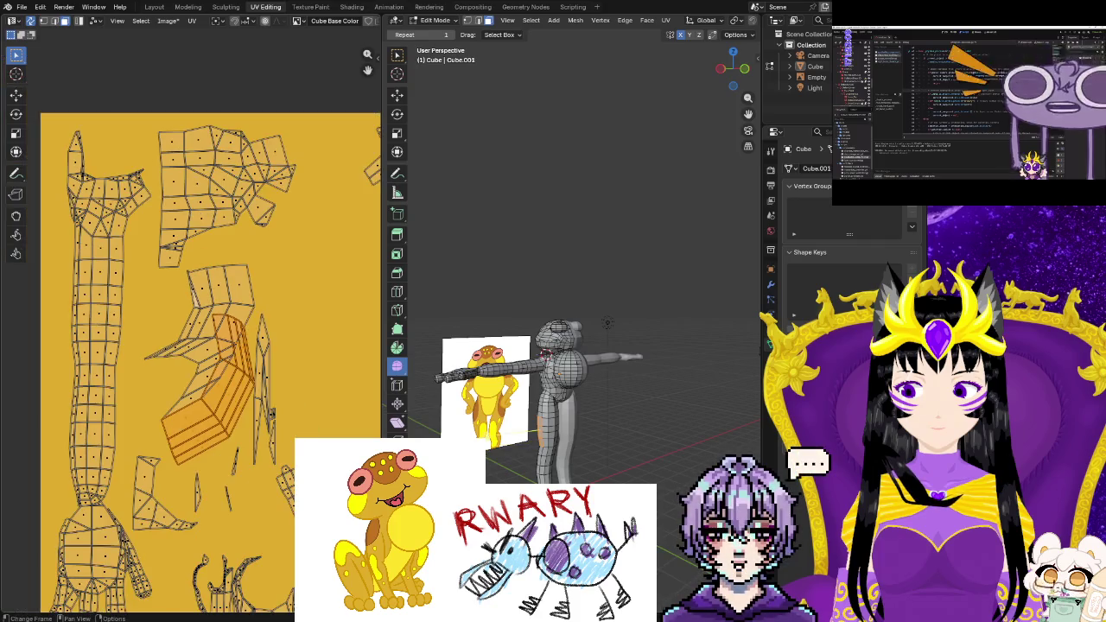
key(g)
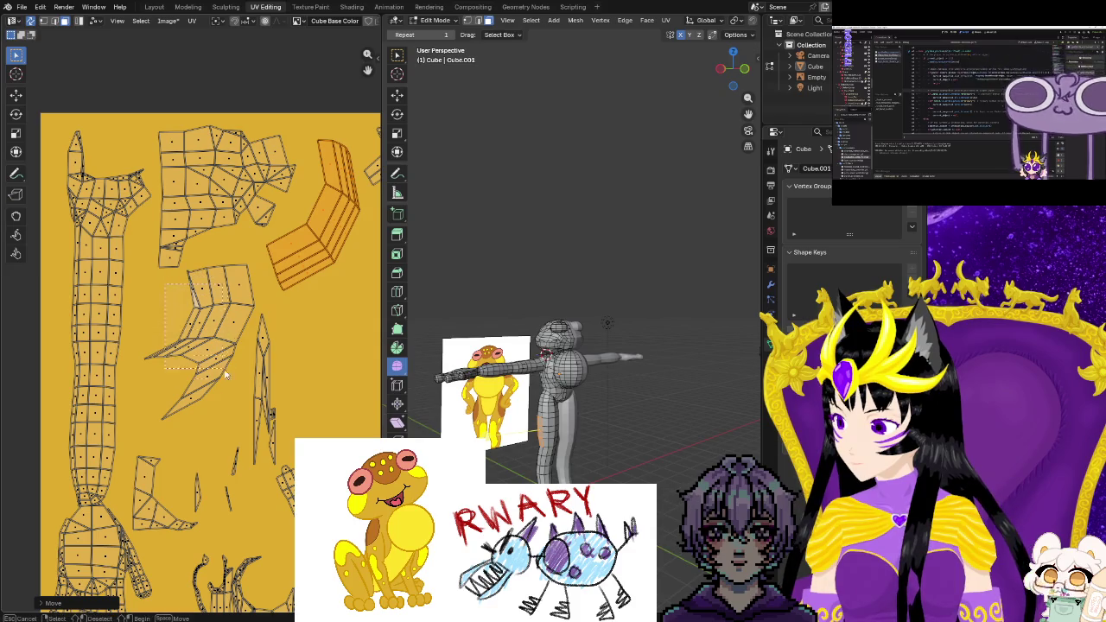
Rotate the lower-middle island more upright and move it left and down
drag(225, 420, 226, 419)
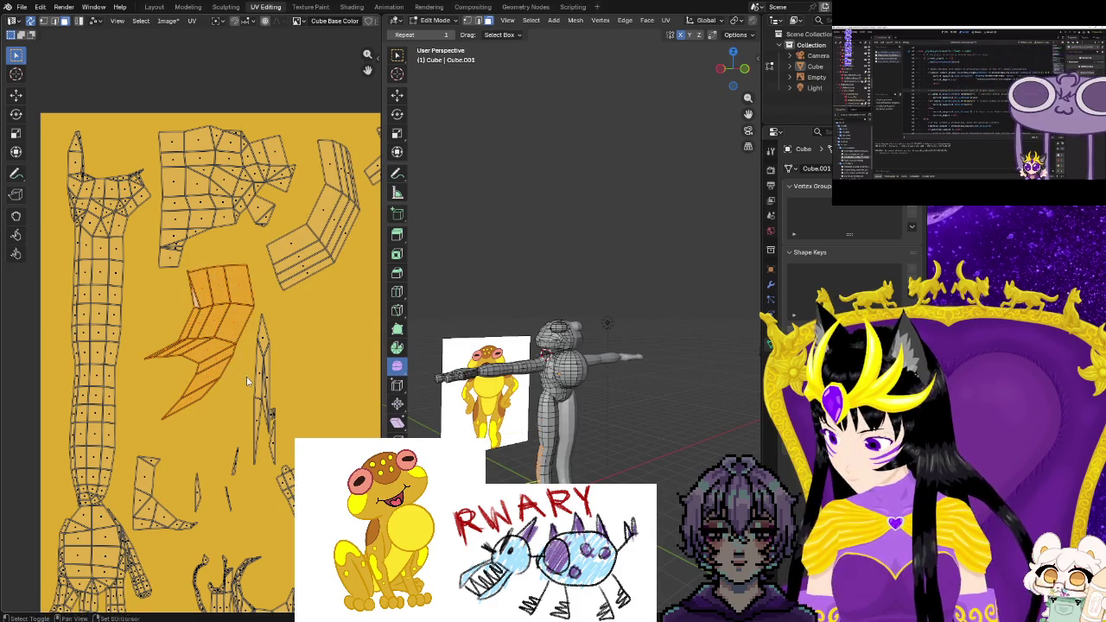
key(r)
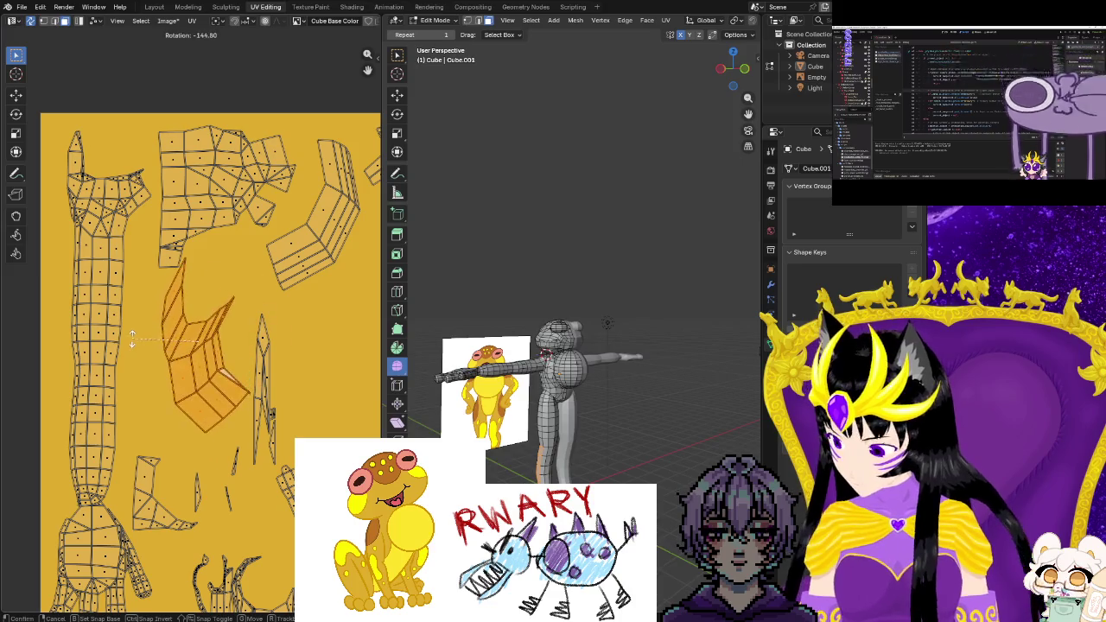
key(h)
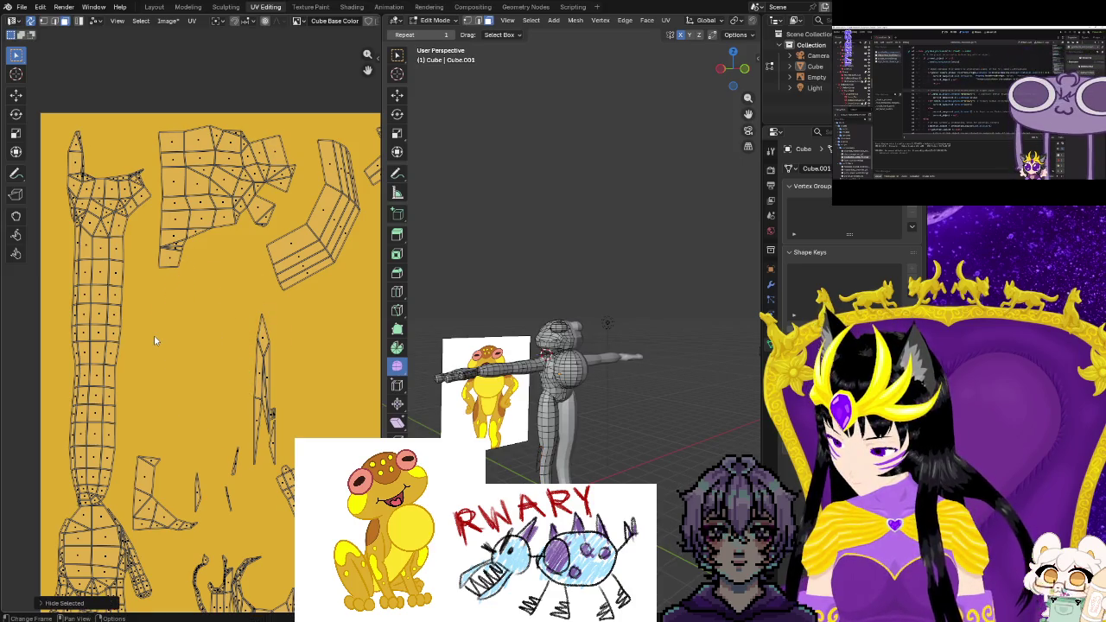
key(ctrl+z)
key(g)
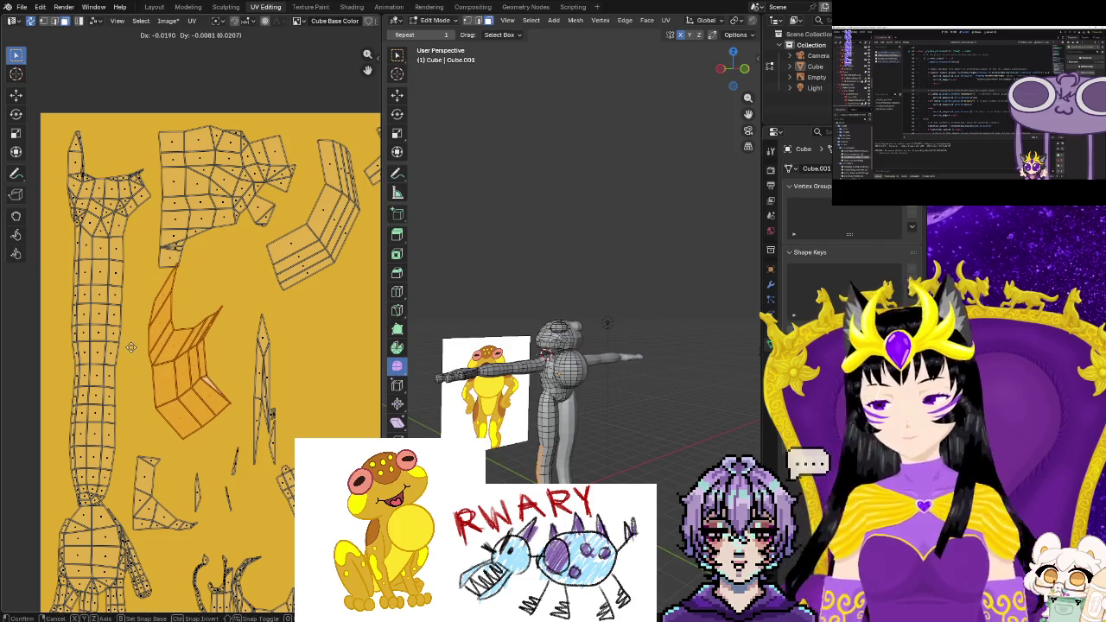
click(121, 358)
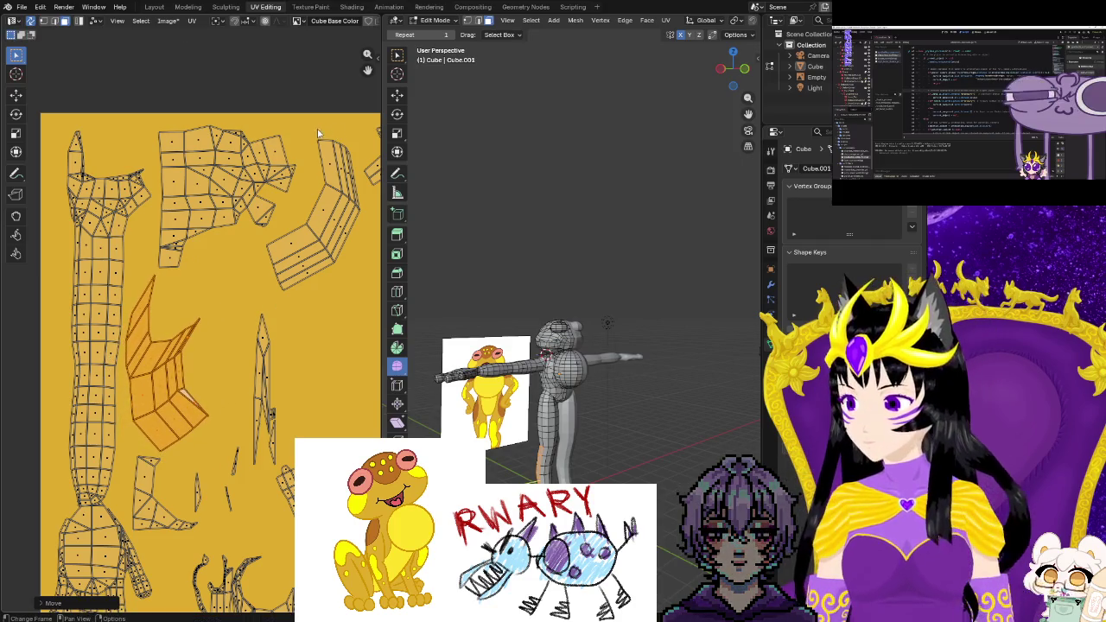
Rotate the right-hand island horizontal, nudge it right and down, then deselect
drag(353, 274, 352, 274)
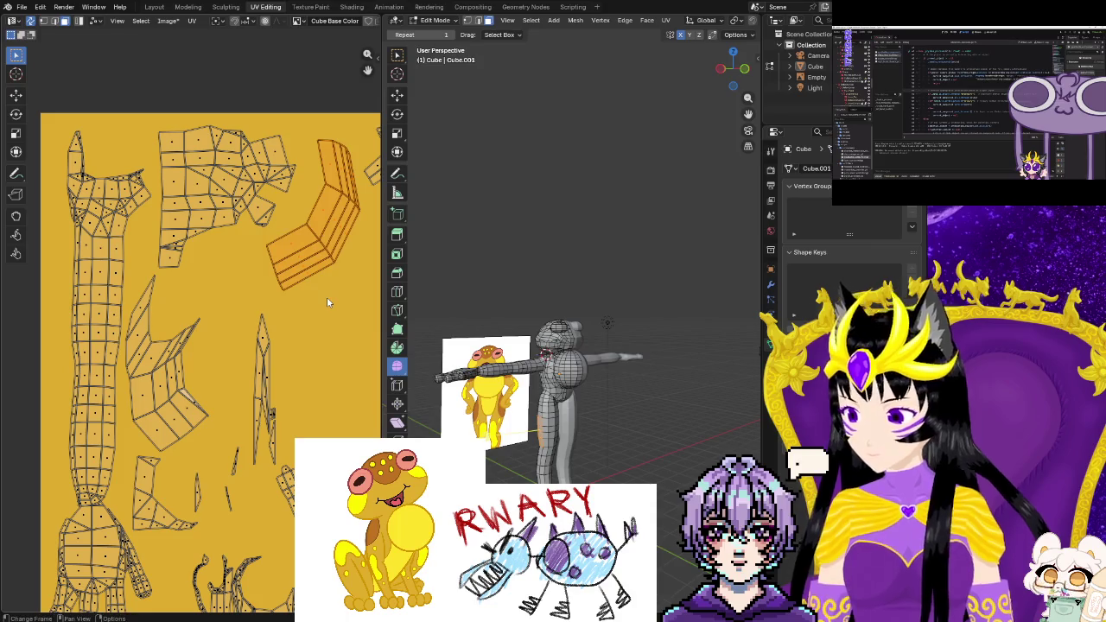
key(g)
click(238, 329)
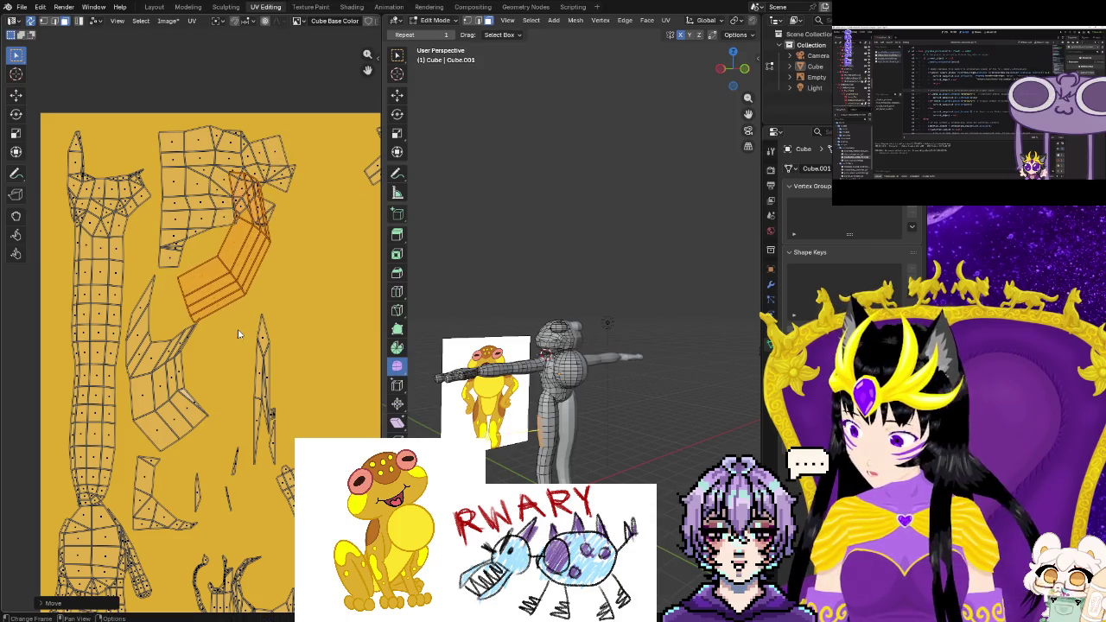
key(r)
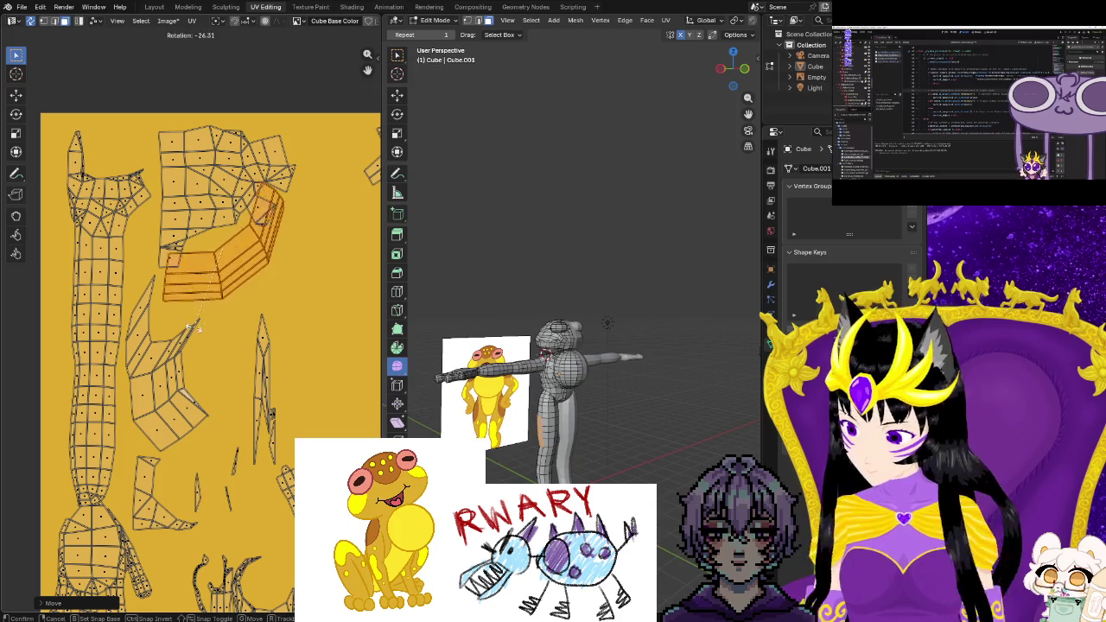
click(190, 330)
key(g)
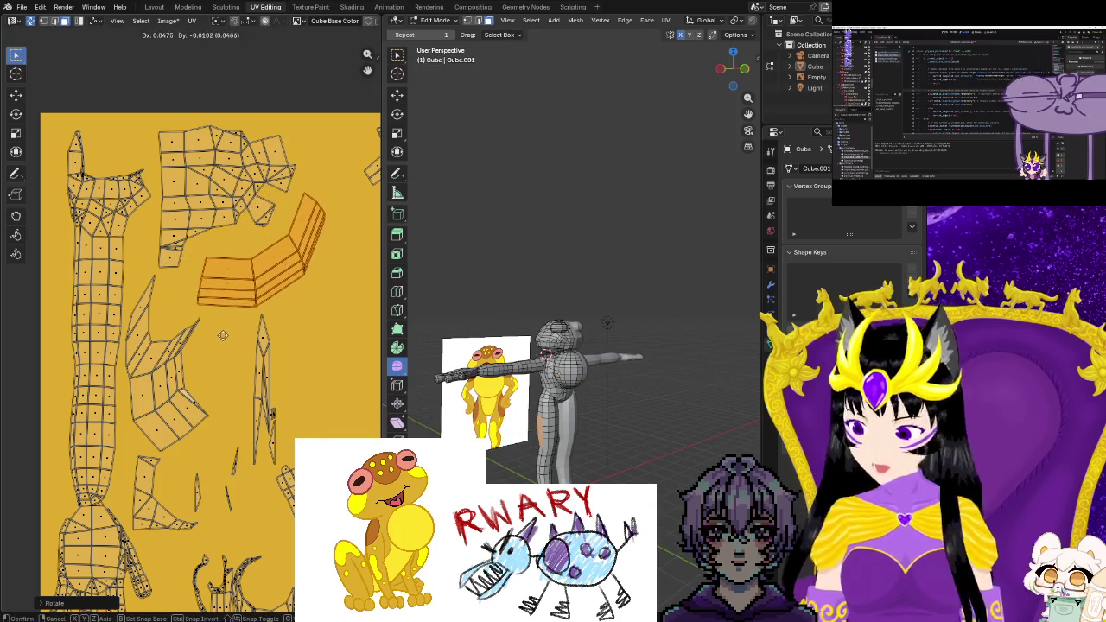
click(259, 341)
click(302, 351)
scroll(303, 352, down, 4)
scroll(301, 352, down, 1)
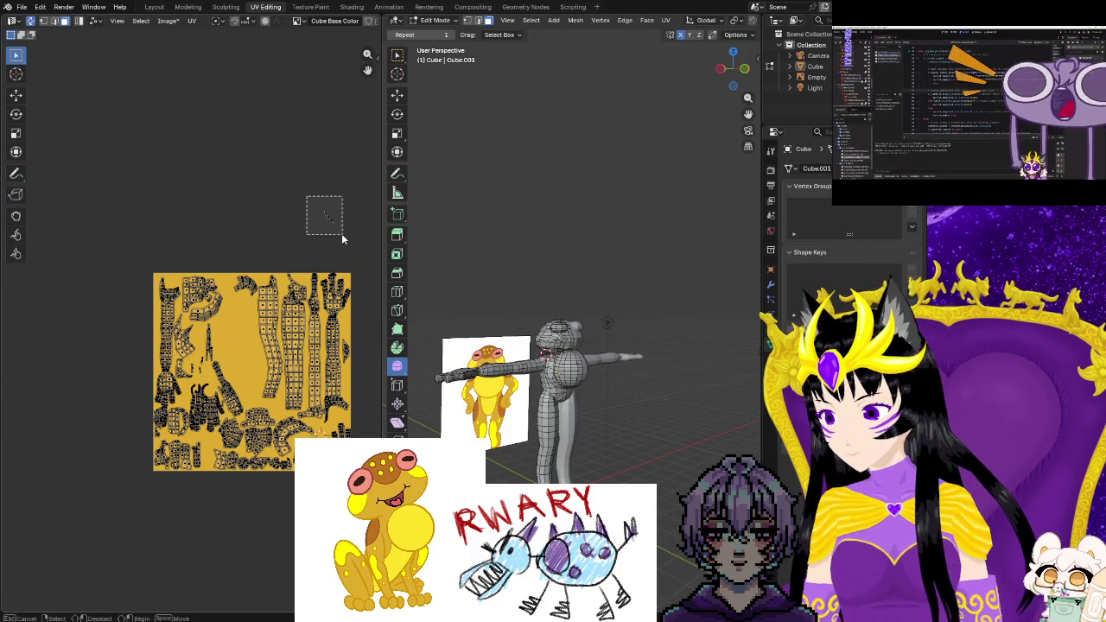
Relocate the small stray UV element to a new spot
drag(307, 200, 340, 231)
key(g)
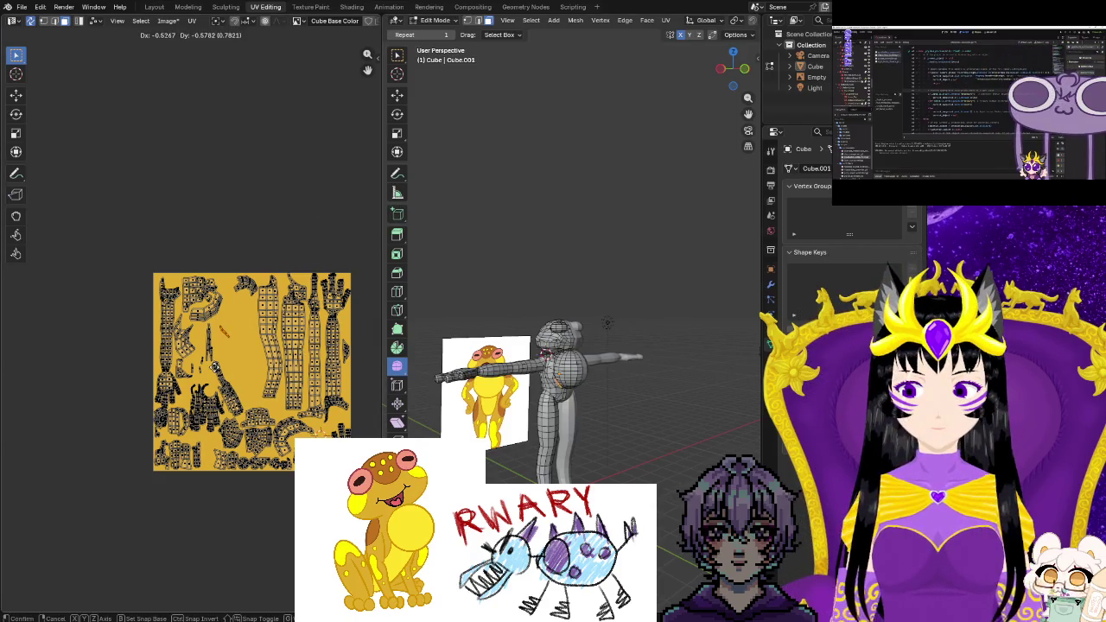
click(199, 334)
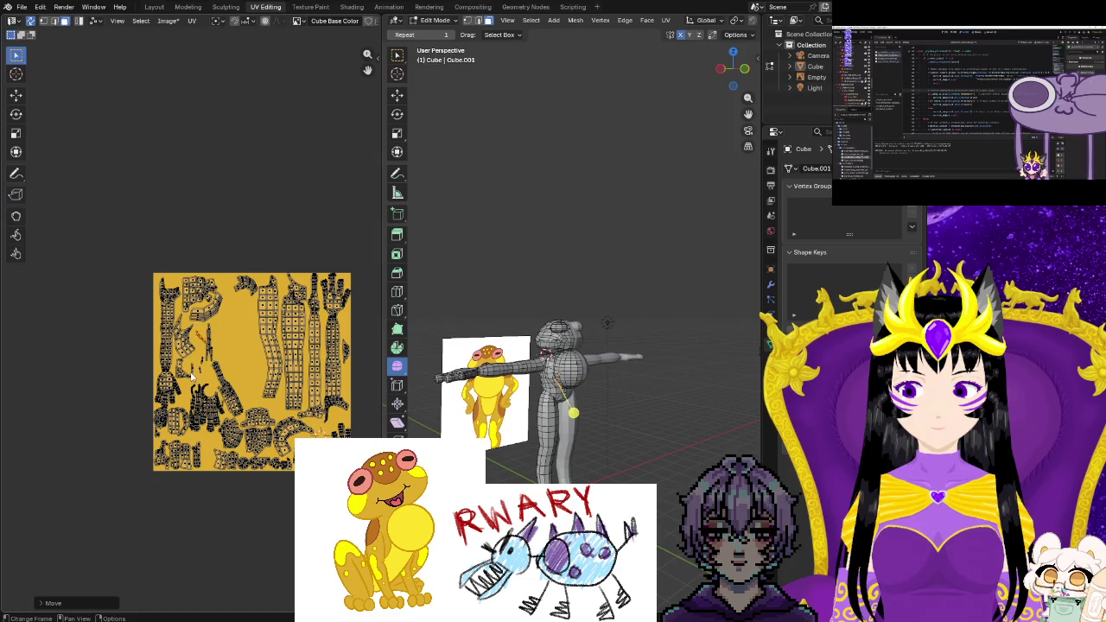
scroll(192, 363, up, 3)
scroll(190, 373, up, 2)
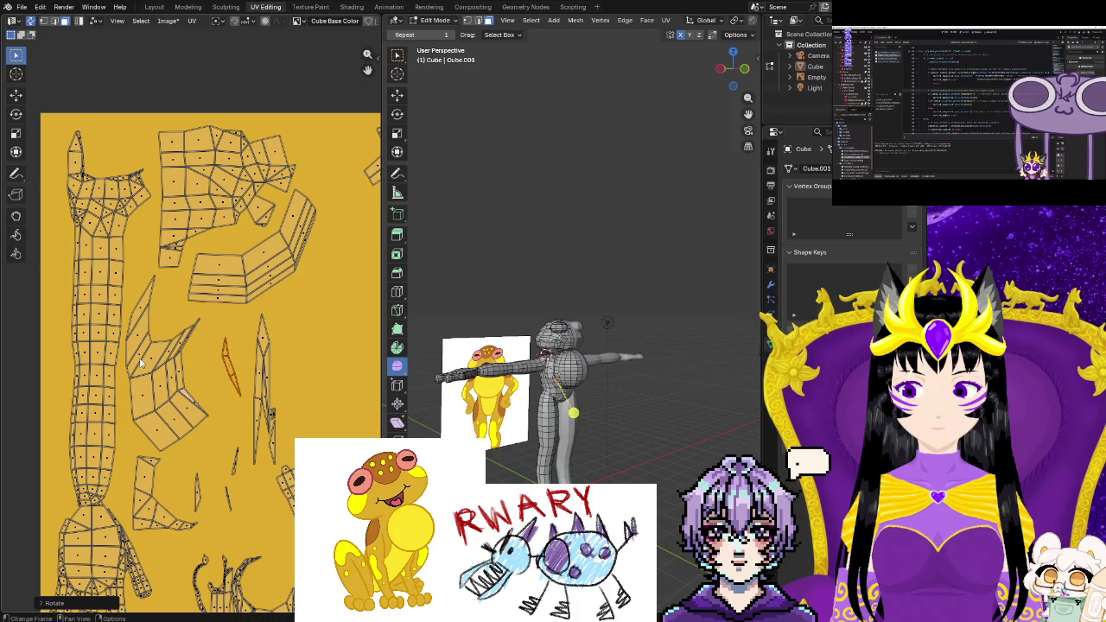
scroll(245, 367, down, 2)
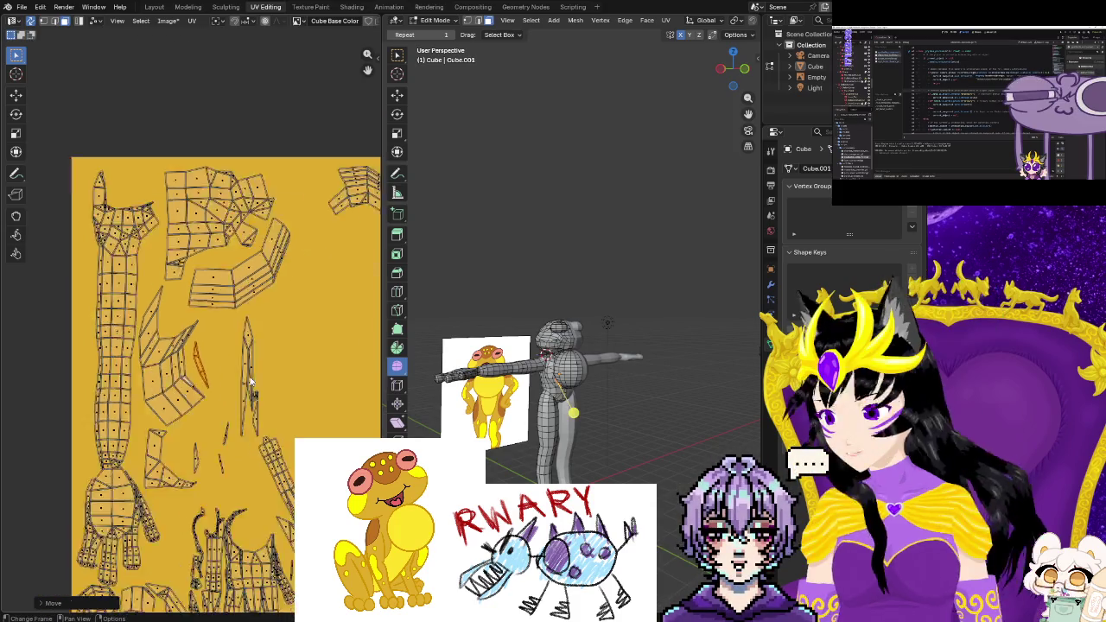
scroll(246, 367, down, 3)
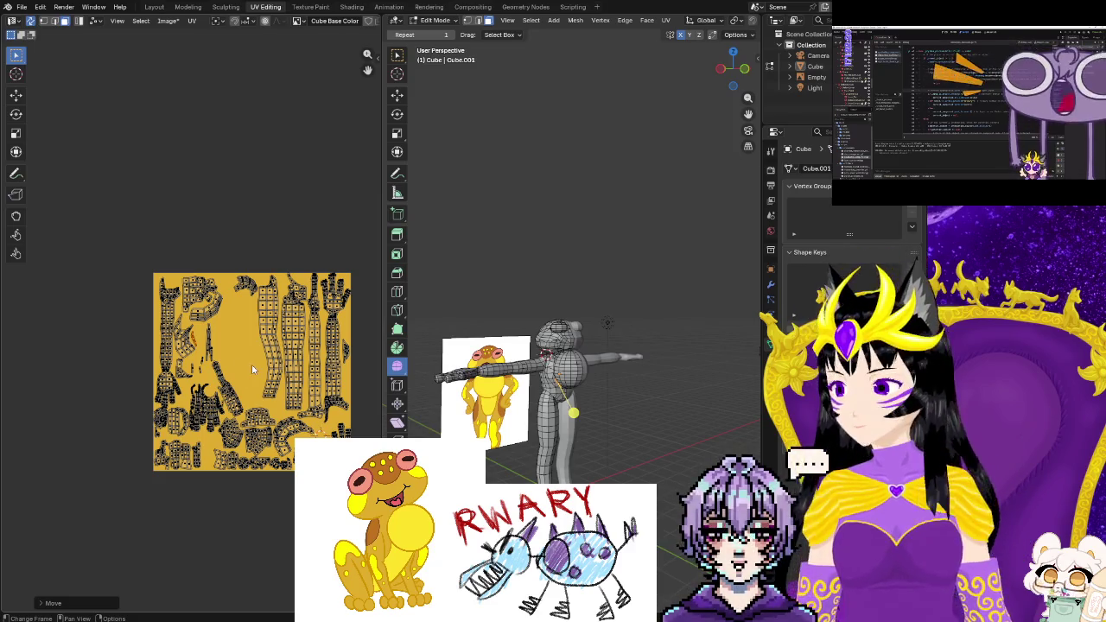
scroll(253, 370, up, 2)
Move the island near the top up and to the left
drag(256, 229, 296, 301)
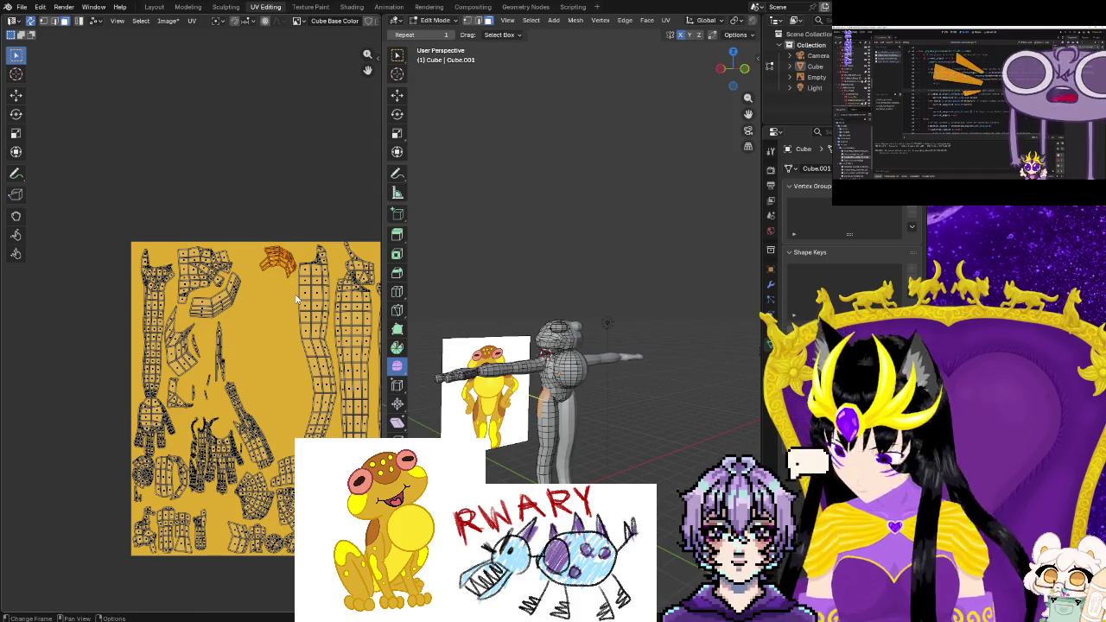
key(g)
click(238, 254)
Select the whole tall UV island and move it right onto the texture
scroll(100, 391, up, 1)
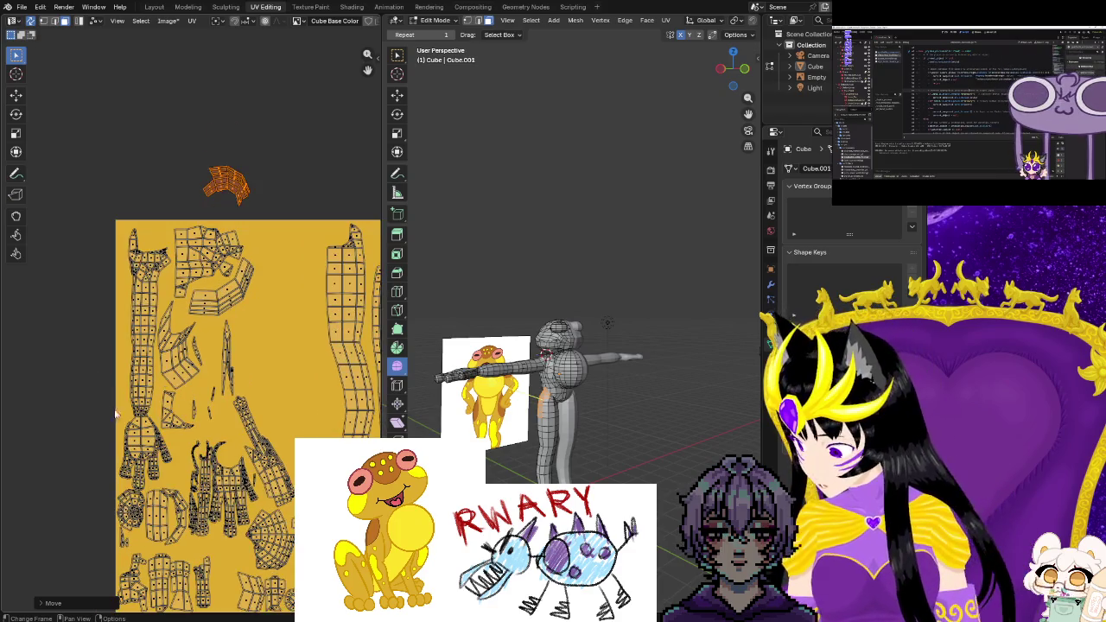
scroll(101, 391, up, 1)
drag(131, 460, 71, 401)
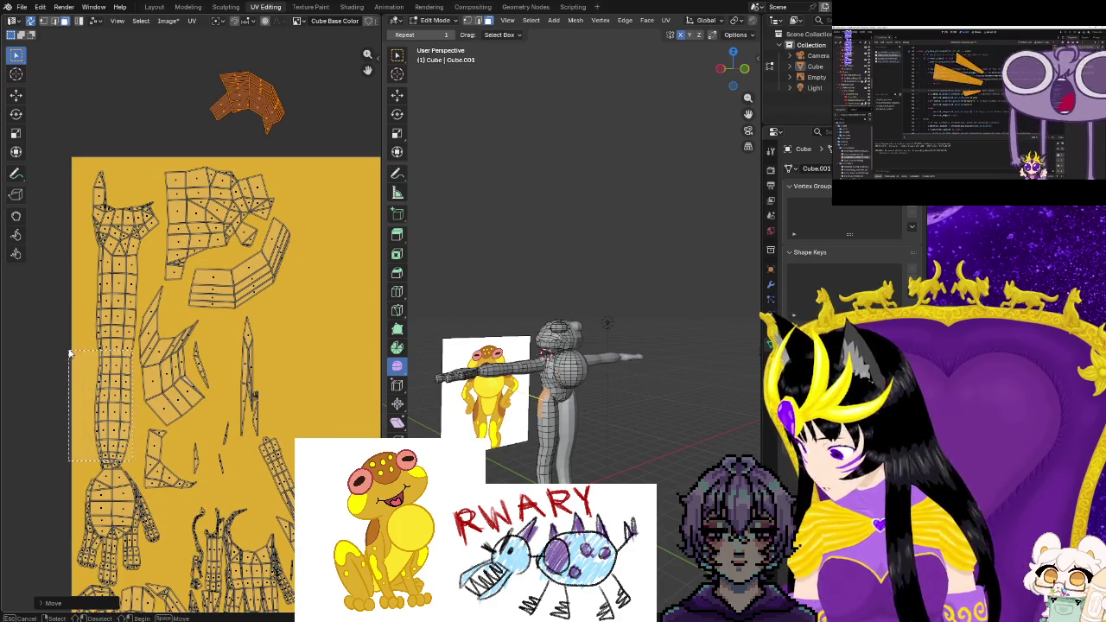
drag(84, 282, 85, 282)
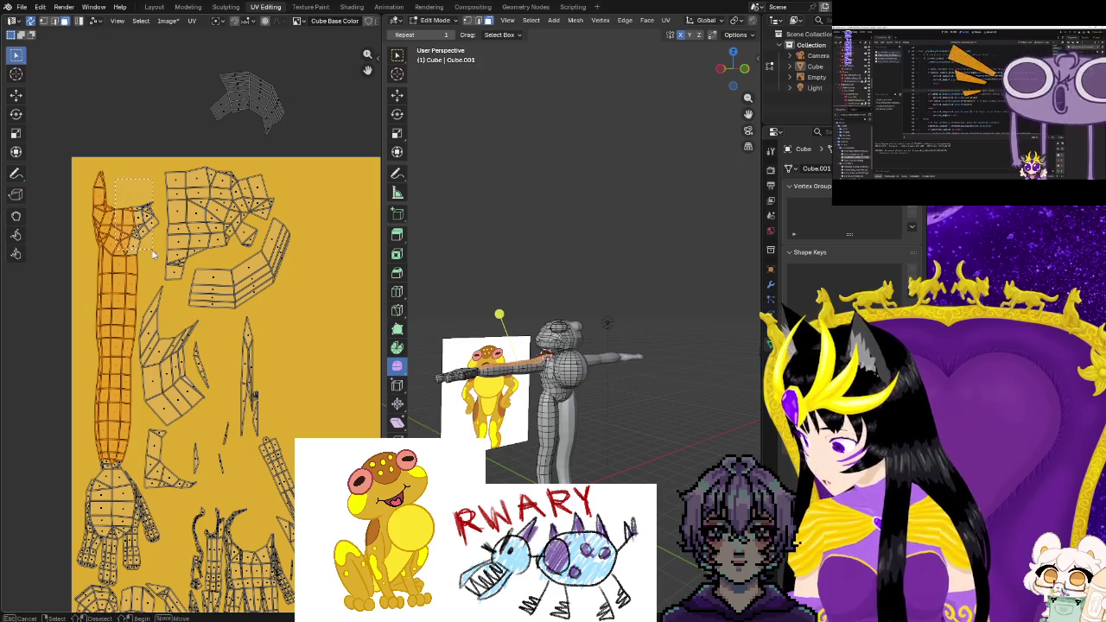
drag(115, 177, 87, 462)
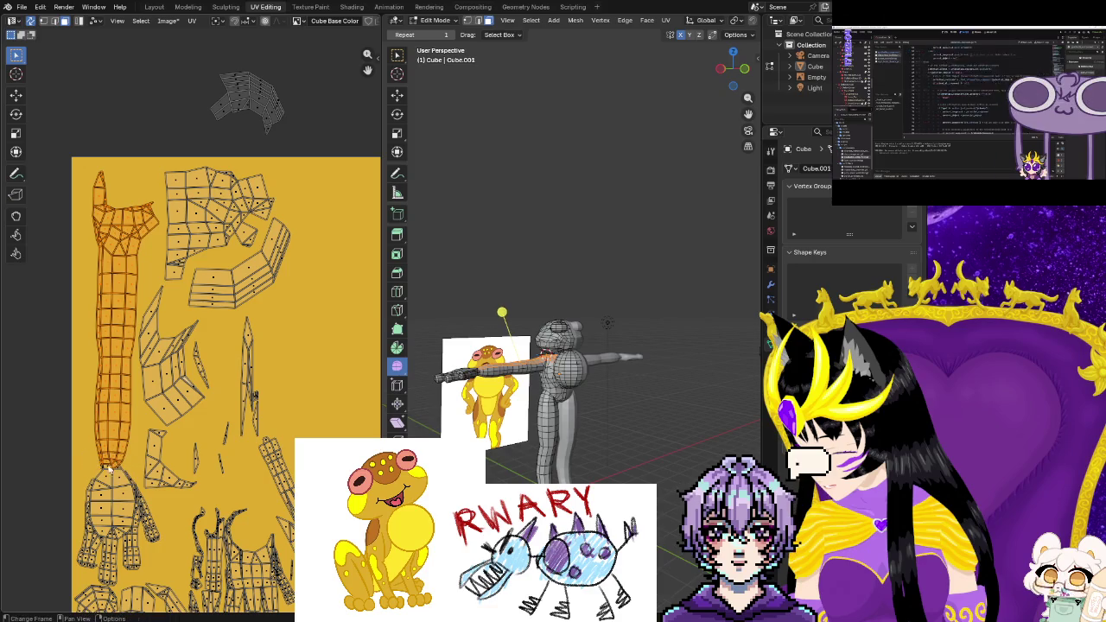
scroll(95, 457, down, 2)
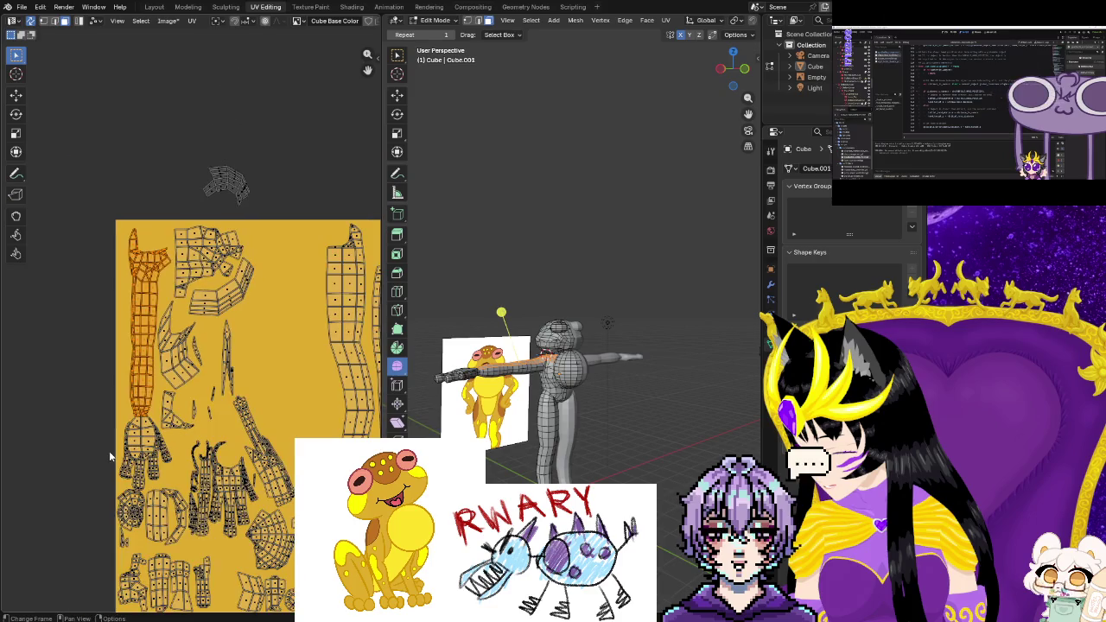
key(g)
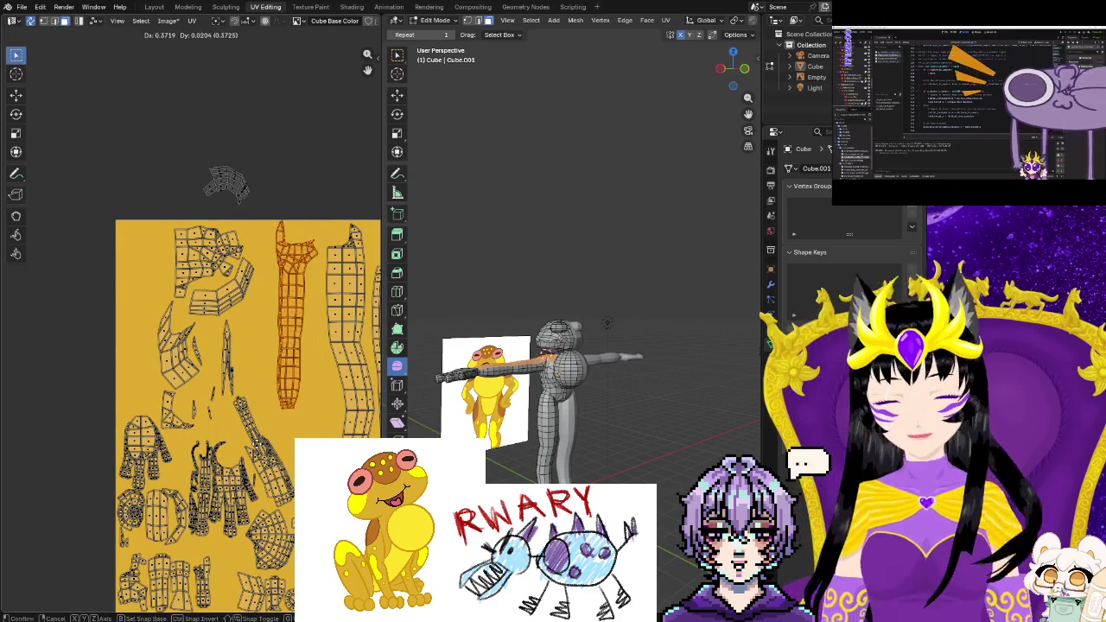
click(257, 447)
Stretch the tall island taller, lower and rotate it, and fine-tune its size
key(s)
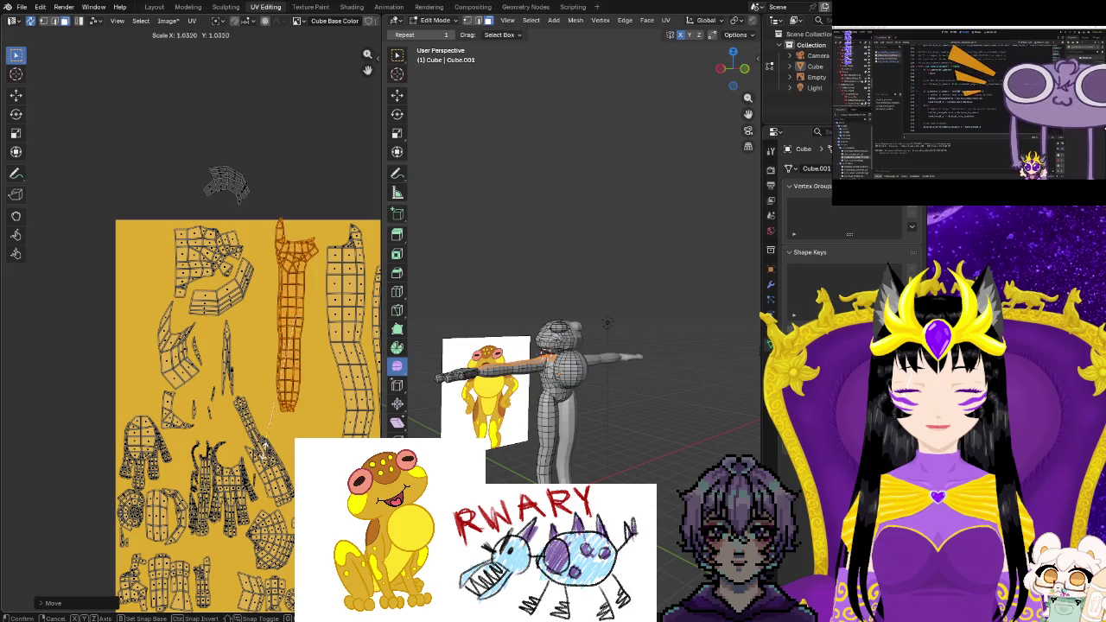
click(282, 484)
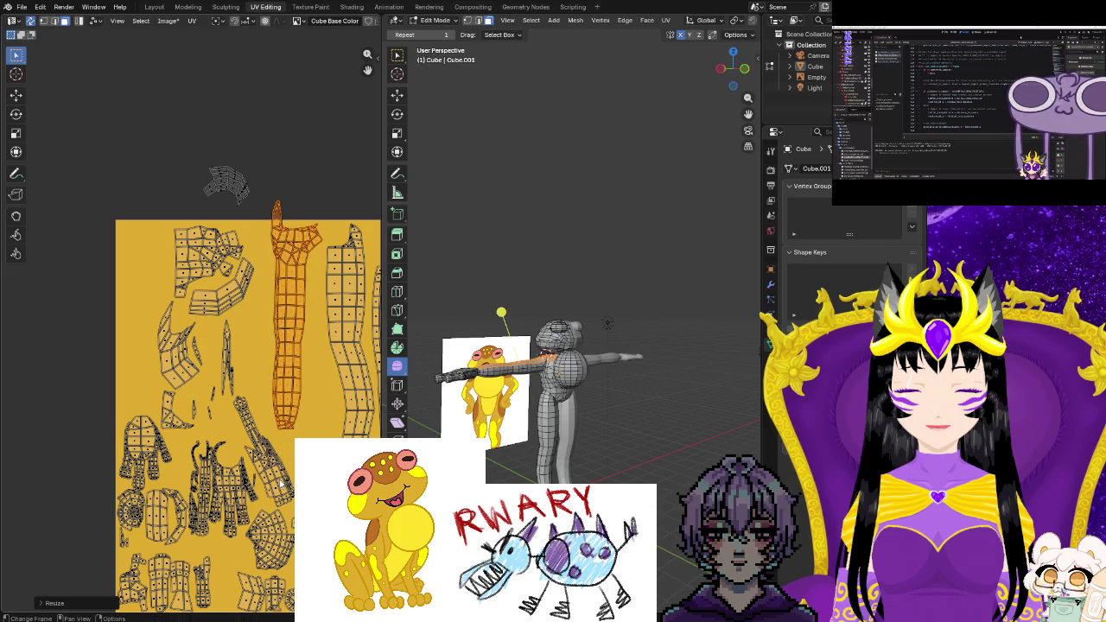
key(g)
click(275, 503)
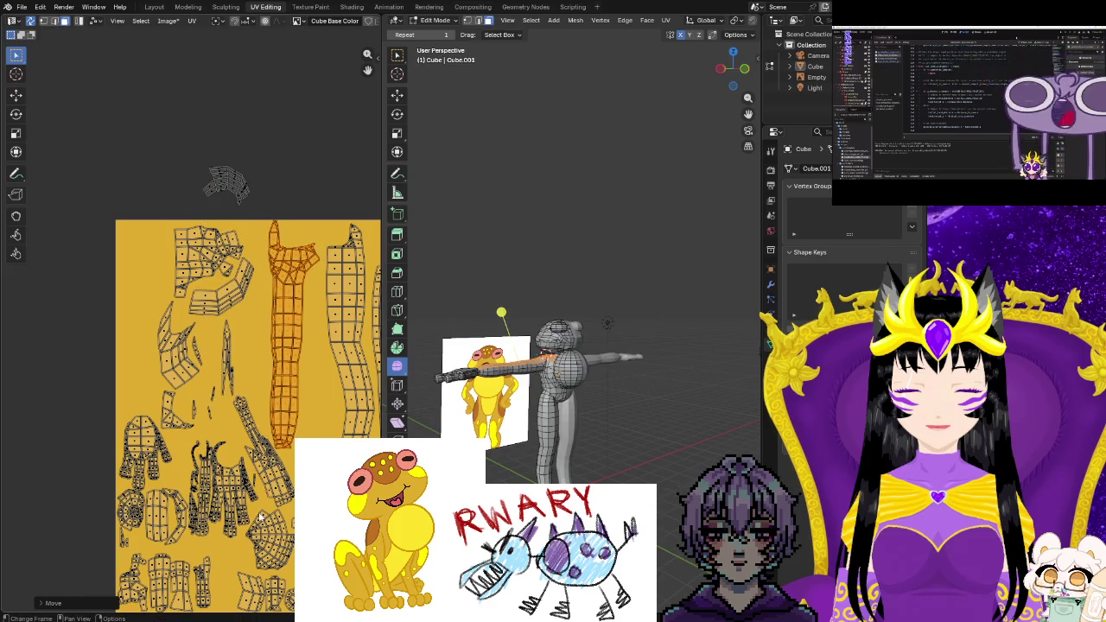
key(r)
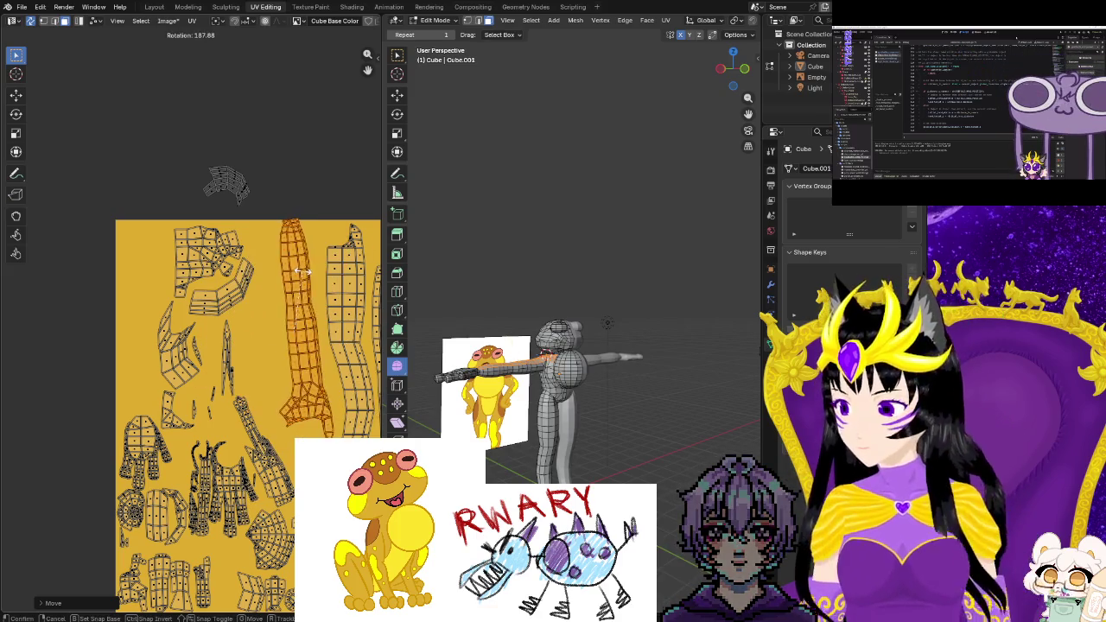
click(303, 289)
key(s)
key(g)
click(303, 298)
key(s)
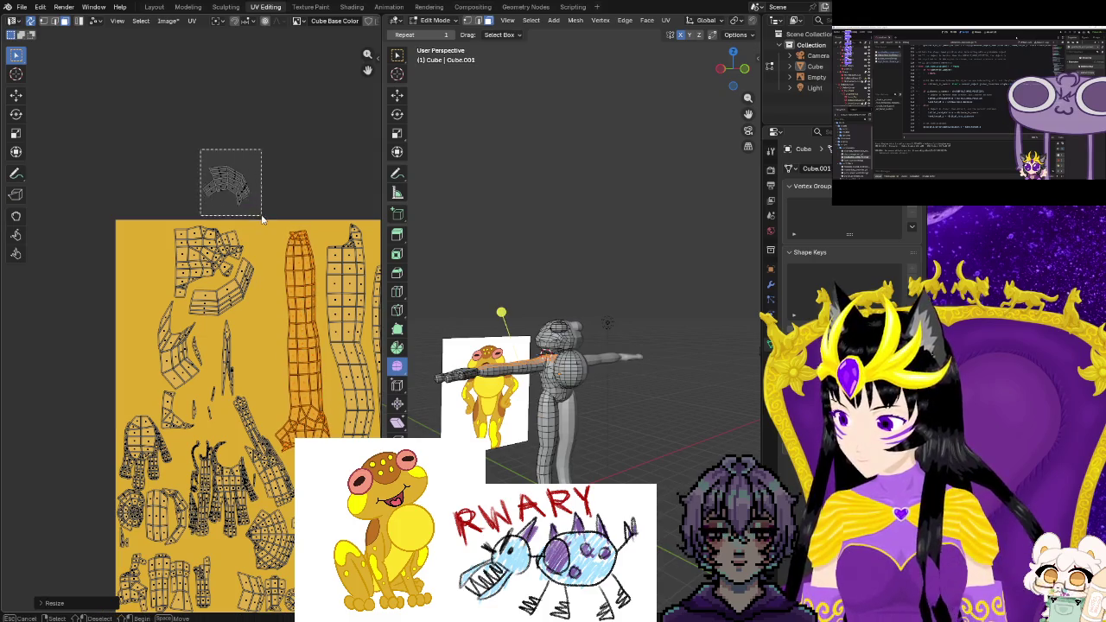
Move the small top island down-left and rotate it
drag(263, 219, 263, 220)
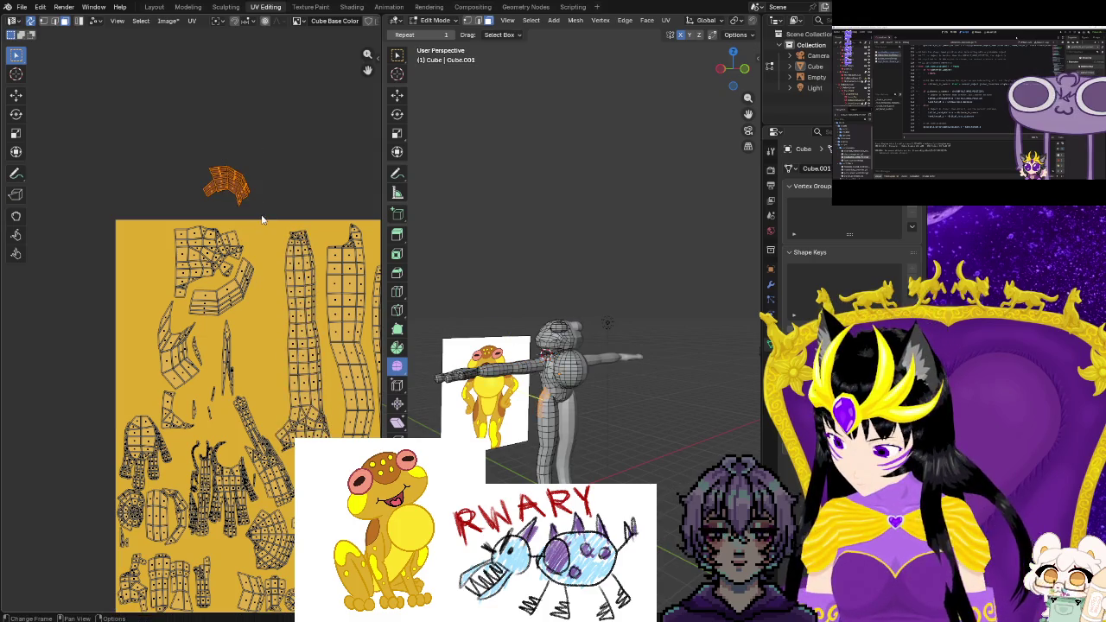
key(g)
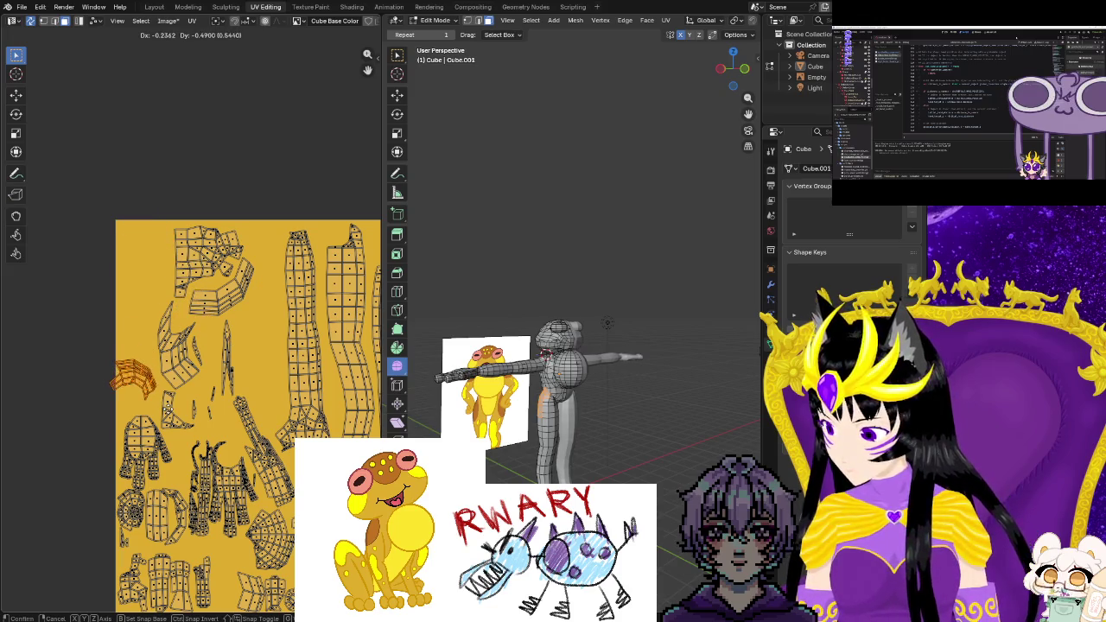
key(r)
click(169, 410)
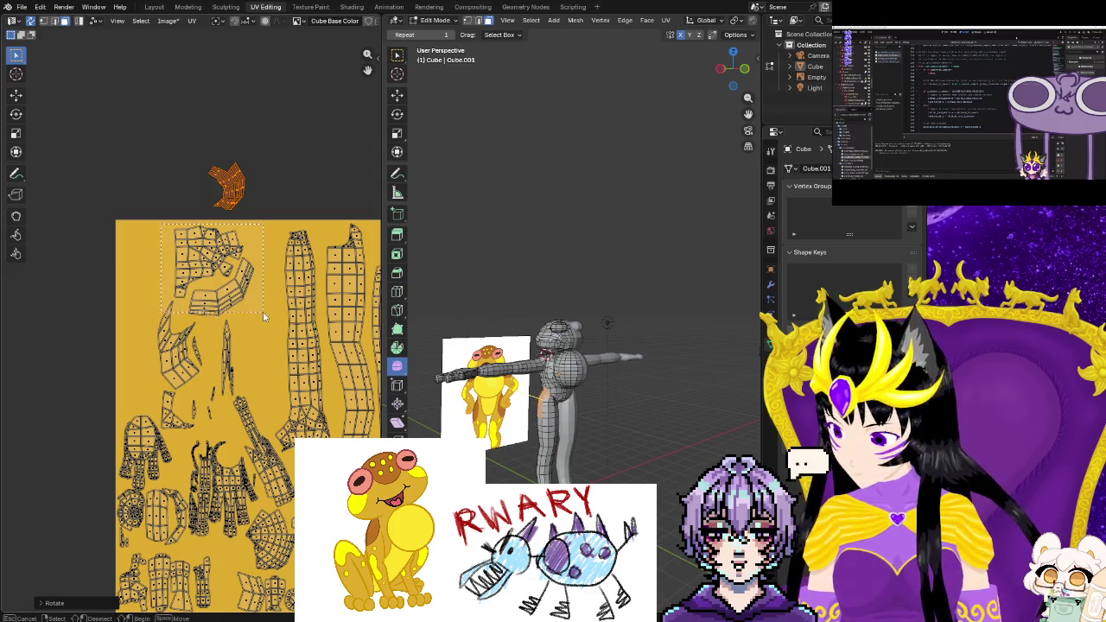
Move the top-left island and its neighbours to the left
drag(264, 316, 263, 316)
drag(154, 299, 203, 394)
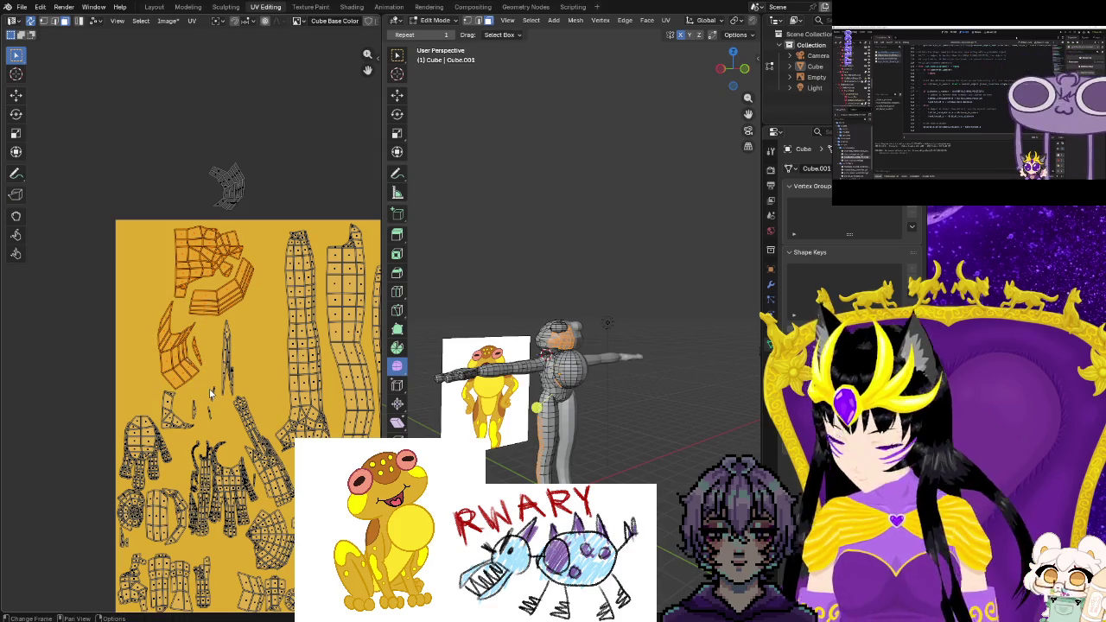
key(g)
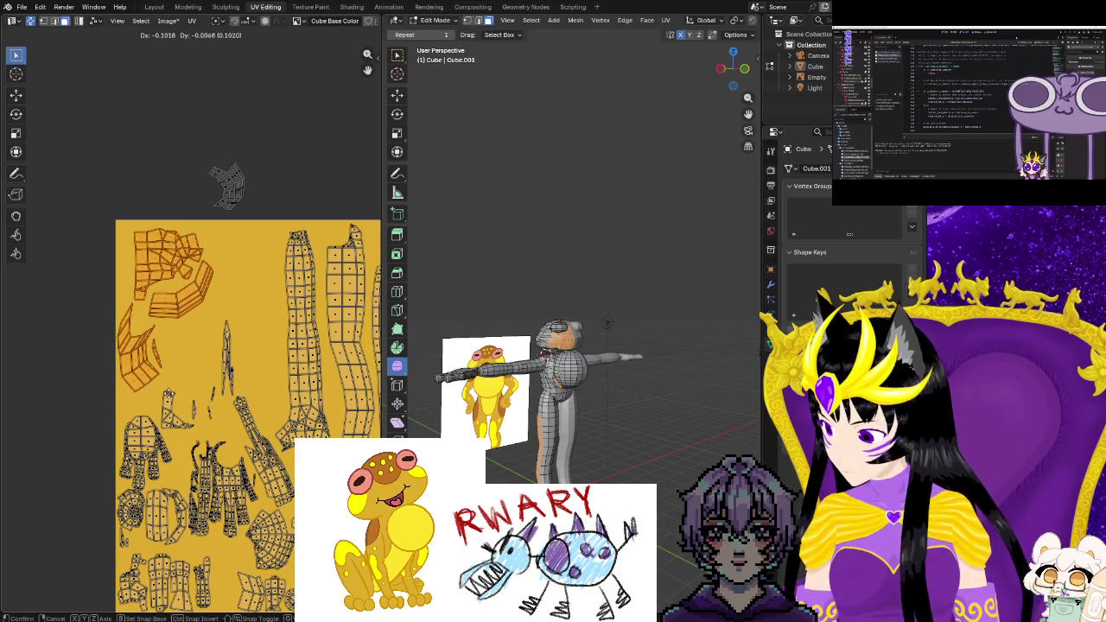
click(216, 363)
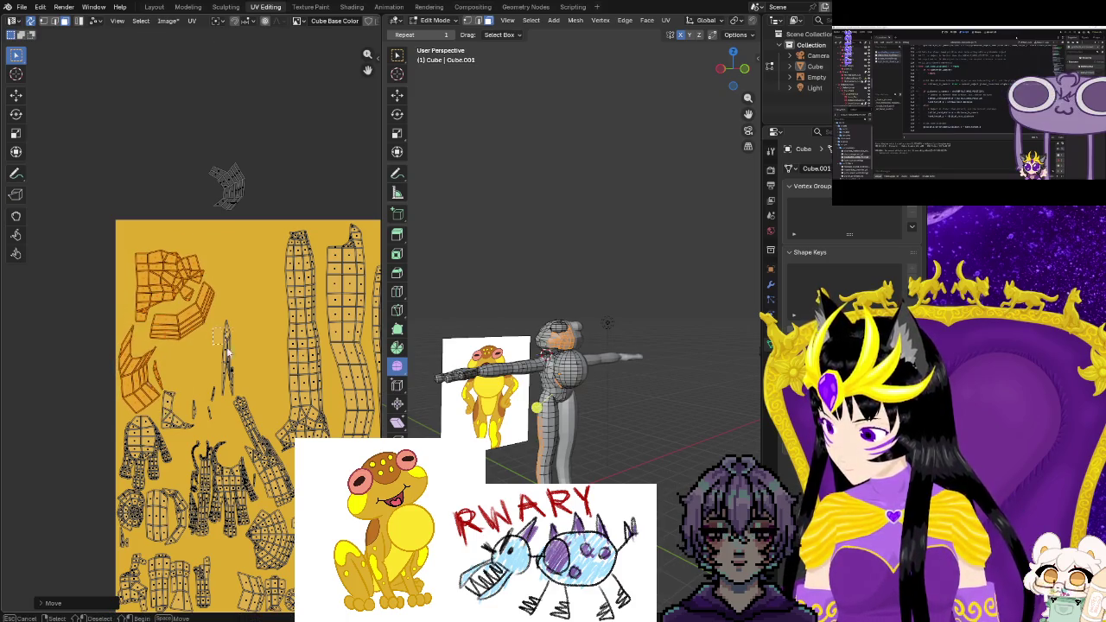
Rotate the thin UV island and move it up and left
click(224, 344)
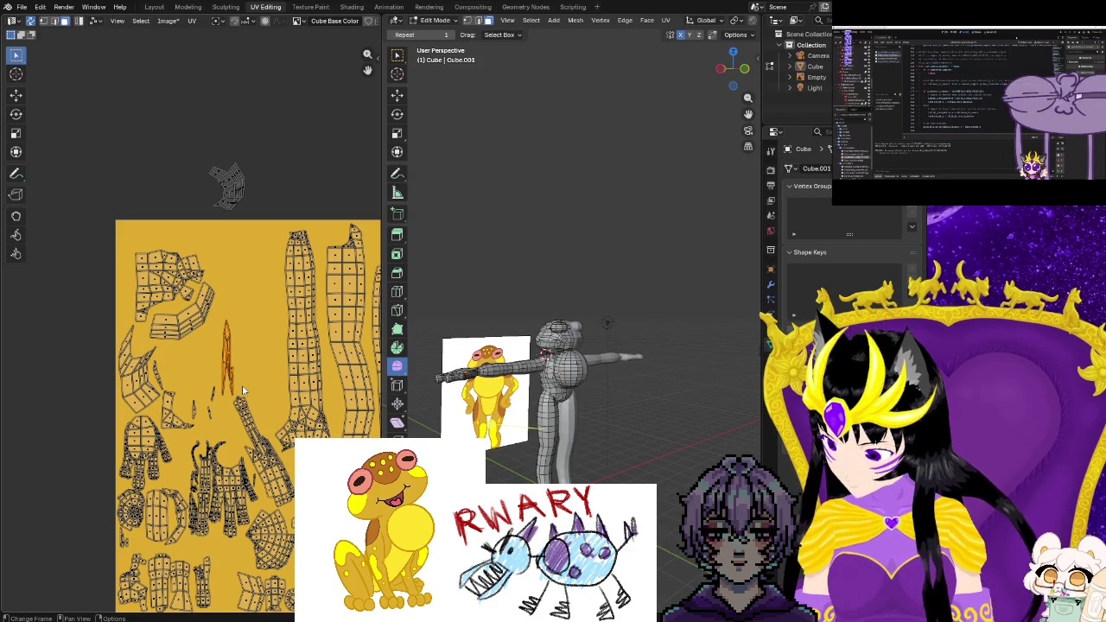
key(r)
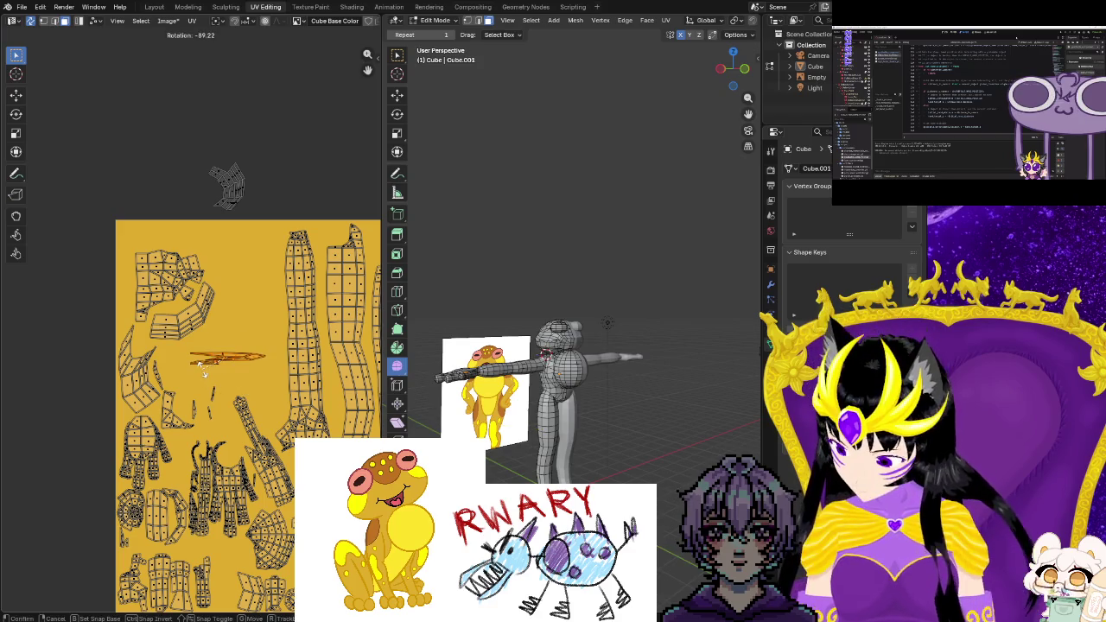
key(g)
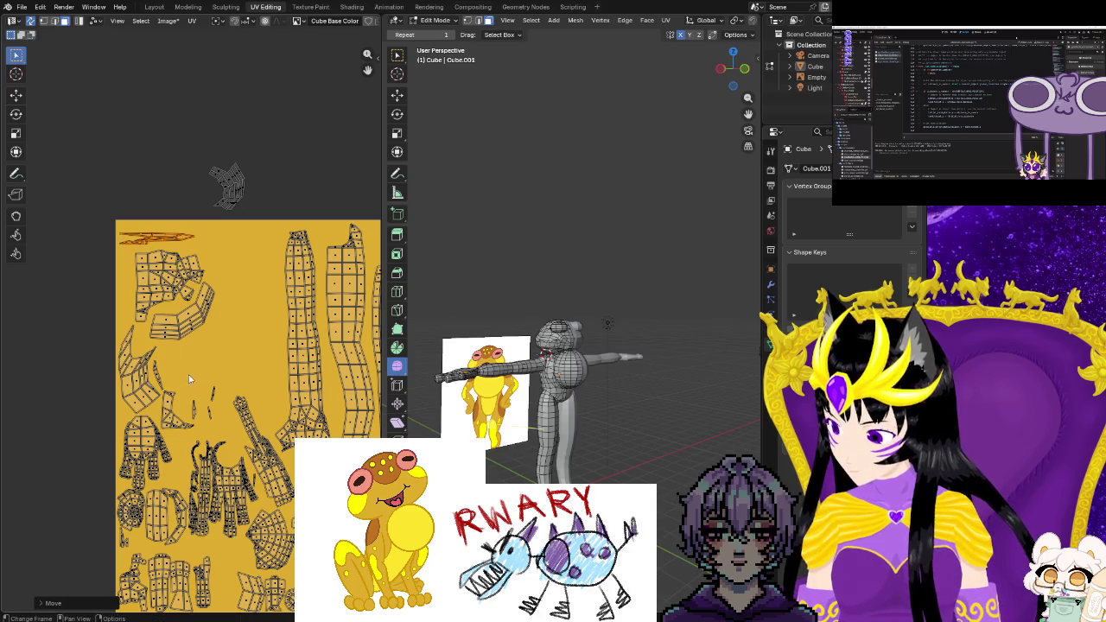
key(g)
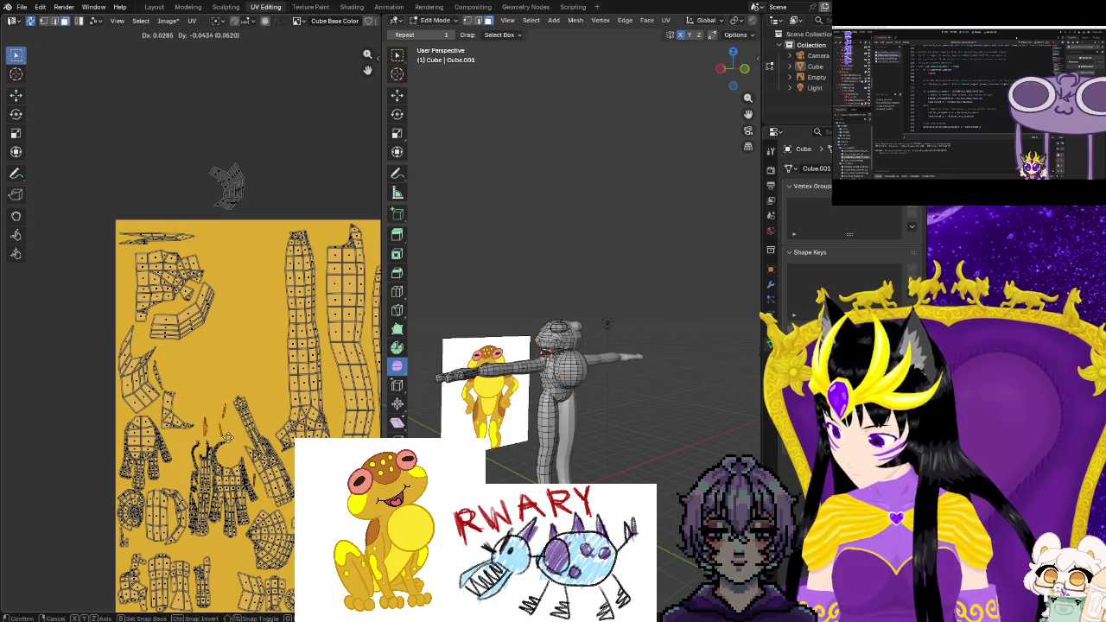
click(221, 176)
Enlarge the small island above the texture and bring it down onto the texture
drag(253, 204, 252, 205)
key(g)
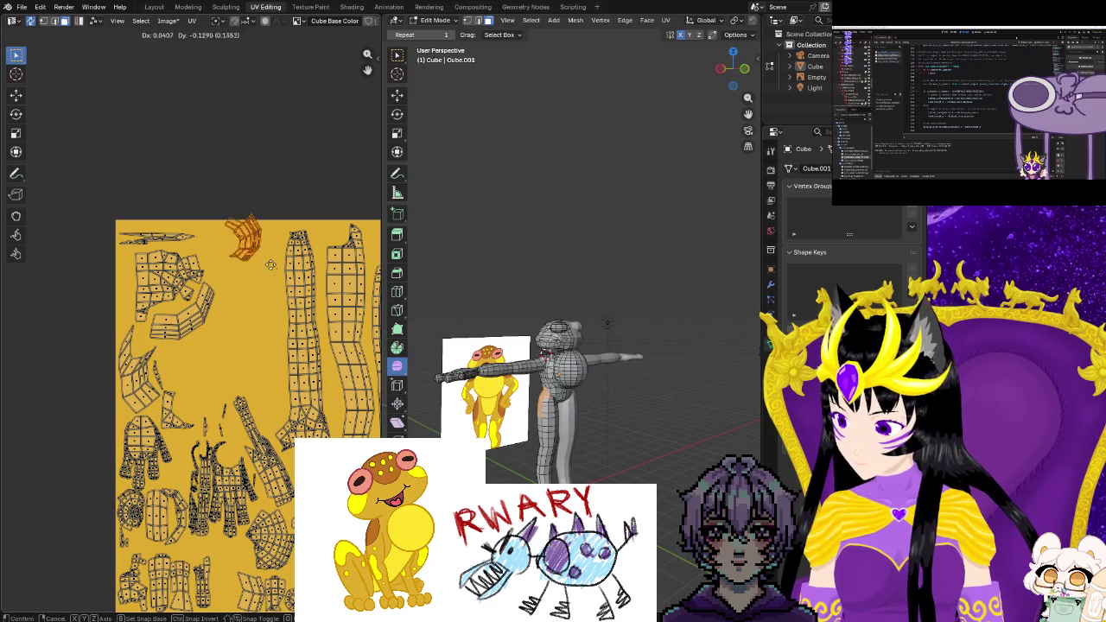
key(s)
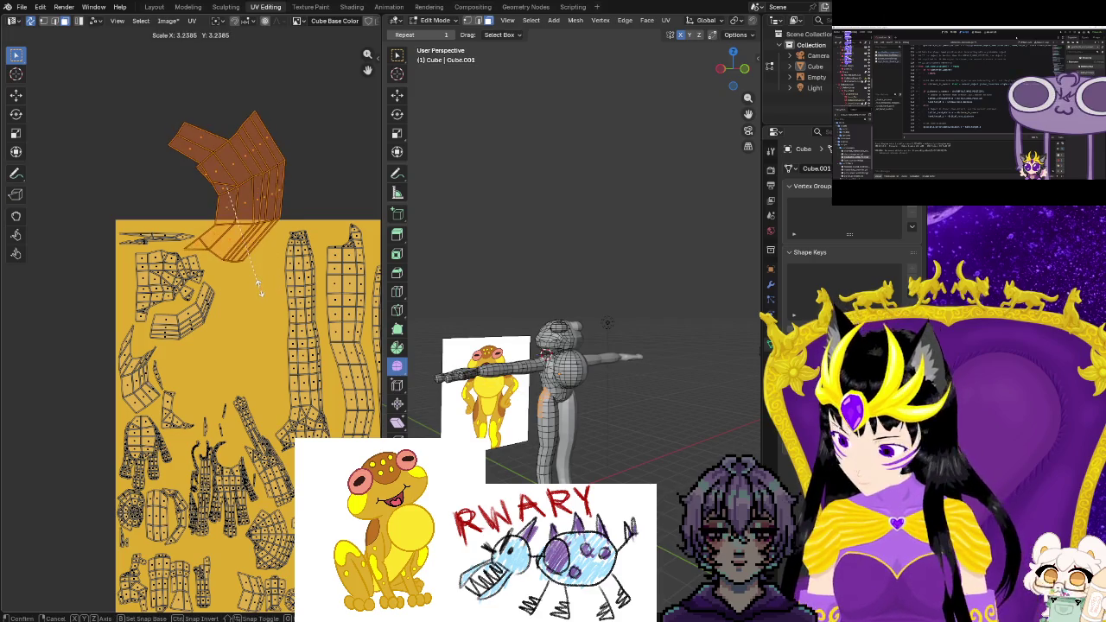
click(244, 239)
key(g)
click(258, 355)
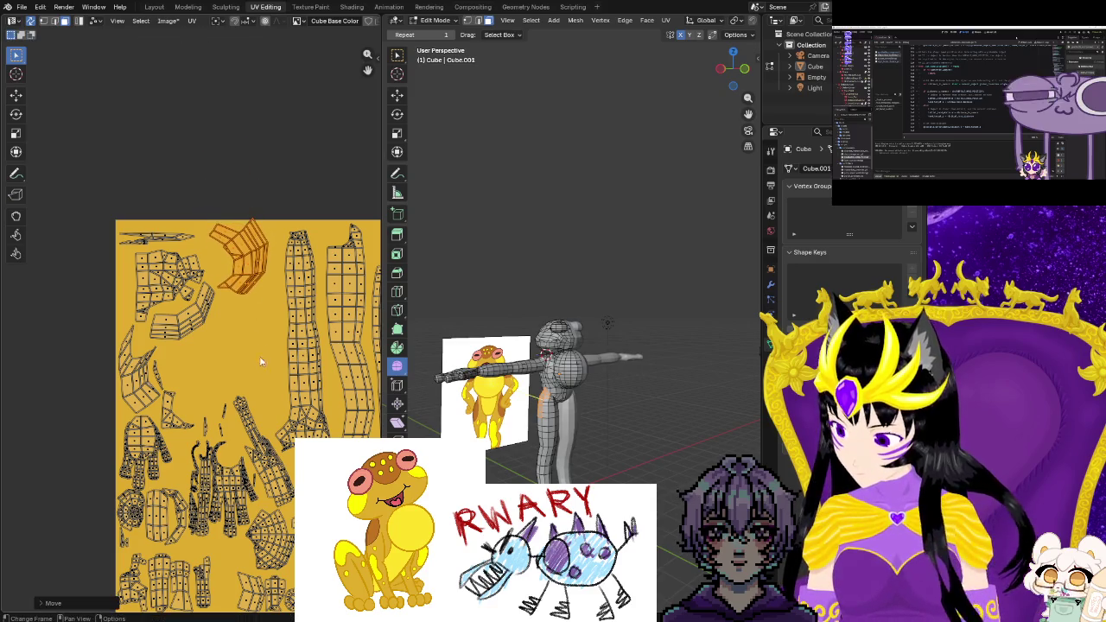
scroll(258, 355, up, 2)
scroll(242, 363, up, 2)
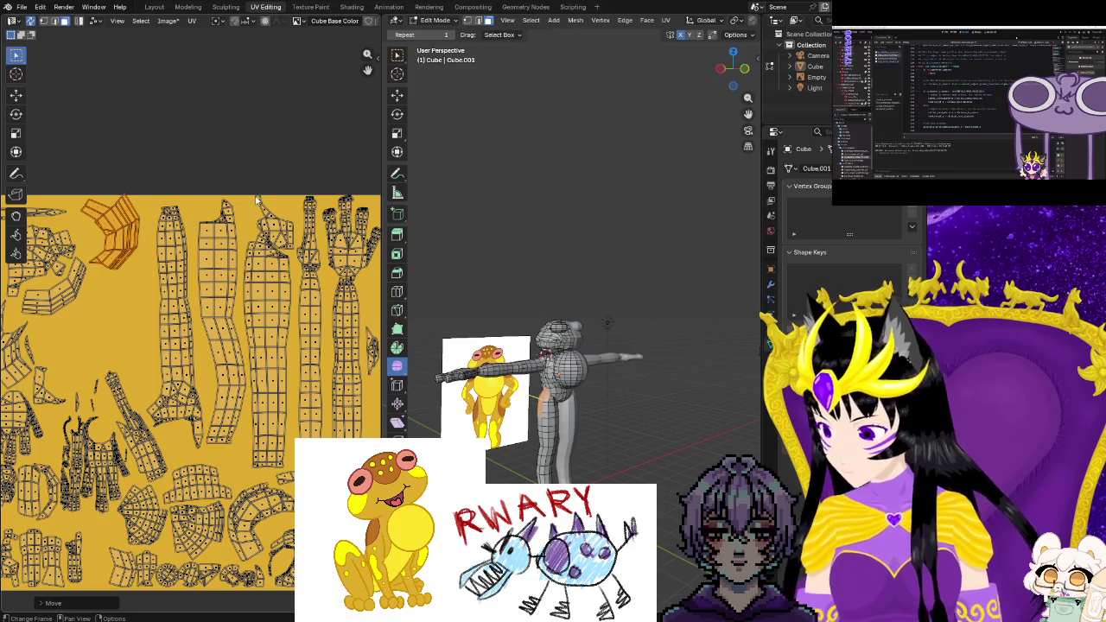
Box-select a small UV island near the top of the layout
drag(255, 197, 294, 248)
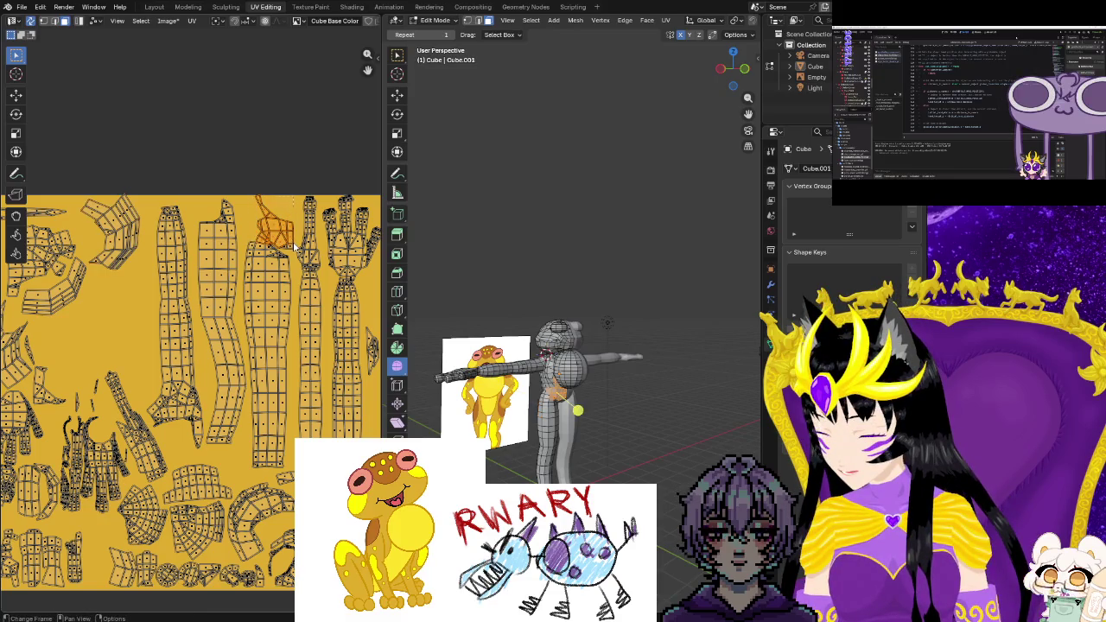
scroll(353, 317, down, 3)
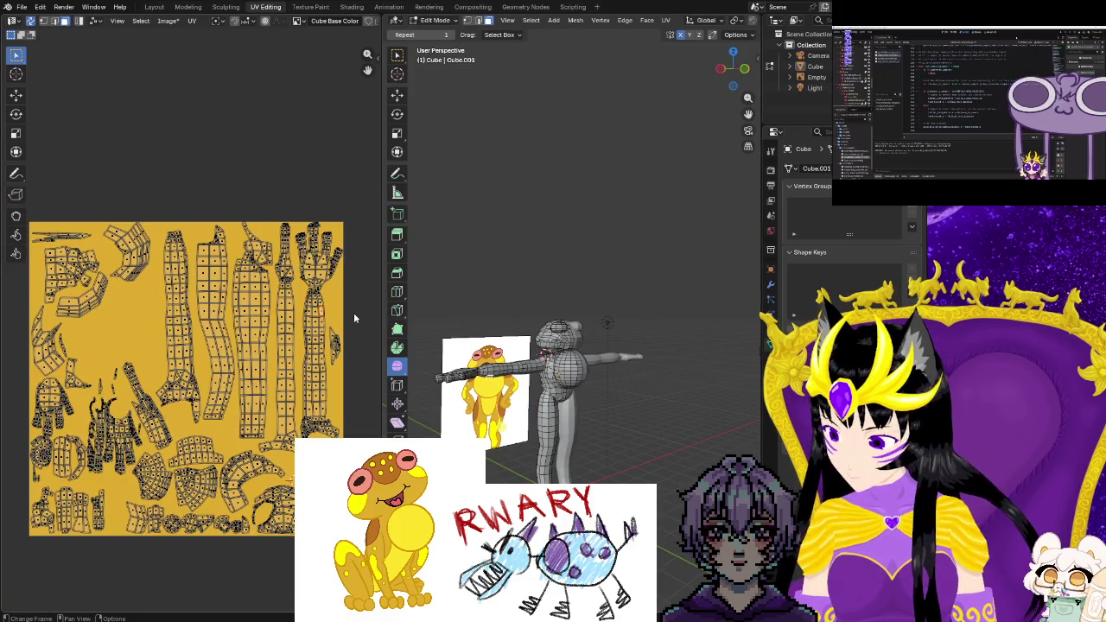
scroll(323, 421, up, 2)
middle_drag(323, 463, 270, 415)
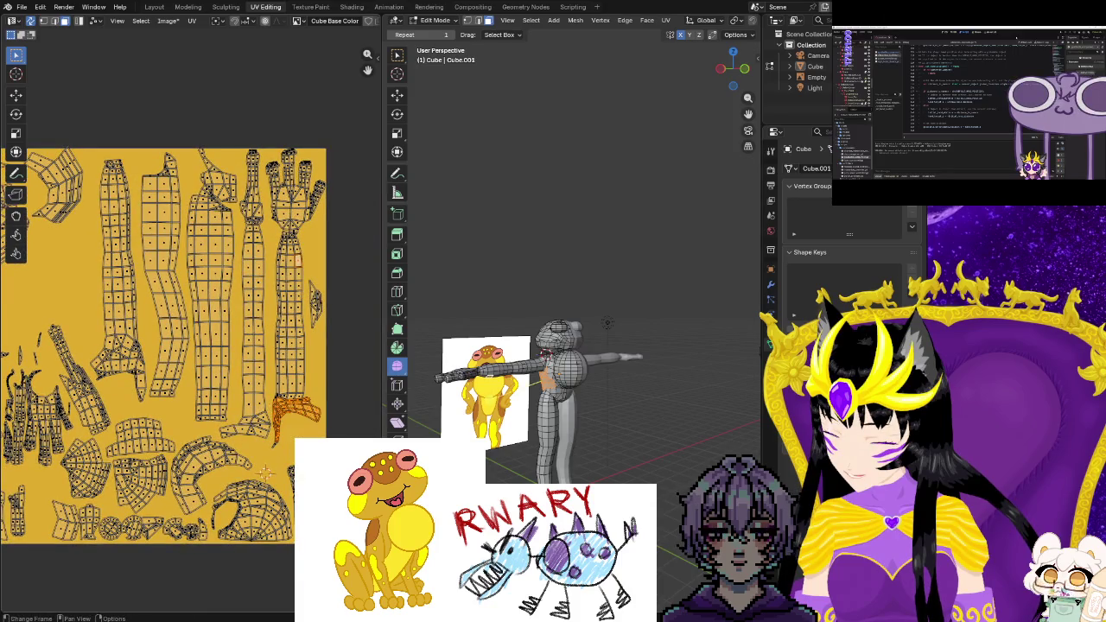
key(ctrl+z)
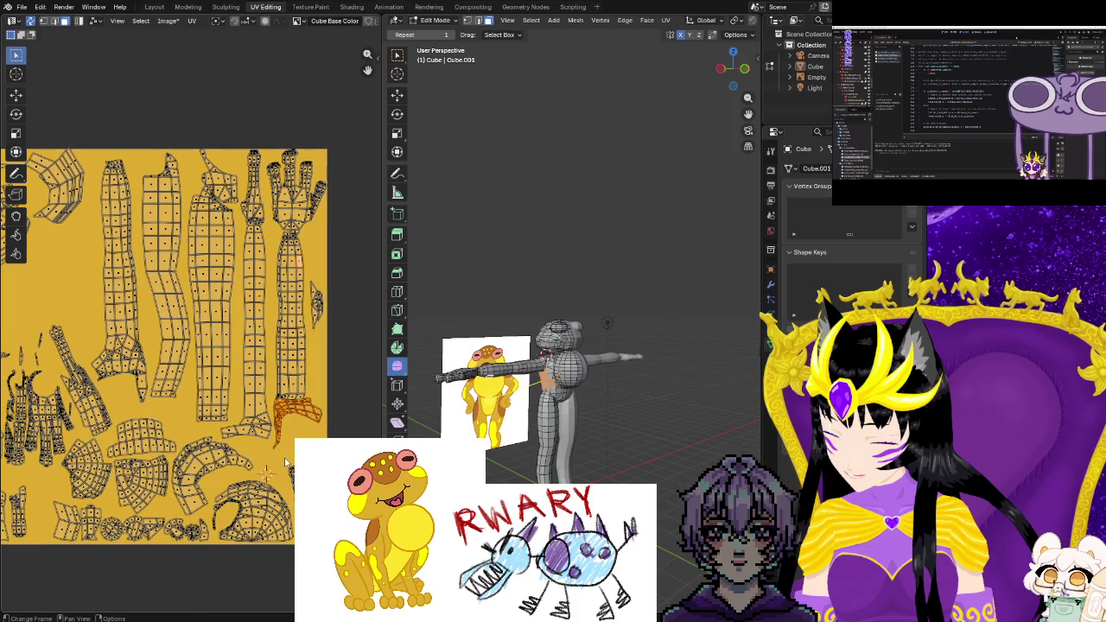
Zoom in on the layout and move the selected island up and to the left
scroll(286, 463, up, 1)
scroll(286, 449, up, 1)
scroll(285, 439, up, 1)
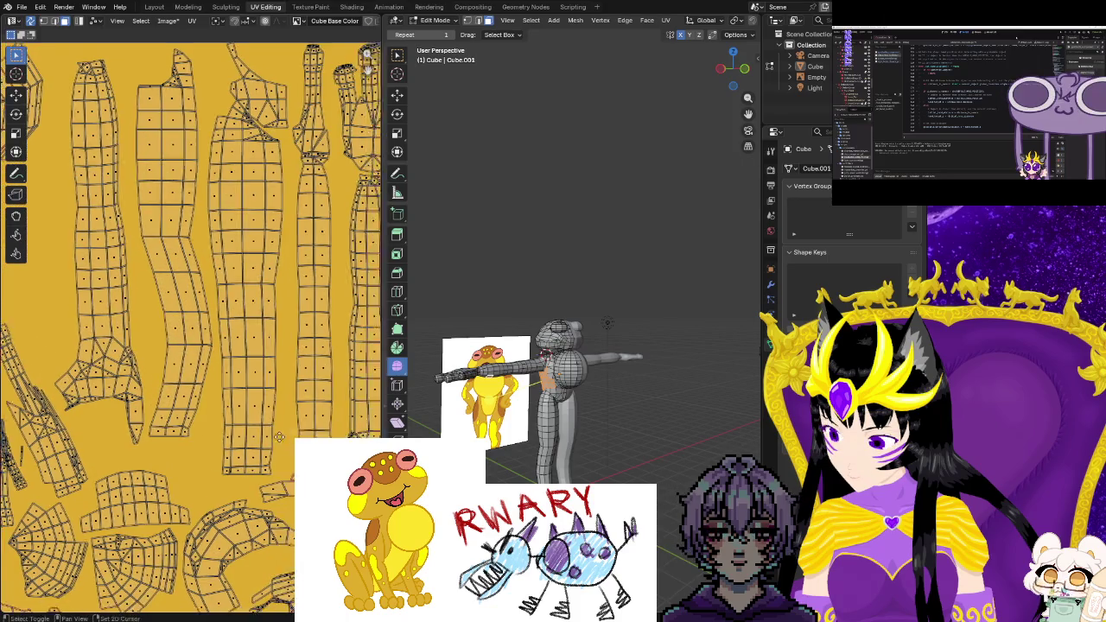
scroll(278, 432, down, 1)
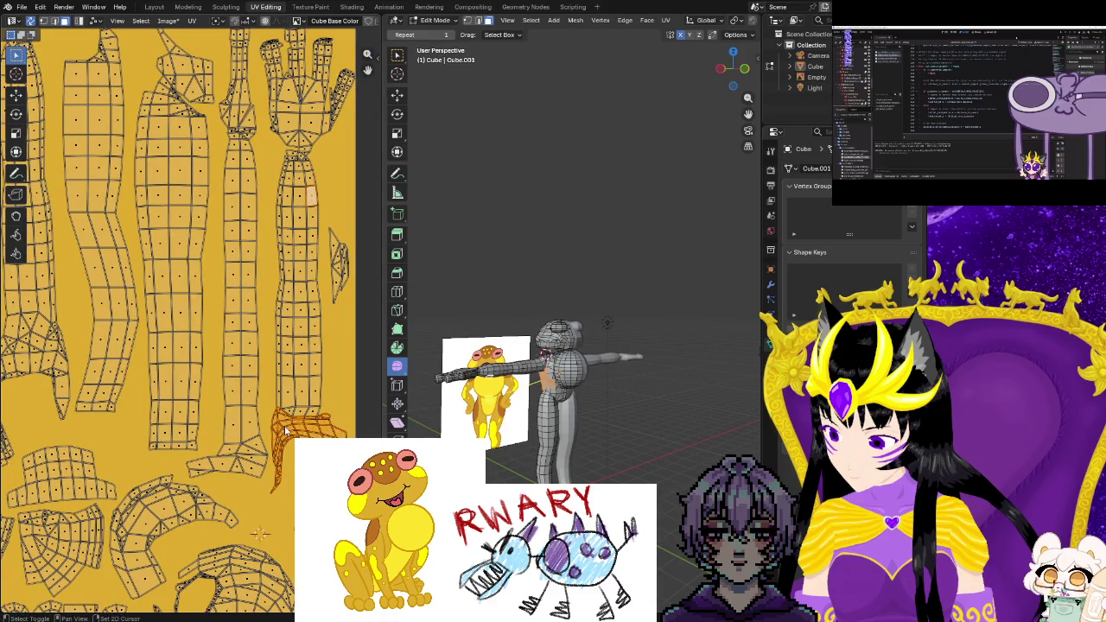
scroll(285, 432, down, 3)
scroll(259, 415, up, 1)
key(g)
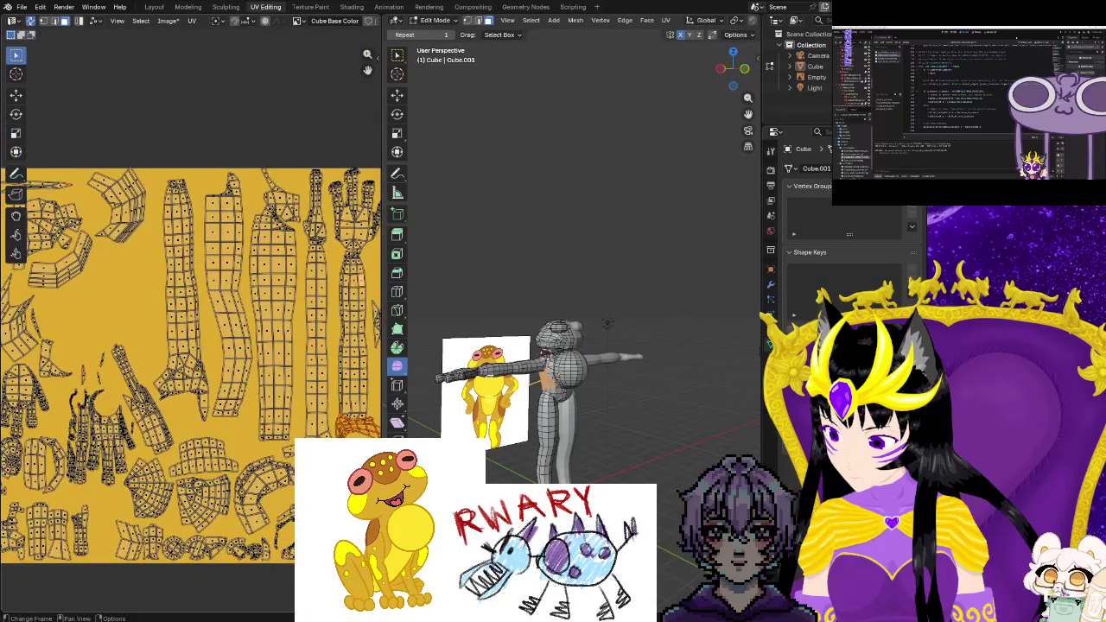
click(102, 370)
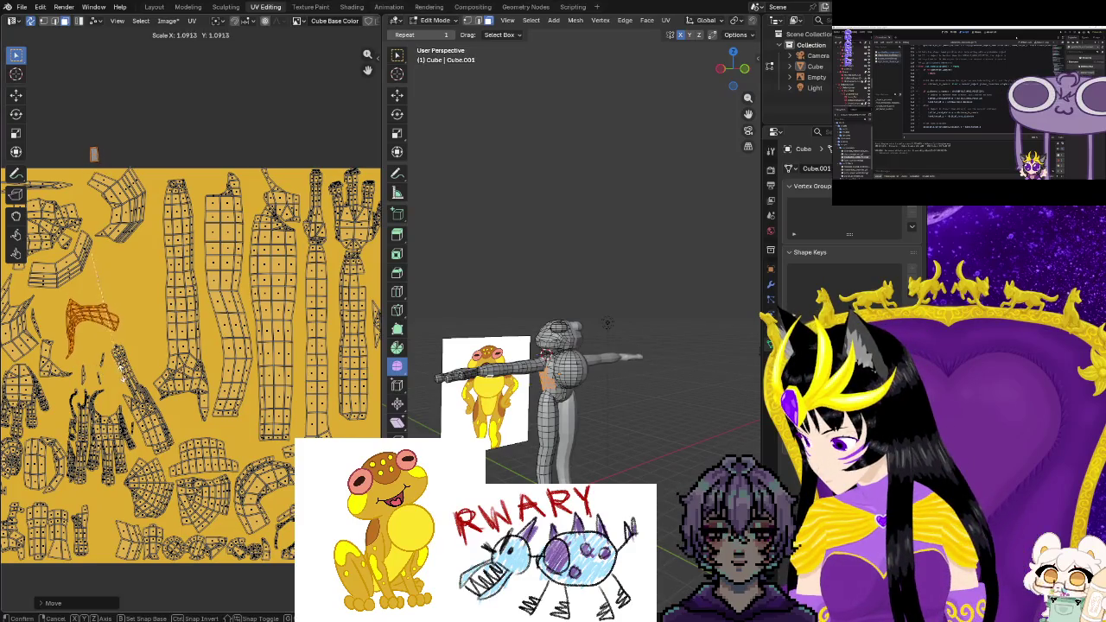
Reposition the small island into the gap on the left, trying a couple of spots
click(130, 415)
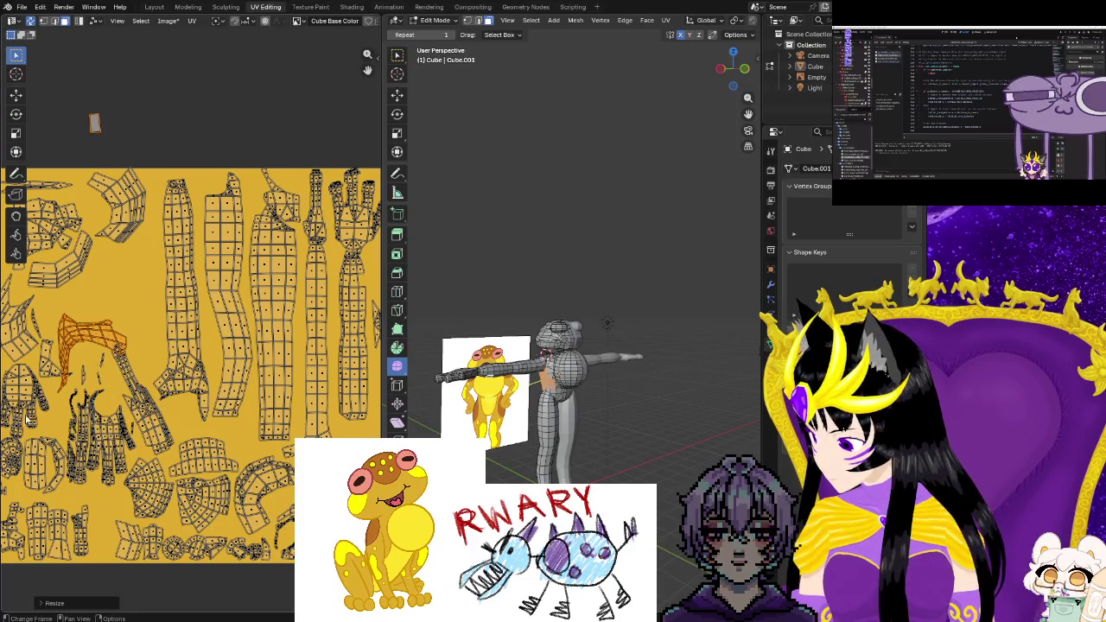
key(g)
click(115, 389)
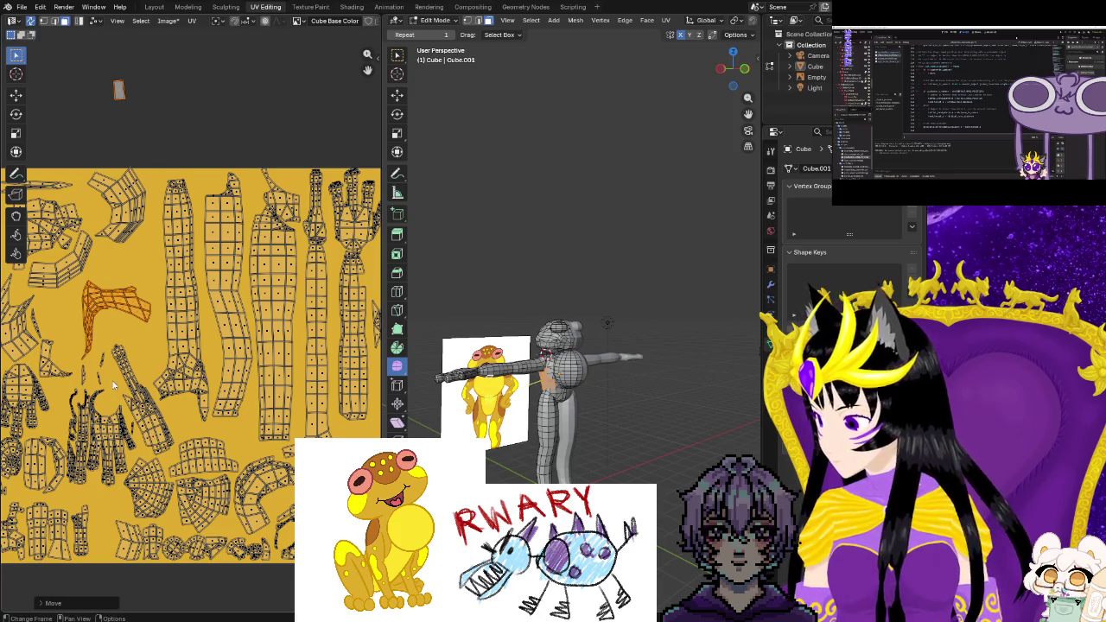
key(g)
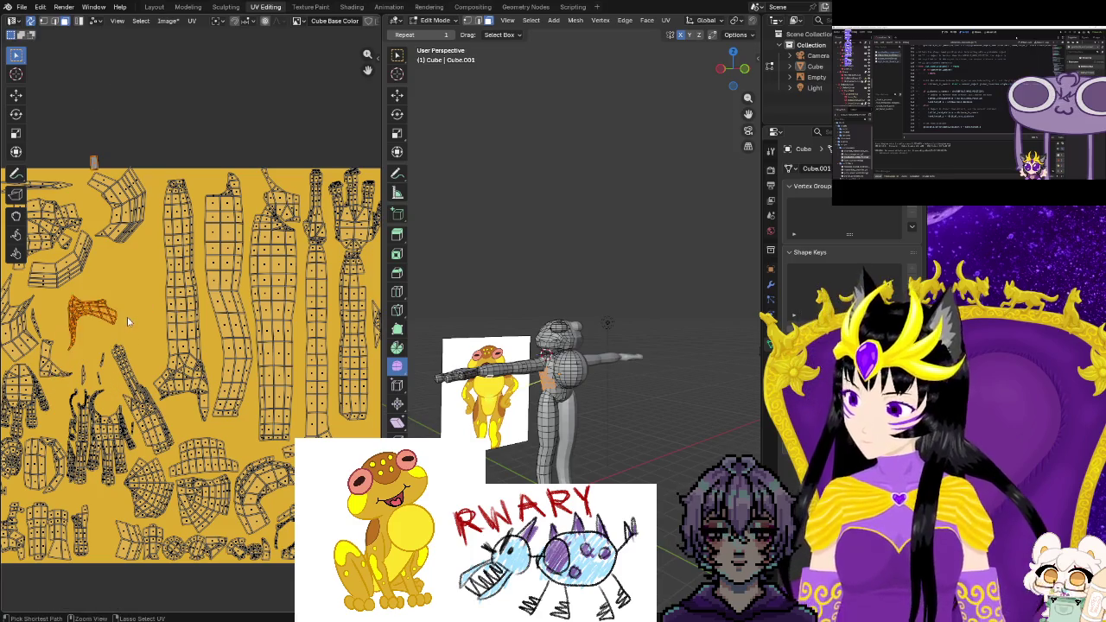
click(369, 432)
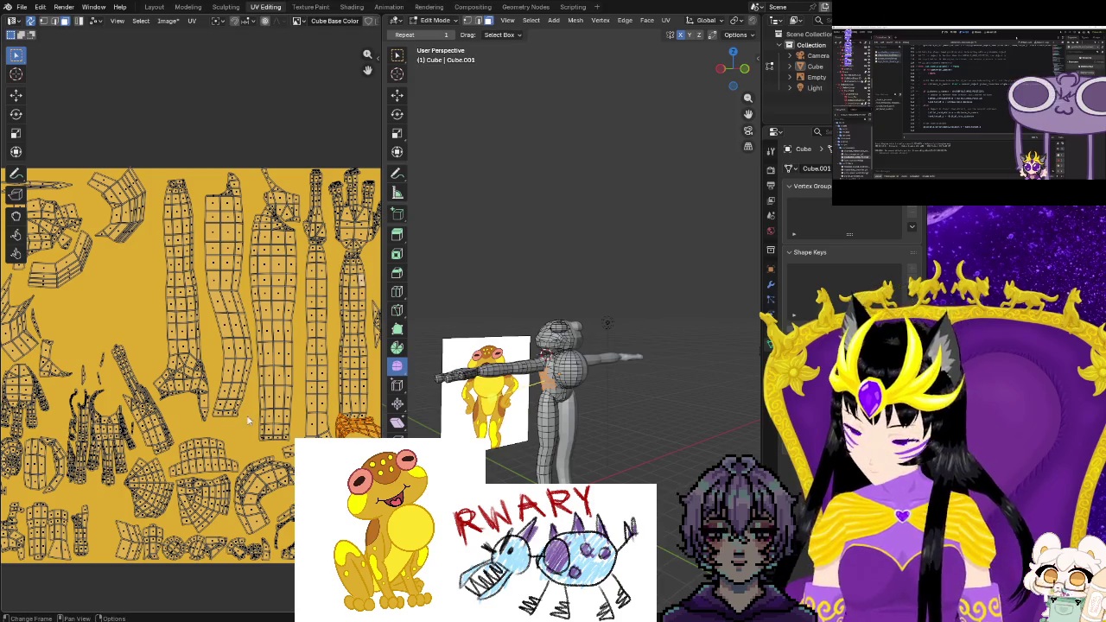
key(g)
click(112, 320)
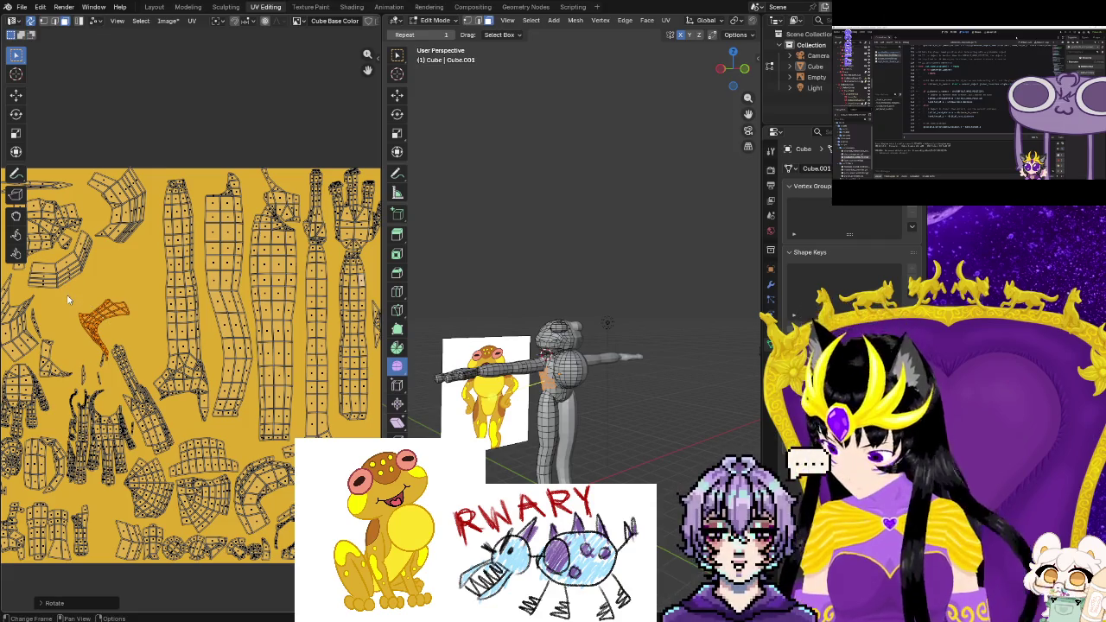
Enlarge and rotate the island, then resize it and shift it further left
key(s)
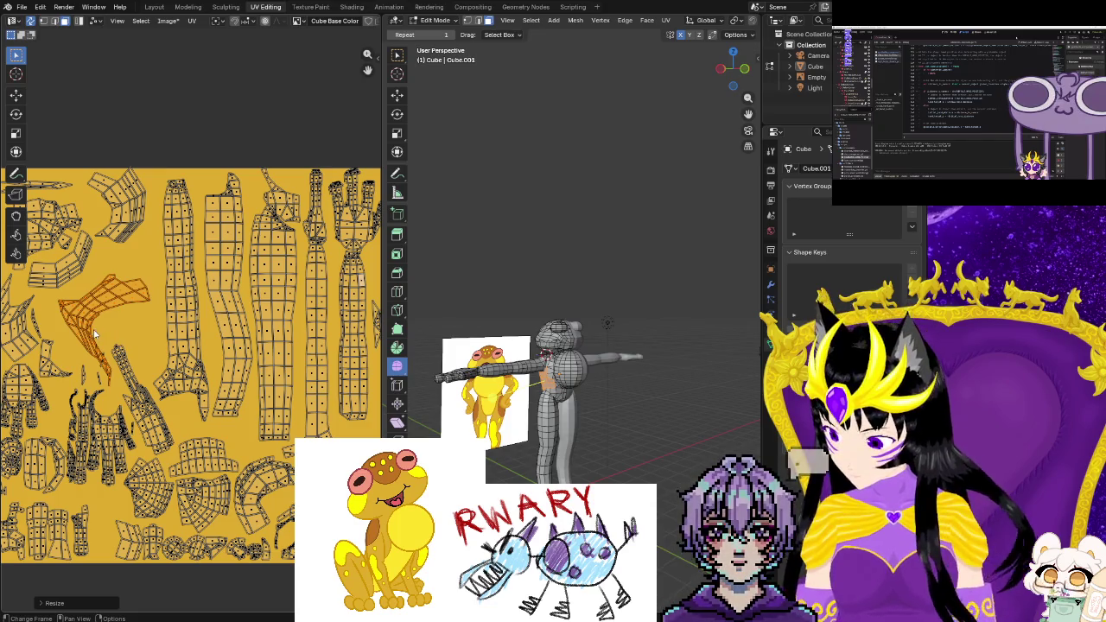
key(s)
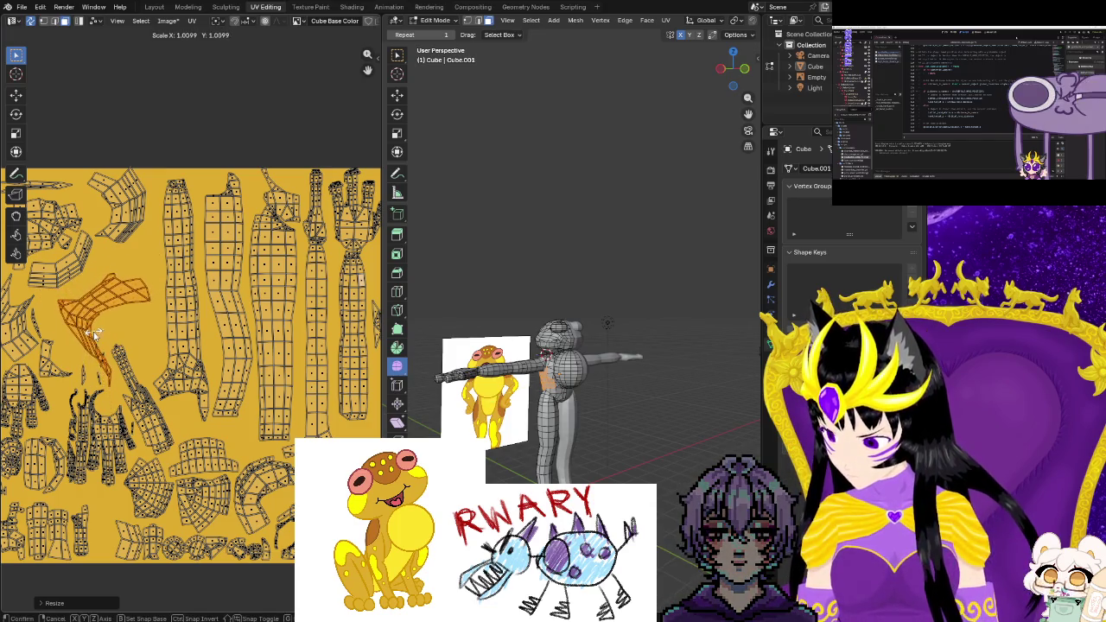
key(r)
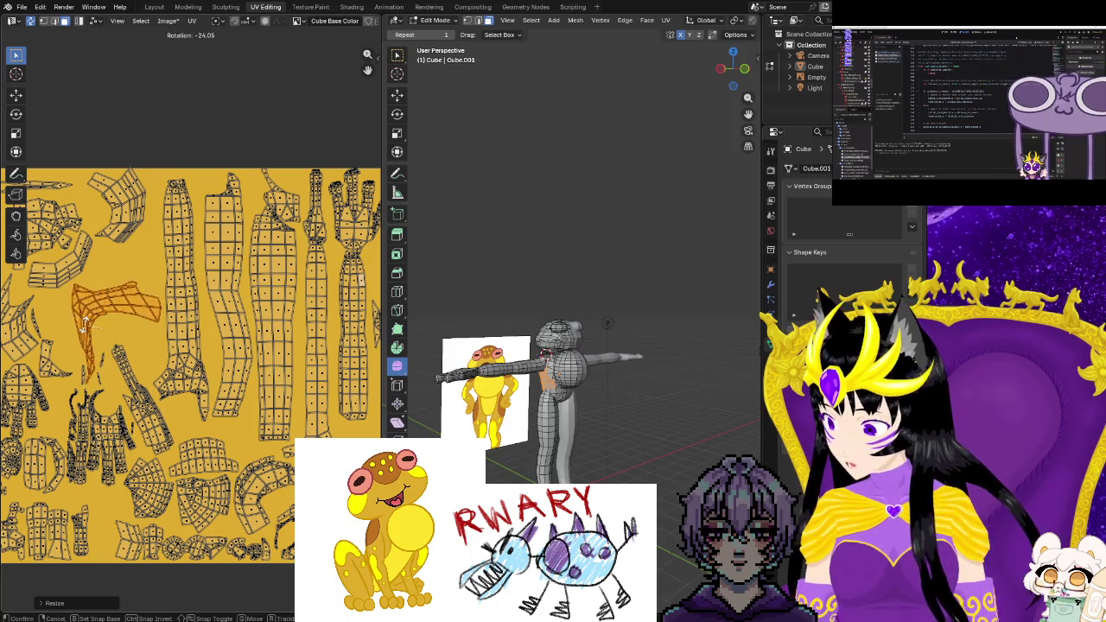
click(87, 328)
key(s)
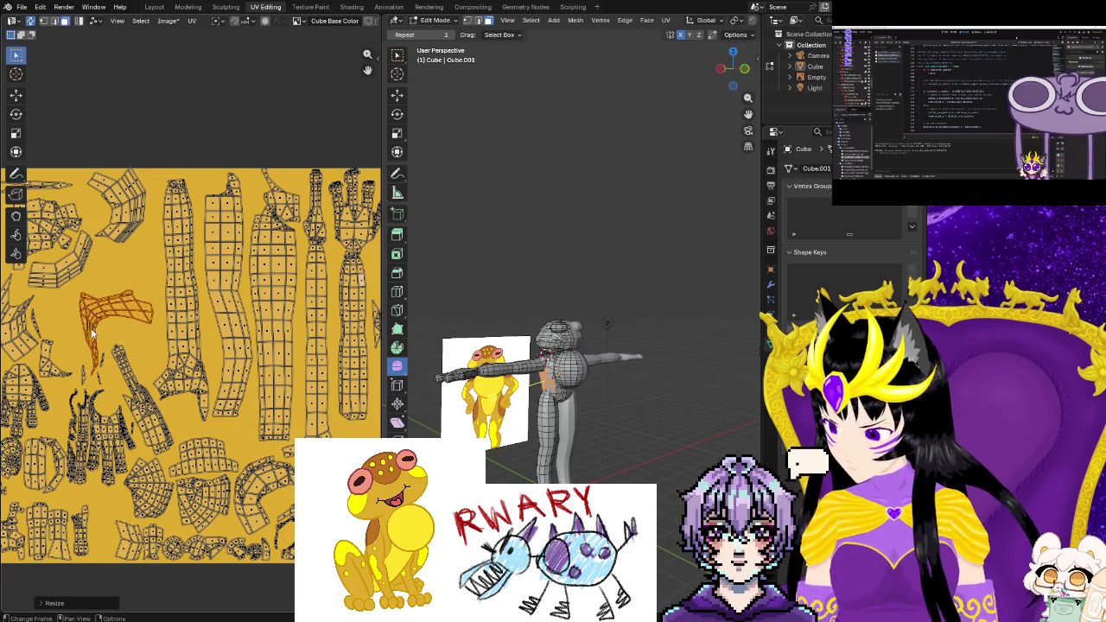
click(73, 324)
key(g)
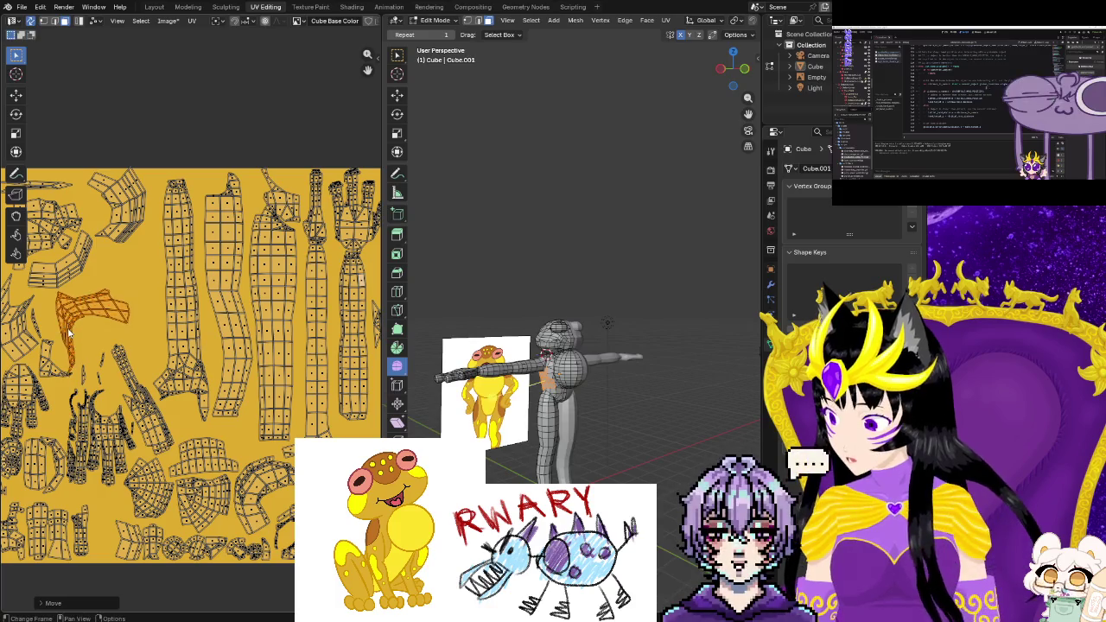
click(73, 328)
Enlarge the island slightly, rotate it about 7° and nudge it into its final place
key(s)
click(70, 329)
key(r)
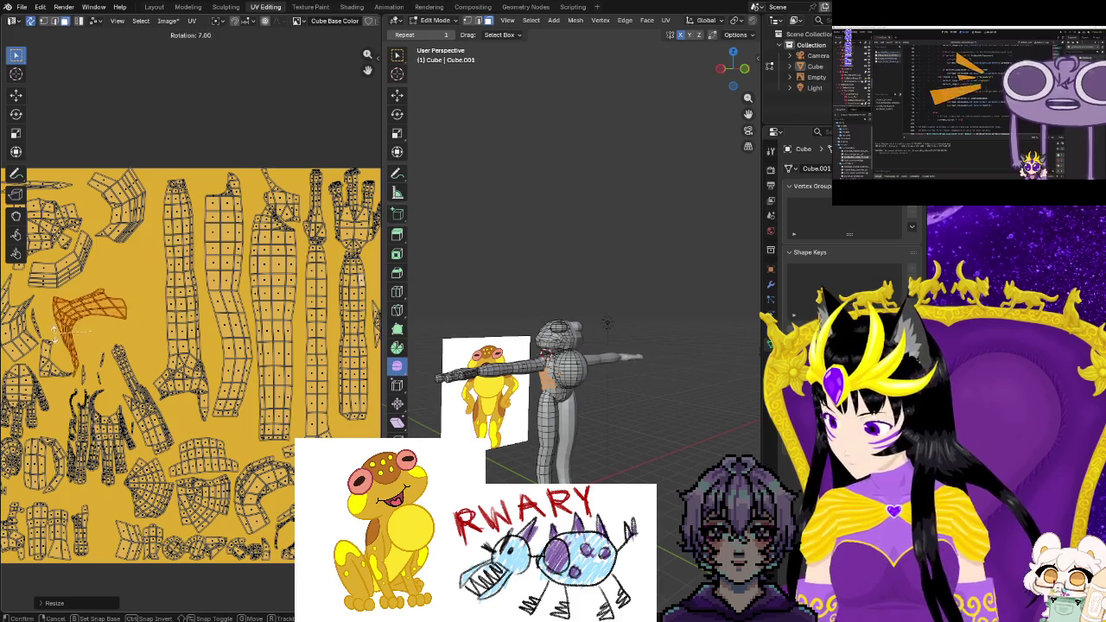
click(52, 332)
key(g)
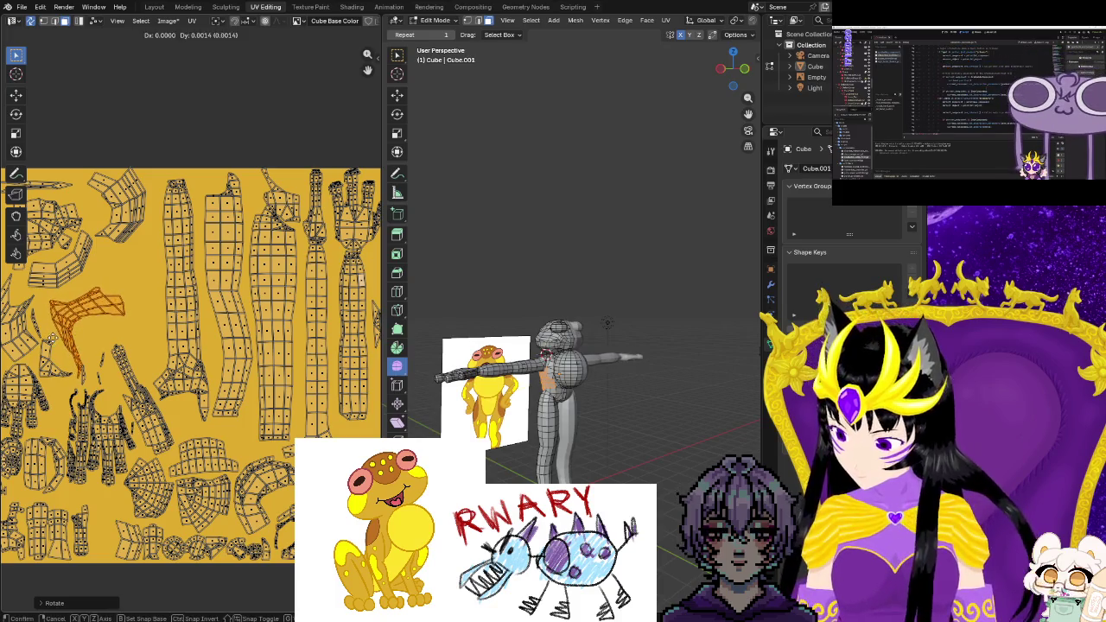
click(50, 335)
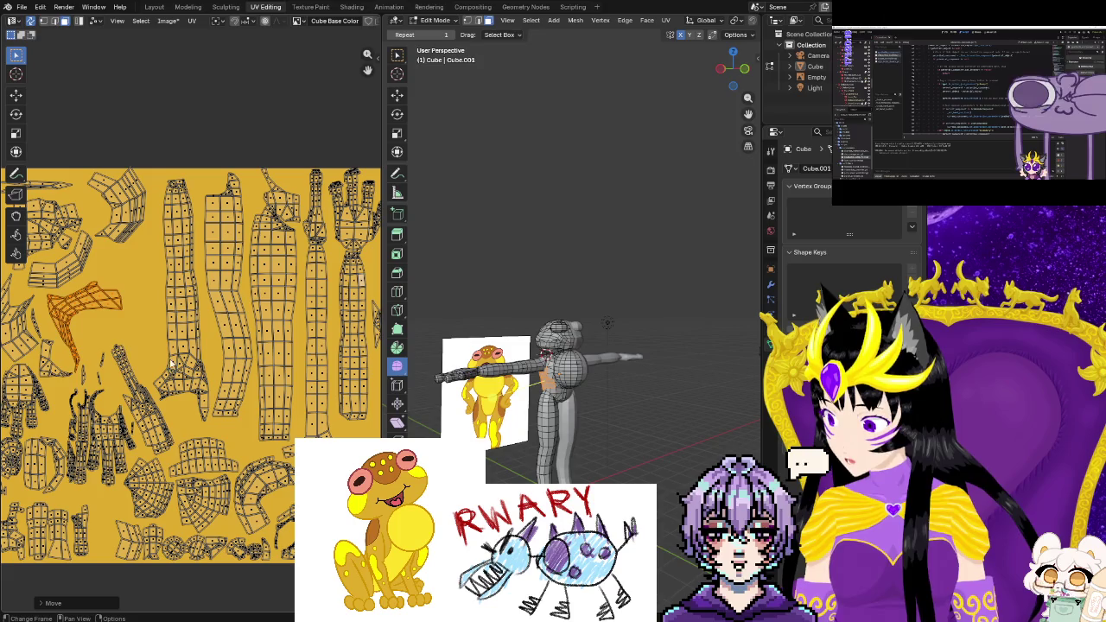
scroll(275, 390, down, 3)
click(316, 364)
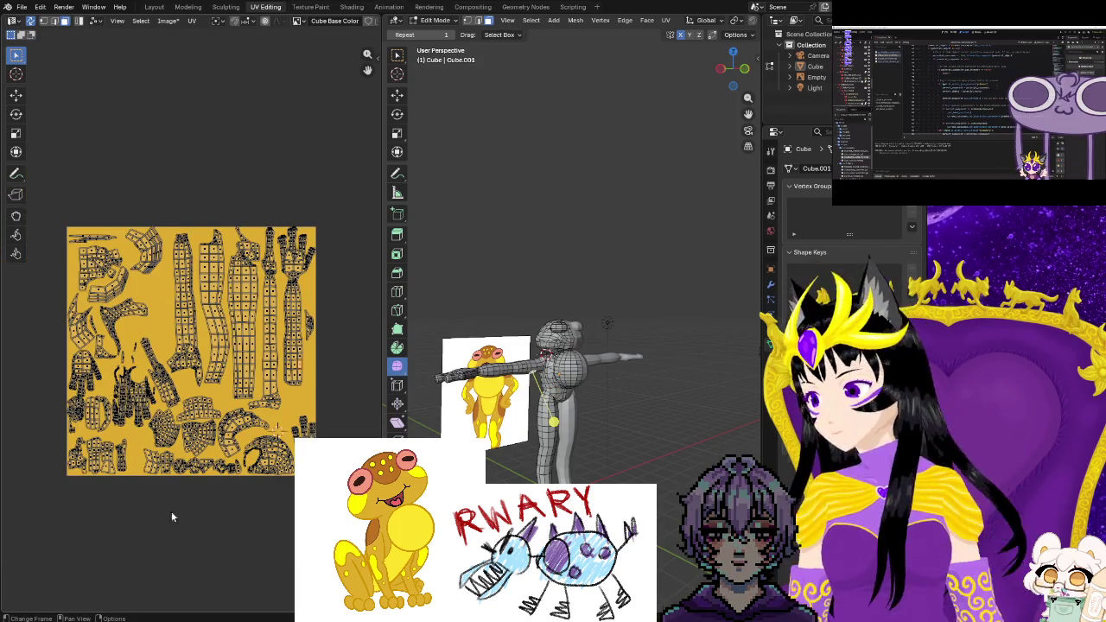
Box-select the bottom-row UV islands, scale them up about 1.11× and shift them left
key(b)
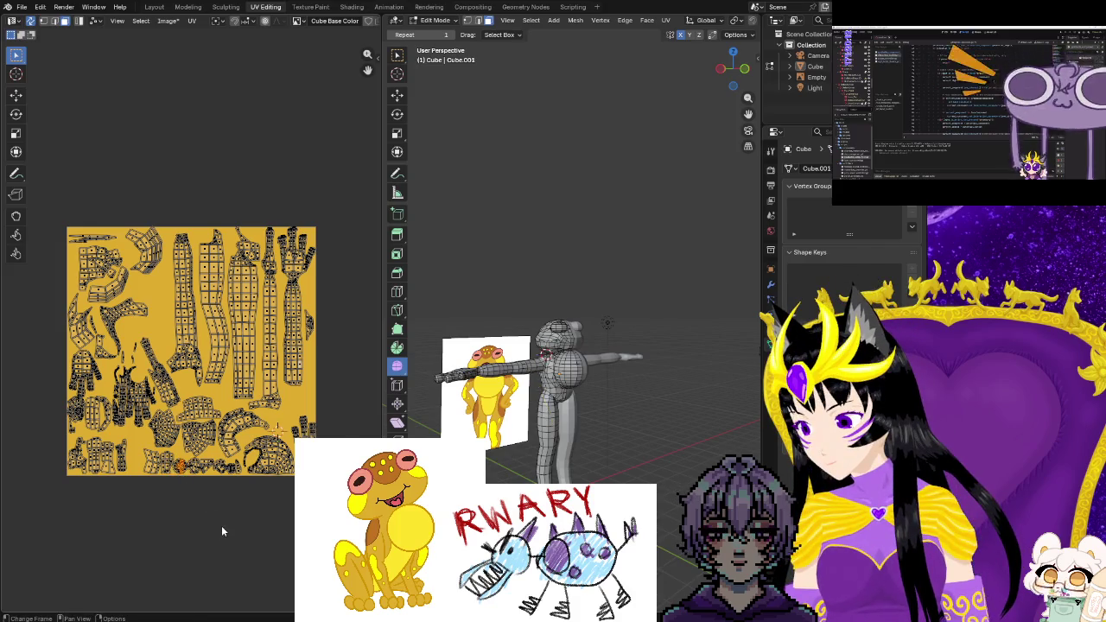
scroll(221, 525, up, 1)
scroll(221, 502, up, 1)
middle_drag(221, 489, 208, 423)
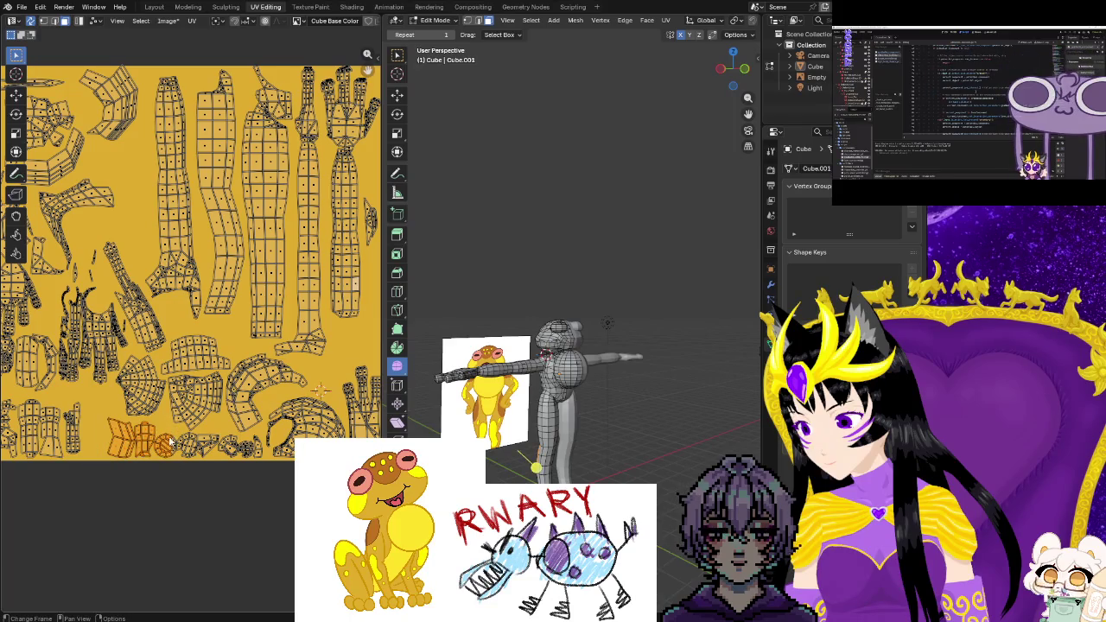
drag(176, 439, 260, 467)
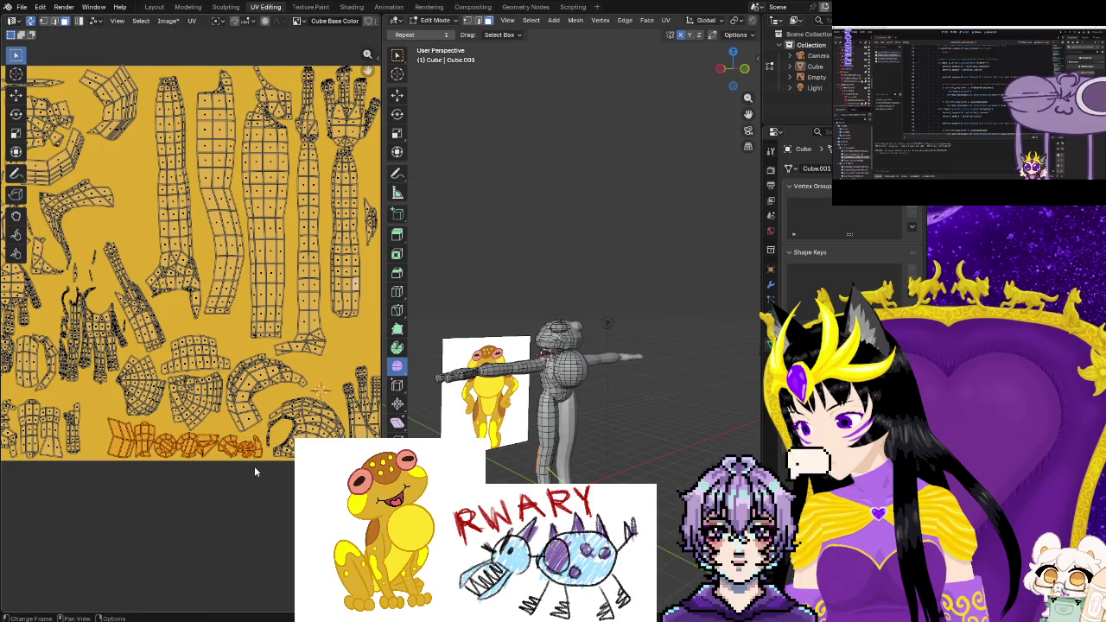
key(s)
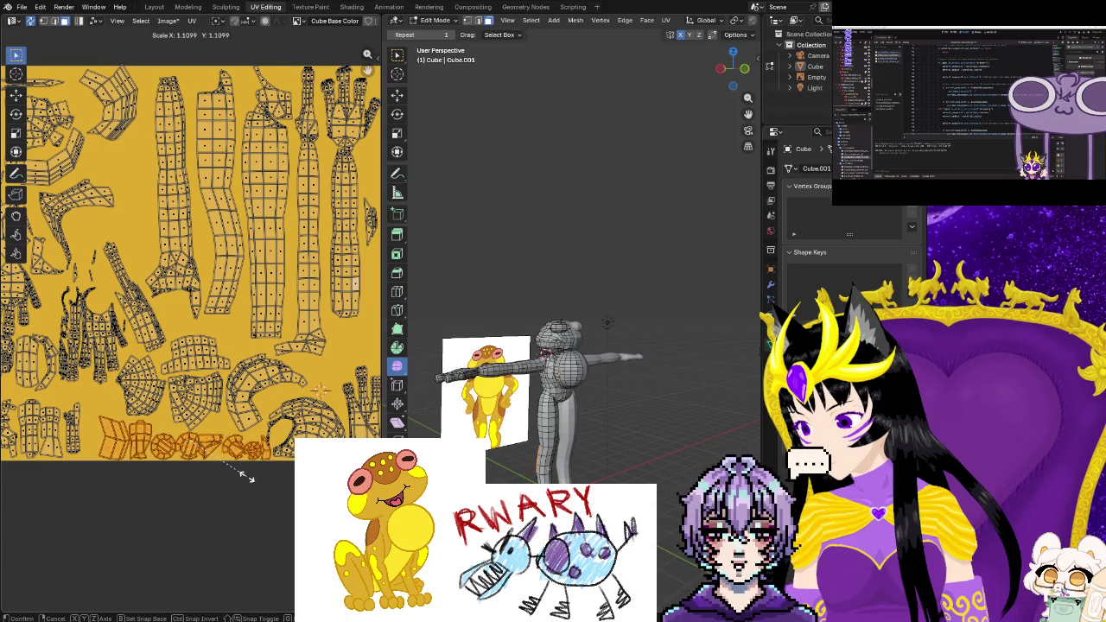
key(g)
click(234, 479)
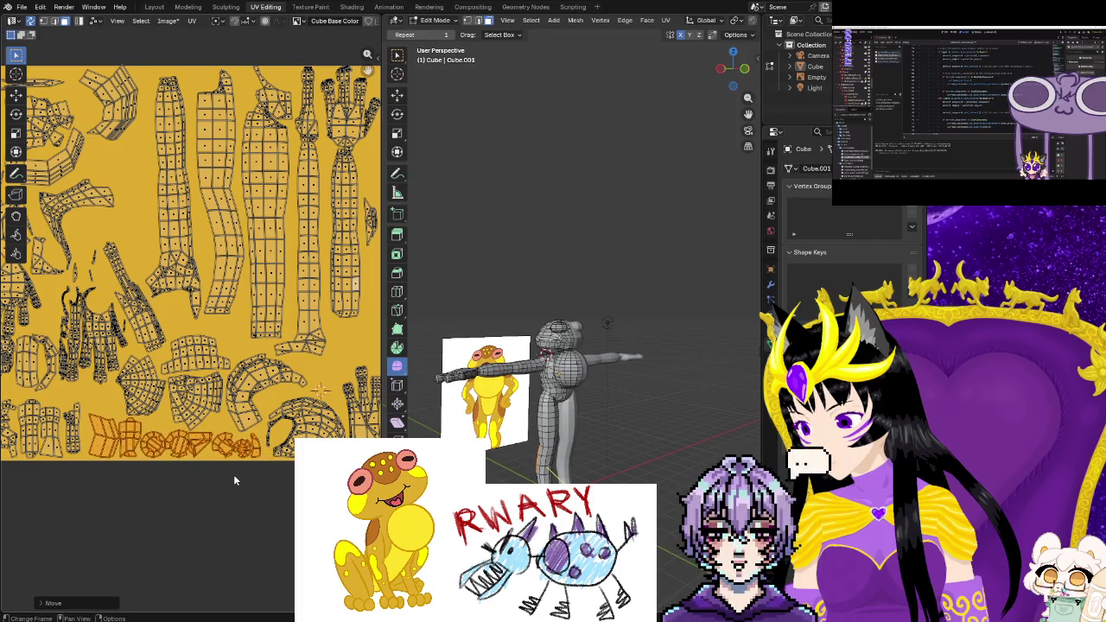
scroll(239, 483, down, 1)
scroll(250, 493, down, 1)
scroll(268, 501, down, 1)
scroll(279, 508, down, 1)
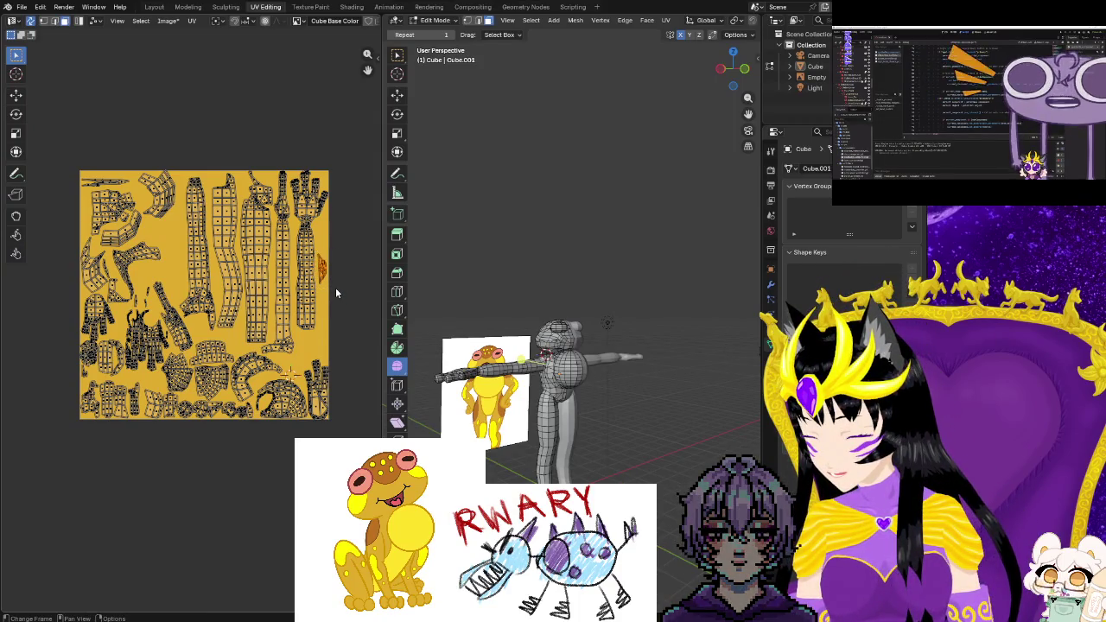
Select the small island at the top of a limb strip and bring it into view
mouse_move(326, 309)
middle_down()
mouse_move(340, 336)
mouse_move(337, 393)
middle_up()
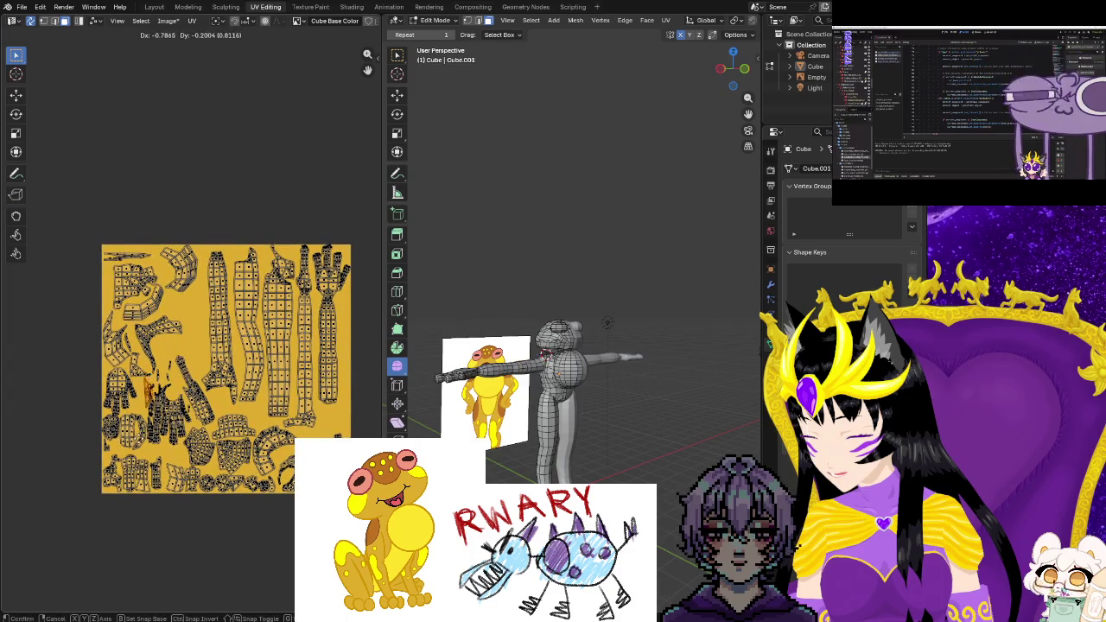
scroll(286, 307, up, 2)
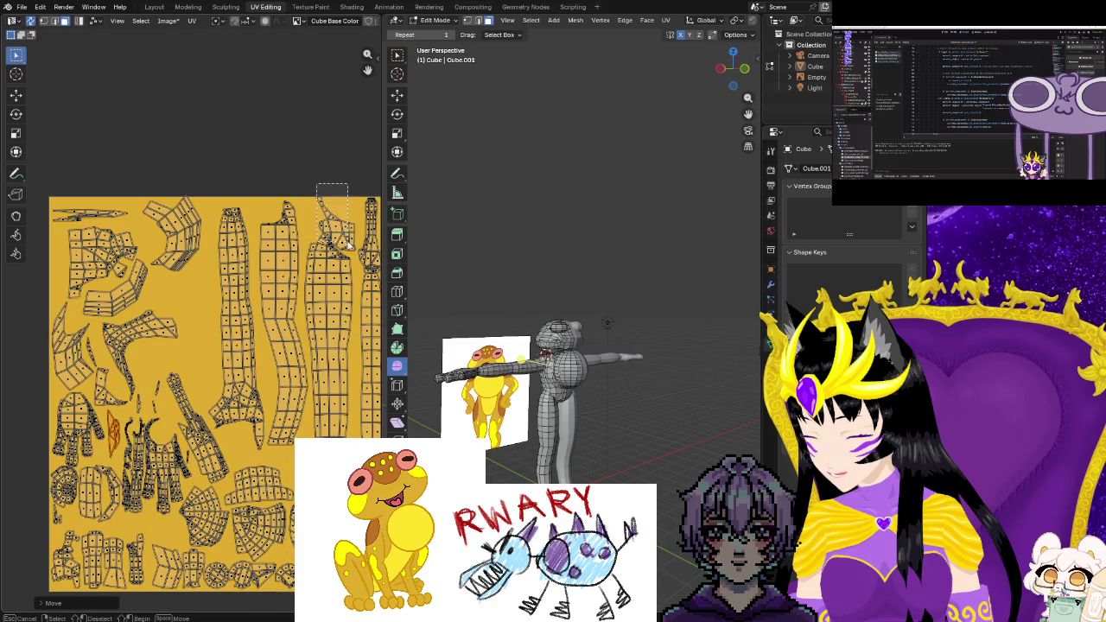
drag(348, 246, 350, 251)
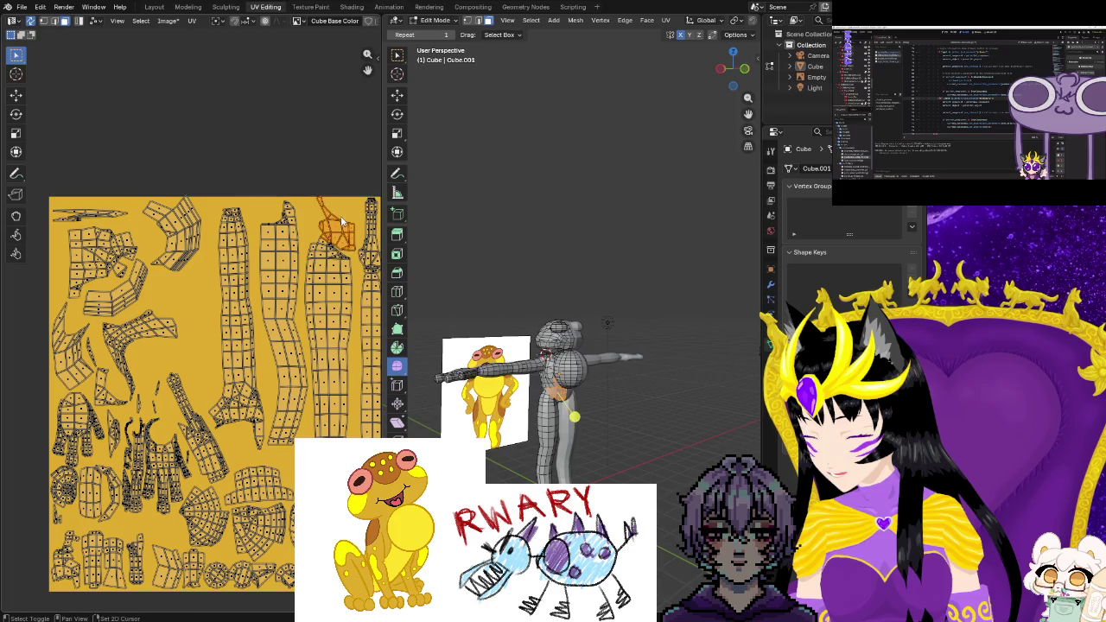
scroll(329, 243, up, 2)
middle_drag(354, 259, 229, 348)
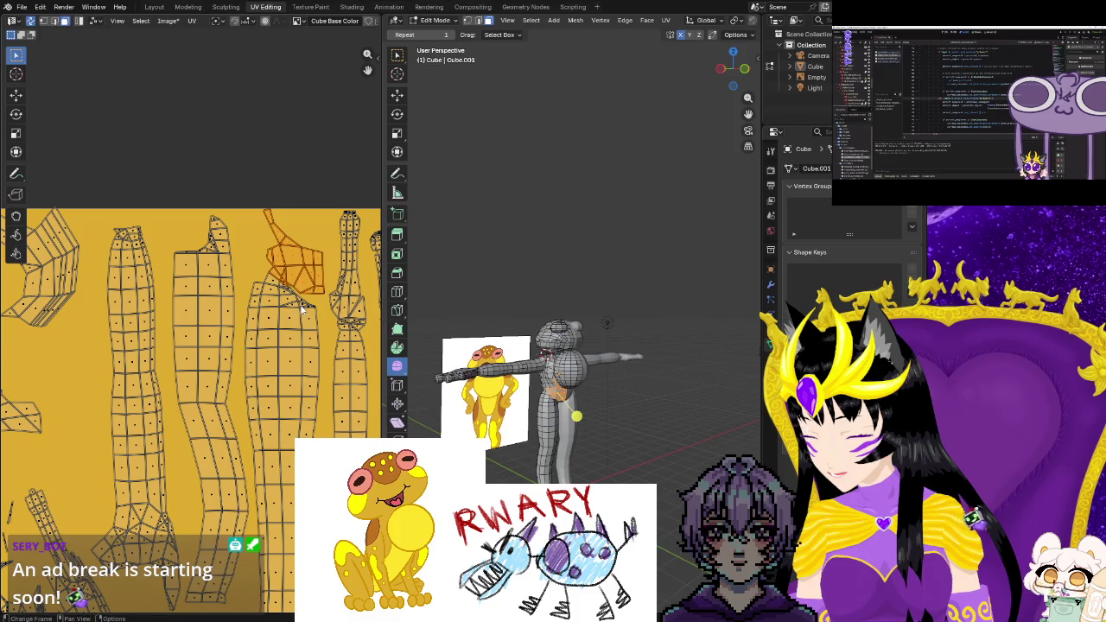
scroll(302, 311, down, 1)
middle_drag(261, 333, 282, 275)
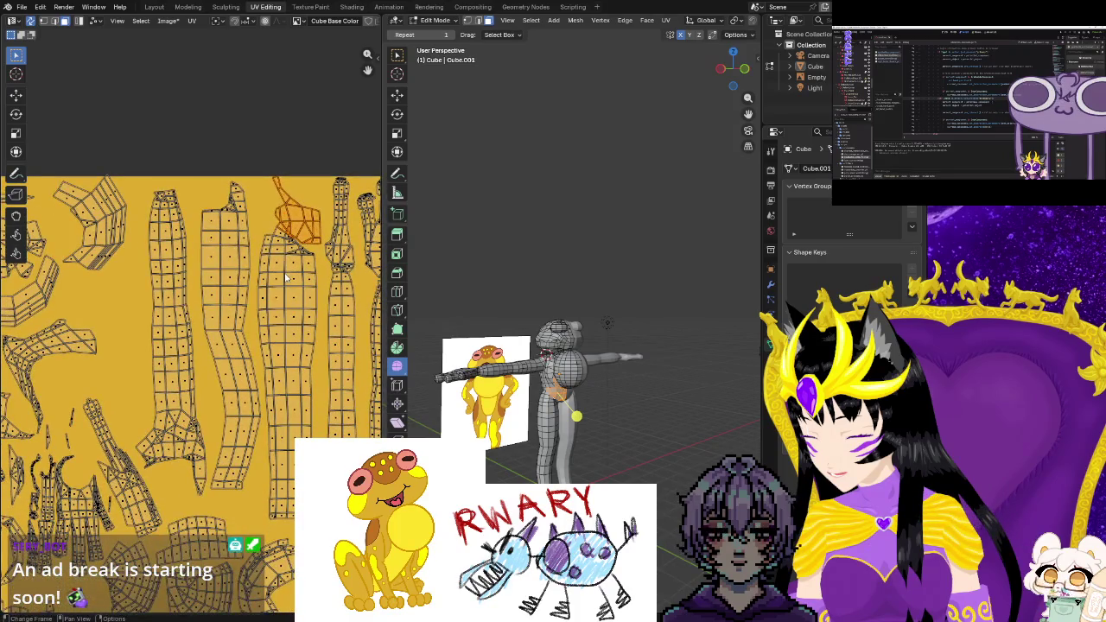
Move the island, rotate it about -121° and place it in the open left-middle area
key(g)
click(90, 442)
key(r)
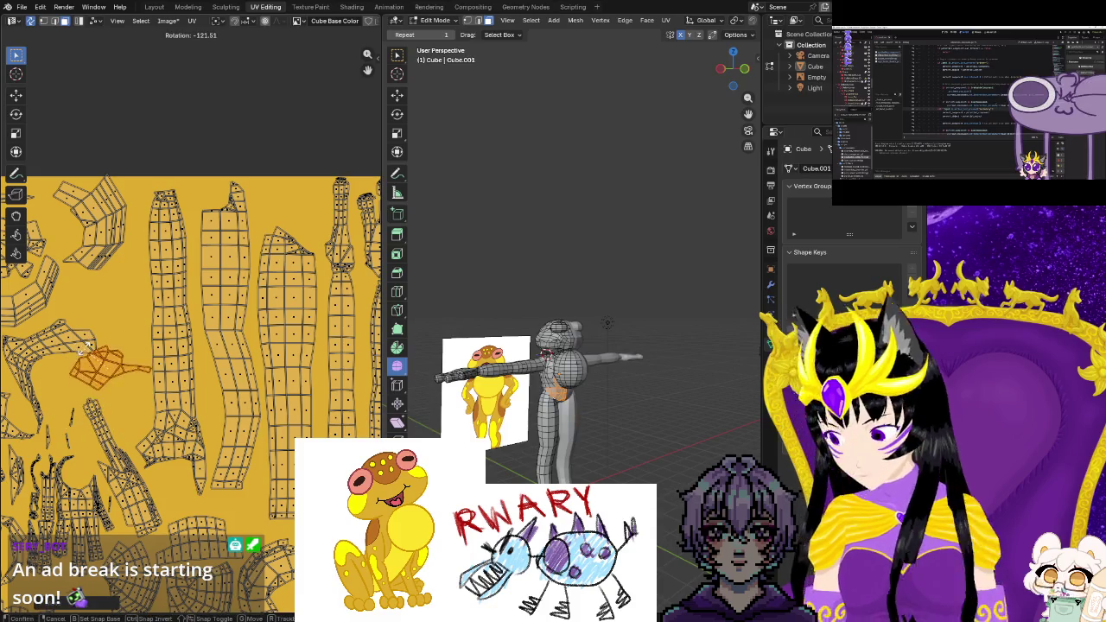
click(88, 374)
key(g)
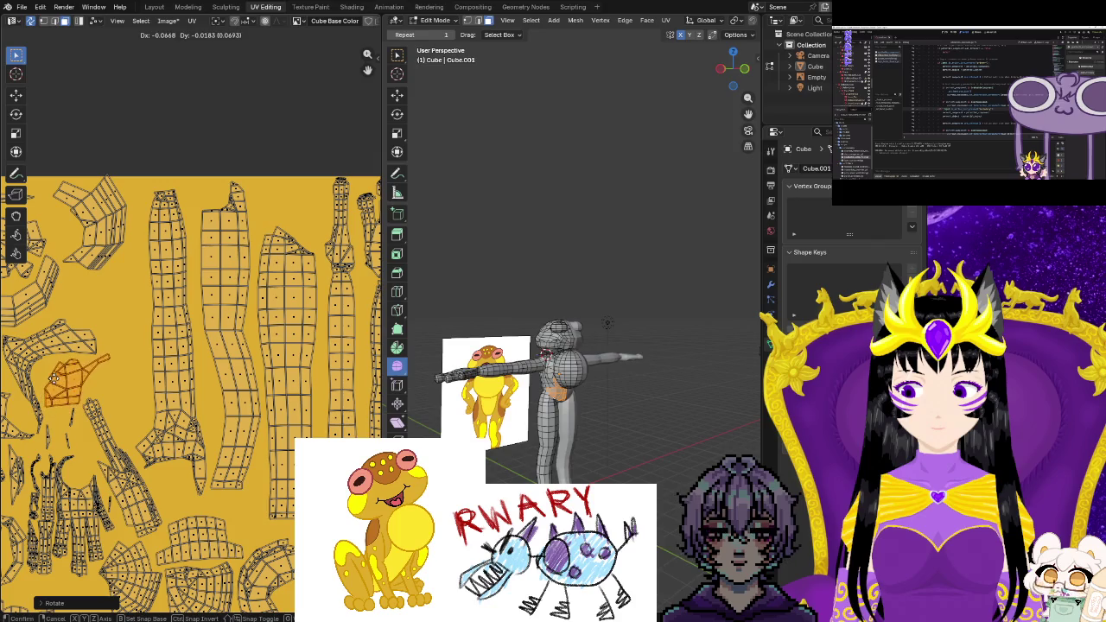
click(53, 377)
scroll(177, 252, down, 3)
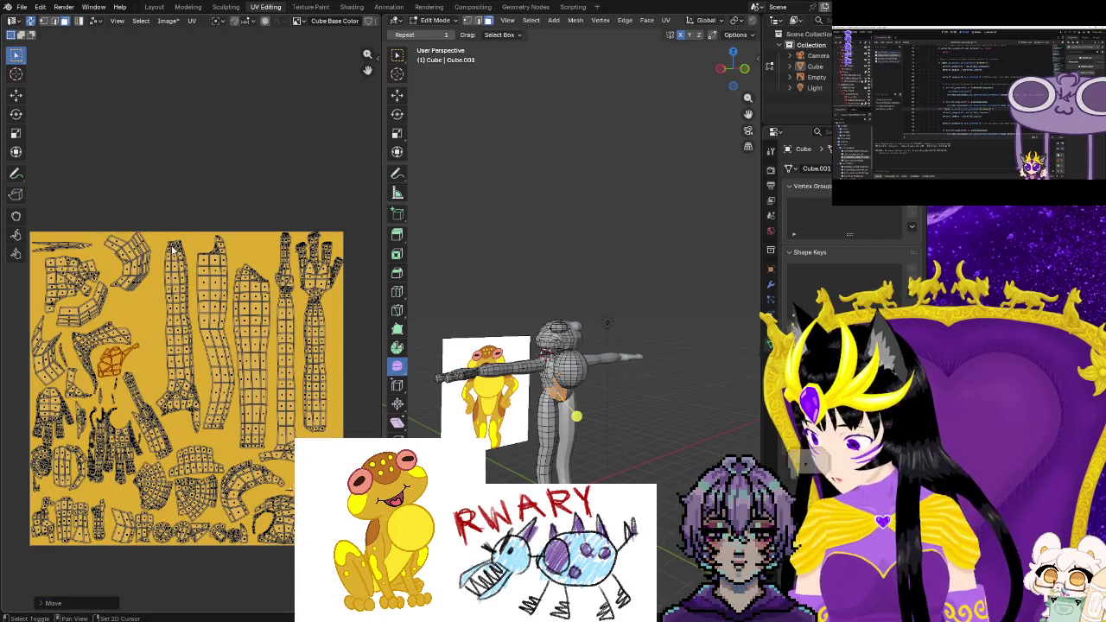
Select the arm, leg and hand islands and rotate them to stand upright
drag(164, 232, 363, 435)
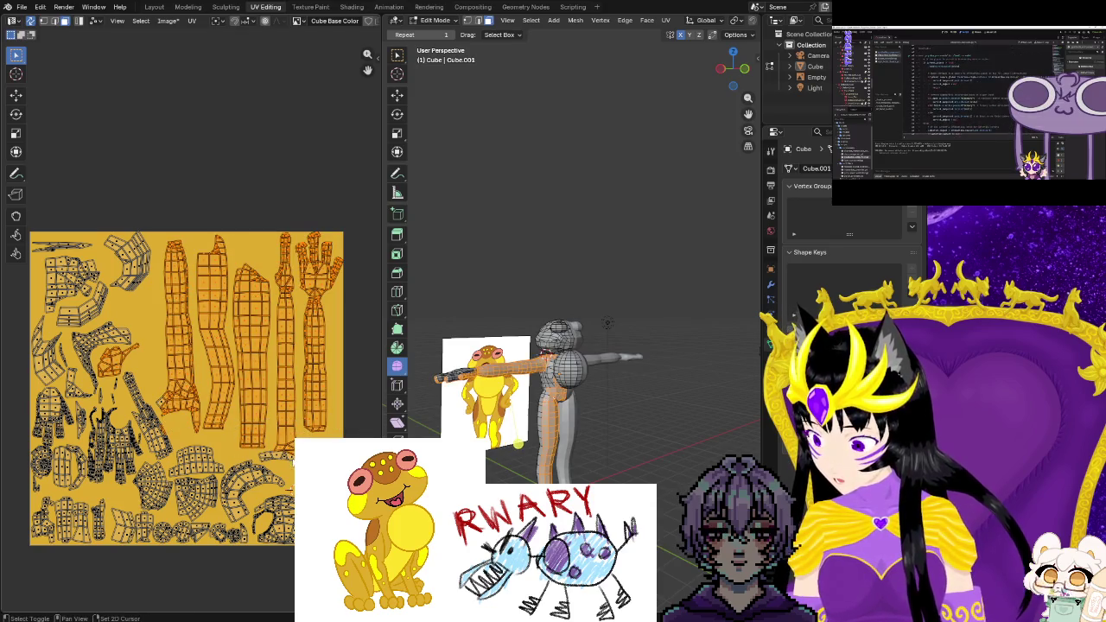
key(Escape)
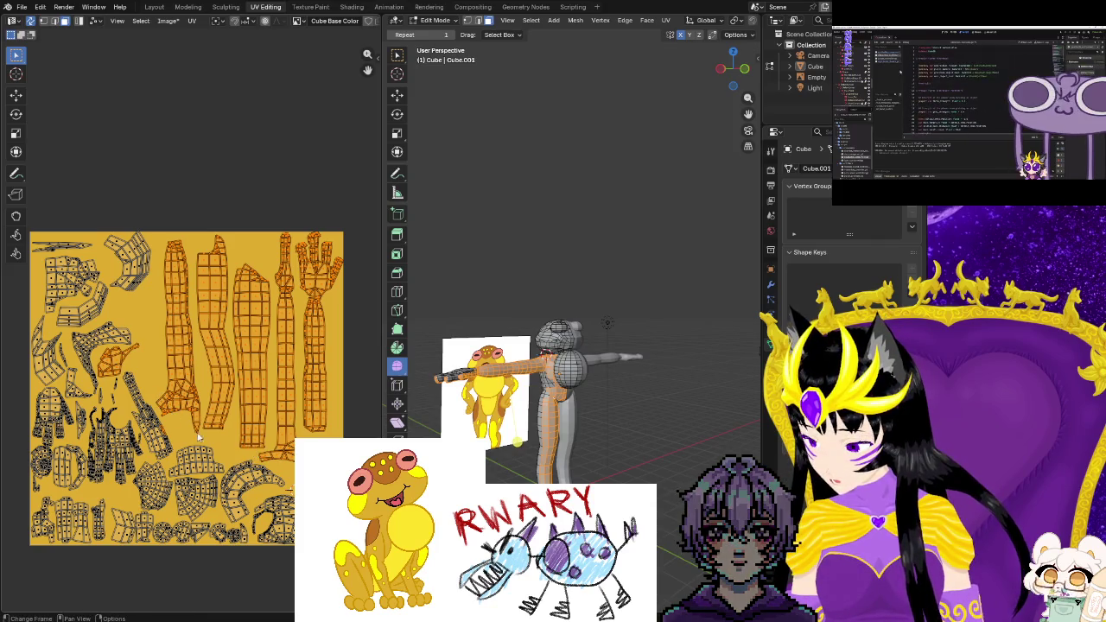
key(r)
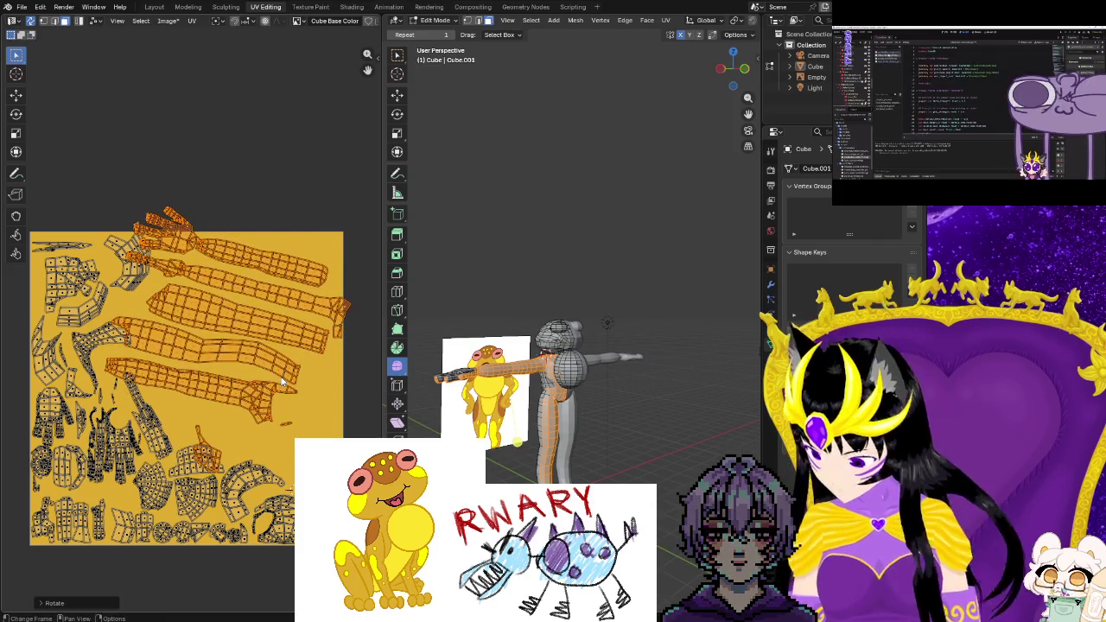
click(258, 386)
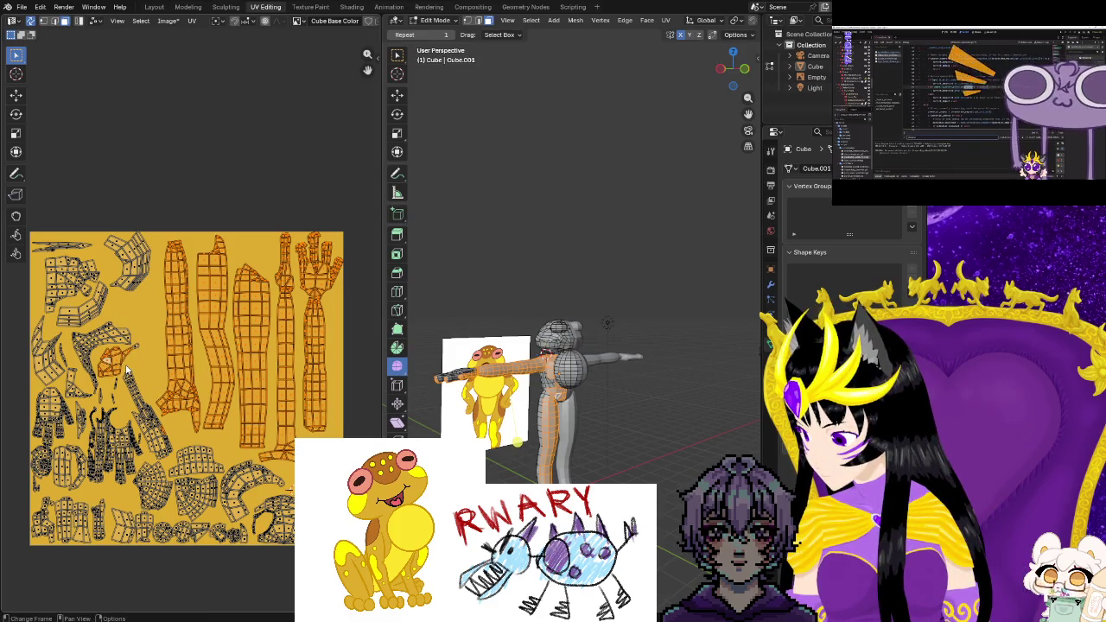
key(alt+a)
Reselect just the arm and hand islands and rotate them about -89° to lie horizontally
drag(159, 236, 258, 301)
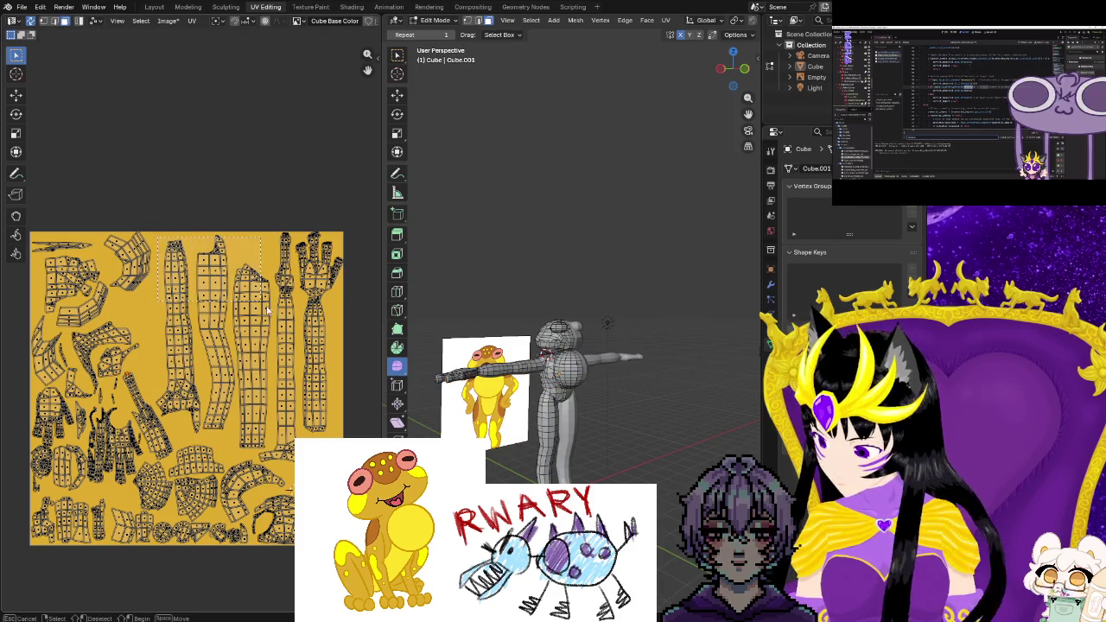
drag(367, 424, 366, 423)
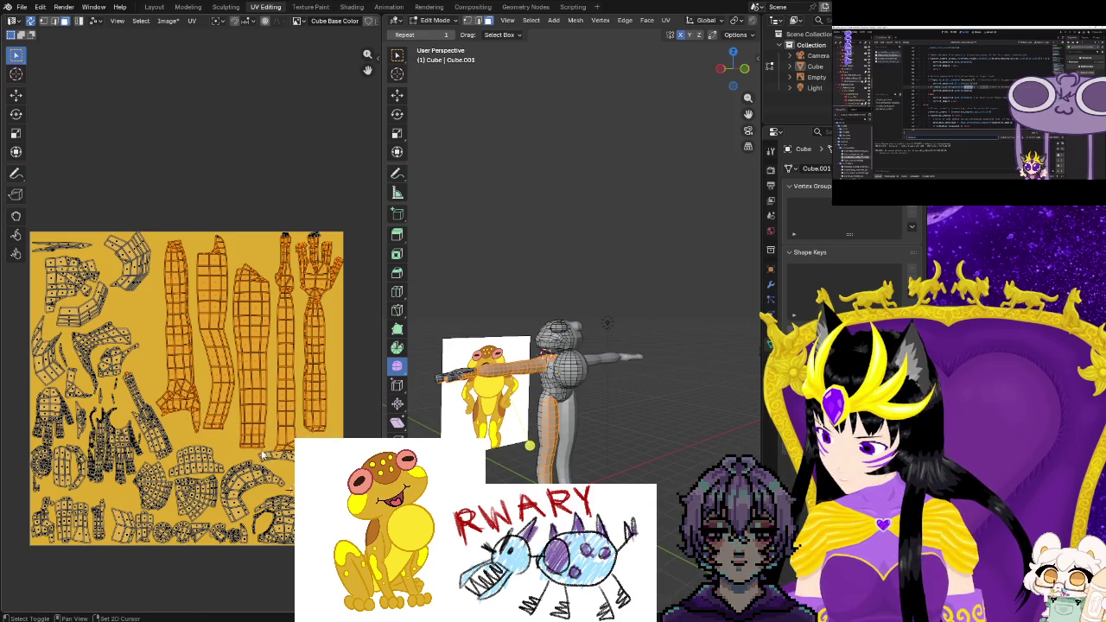
drag(338, 273, 337, 273)
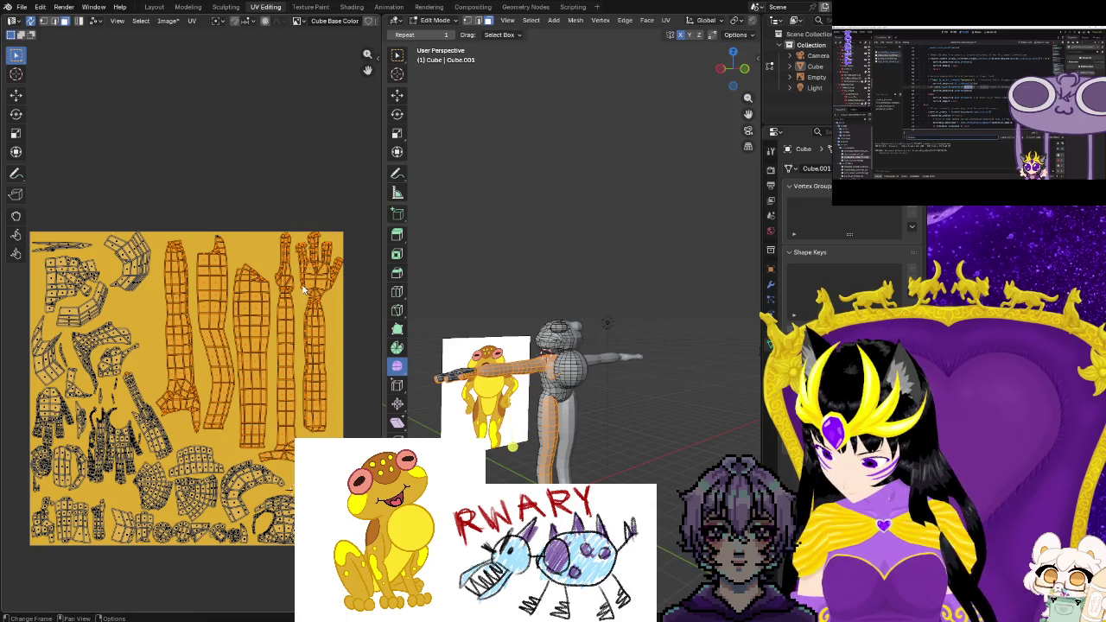
key(g)
click(297, 283)
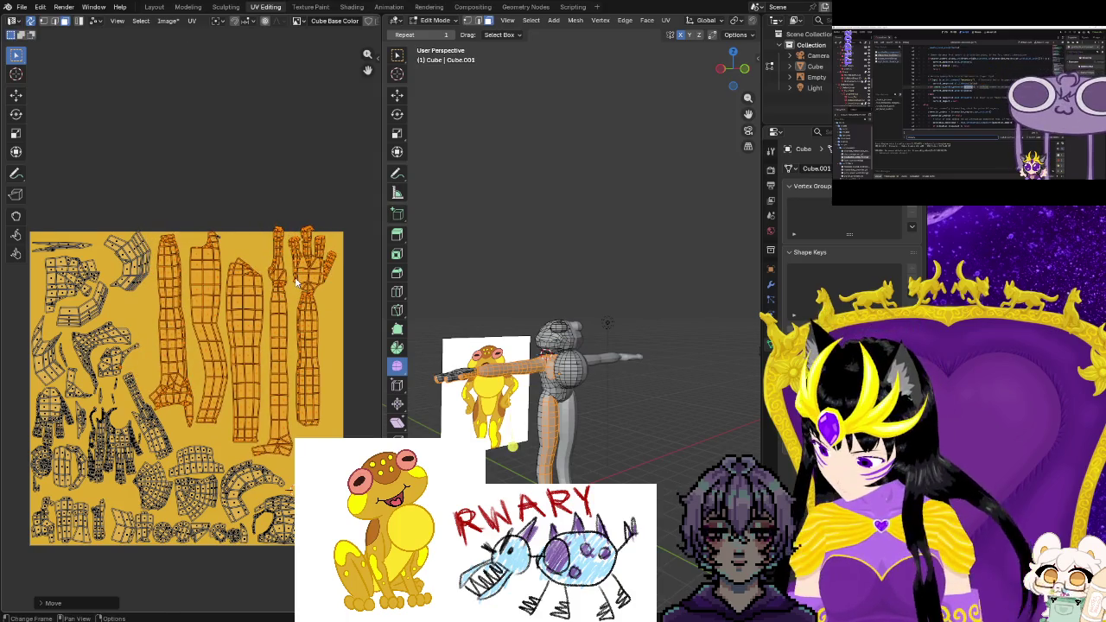
key(ctrl+z)
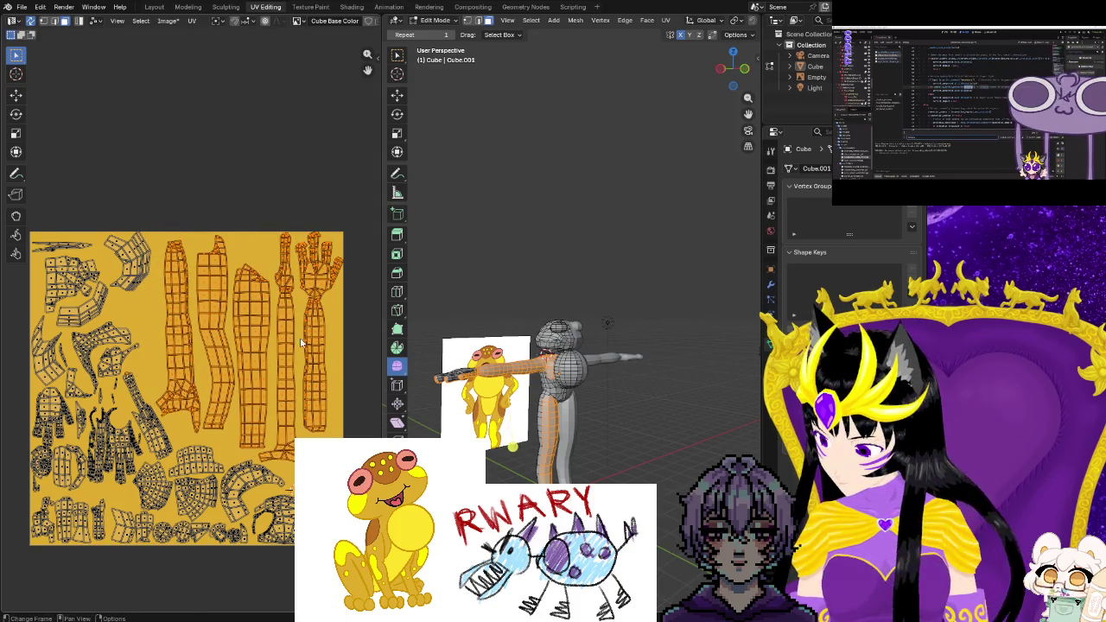
key(r)
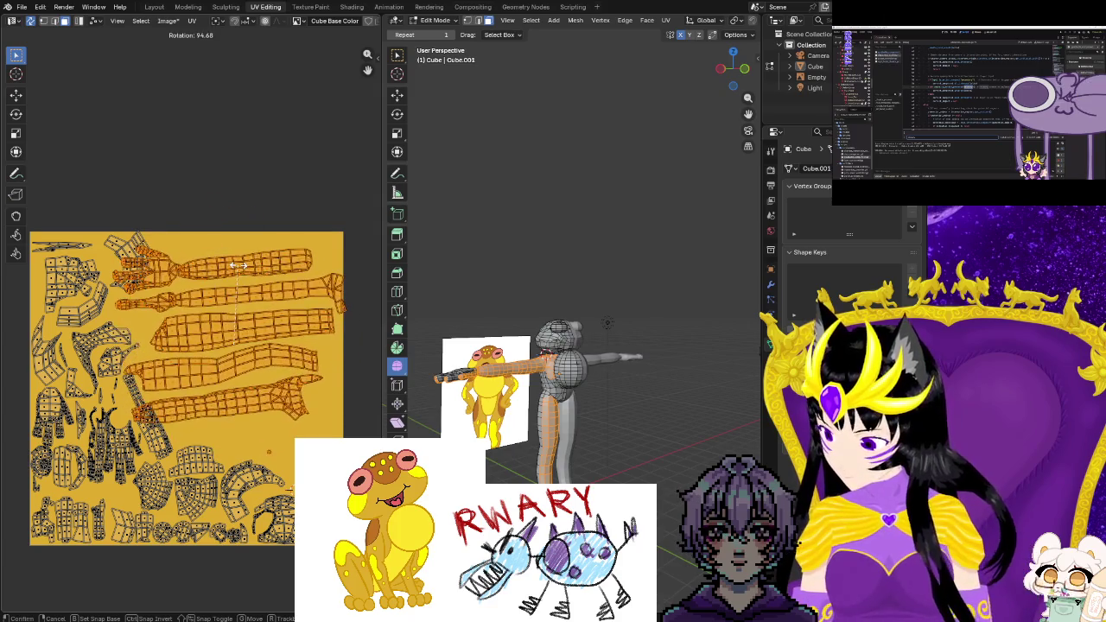
click(219, 443)
key(ctrl+z)
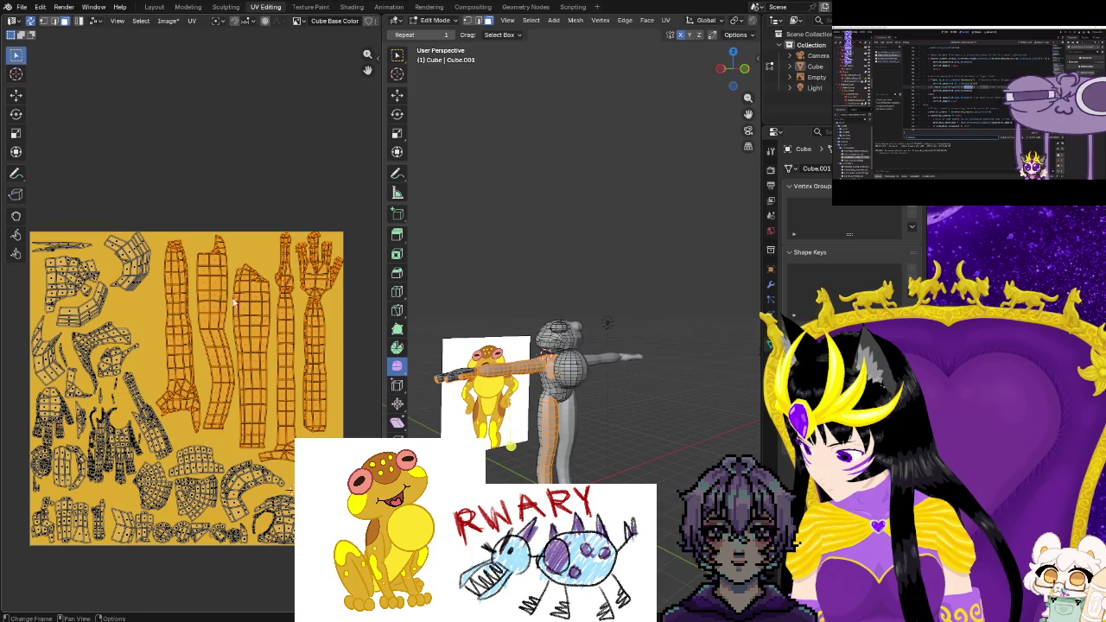
key(r)
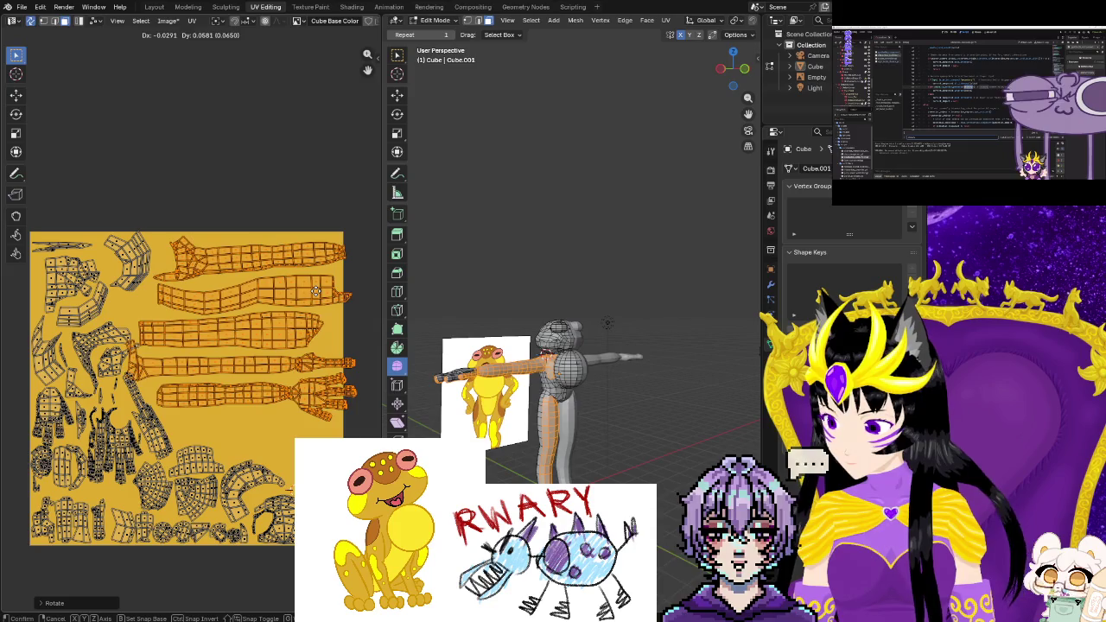
Settle the arm strips horizontally and move the two upper strips further up-left
click(192, 229)
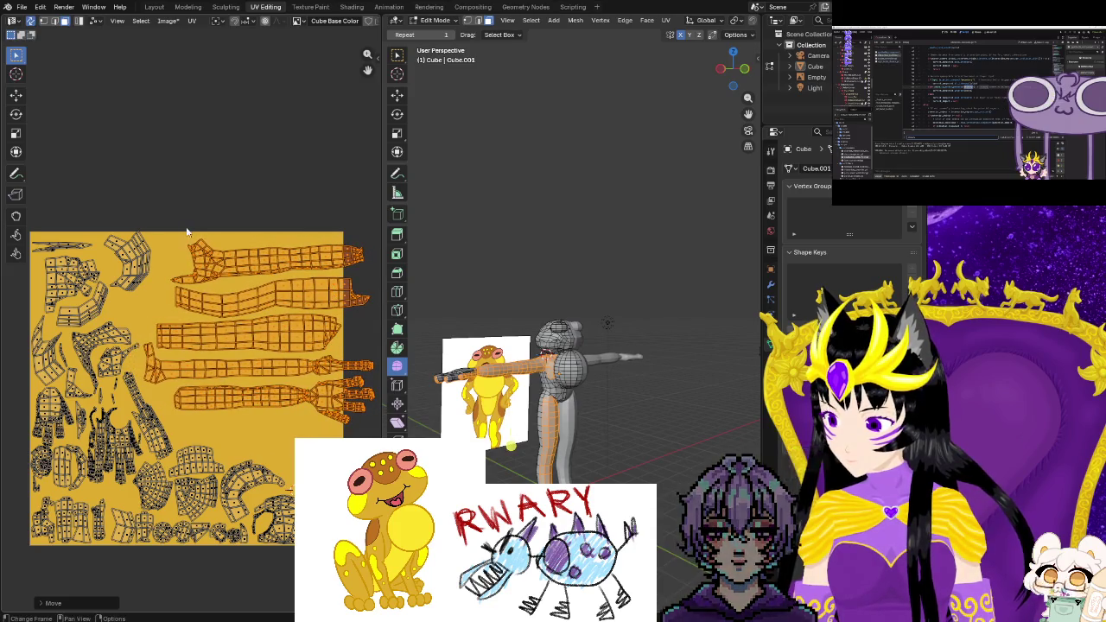
drag(166, 227, 378, 311)
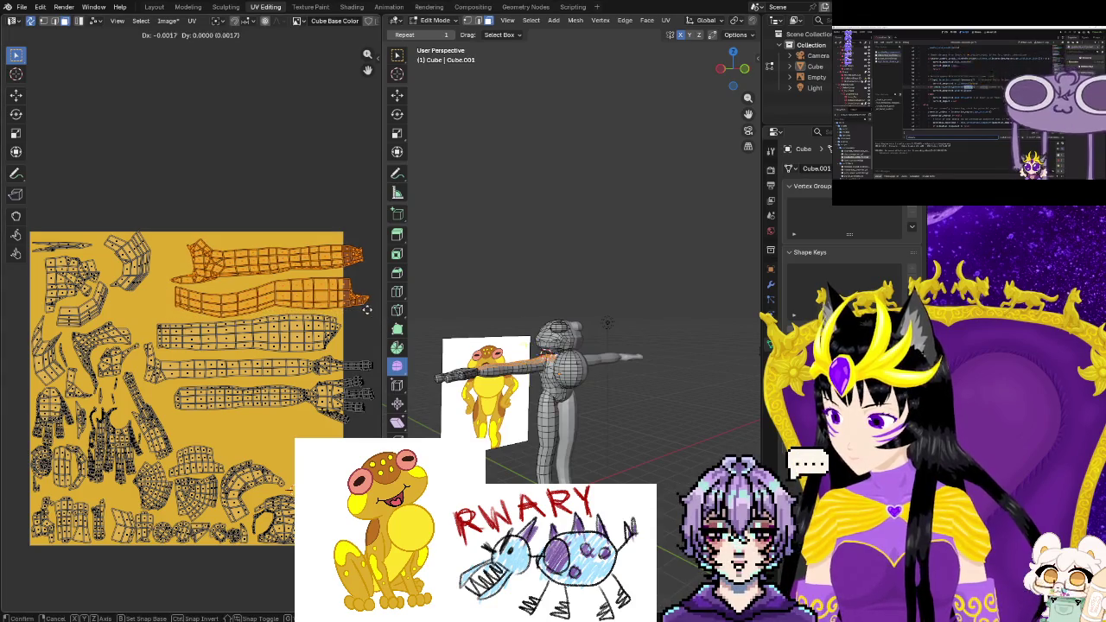
key(g)
click(350, 306)
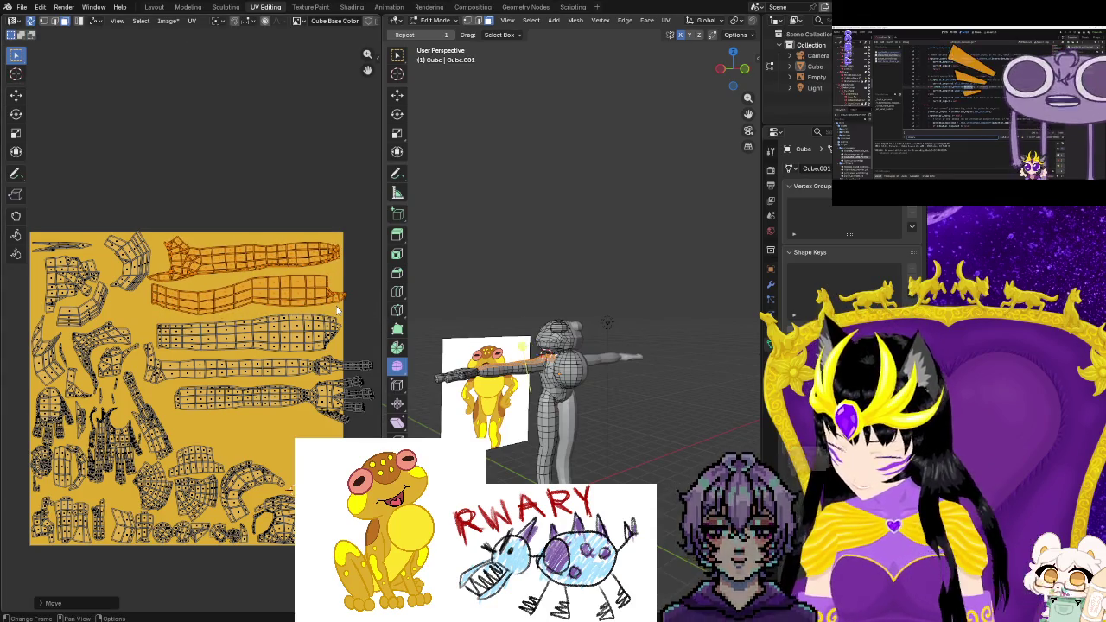
Slightly rotate, resize and nudge the ribbon strips, then box-select the hand island
key(g)
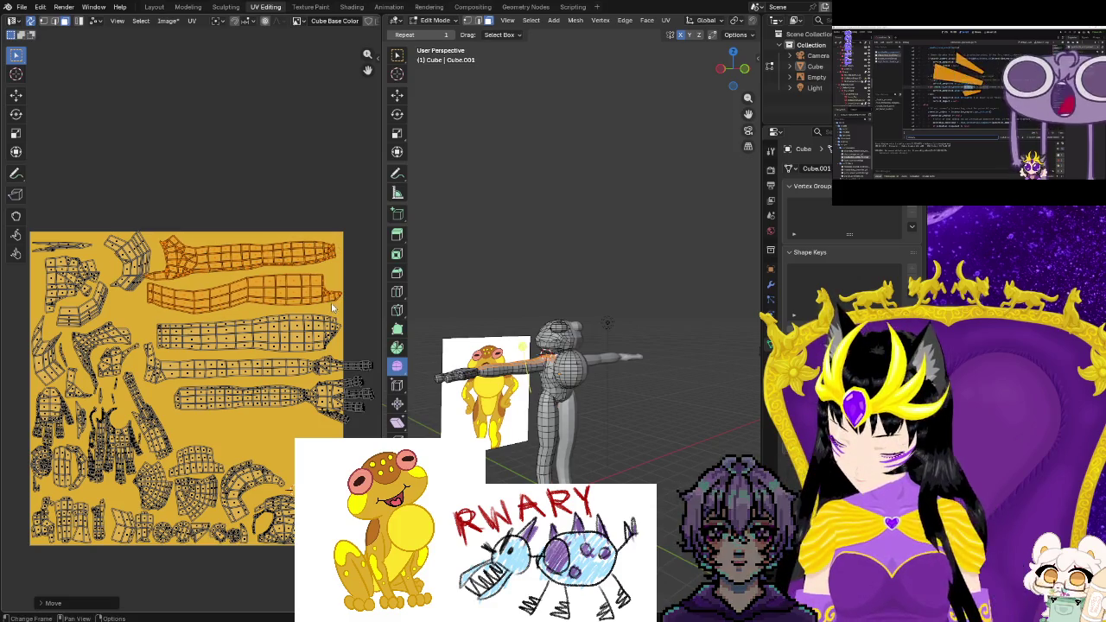
key(r)
click(335, 294)
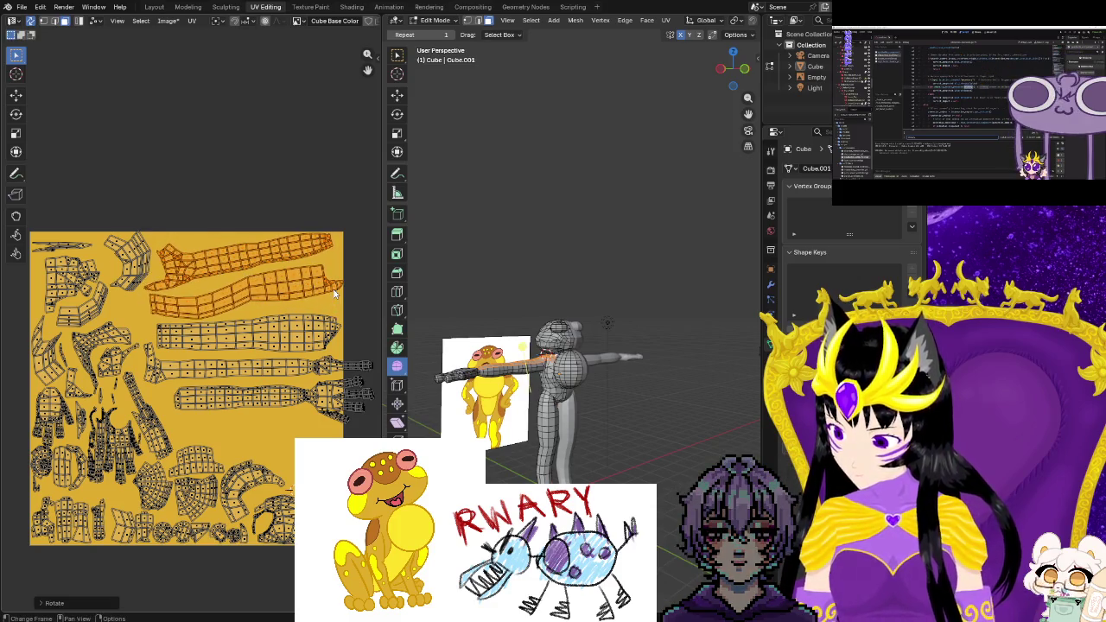
key(s)
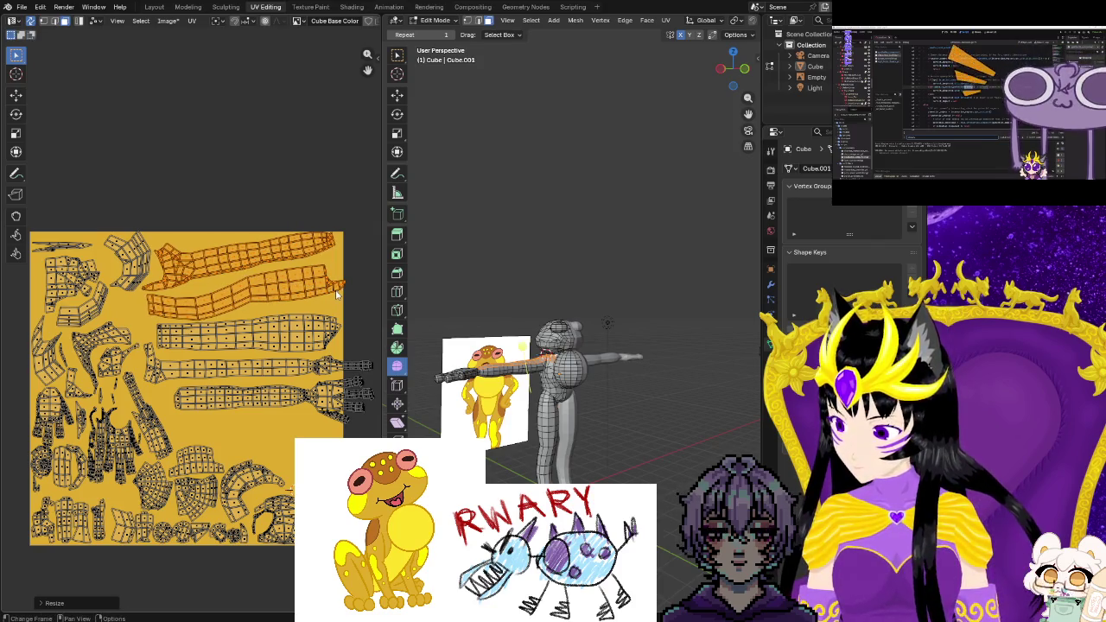
click(337, 296)
key(g)
click(333, 297)
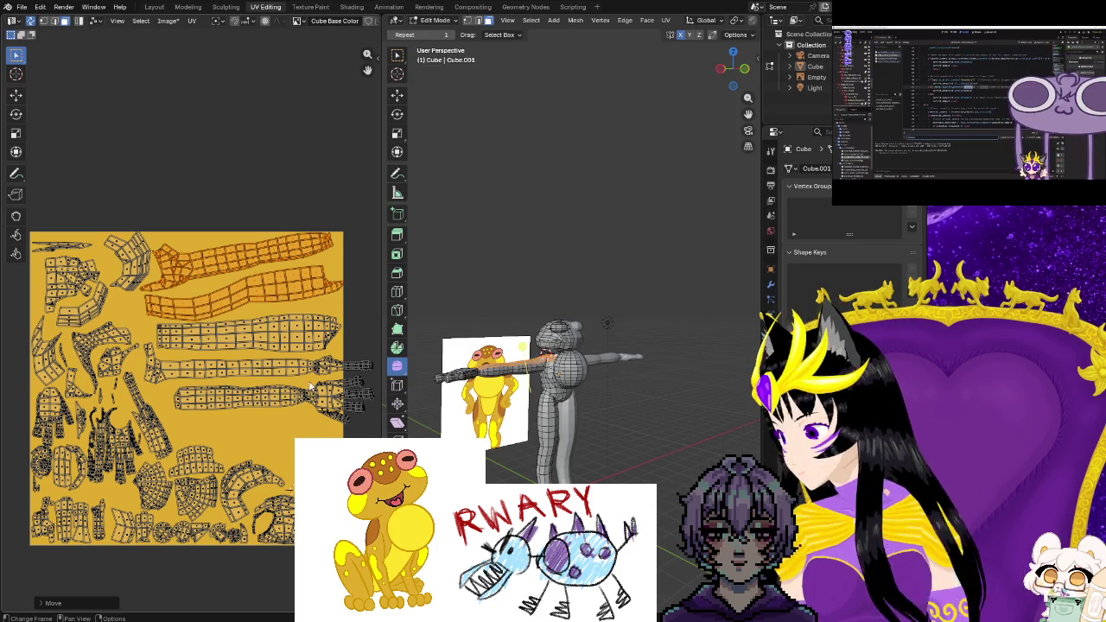
drag(336, 381, 377, 432)
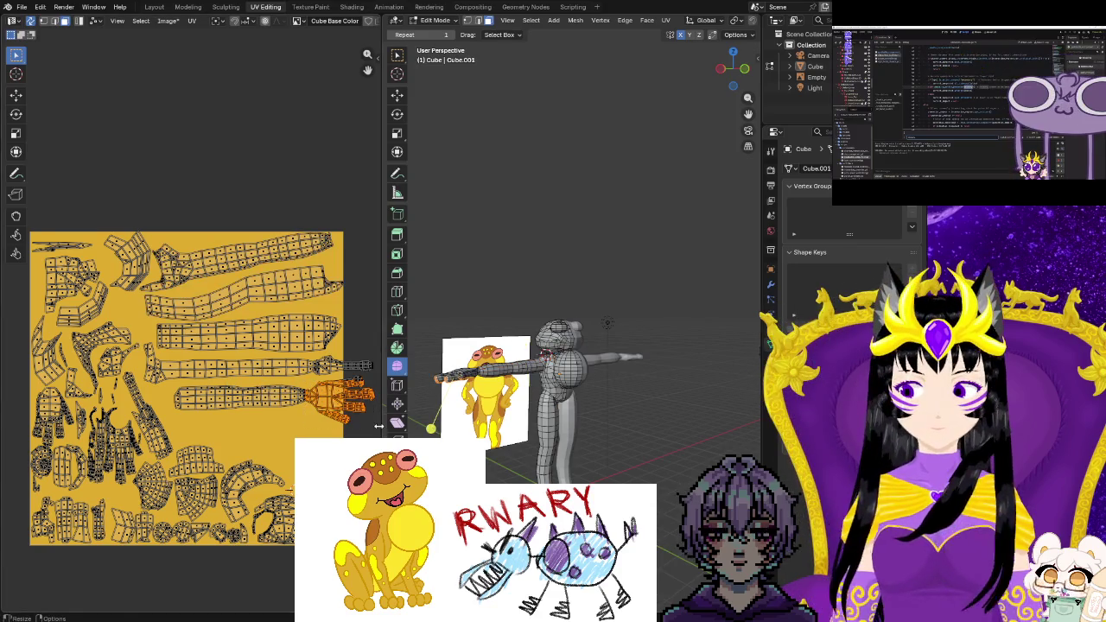
middle_drag(317, 383, 262, 378)
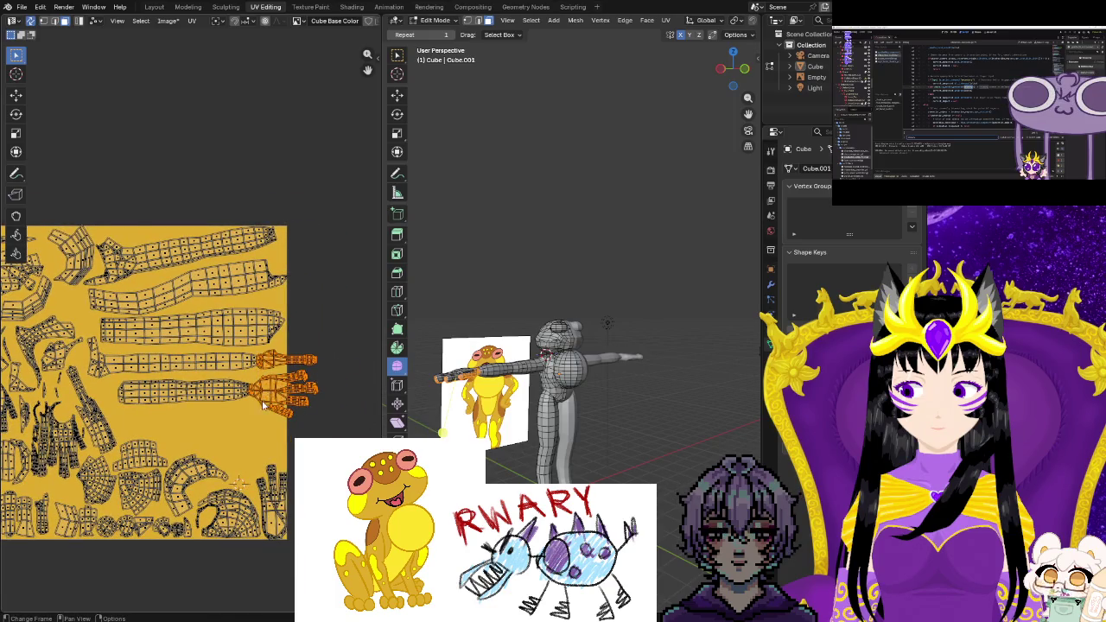
Move the hand island into the lower-right area, rotate it about -11° and enlarge it slightly
scroll(264, 406, up, 4)
scroll(264, 406, up, 2)
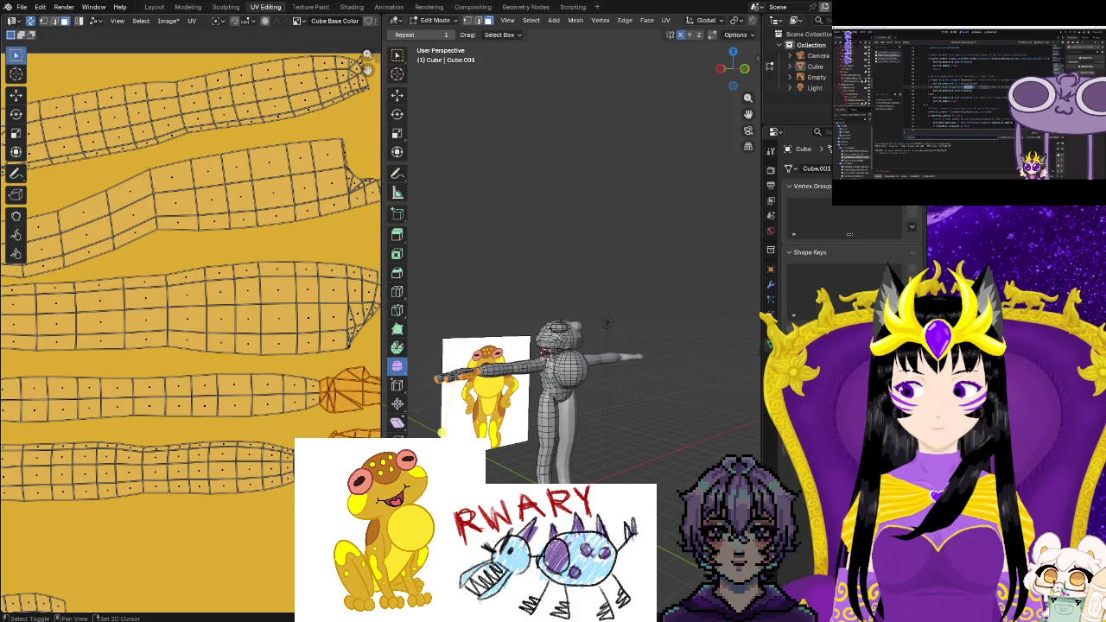
scroll(259, 397, down, 3)
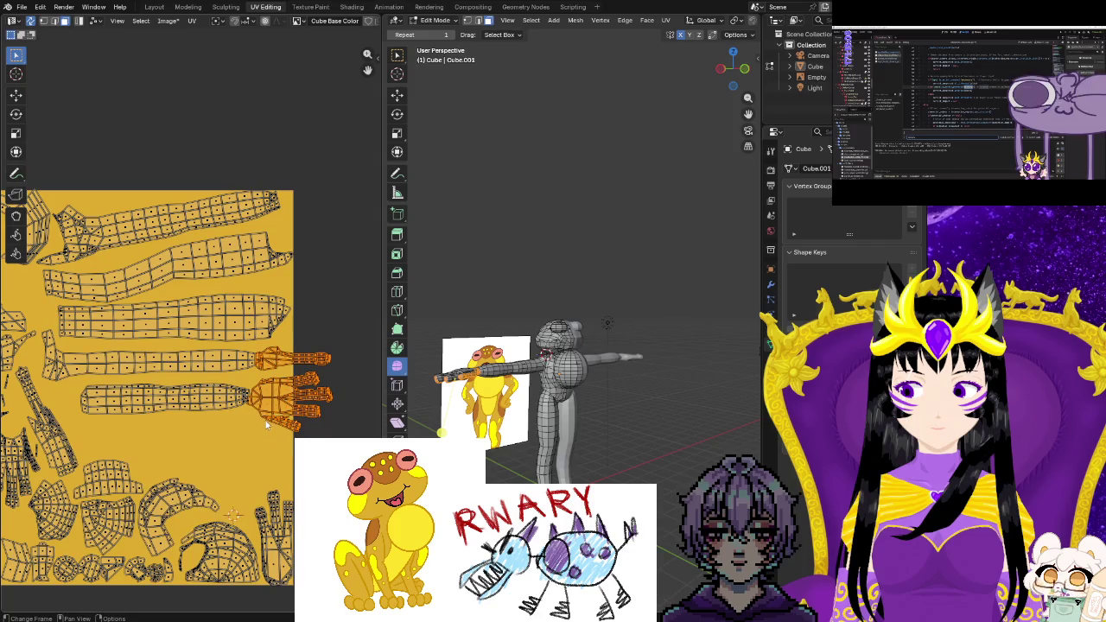
key(g)
click(212, 501)
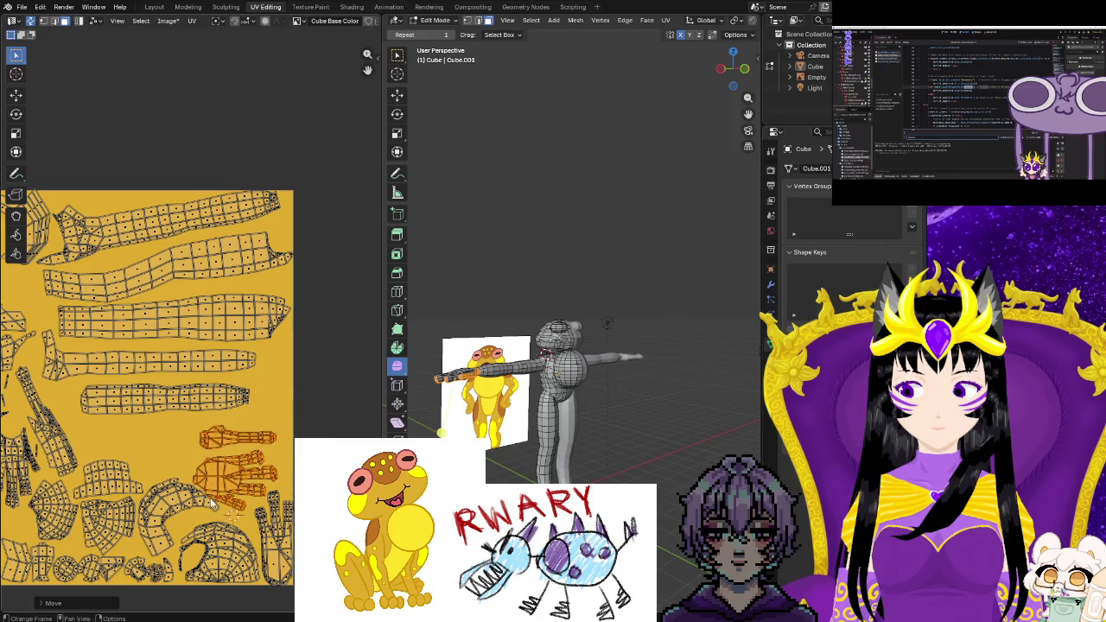
key(r)
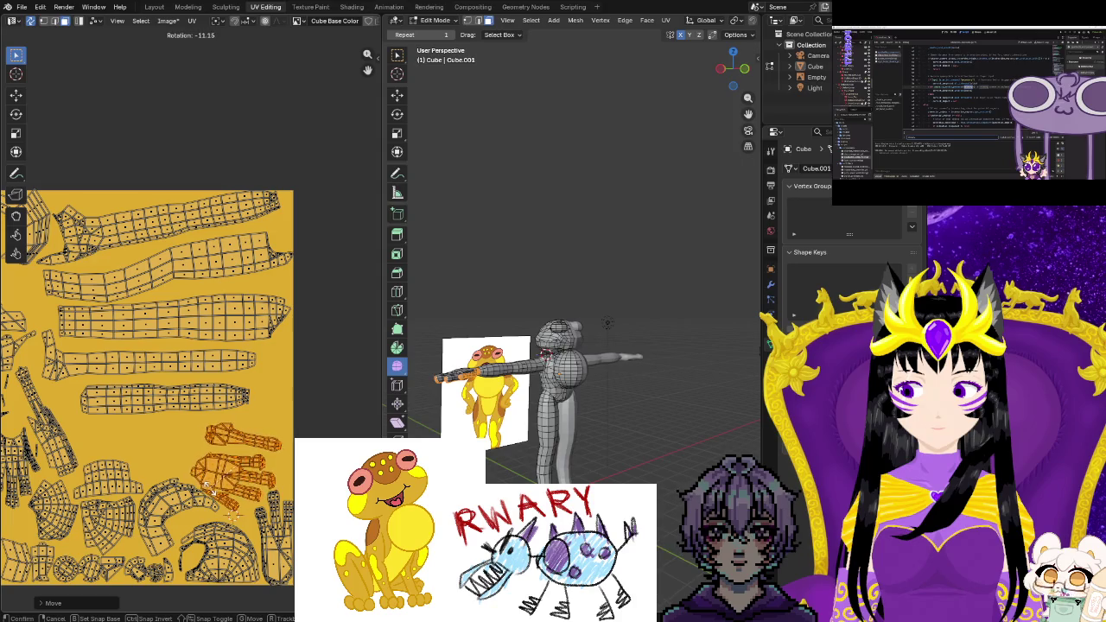
click(210, 488)
key(s)
key(g)
click(206, 477)
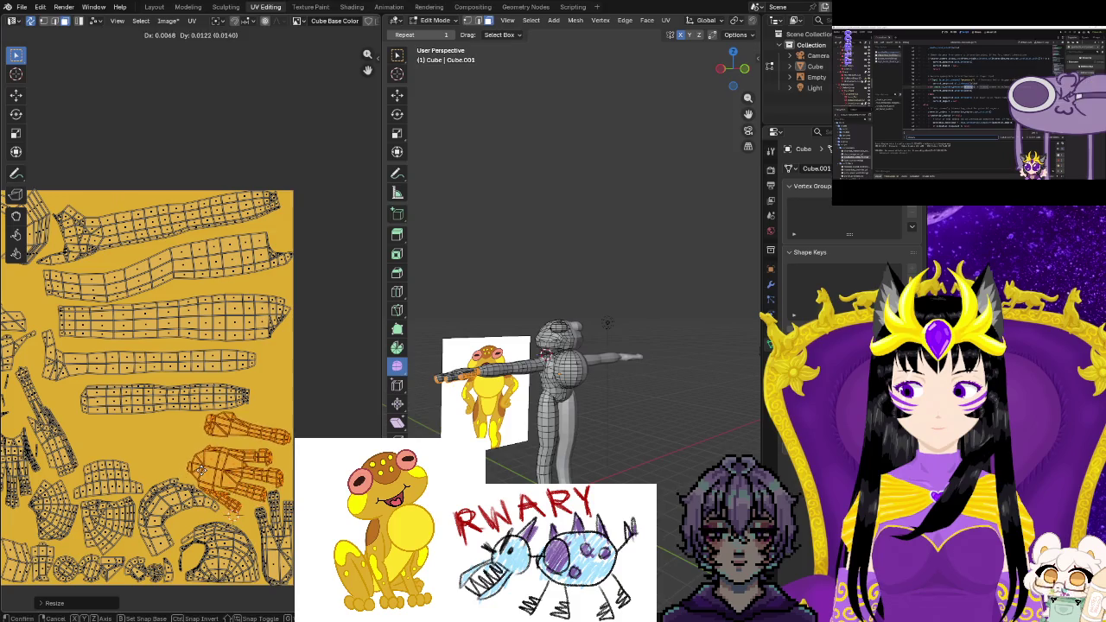
Enlarge the long strip below the ribbons and slide it a little right
key(b)
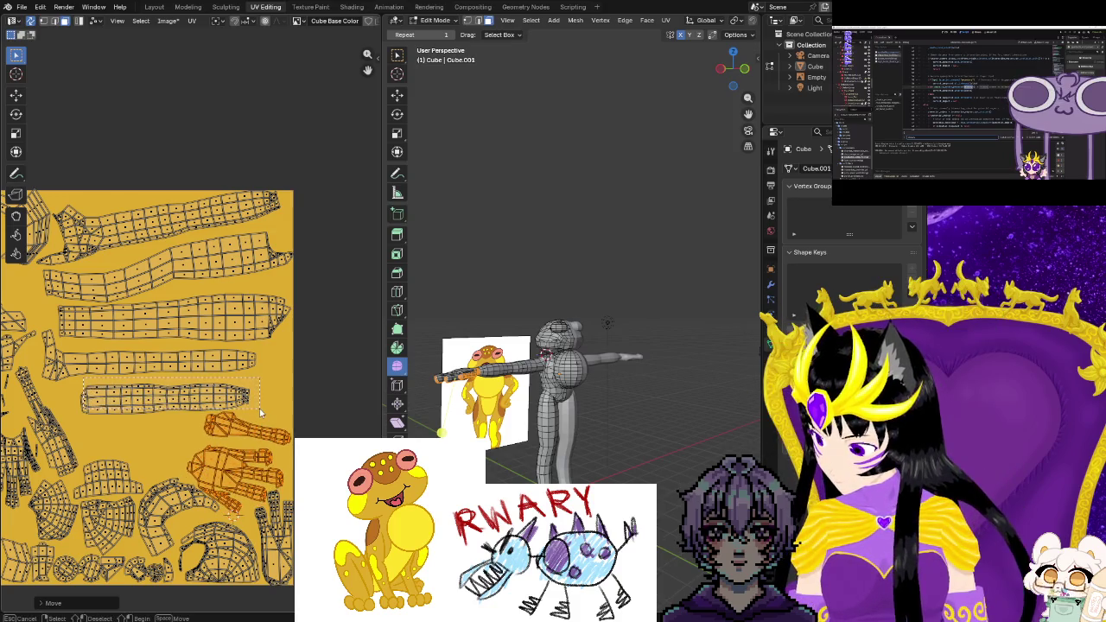
drag(246, 399, 262, 413)
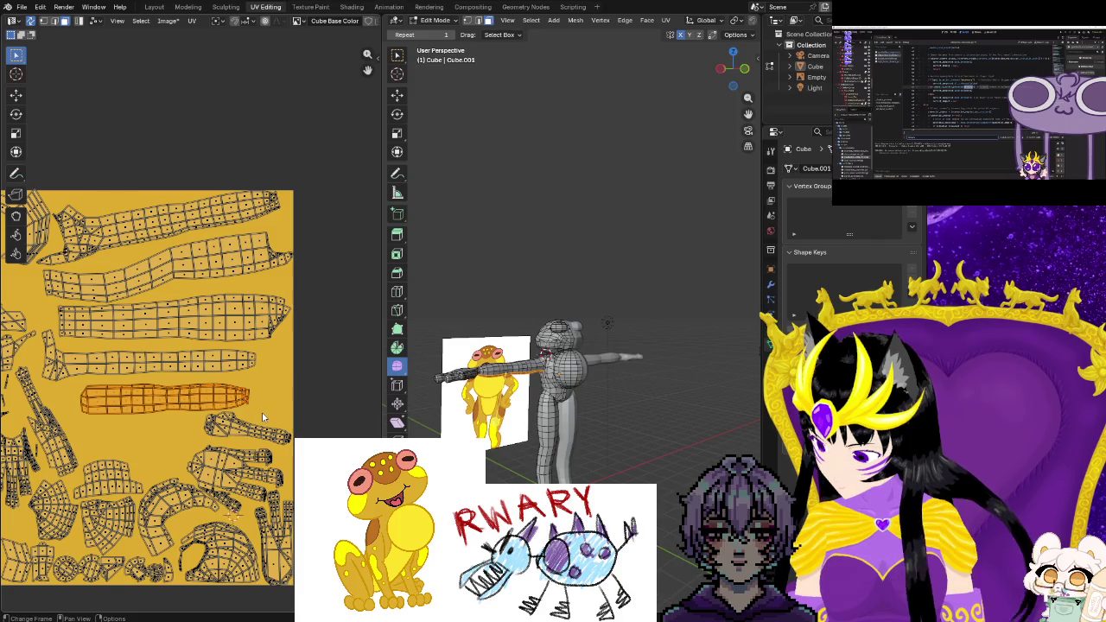
key(s)
click(281, 409)
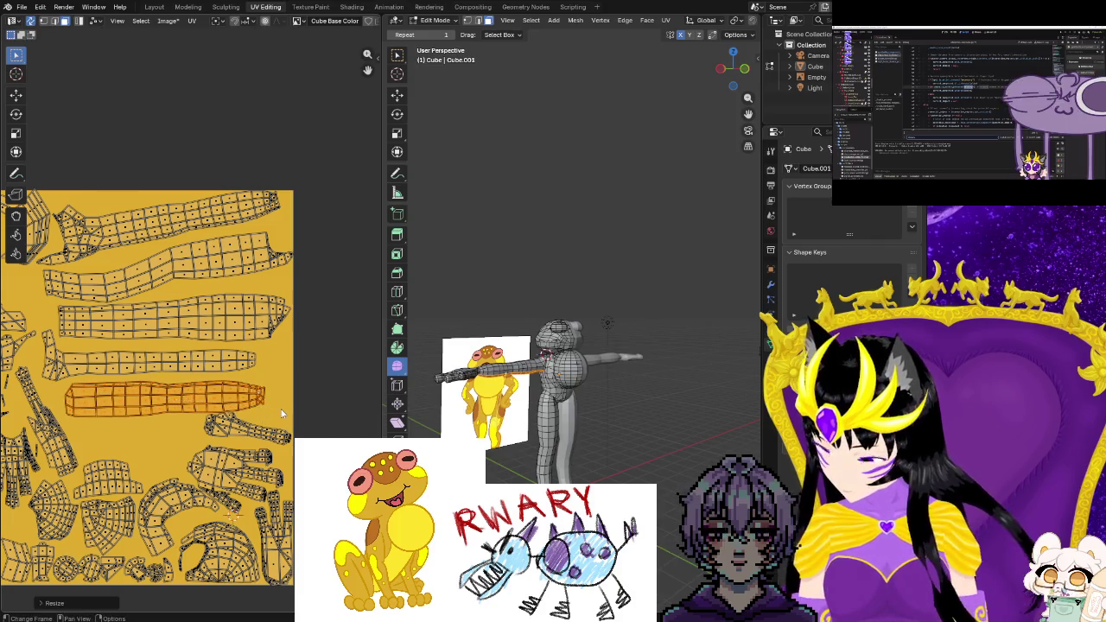
click(265, 397)
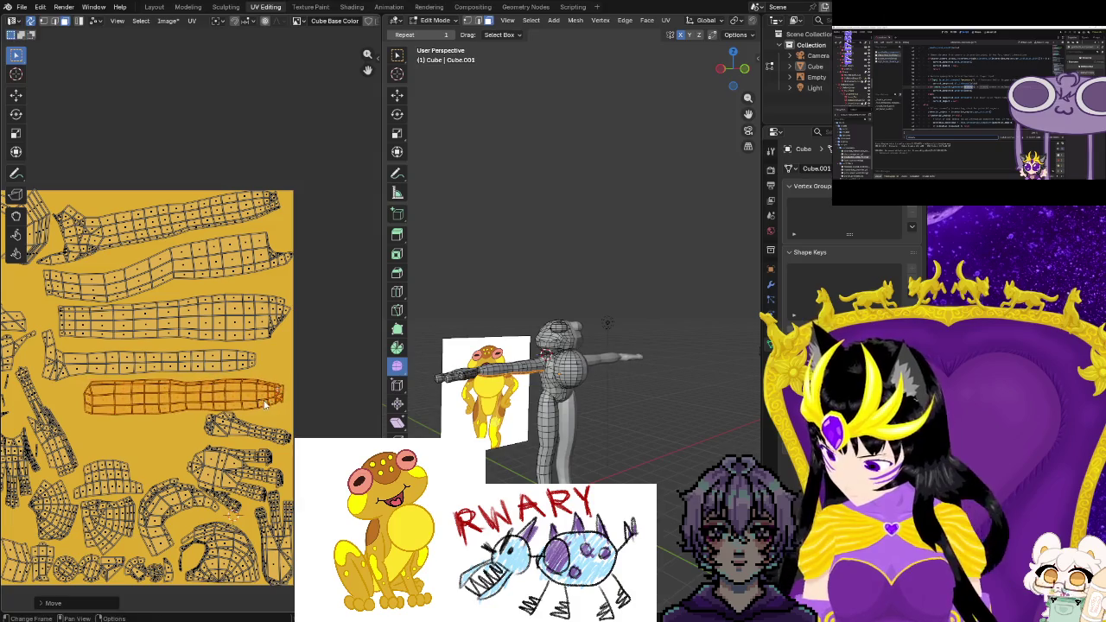
Select the other long strip, scale it about 1.11× and shift it slightly right
drag(43, 340, 95, 364)
drag(177, 377, 55, 388)
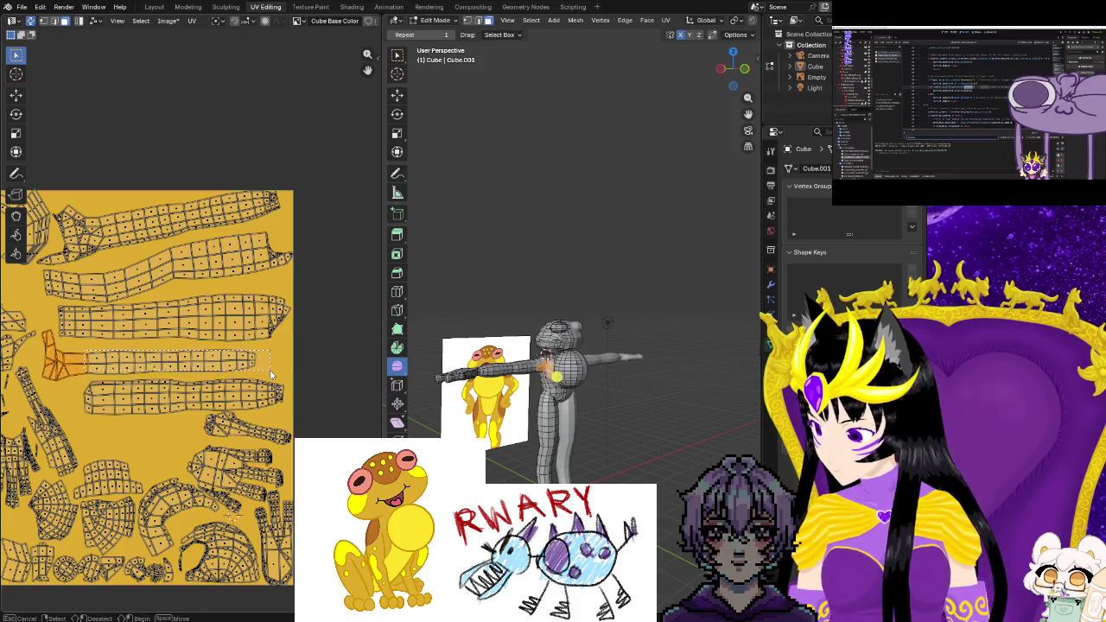
shift+drag(271, 374, 270, 378)
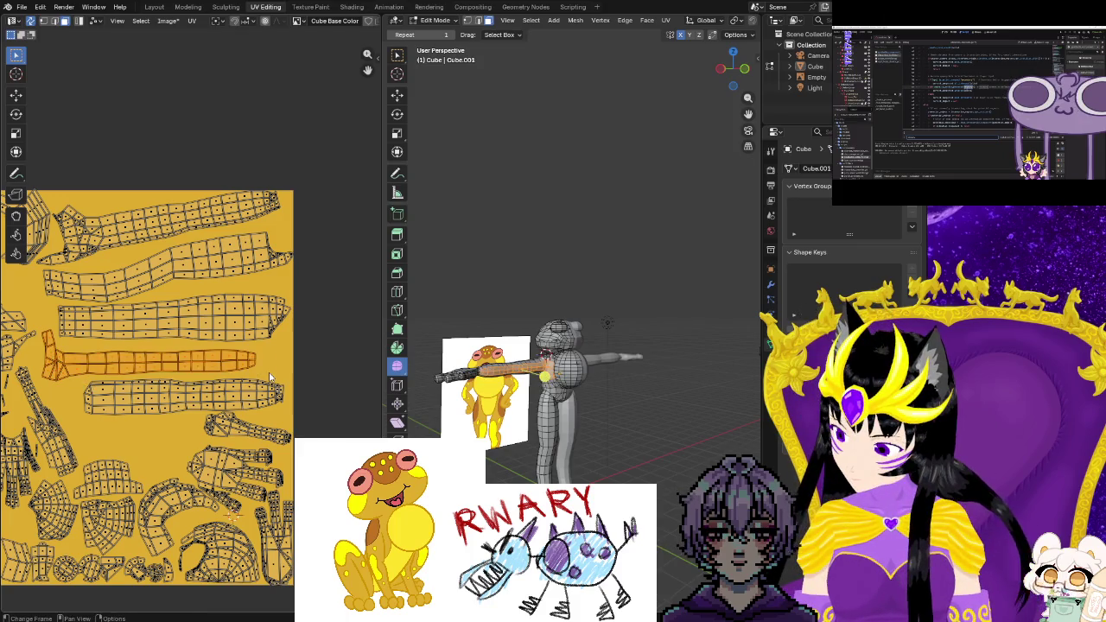
key(s)
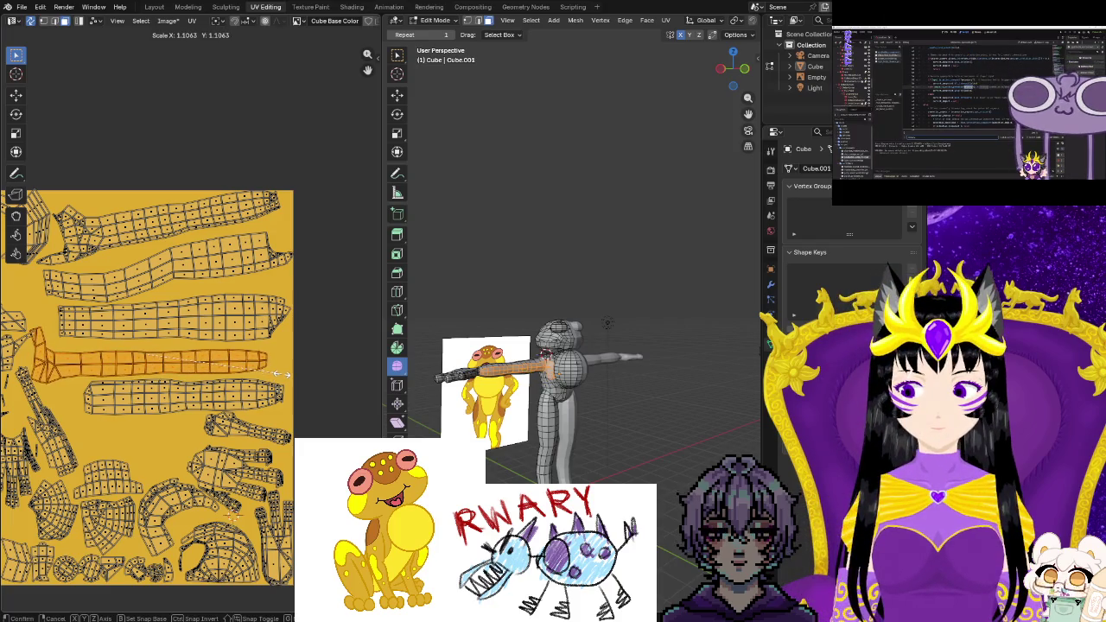
key(g)
click(293, 378)
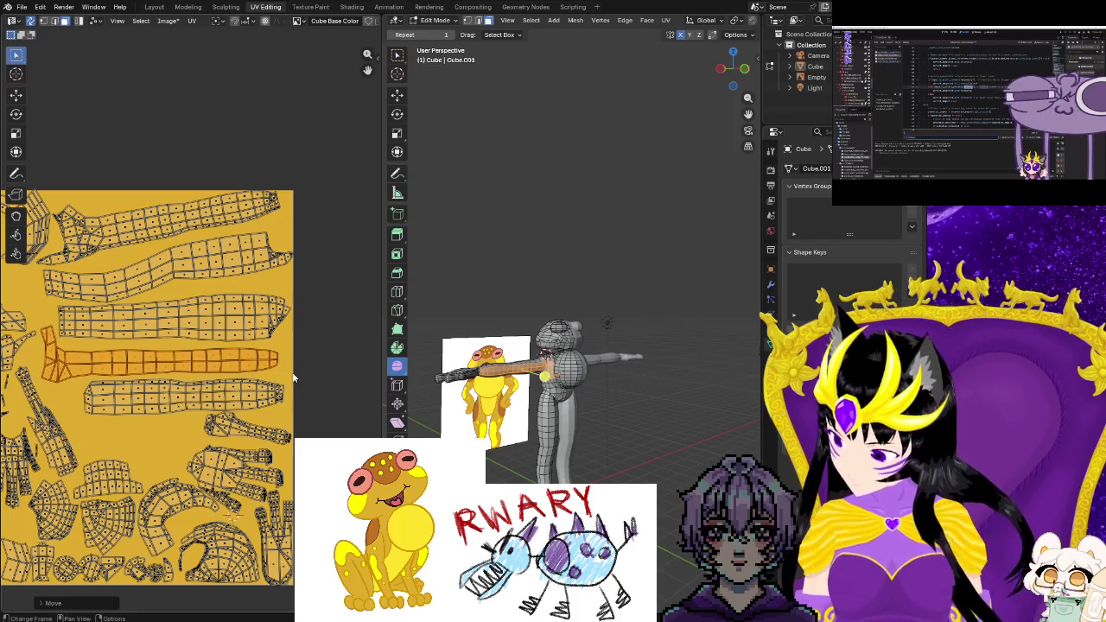
scroll(314, 382, down, 3)
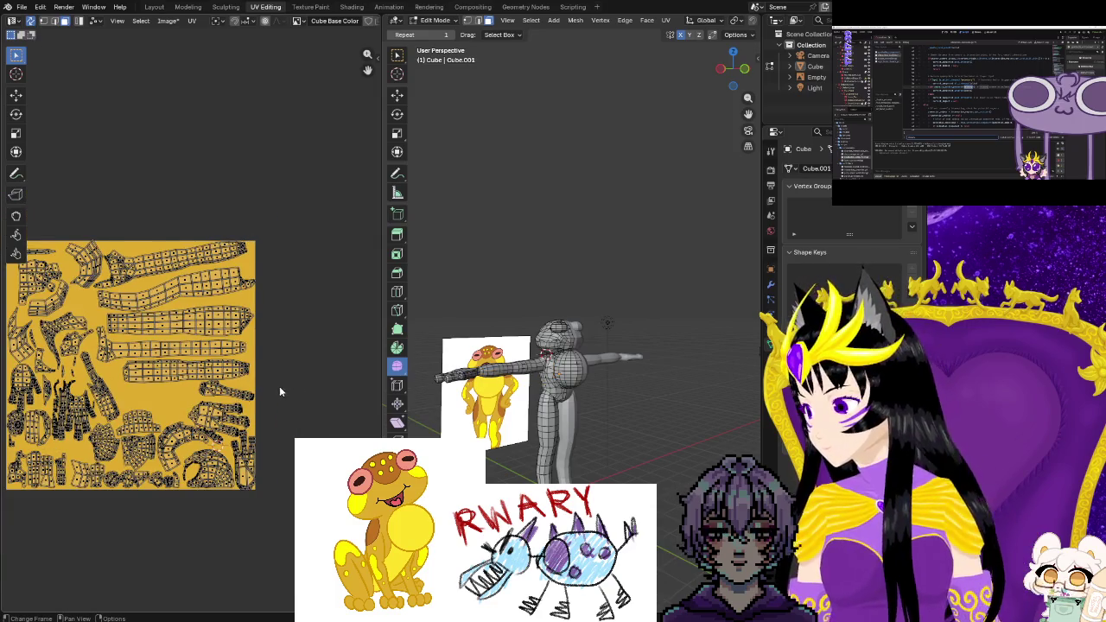
scroll(342, 397, down, 1)
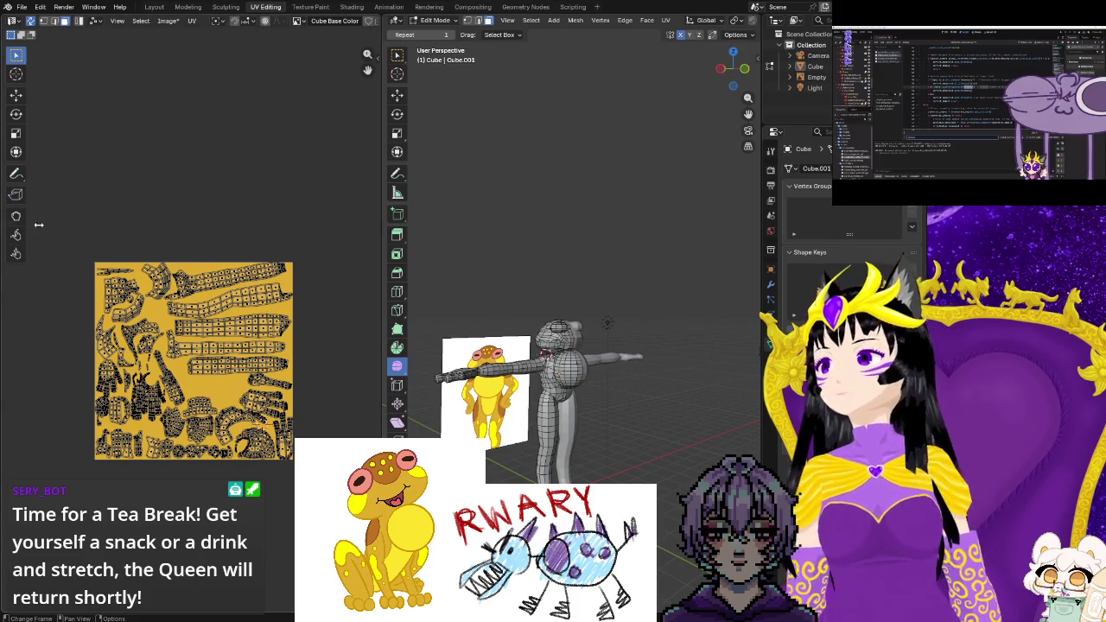
Save the painted texture image from the Image menu, then save again with Alt+S
click(20, 7)
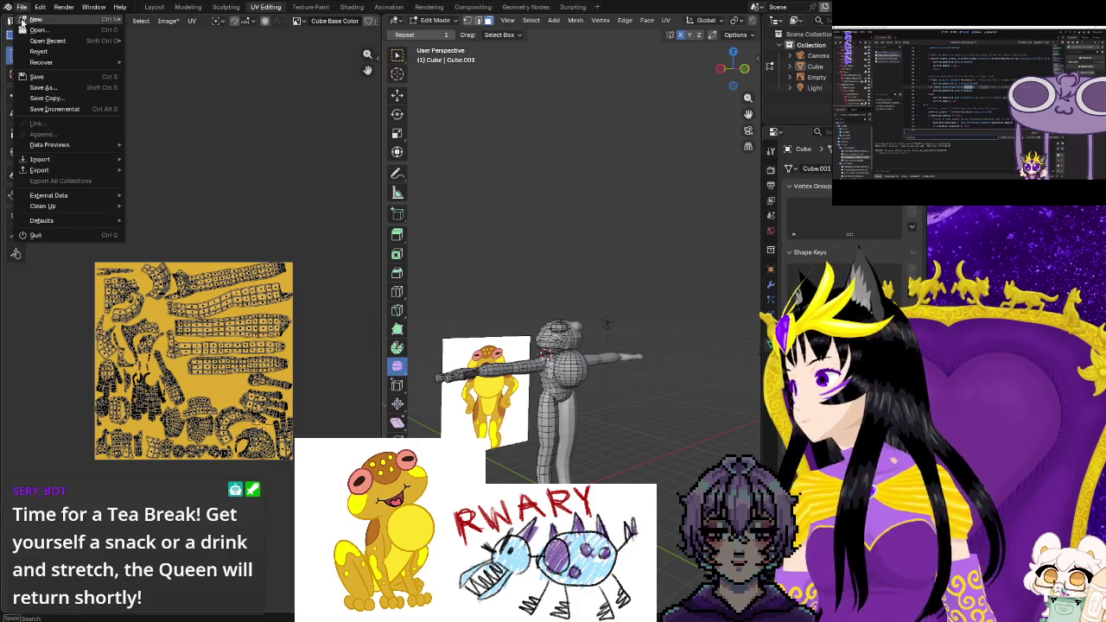
click(168, 21)
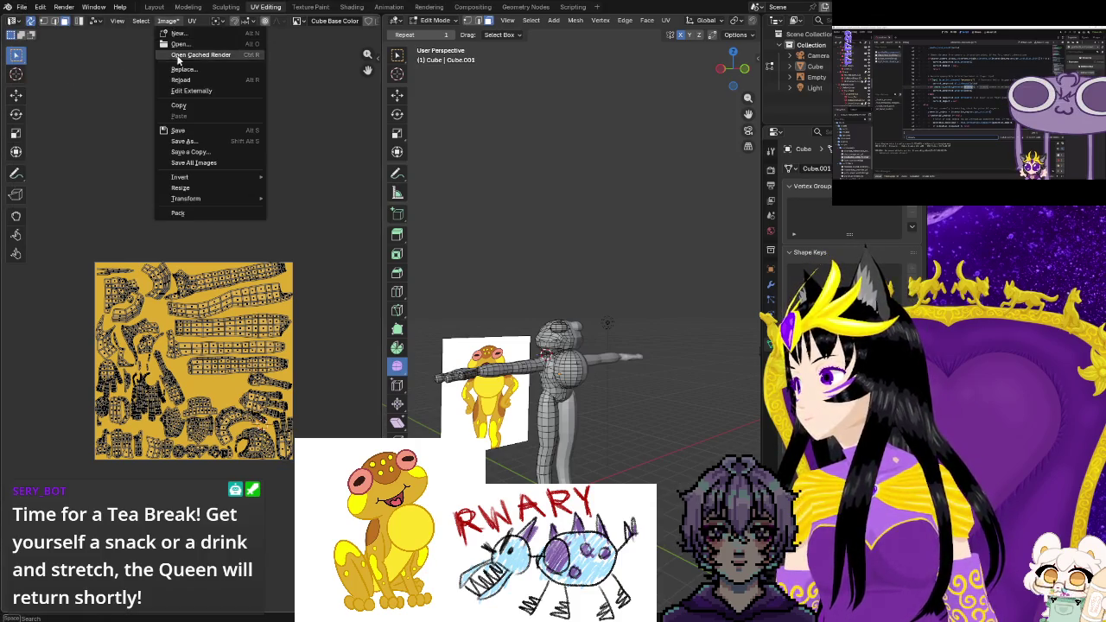
click(189, 134)
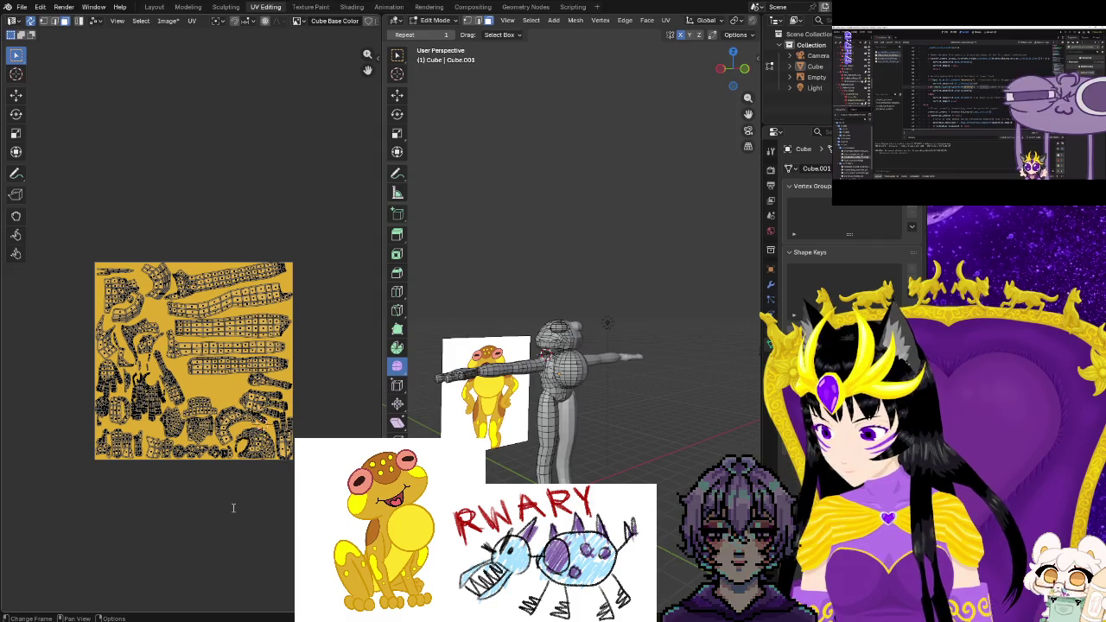
key(alt+s)
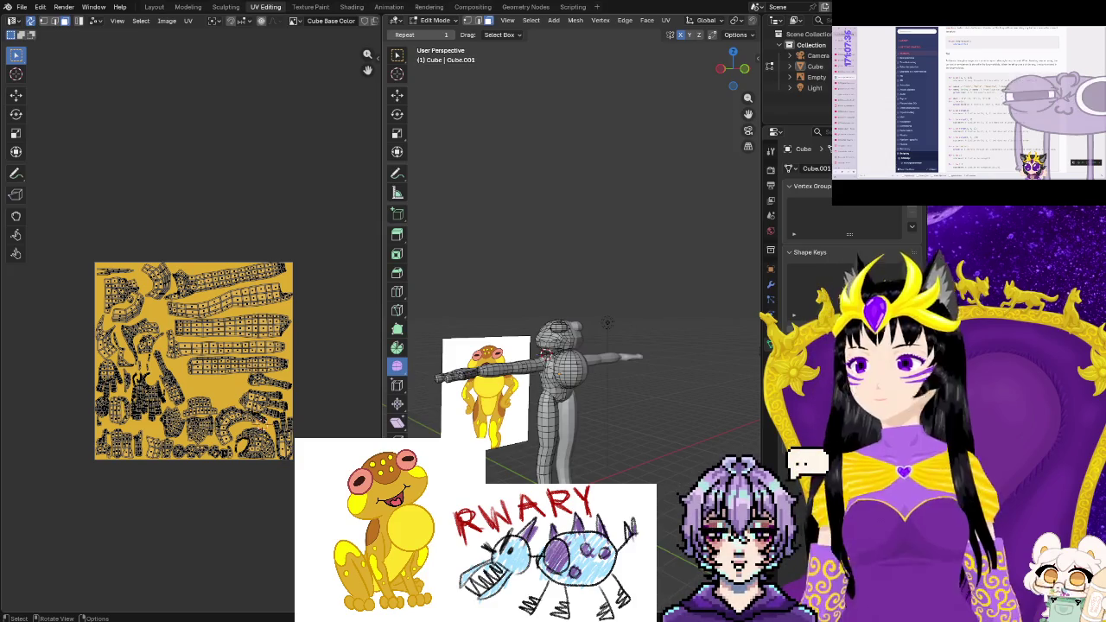
Switch to the Texture Paint workspace and orbit to face the frog
scroll(659, 548, up, 3)
mouse_move(659, 548)
middle_down()
mouse_move(494, 438)
mouse_move(686, 471)
middle_up()
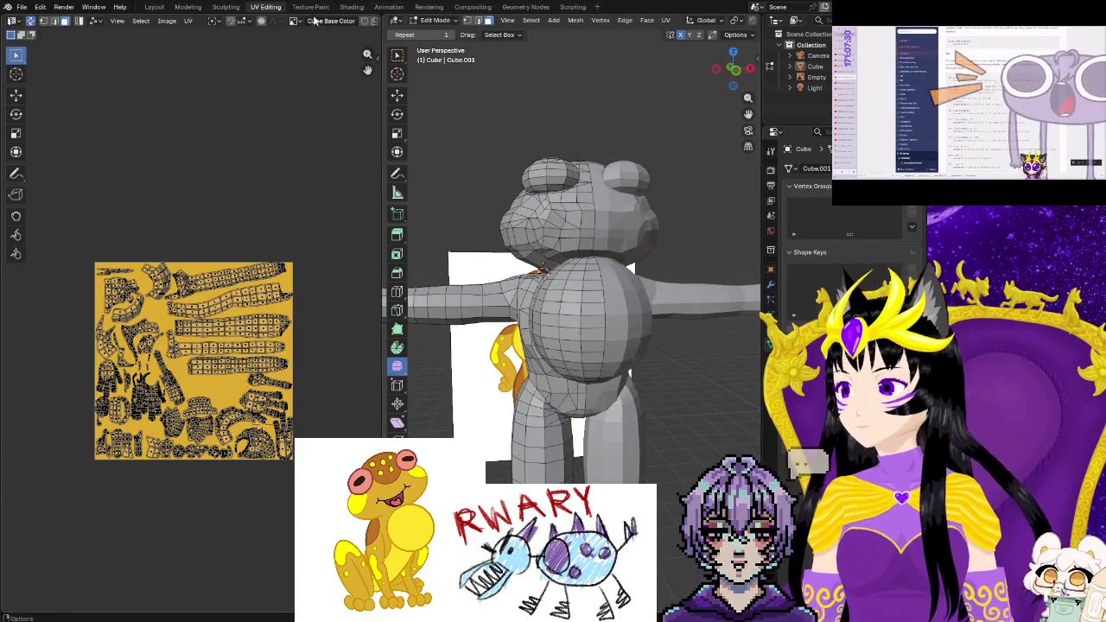
key(ctrl+Page_Down)
mouse_move(575, 271)
middle_down()
mouse_move(647, 336)
mouse_move(665, 427)
middle_up()
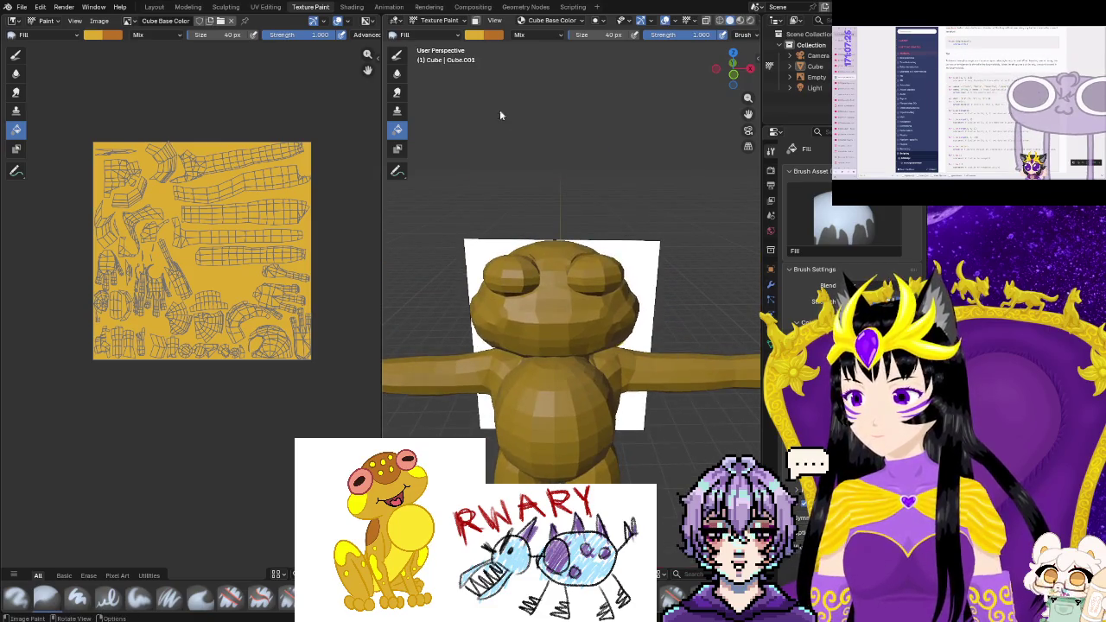
Eyedrop the belly yellow from the reference image and select the Paint Hard brush
click(491, 33)
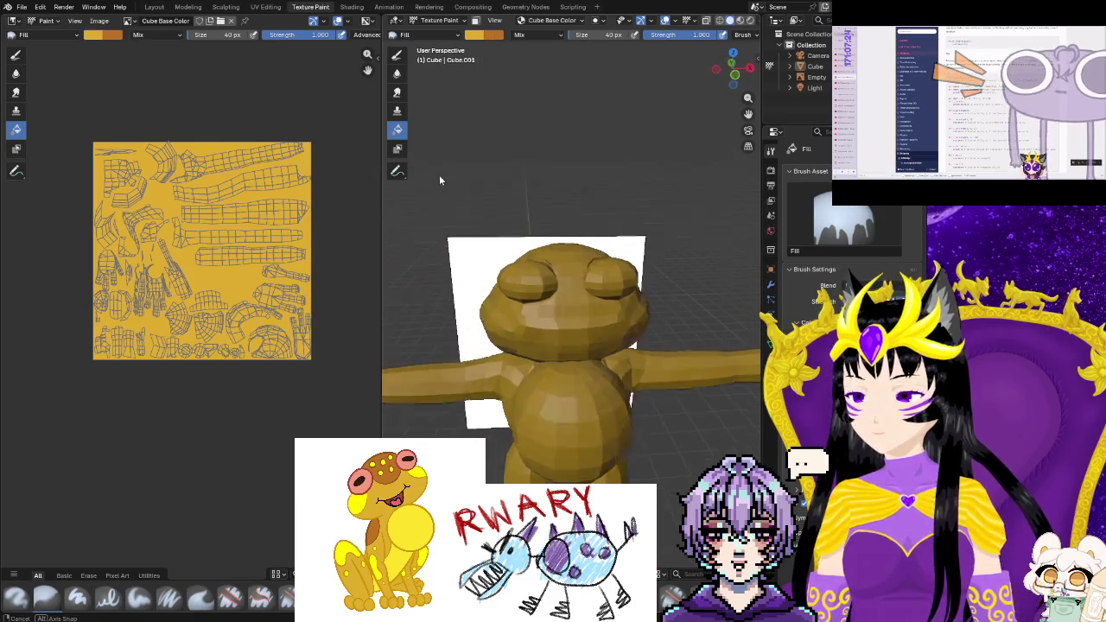
middle_drag(435, 174, 479, 185)
click(491, 34)
click(579, 204)
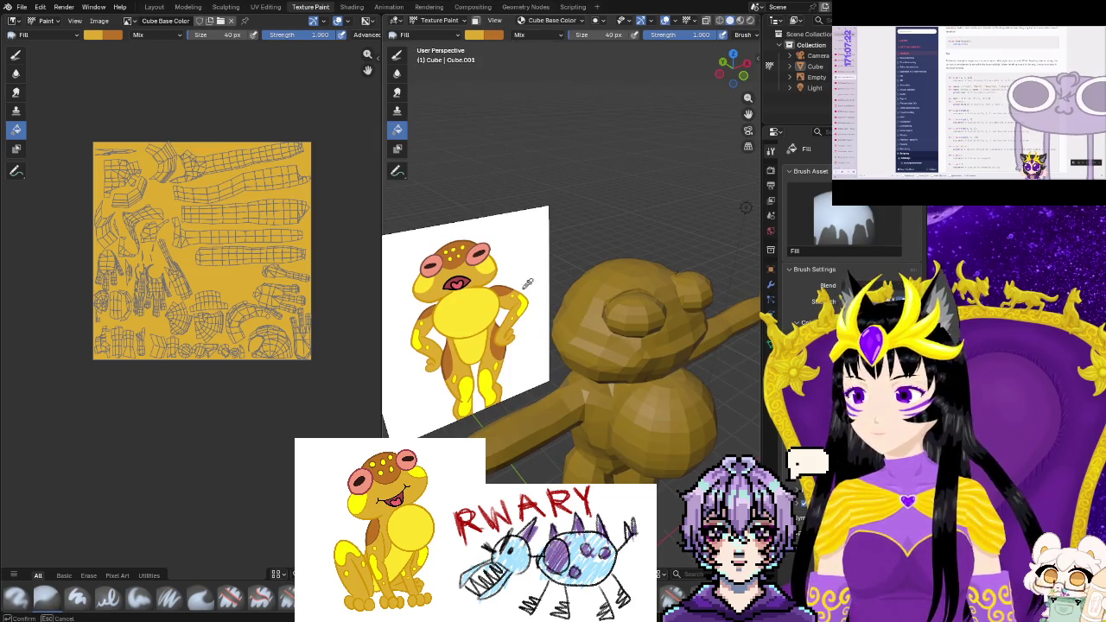
mouse_move(543, 364)
middle_down()
mouse_move(505, 332)
mouse_move(545, 351)
middle_up()
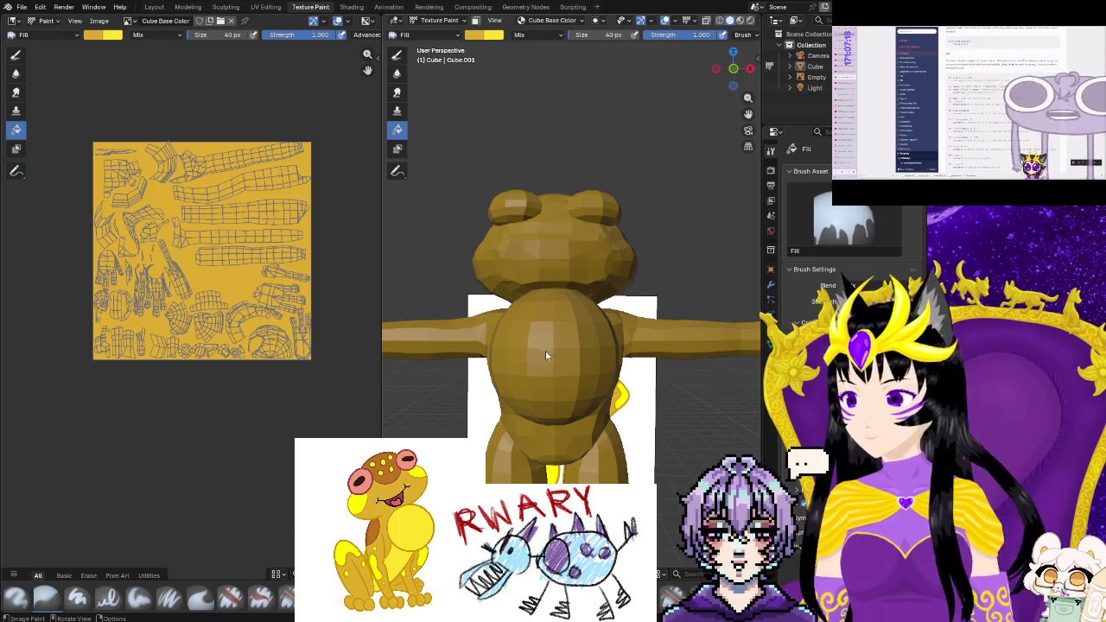
click(396, 56)
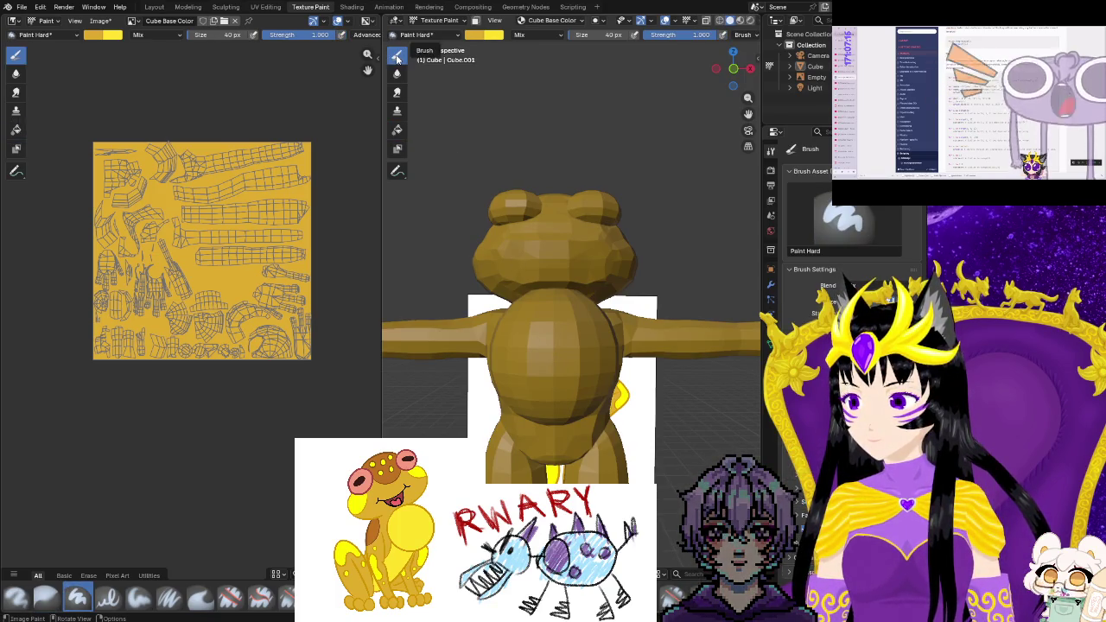
Paint light yellow strokes across the frog's belly, viewed from the side and above
middle_drag(541, 353, 631, 350)
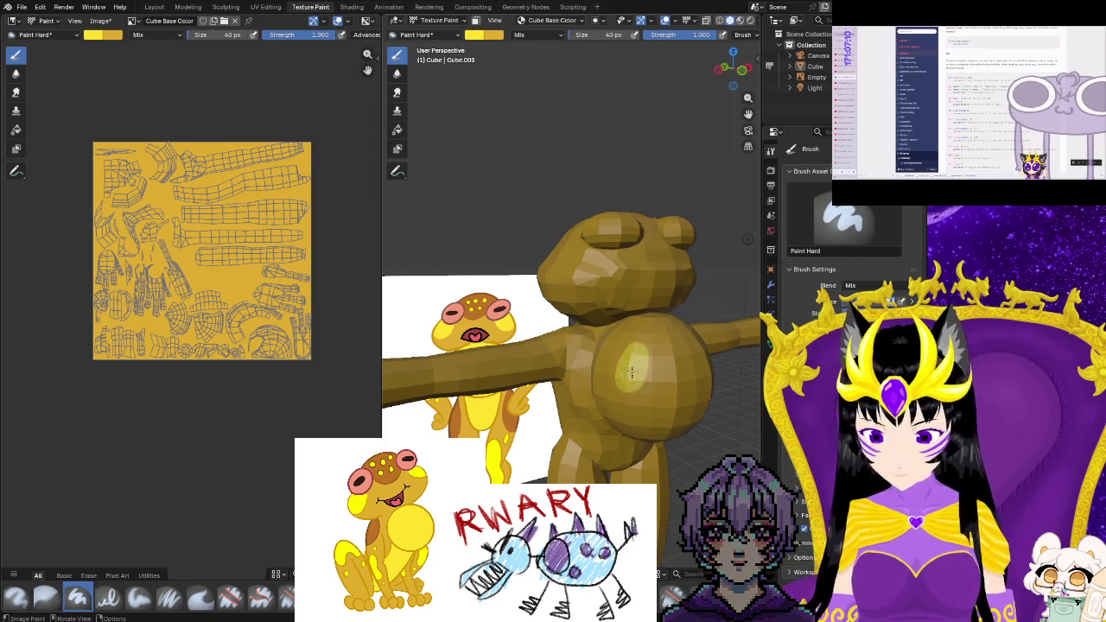
middle_drag(629, 378, 585, 327)
mouse_move(553, 315)
mouse_down()
mouse_move(541, 335)
mouse_move(514, 337)
mouse_up()
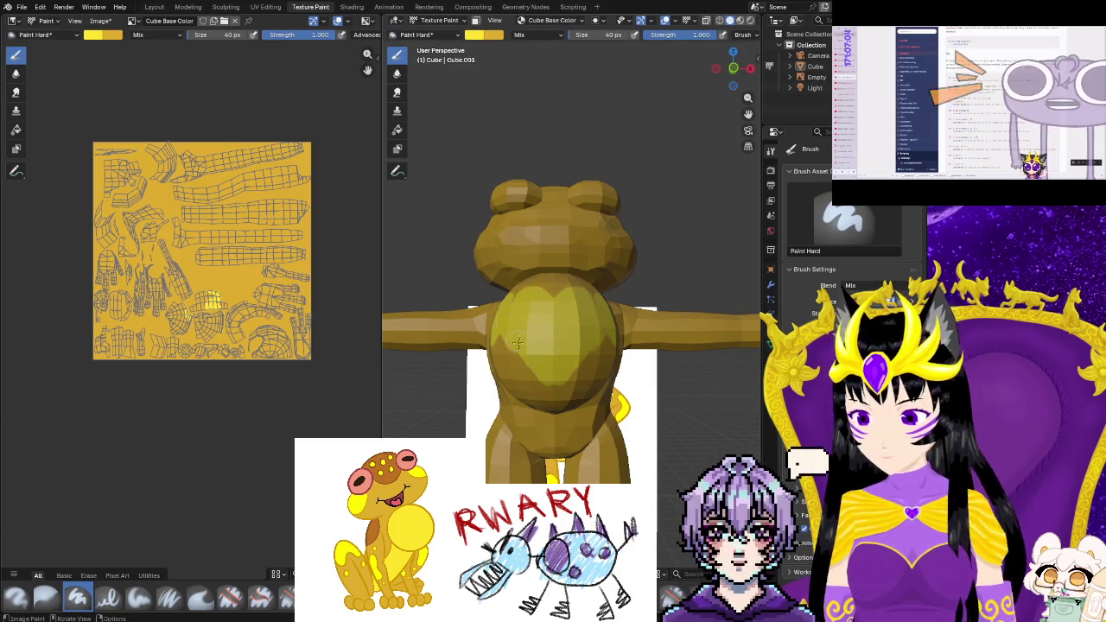
middle_drag(503, 338, 599, 424)
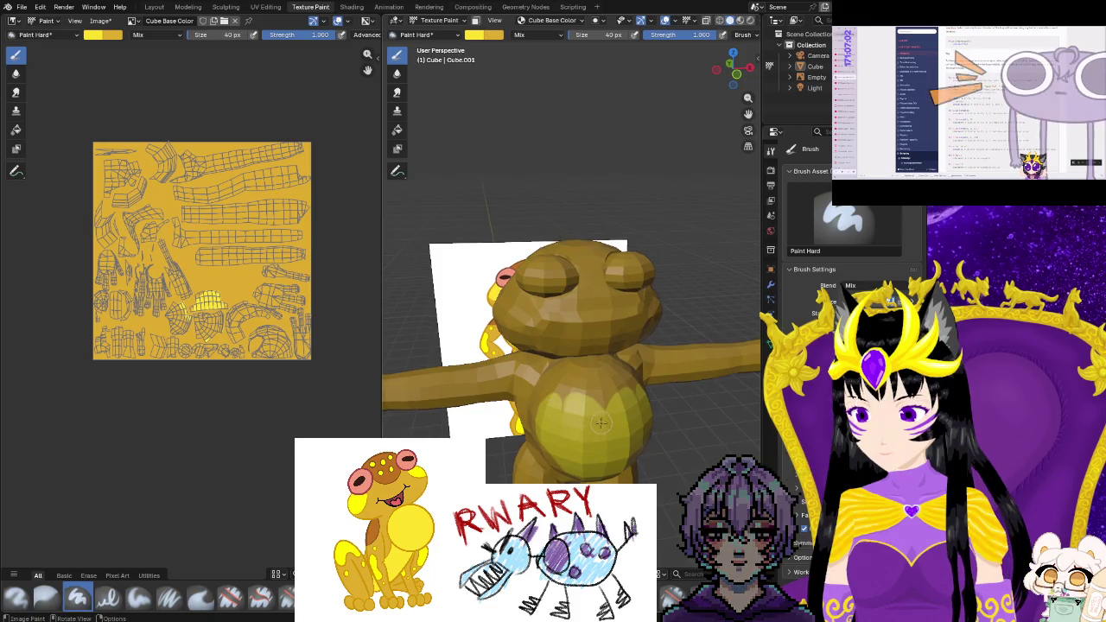
drag(580, 388, 548, 403)
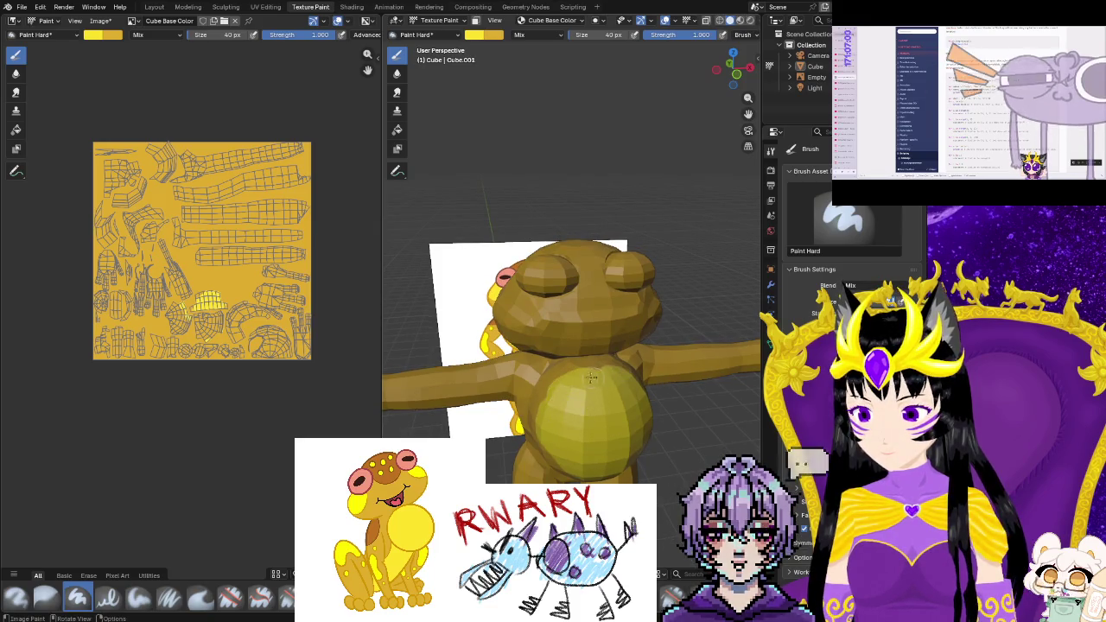
middle_drag(548, 404, 585, 410)
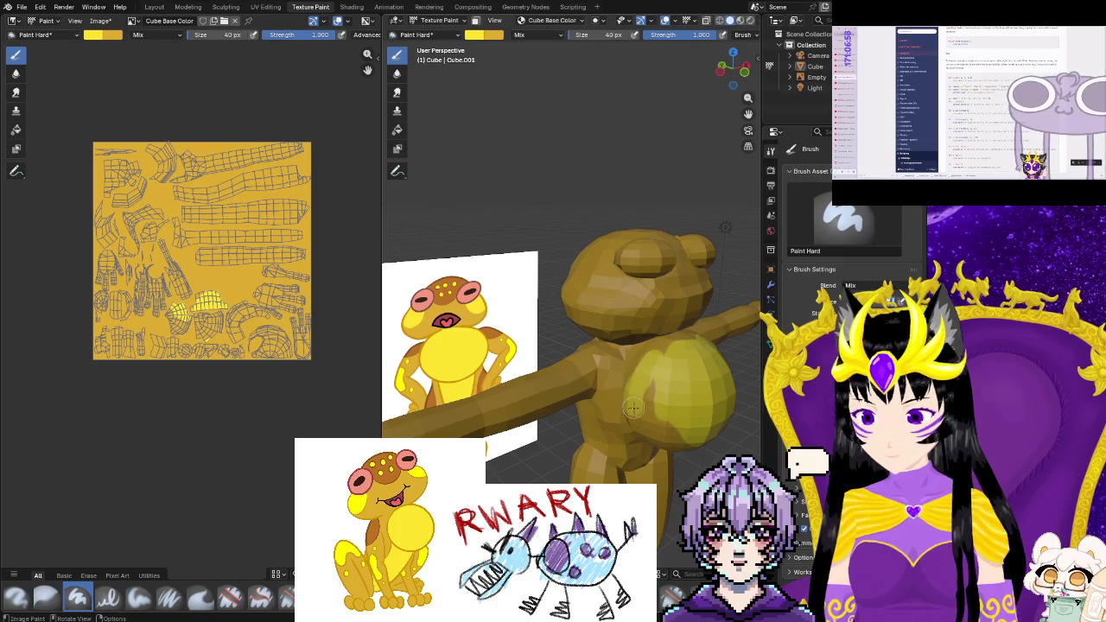
mouse_move(646, 380)
middle_down()
mouse_move(640, 391)
mouse_move(573, 388)
middle_up()
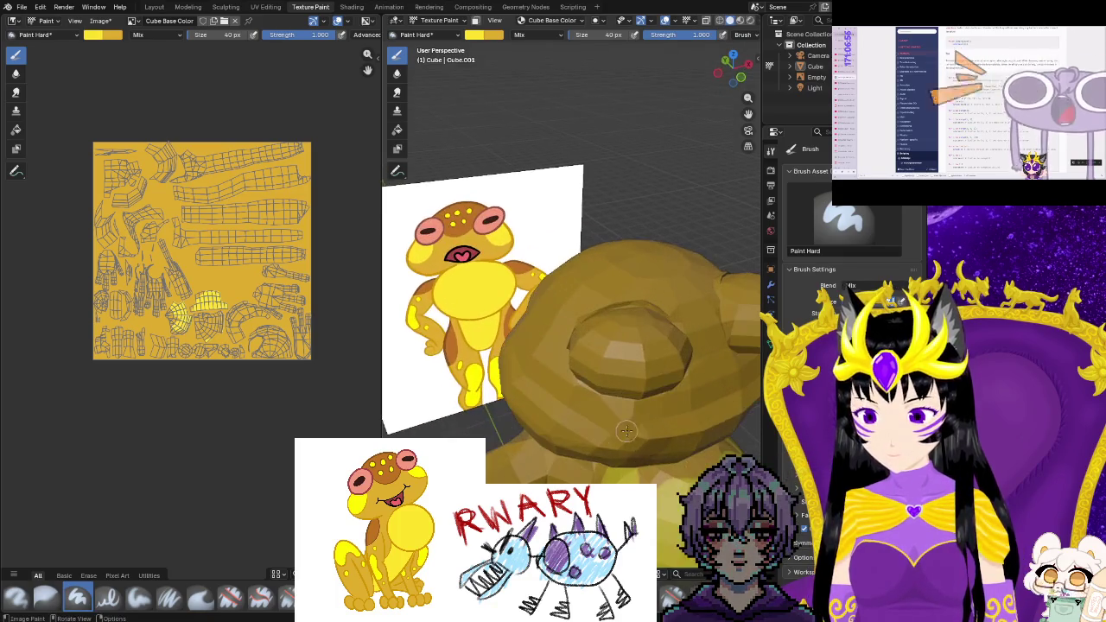
scroll(572, 388, up, 2)
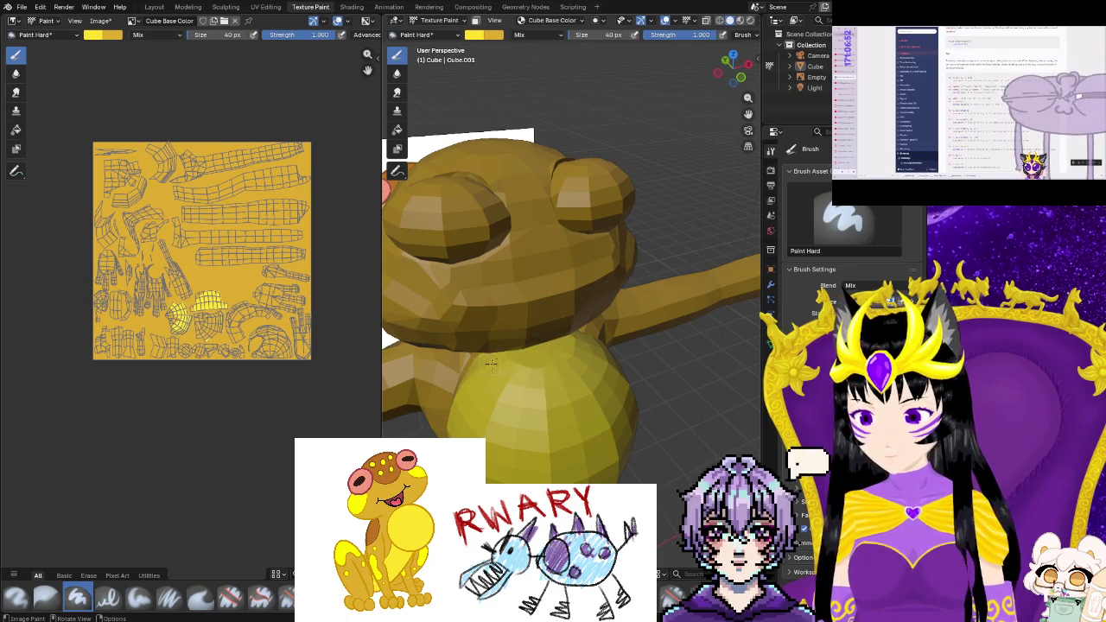
Paint light yellow over the lower belly, viewed from the front
middle_drag(543, 355, 627, 334)
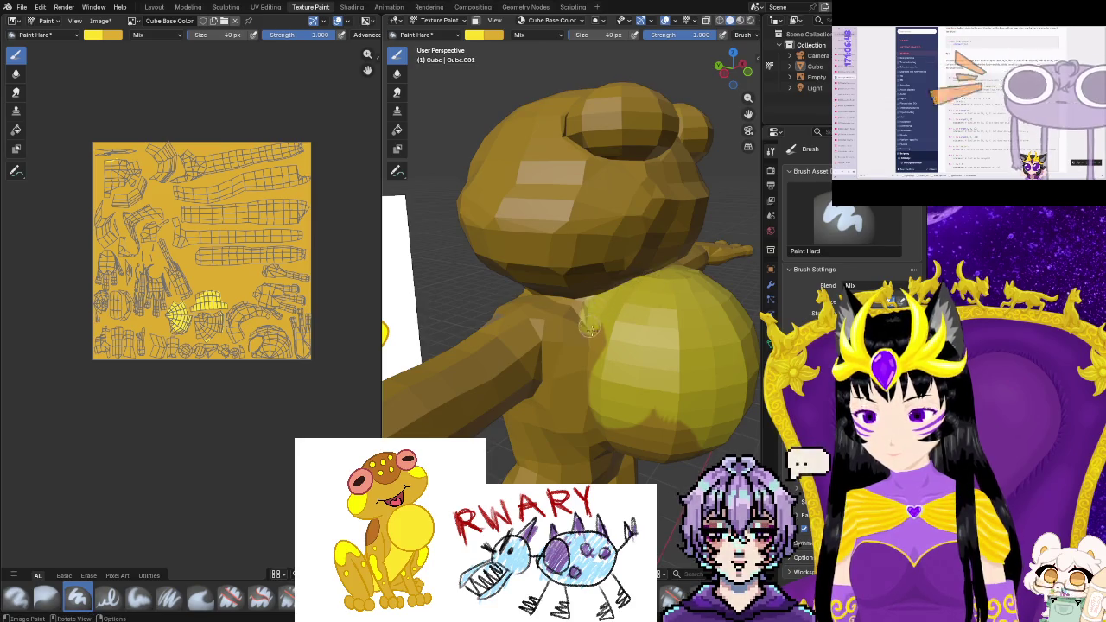
middle_drag(592, 307, 551, 396)
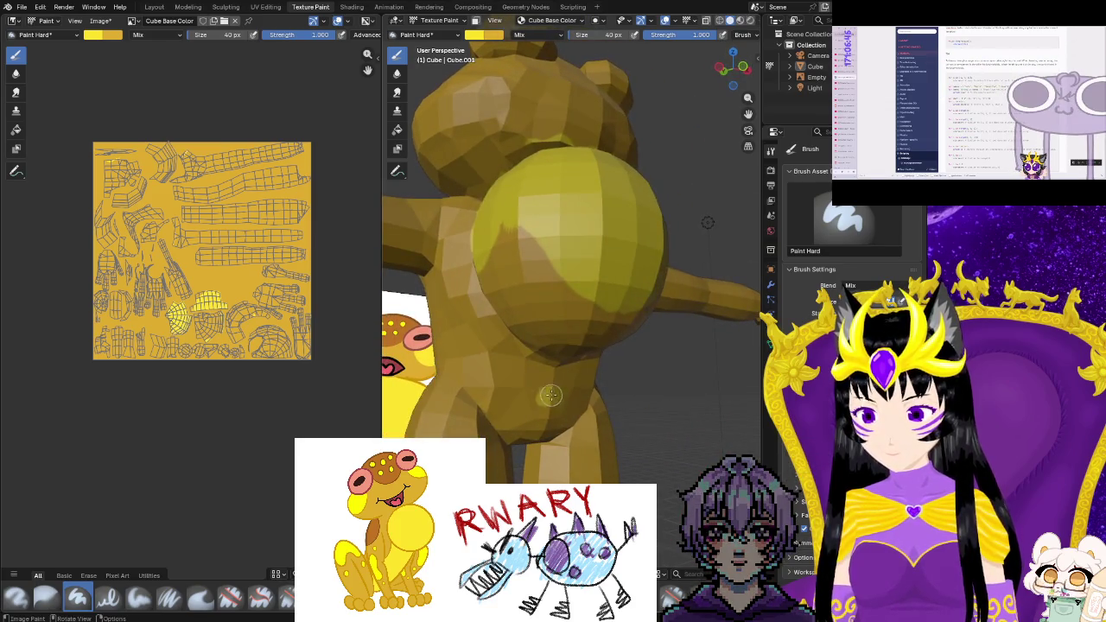
mouse_move(494, 294)
mouse_down()
mouse_move(506, 276)
mouse_move(540, 268)
mouse_move(601, 296)
mouse_move(605, 350)
mouse_move(548, 257)
mouse_move(545, 323)
mouse_up()
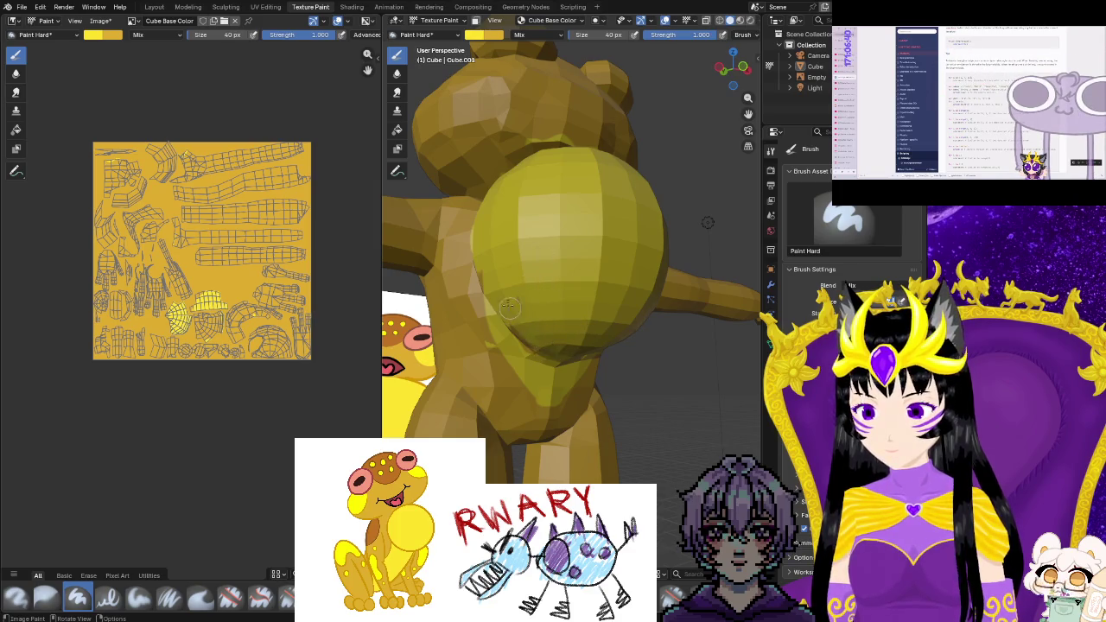
middle_drag(542, 365, 587, 421)
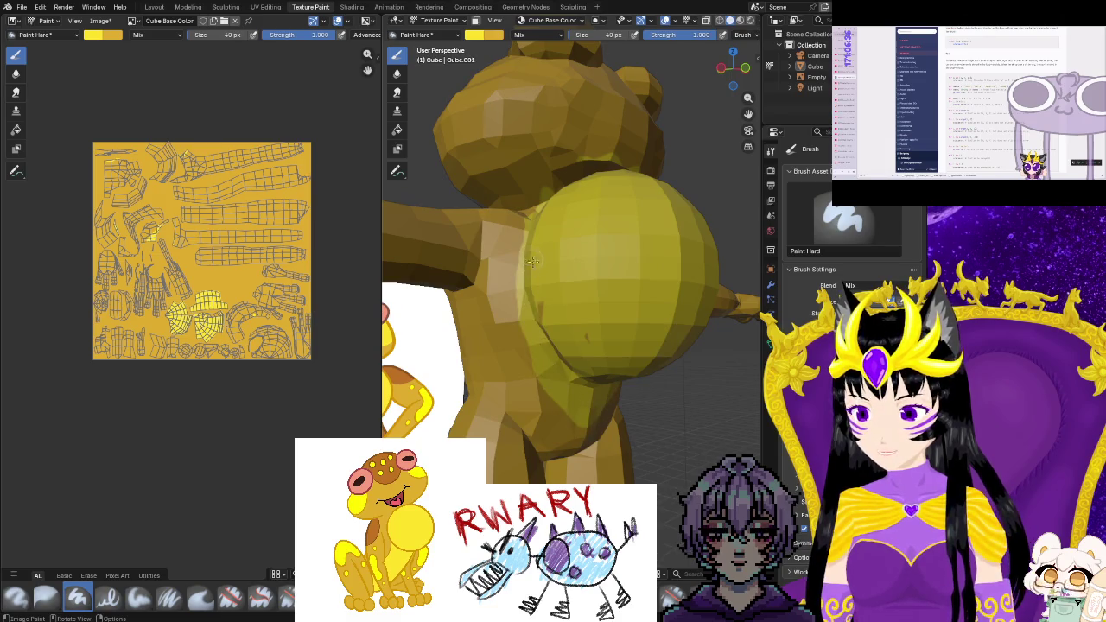
mouse_move(572, 352)
middle_down()
mouse_move(615, 388)
mouse_move(633, 383)
mouse_move(538, 331)
middle_up()
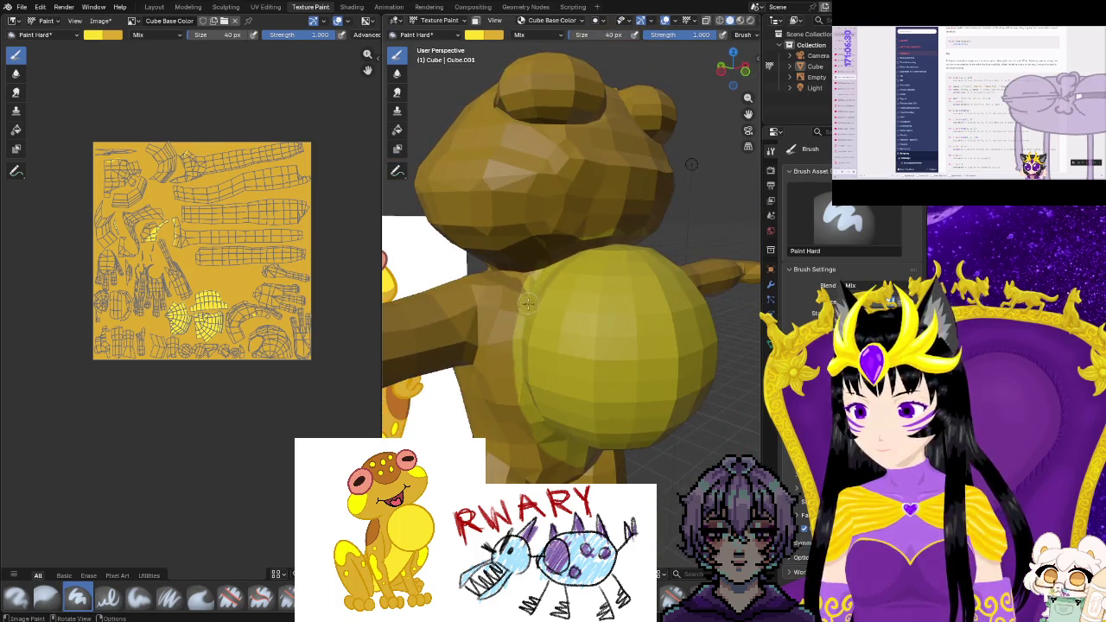
scroll(550, 454, up, 2)
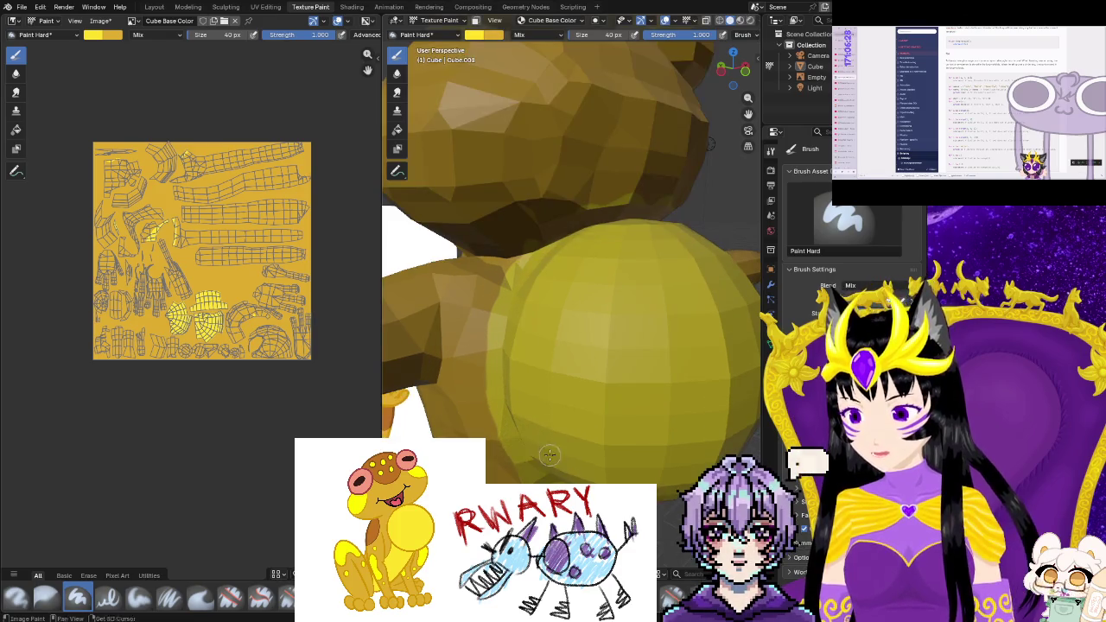
Set the brush colour to blue and dab a marker dot on the frog's side
scroll(559, 428, up, 2)
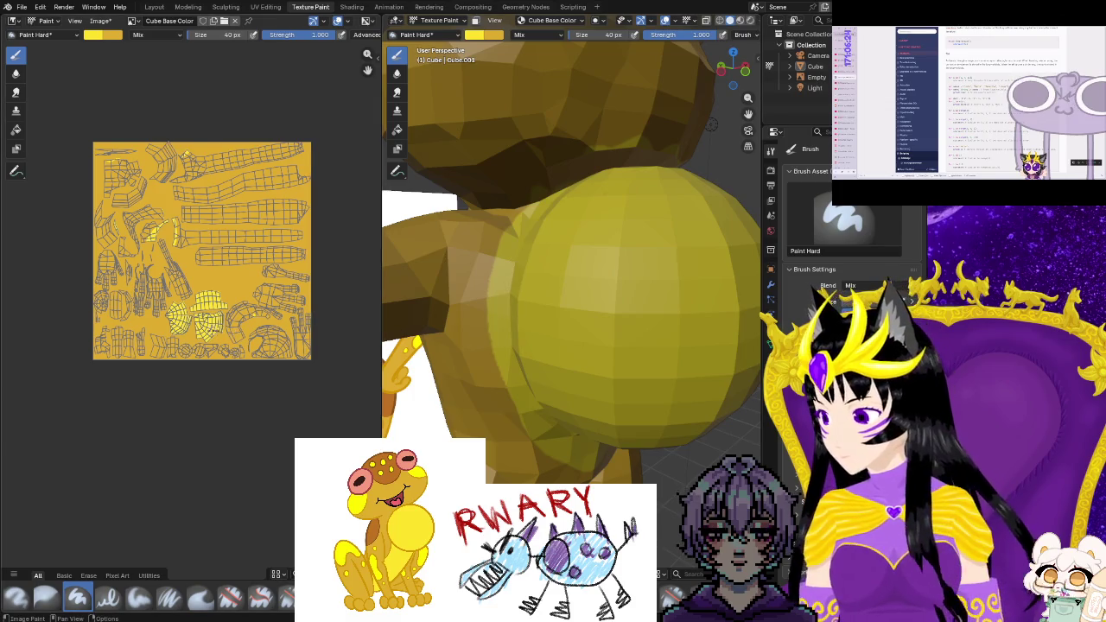
scroll(245, 314, up, 2)
scroll(245, 314, up, 2)
scroll(246, 314, up, 2)
scroll(246, 314, down, 2)
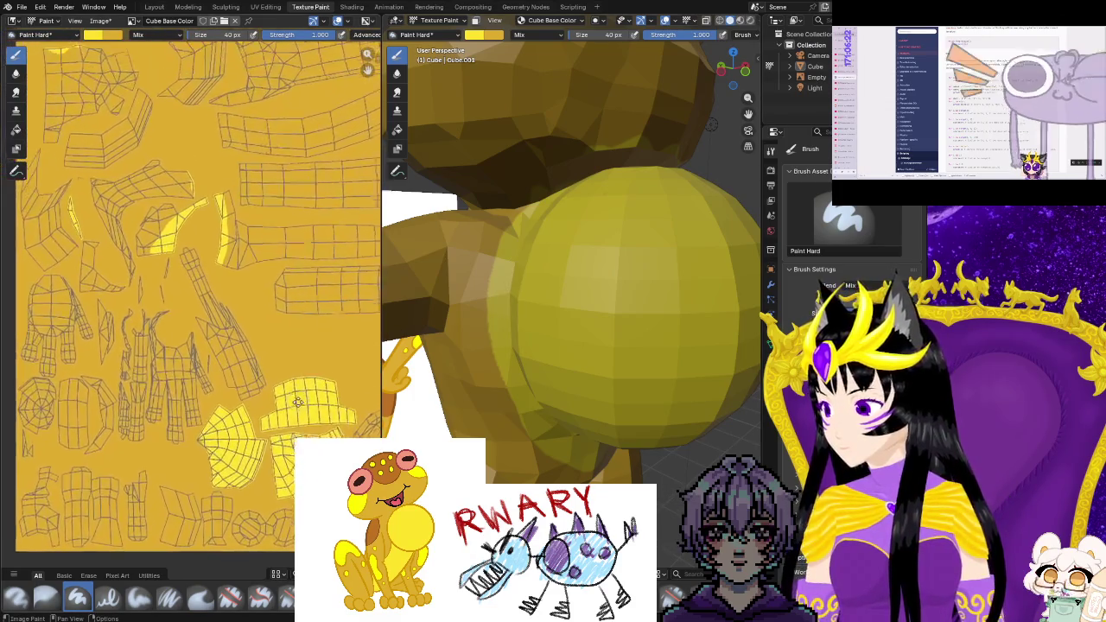
scroll(245, 313, down, 2)
scroll(245, 314, down, 2)
scroll(245, 314, down, 1)
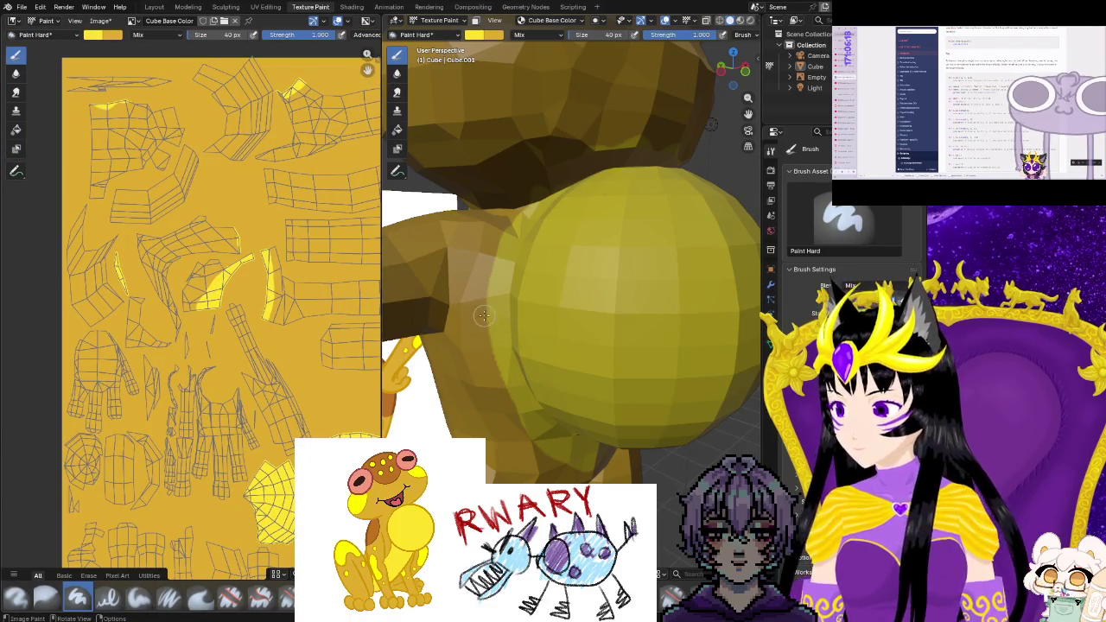
click(486, 36)
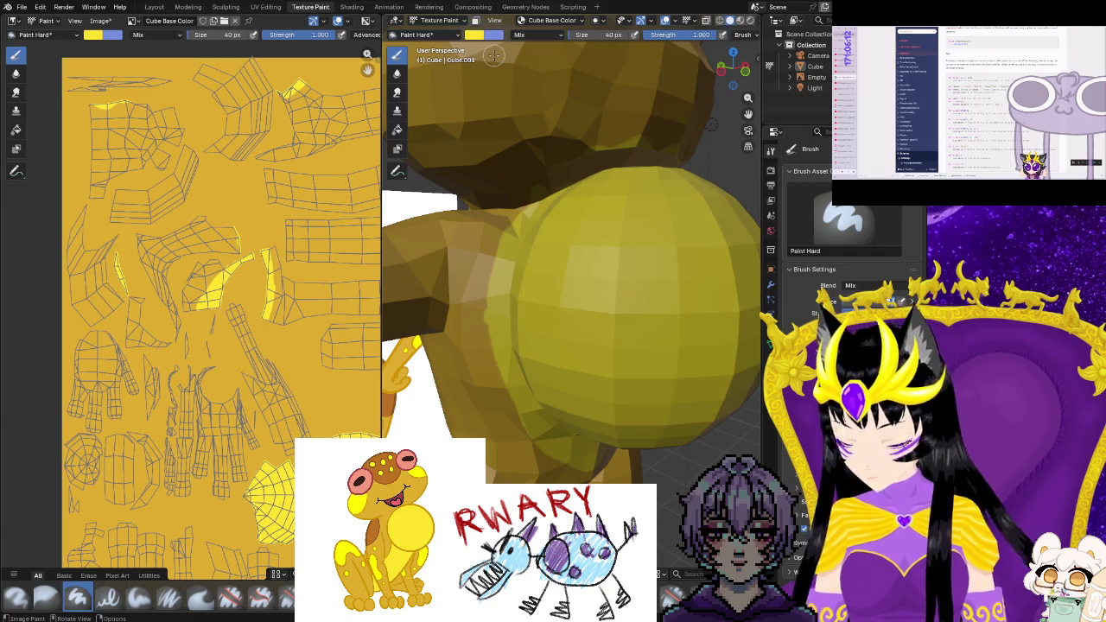
click(489, 319)
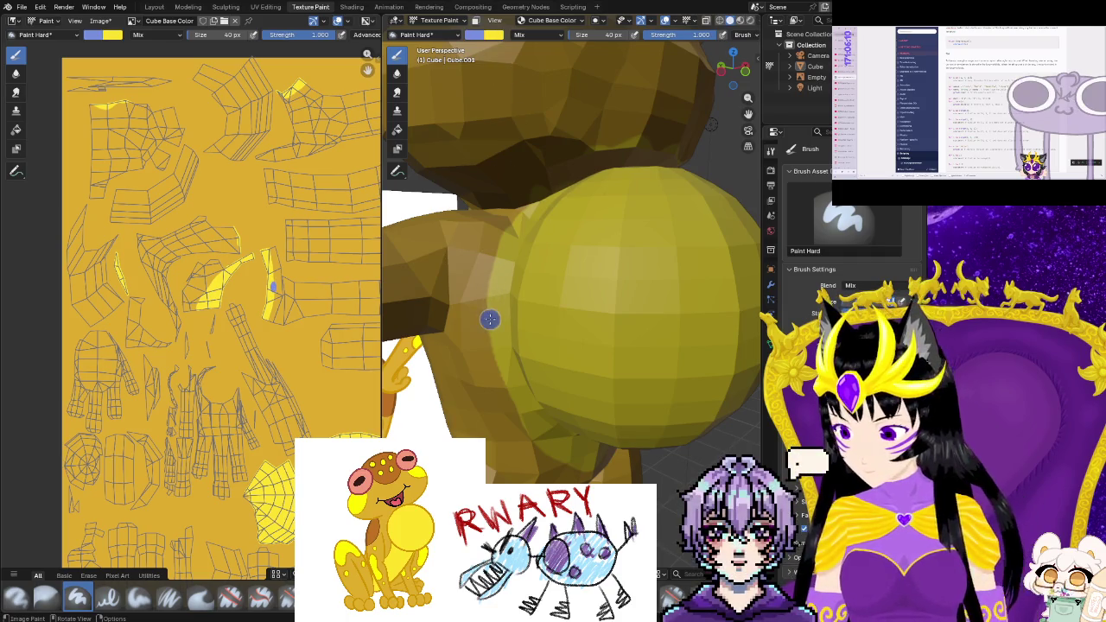
Adjust the zoom and switch to the UV Editing workspace
scroll(462, 345, up, 3)
scroll(444, 354, down, 3)
scroll(245, 355, up, 1)
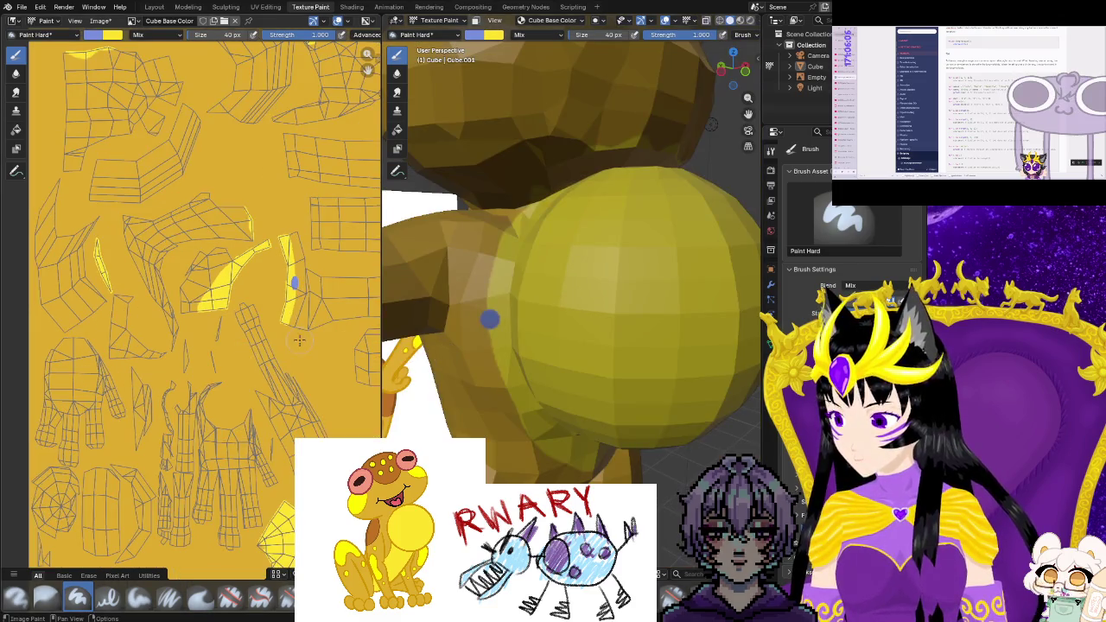
scroll(268, 361, up, 1)
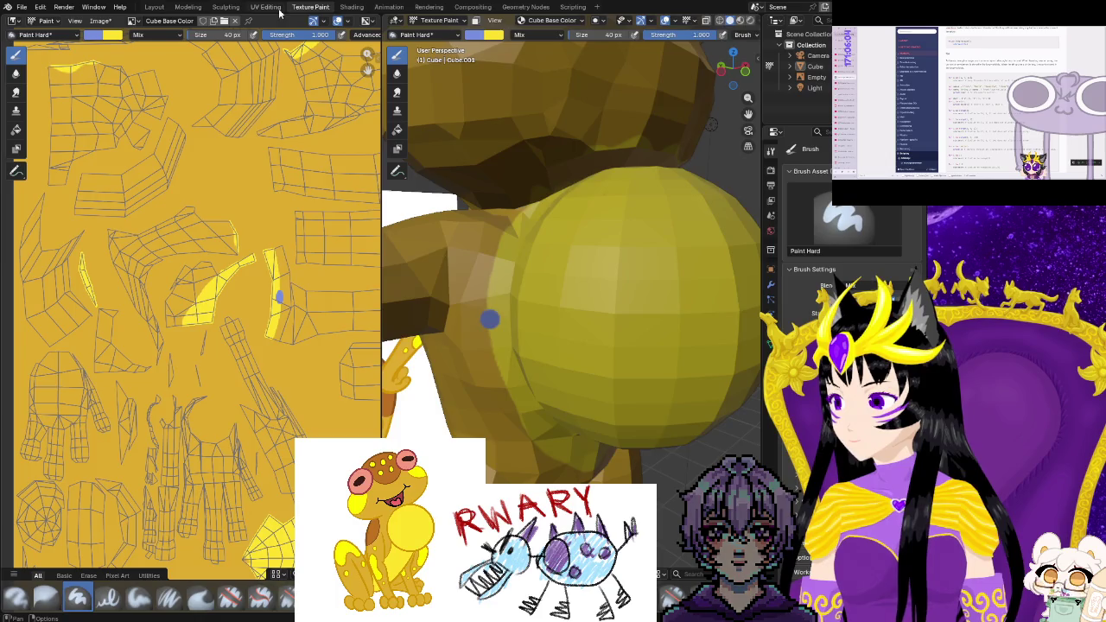
click(265, 7)
Box-select the UV island holding the blue dot, then scale and move it
scroll(252, 358, up, 5)
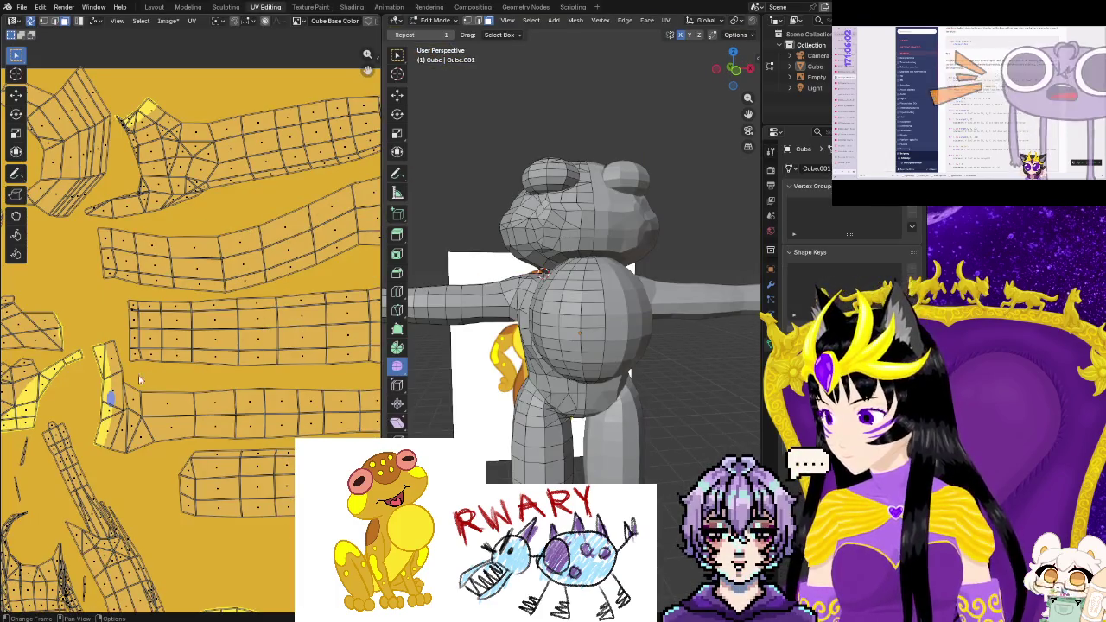
scroll(252, 358, up, 1)
scroll(250, 356, up, 2)
scroll(241, 344, up, 1)
key(b)
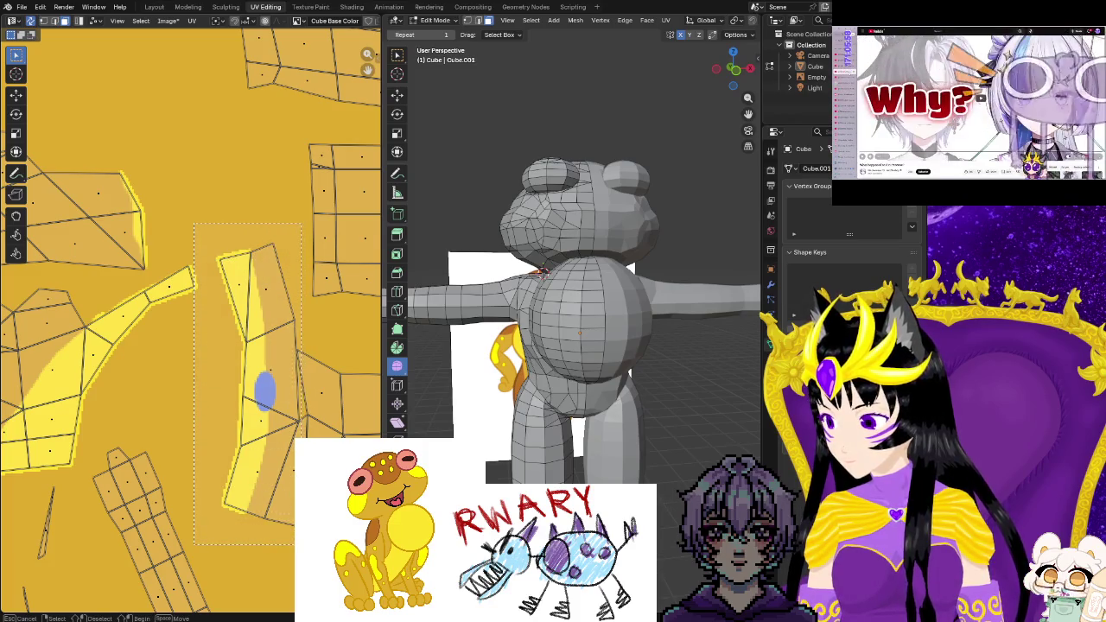
drag(304, 509, 304, 510)
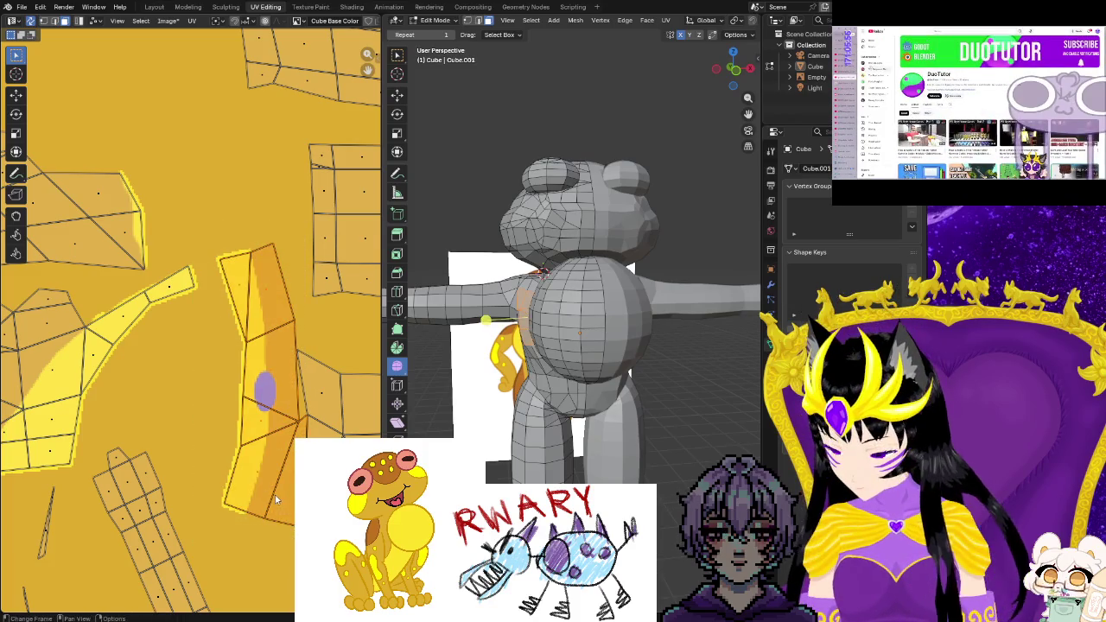
key(s)
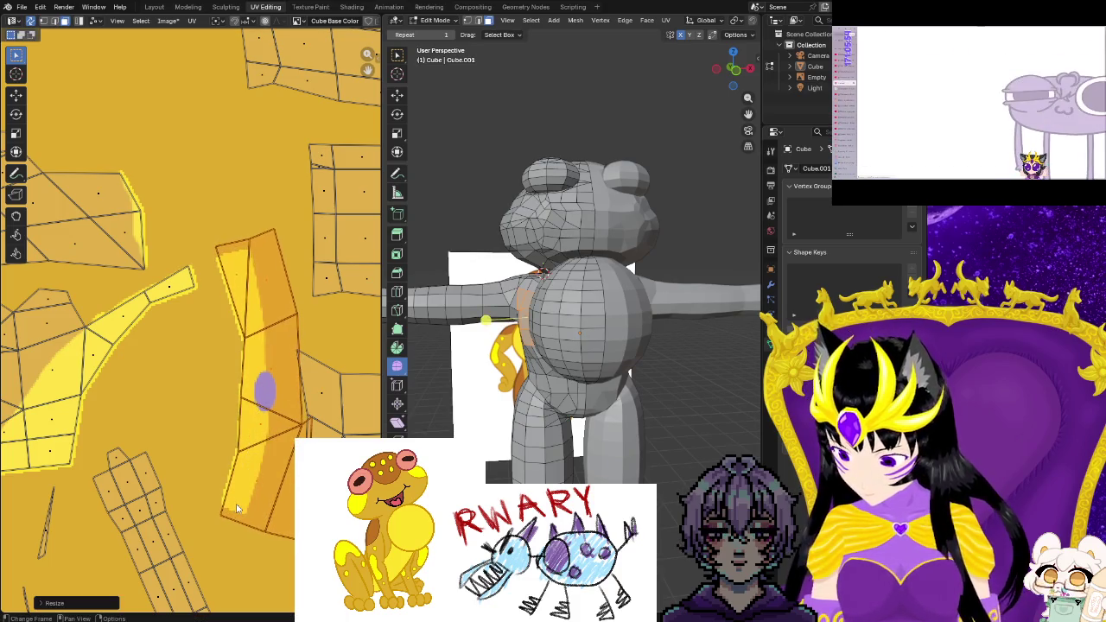
click(238, 510)
key(g)
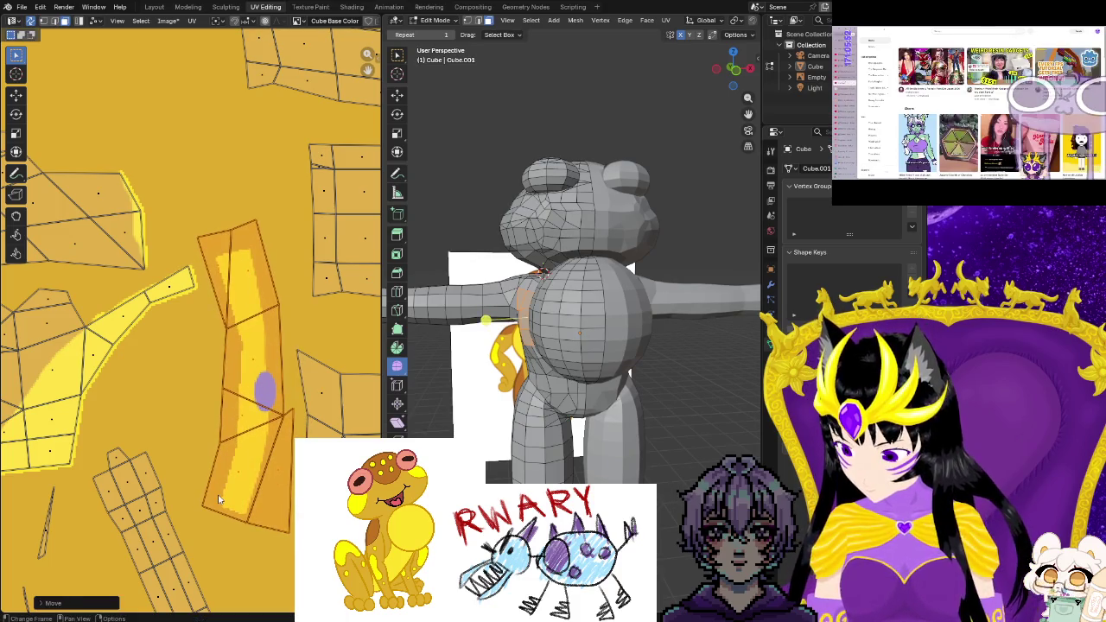
click(178, 454)
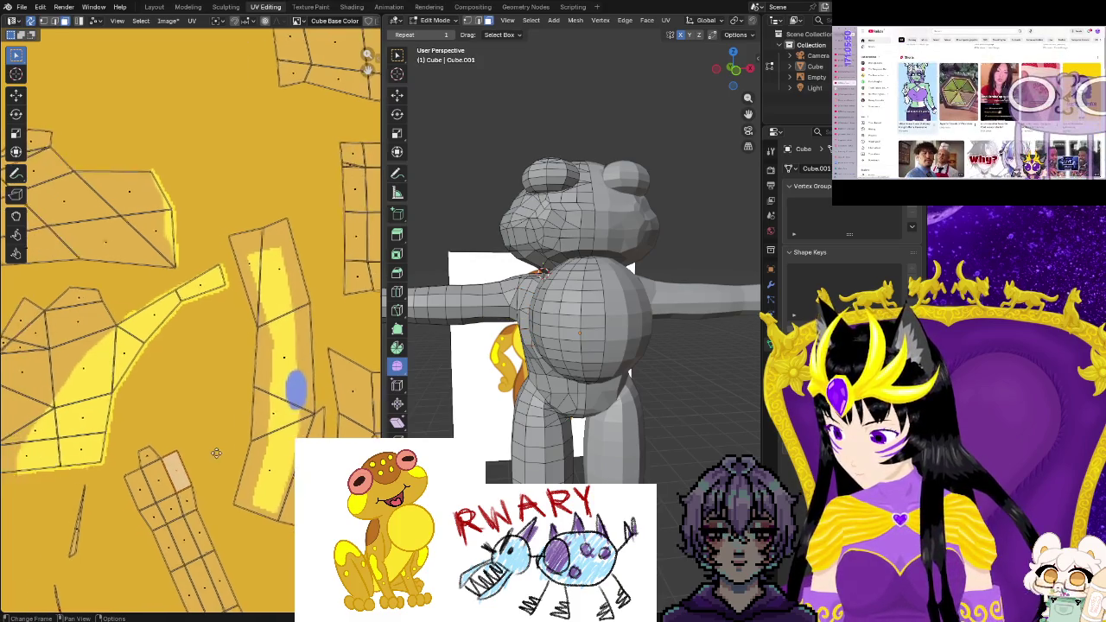
Select the narrow UV strip, resize it and rotate it upright
middle_drag(90, 289, 151, 298)
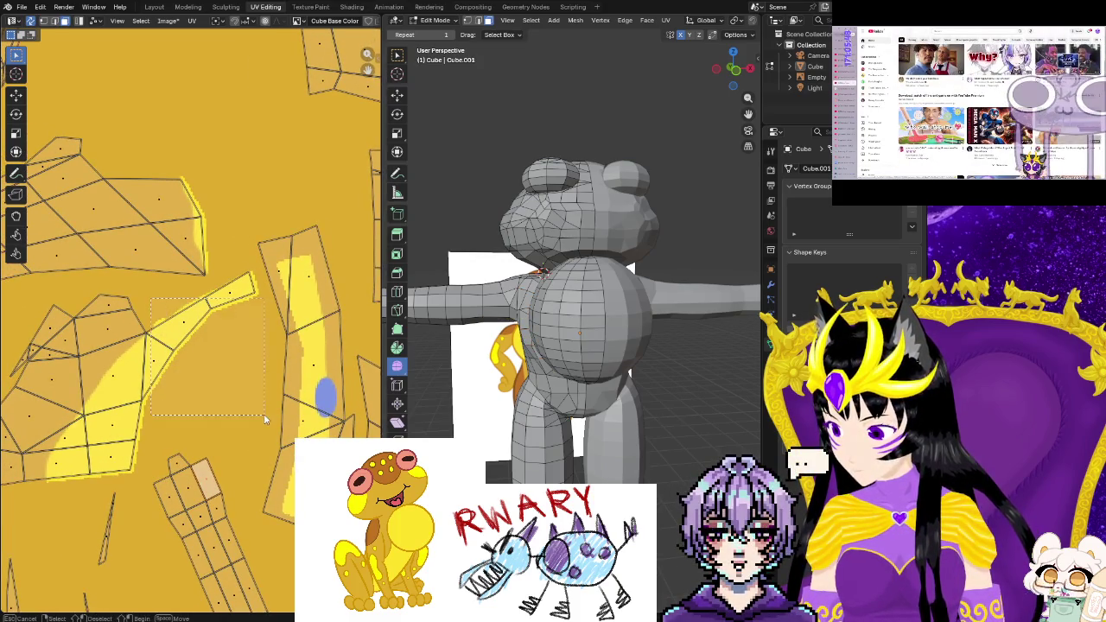
drag(265, 417, 264, 417)
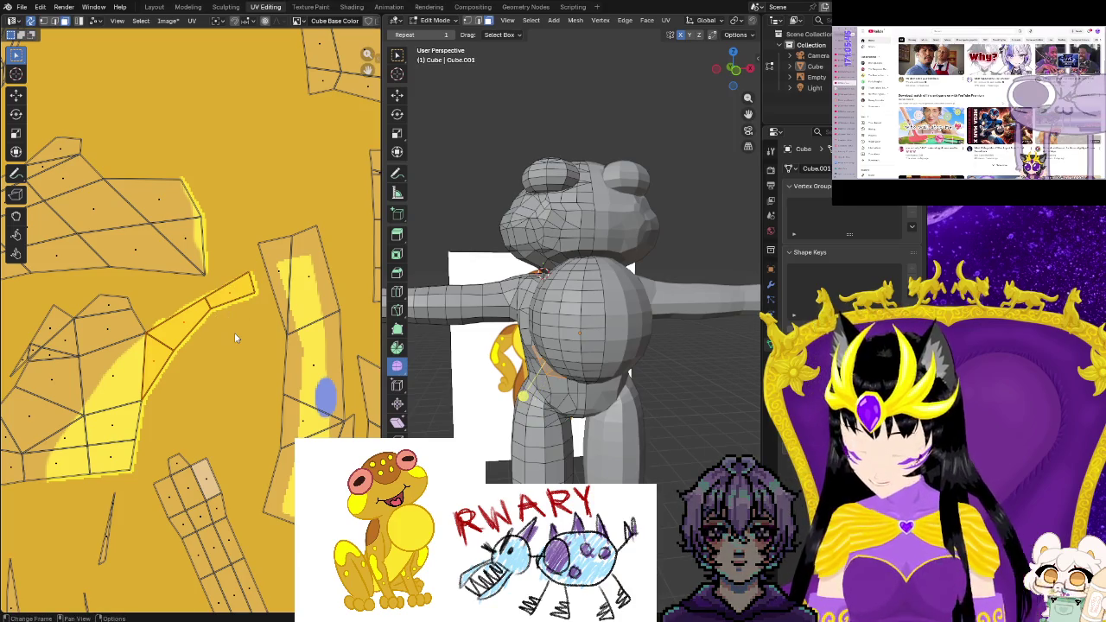
key(s)
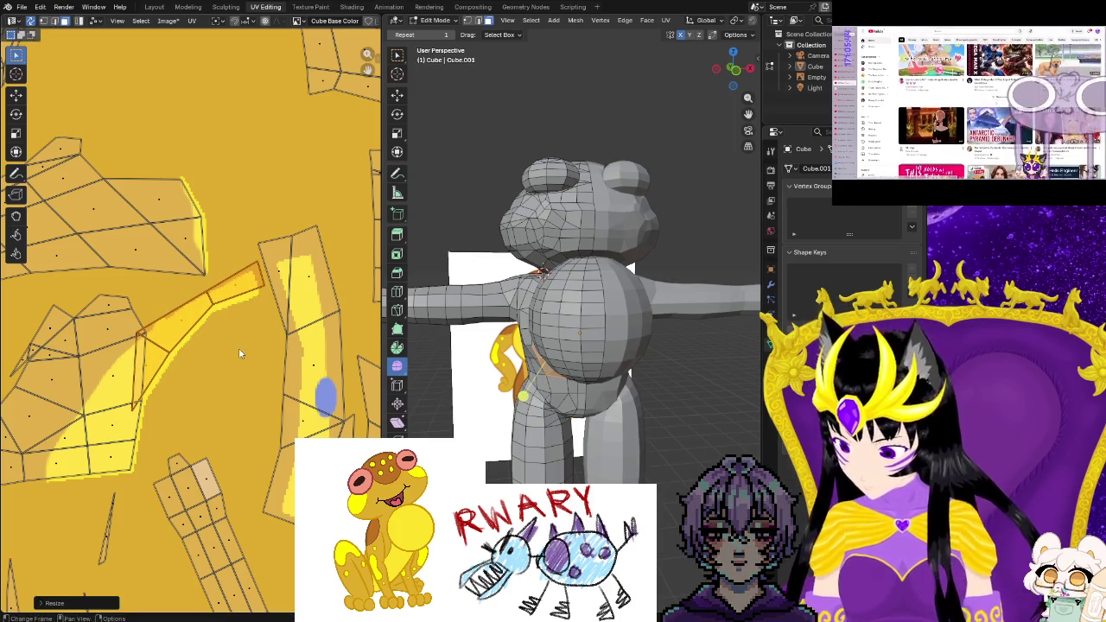
click(249, 360)
key(g)
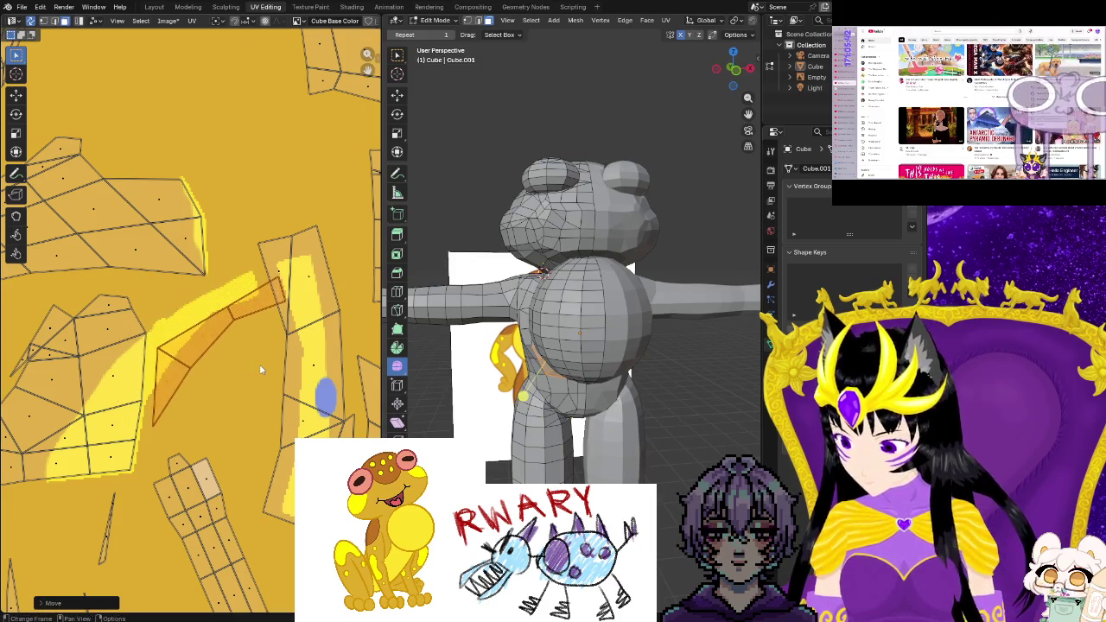
key(r)
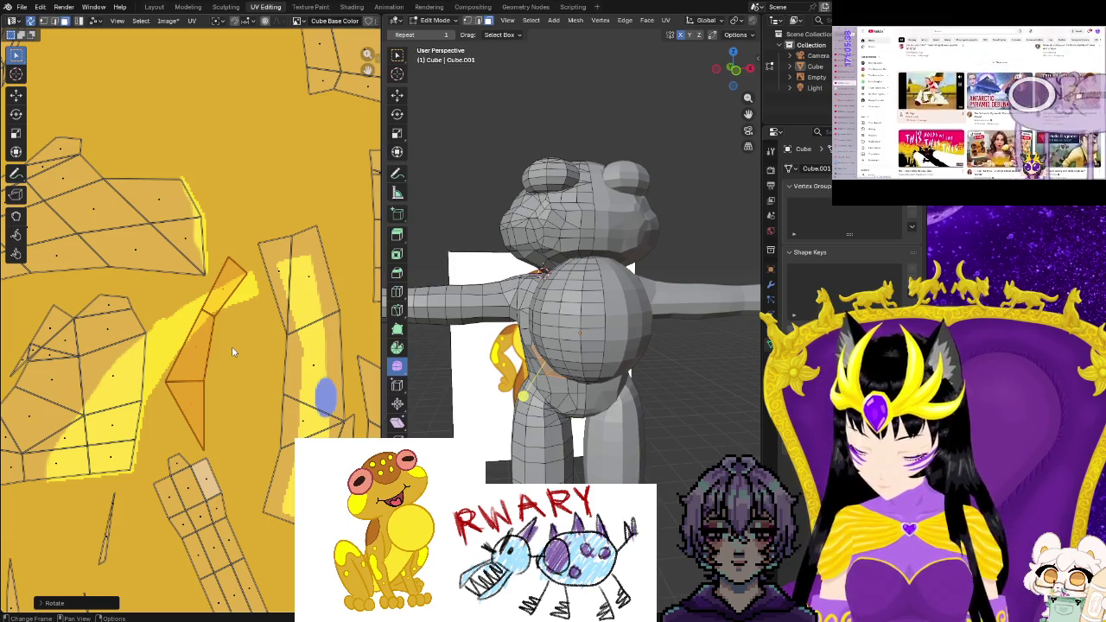
click(235, 352)
Fine-tune the strip's size, position and rotation, enlarging it slightly
key(s)
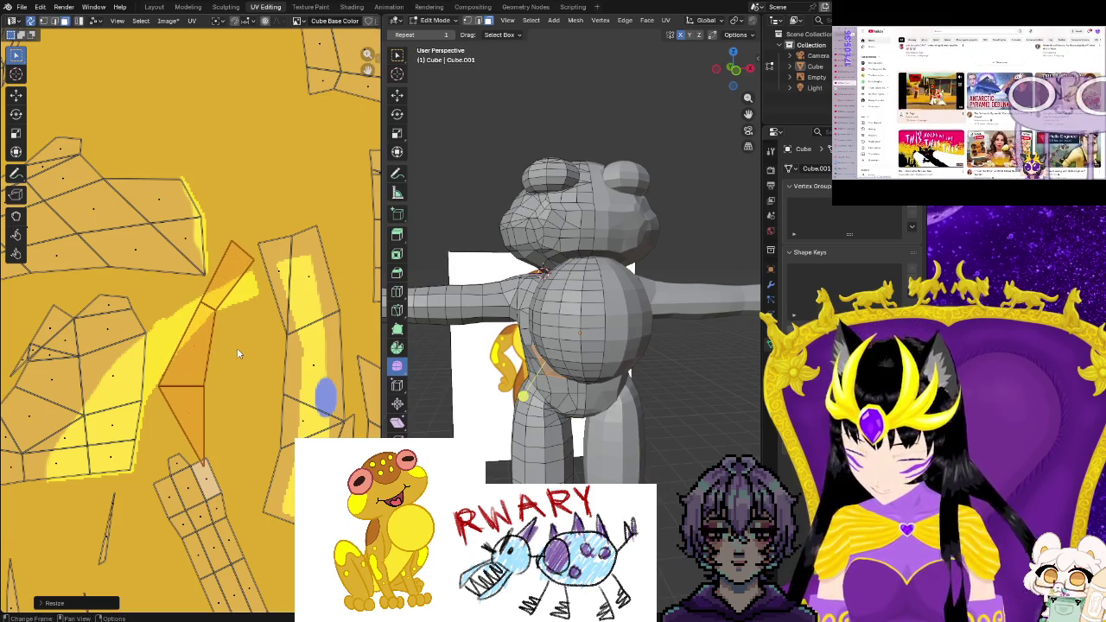
click(251, 349)
key(g)
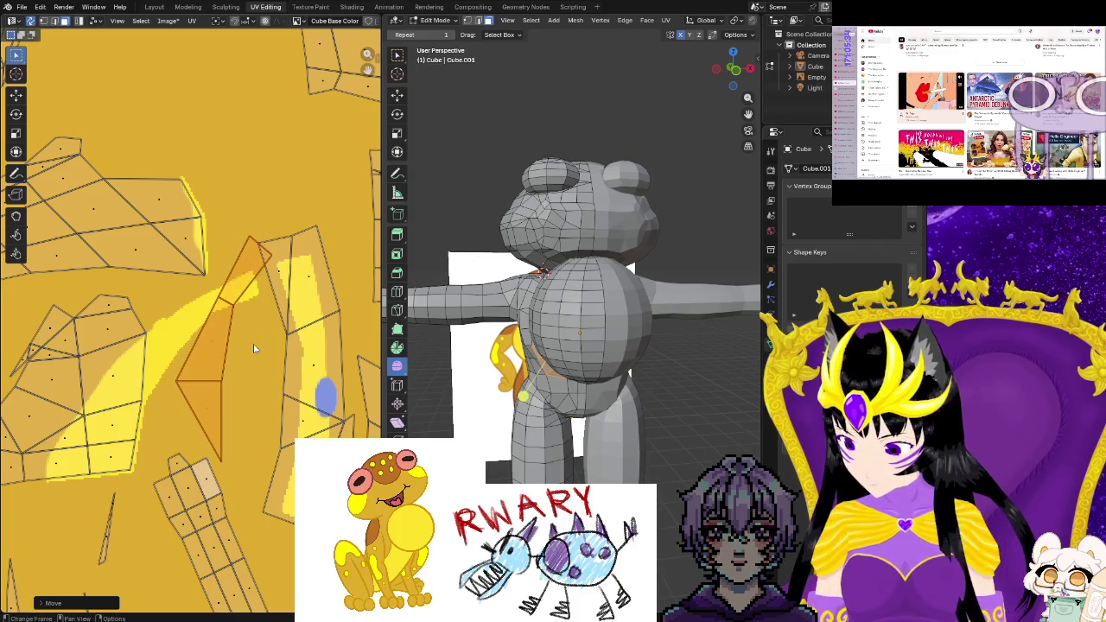
key(r)
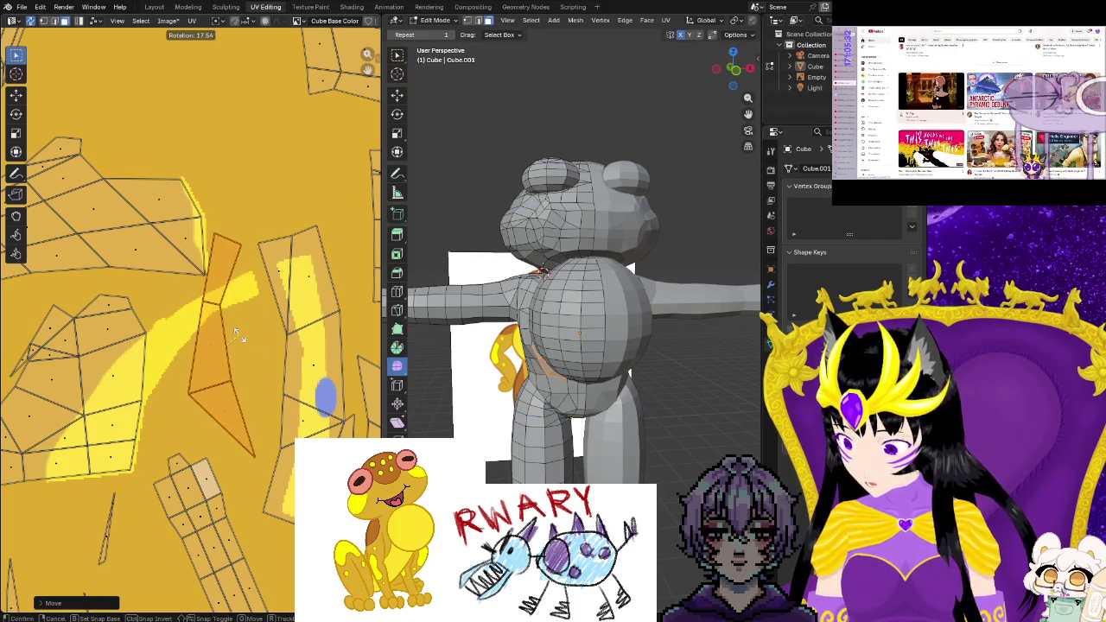
click(238, 334)
key(s)
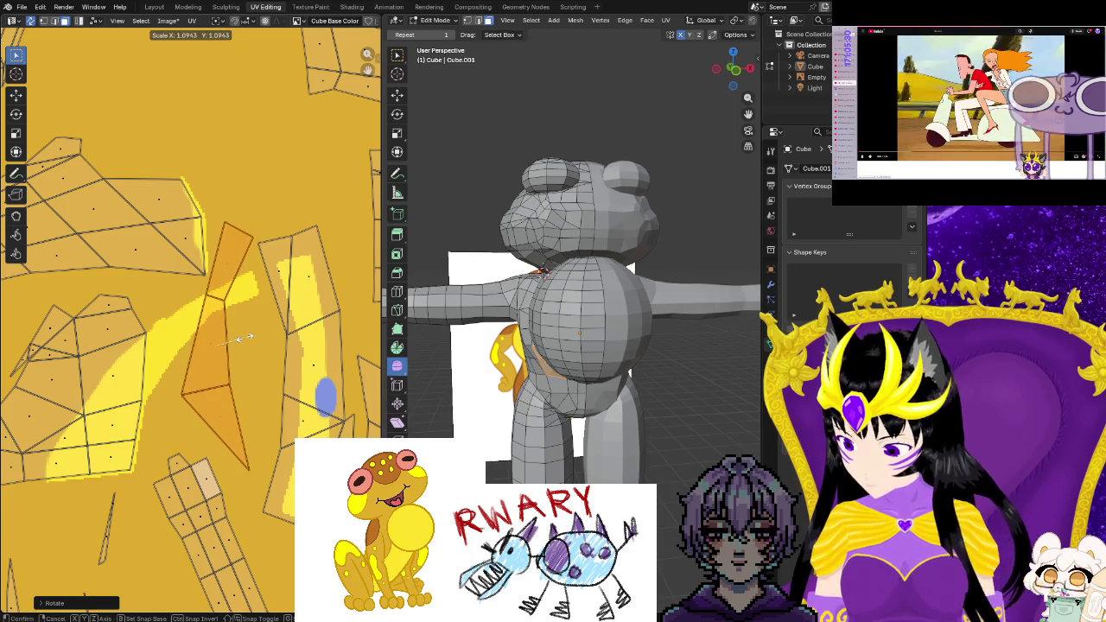
click(247, 339)
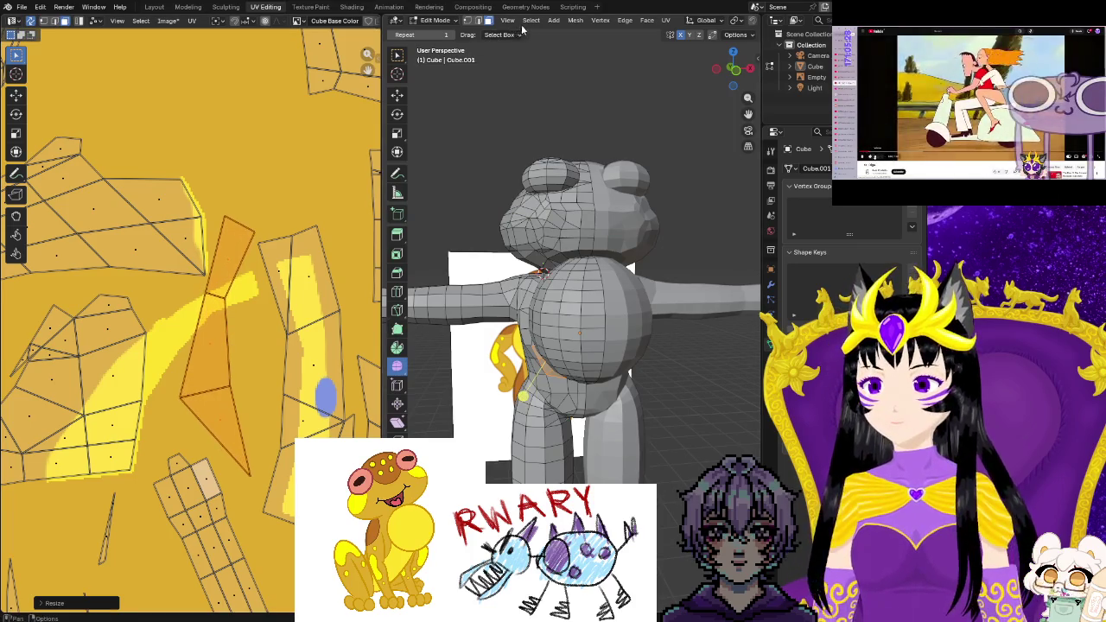
Return to Texture Paint, swap to yellow and paint over the blue dot
key(ctrl+Page_Up)
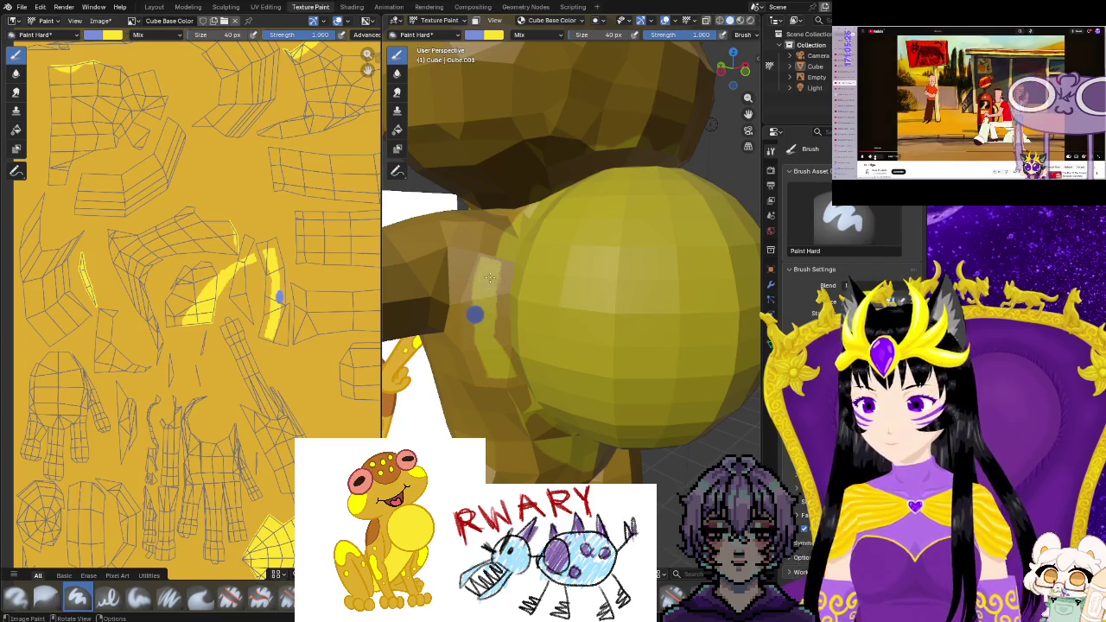
key(x)
mouse_move(488, 278)
mouse_down()
mouse_move(485, 346)
mouse_move(585, 450)
mouse_up()
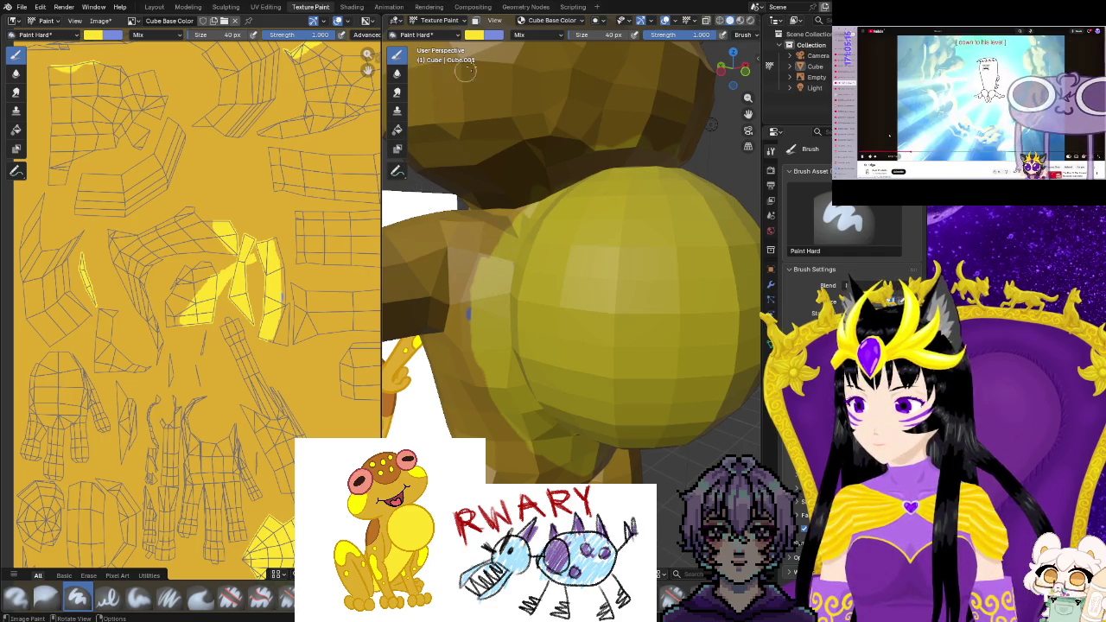
Sample a lighter yellow from the screen with the eyedropper
click(490, 35)
click(580, 208)
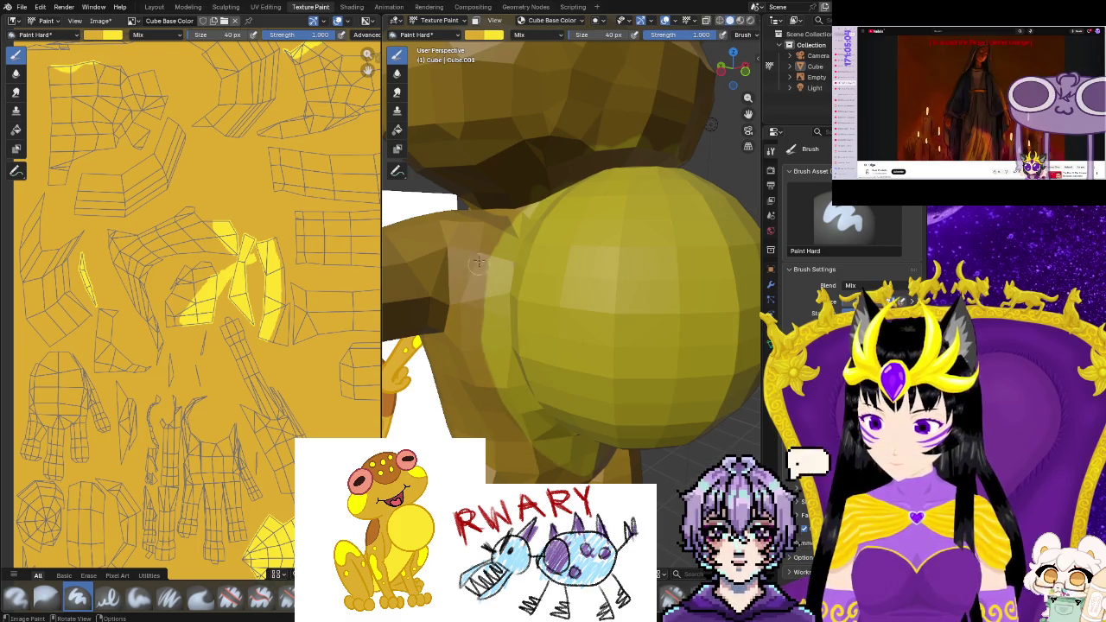
scroll(492, 363, up, 5)
scroll(492, 363, down, 3)
scroll(500, 355, down, 2)
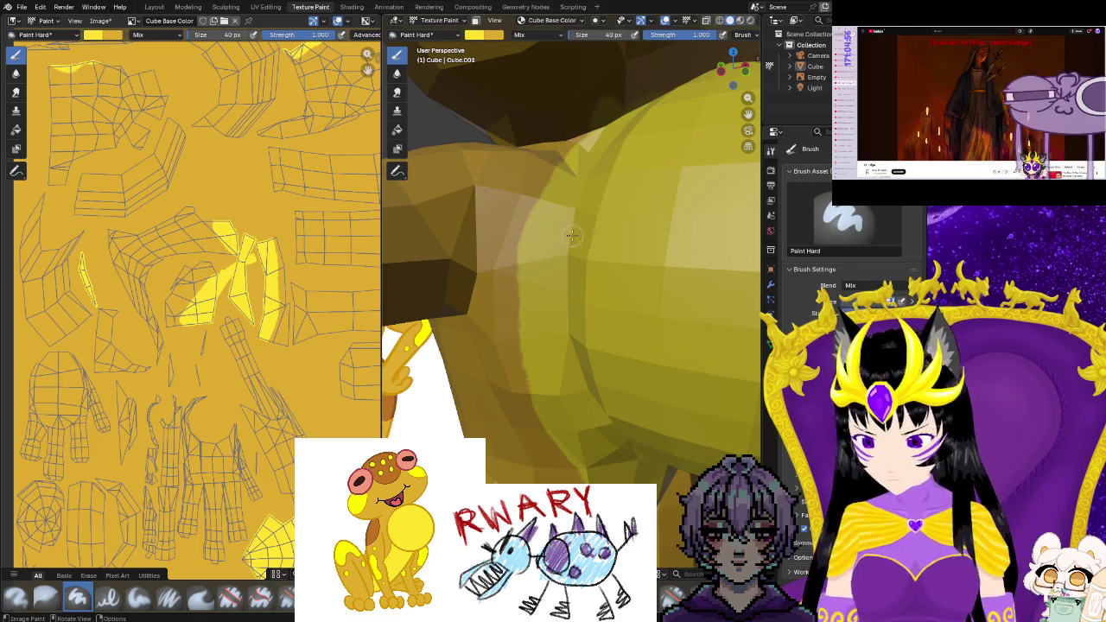
Paint lighter yellow up the frog's chin and neck
middle_drag(596, 311, 469, 297)
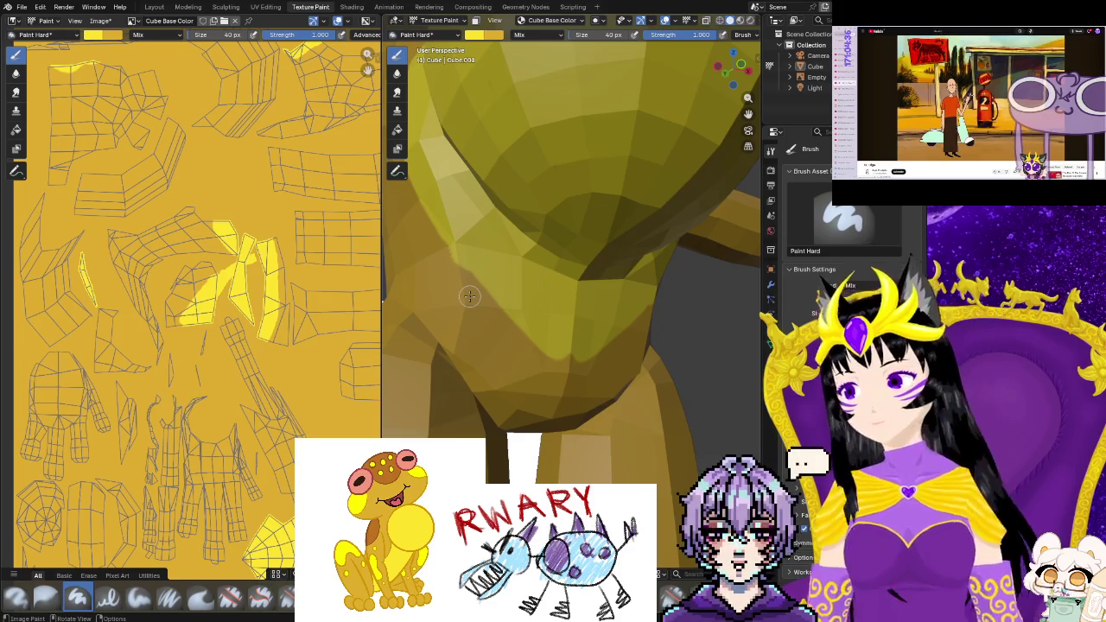
scroll(624, 395, down, 2)
middle_drag(624, 395, 571, 391)
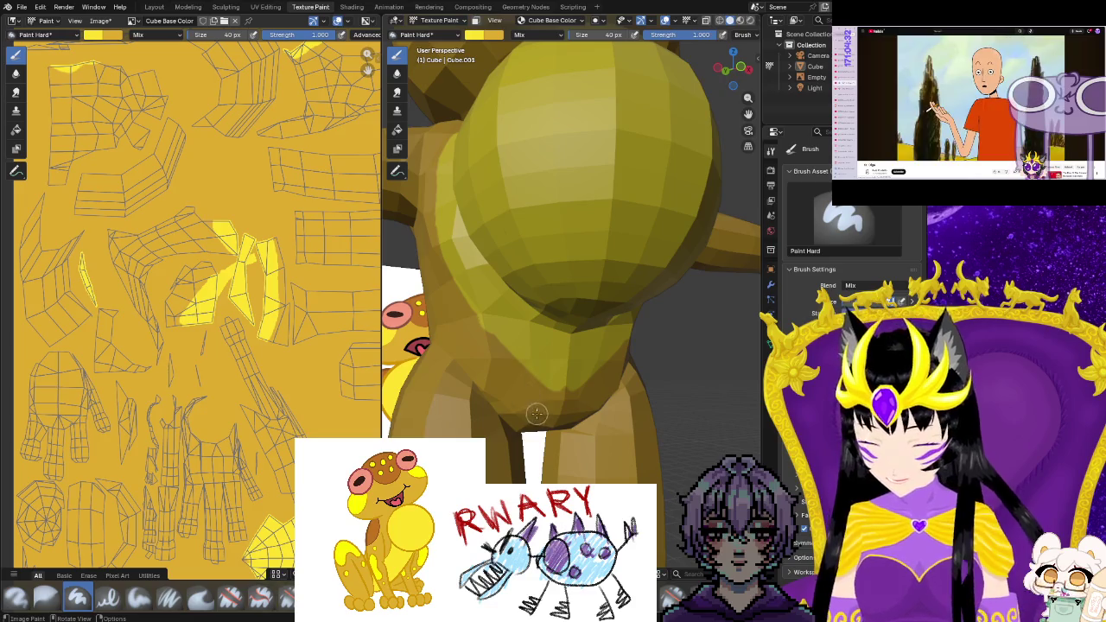
mouse_move(534, 428)
mouse_down()
mouse_move(527, 367)
mouse_move(506, 343)
mouse_up()
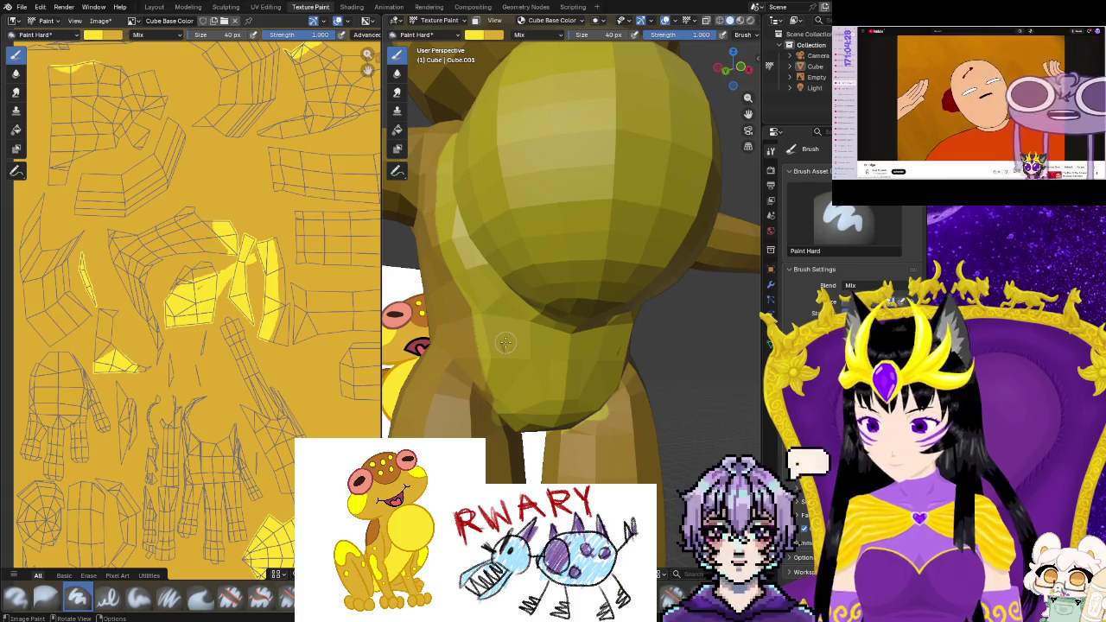
mouse_move(505, 343)
middle_down()
mouse_move(573, 393)
mouse_move(614, 309)
middle_up()
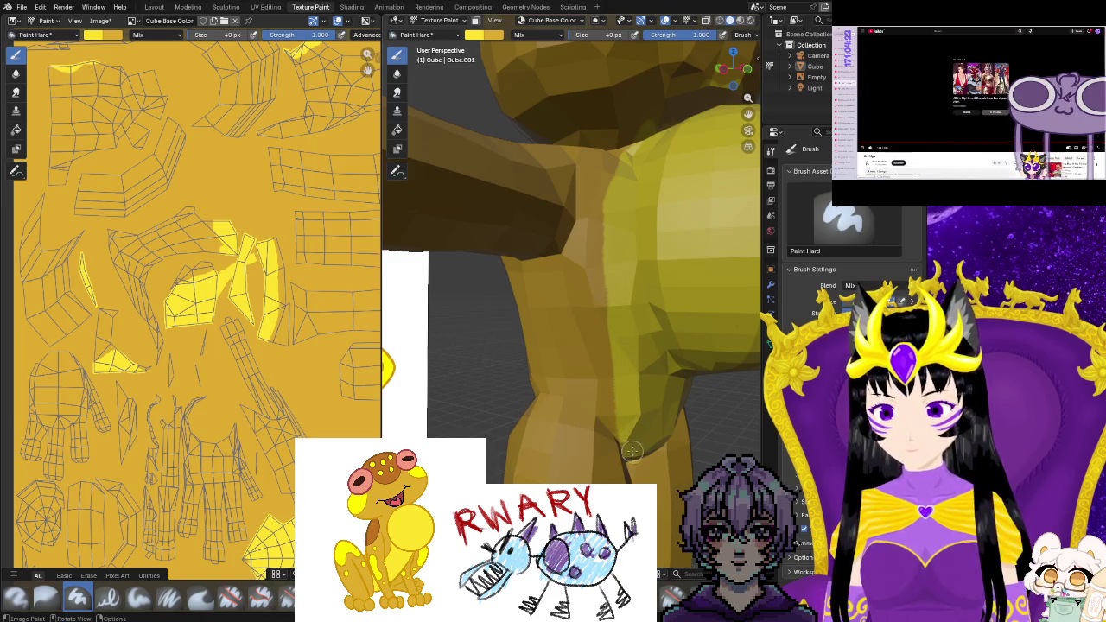
scroll(250, 325, down, 3)
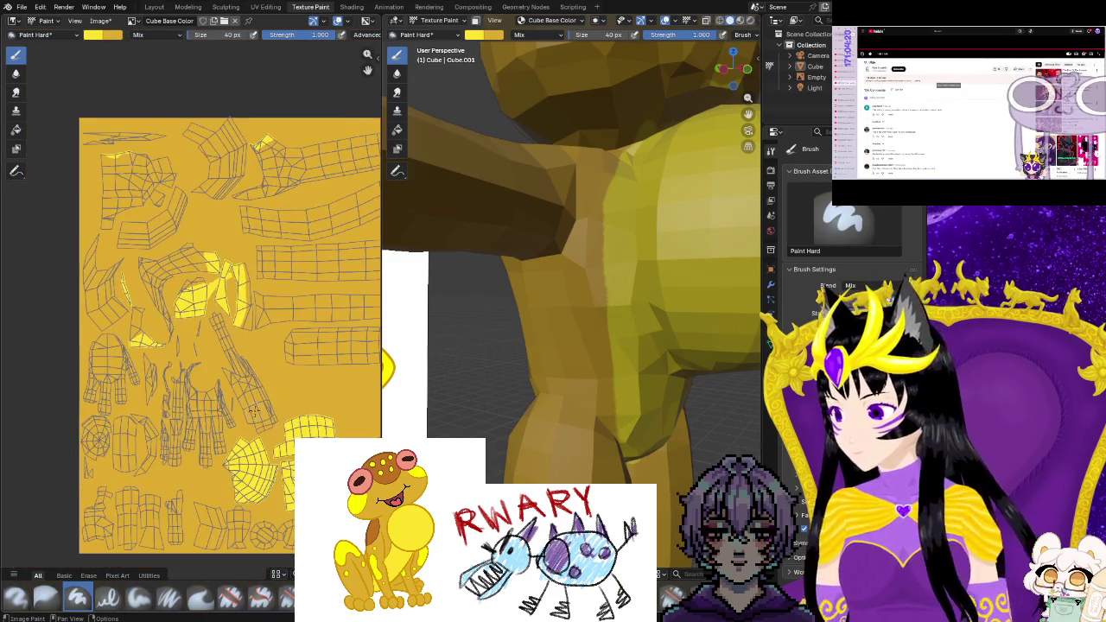
scroll(251, 324, down, 1)
scroll(250, 324, down, 1)
scroll(250, 324, up, 2)
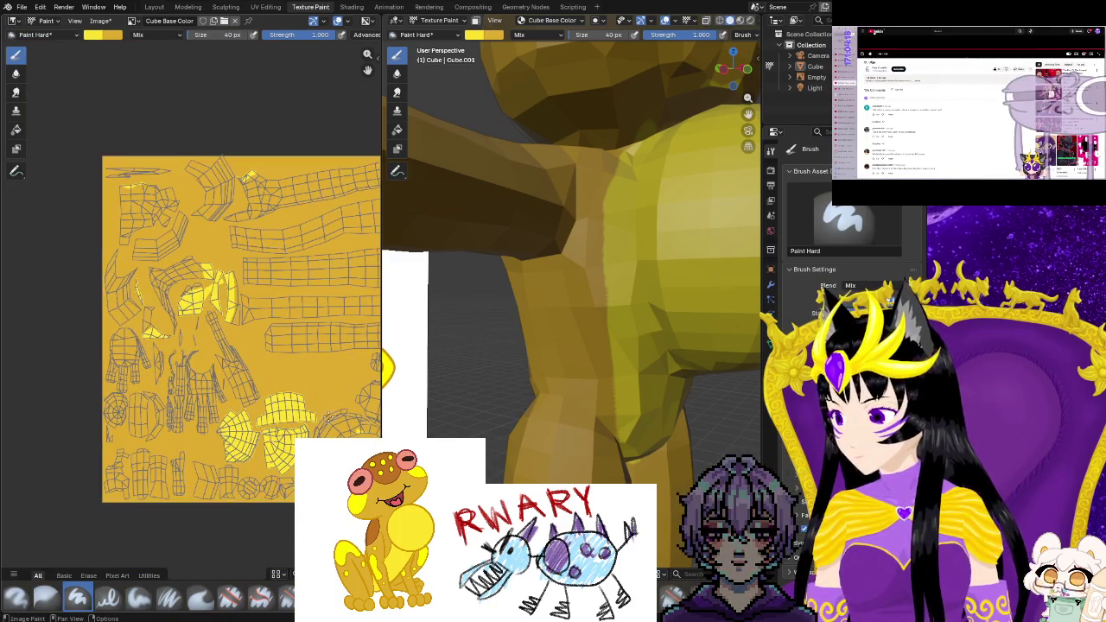
middle_drag(251, 324, 279, 336)
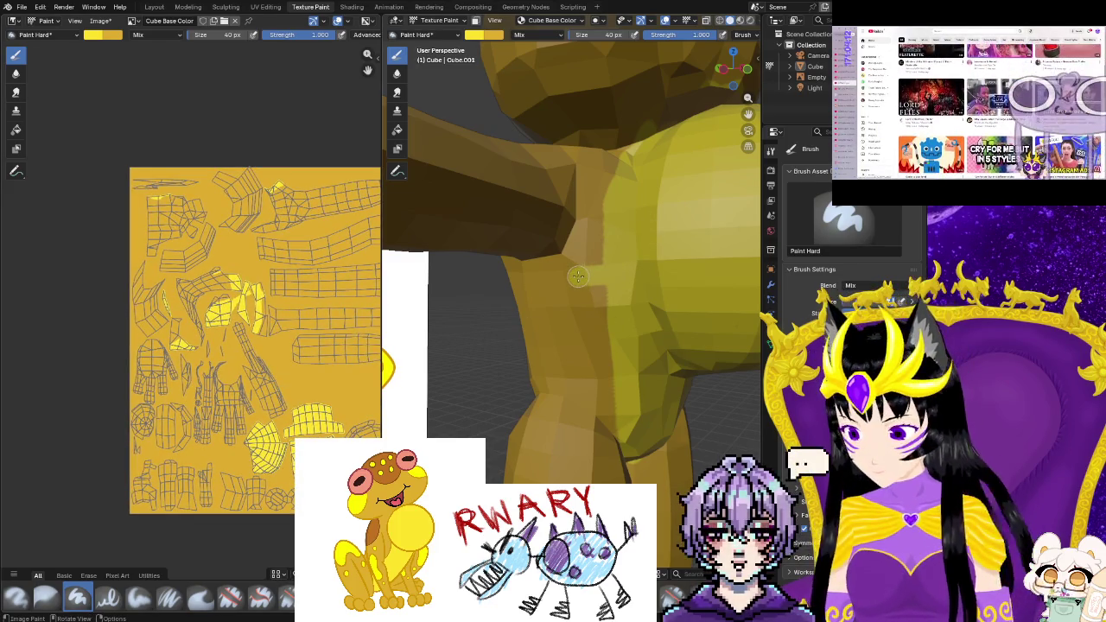
middle_drag(619, 289, 552, 343)
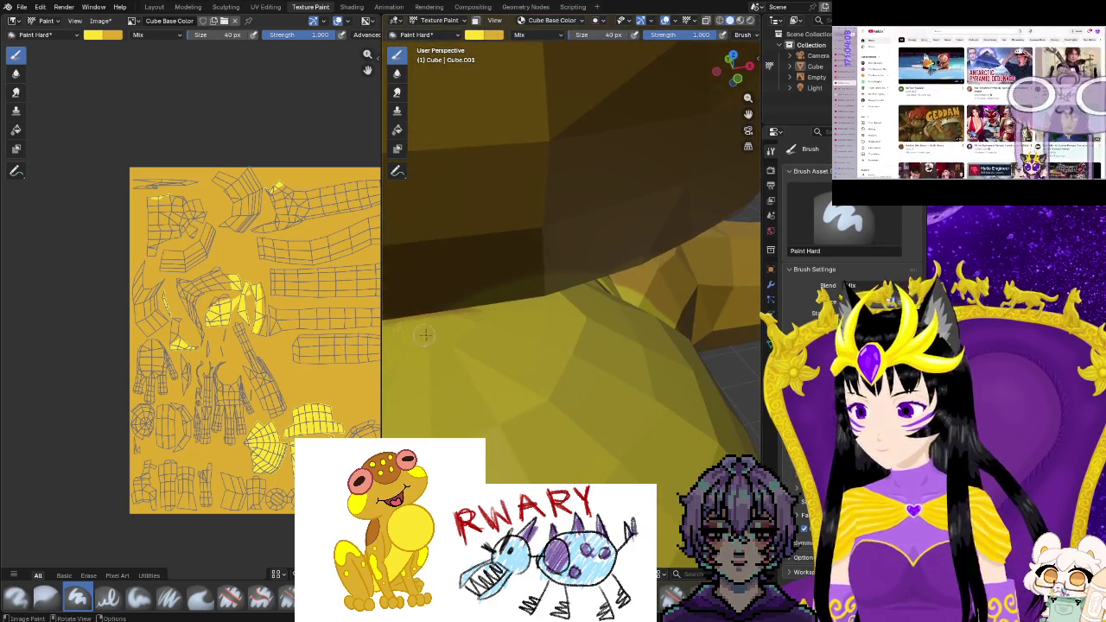
mouse_move(551, 343)
middle_down()
mouse_move(513, 257)
mouse_move(428, 289)
mouse_move(517, 220)
mouse_move(517, 187)
middle_up()
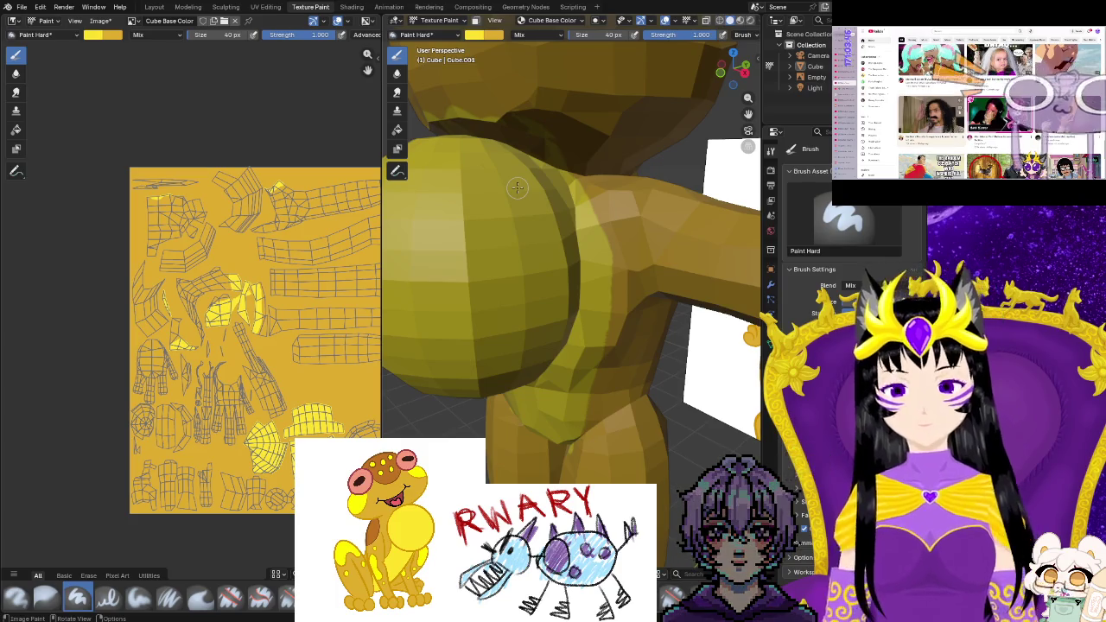
scroll(612, 350, down, 5)
middle_drag(612, 349, 517, 423)
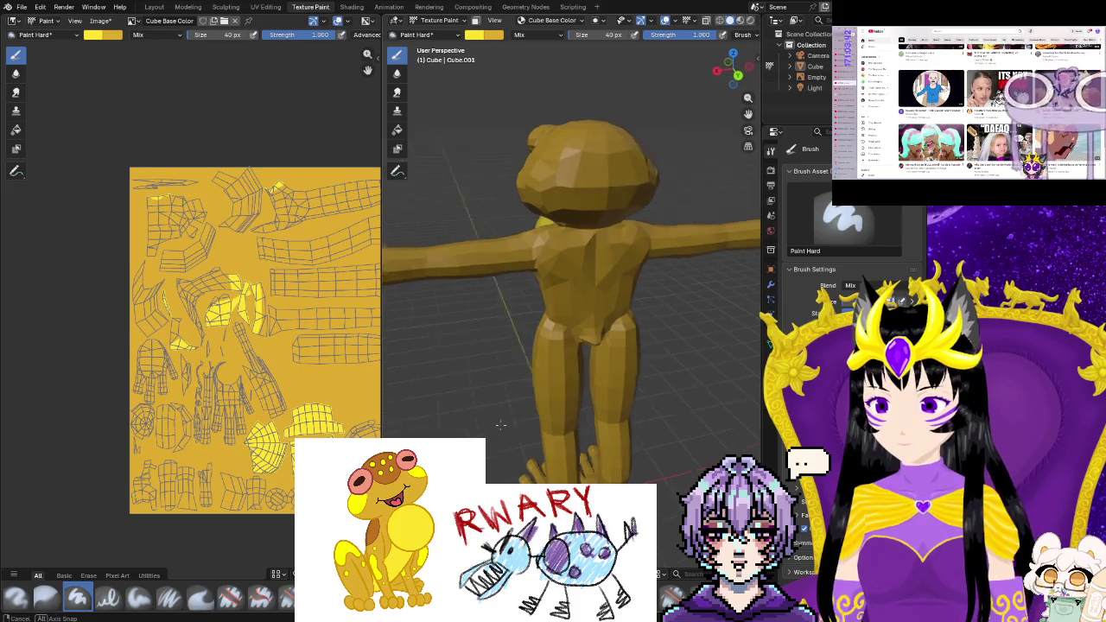
mouse_move(516, 423)
middle_down()
mouse_move(532, 457)
mouse_move(557, 466)
middle_up()
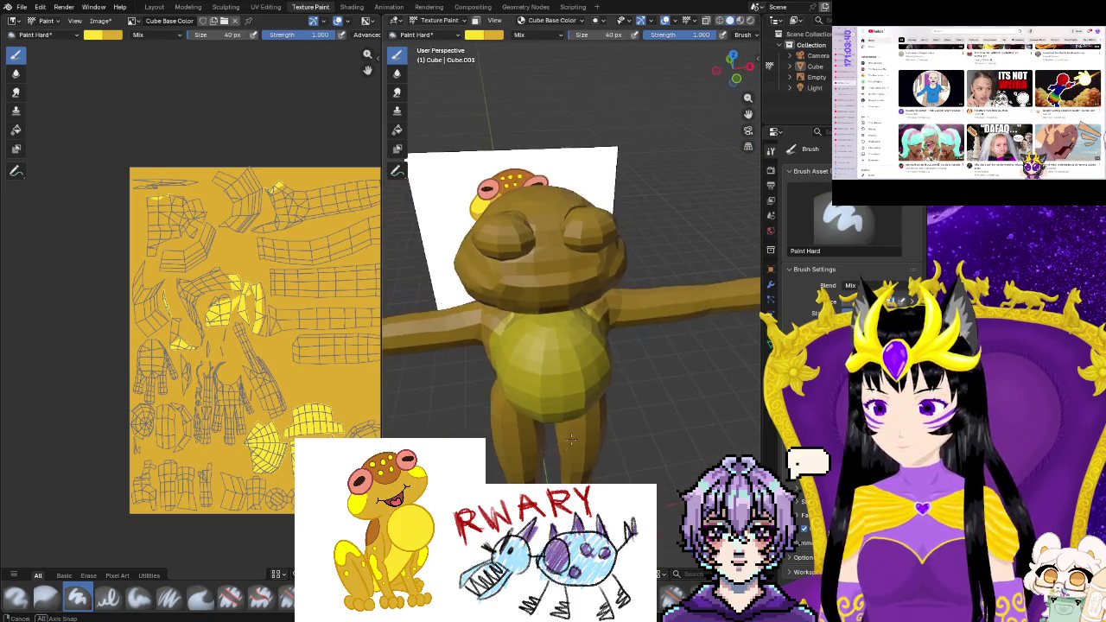
mouse_move(548, 455)
middle_down()
mouse_move(484, 389)
mouse_move(433, 363)
middle_up()
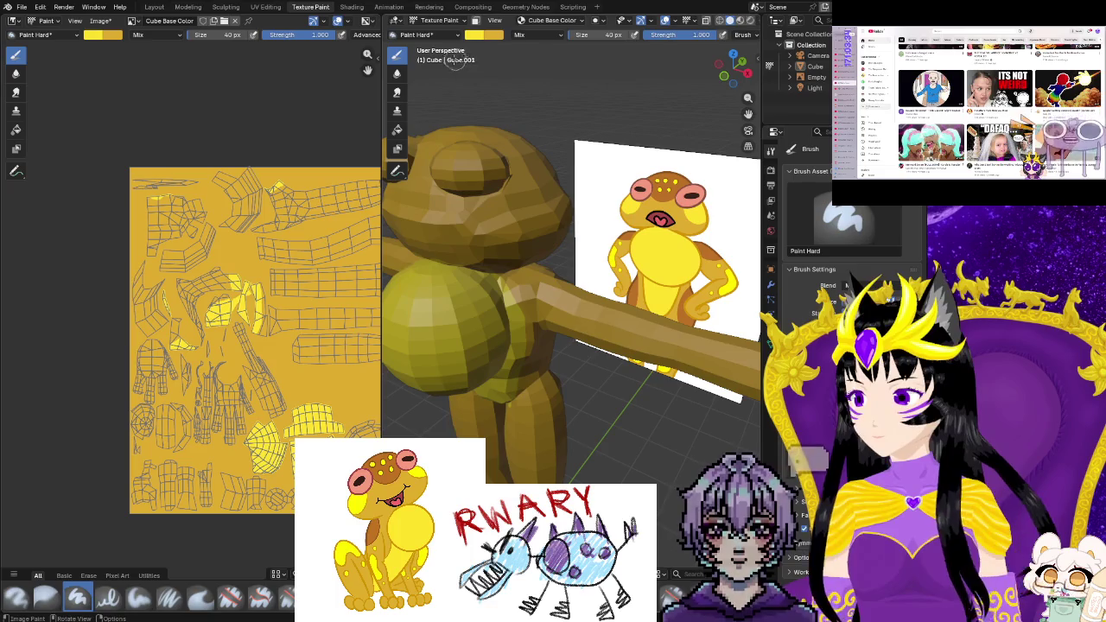
click(484, 35)
Choose a brown-orange brush colour and paint over the frog's face and eyes
click(560, 209)
click(483, 259)
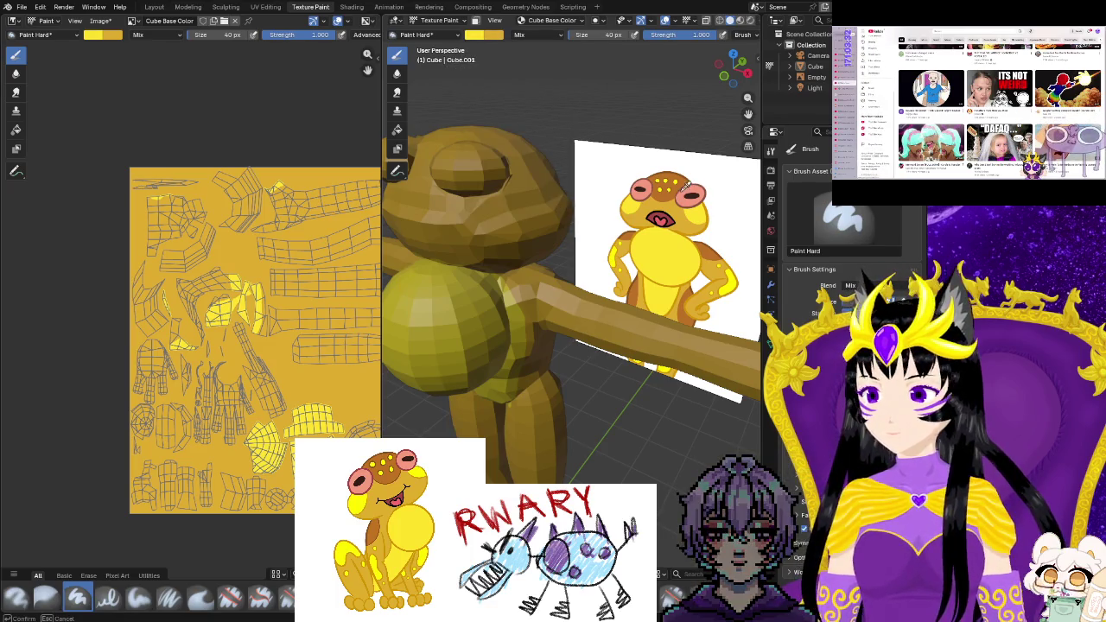
mouse_move(484, 260)
middle_down()
mouse_move(478, 274)
mouse_move(541, 277)
middle_up()
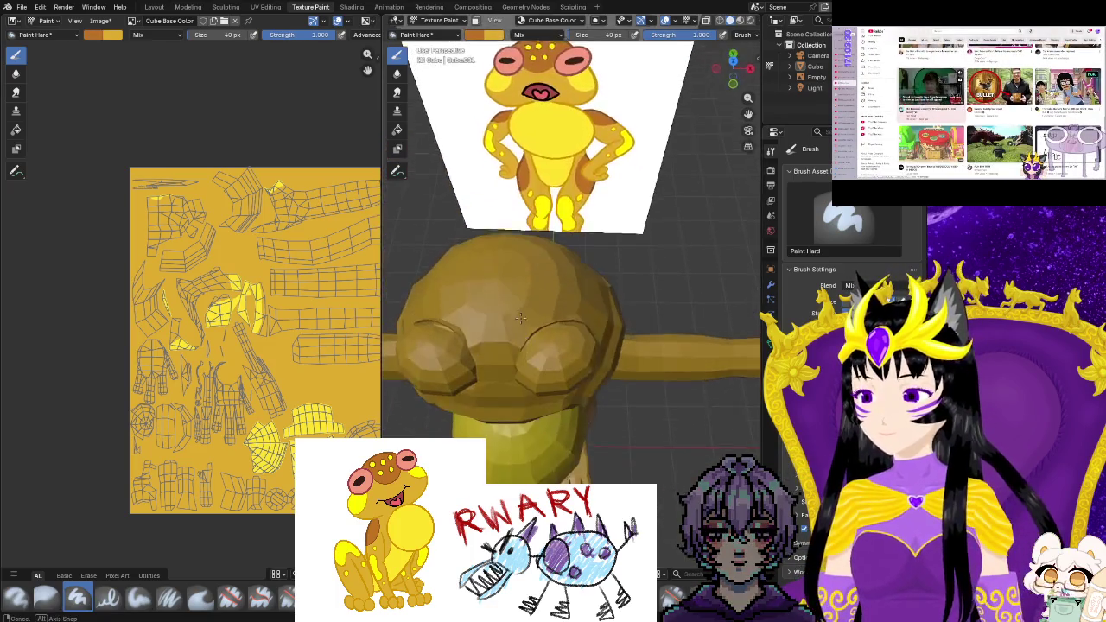
drag(541, 277, 498, 218)
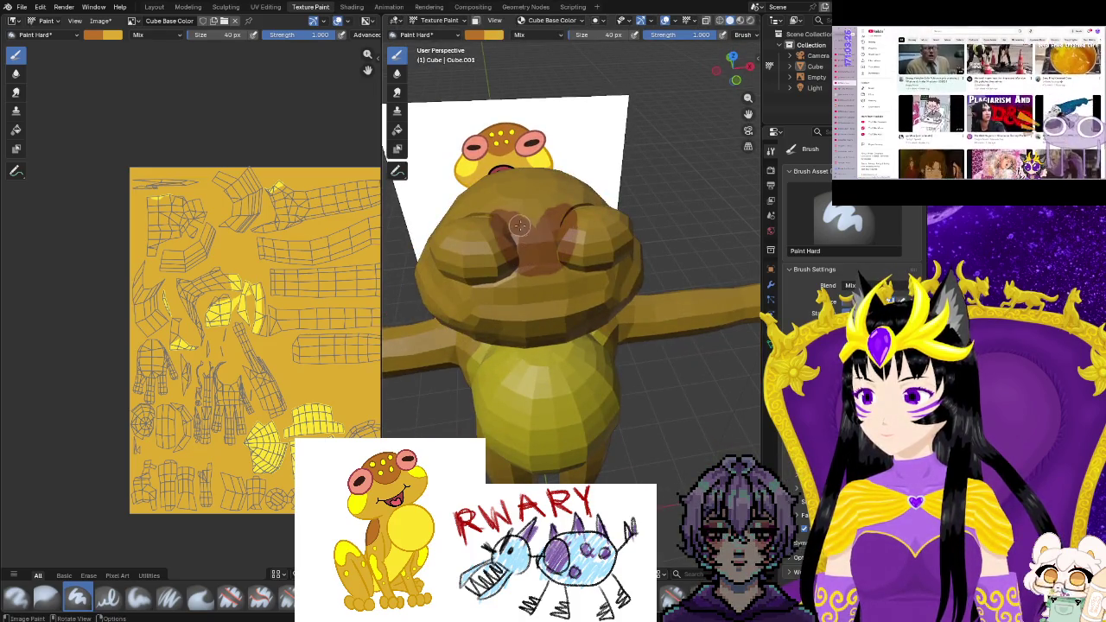
Extend the brown patch over the top and front of the head, plus a face dab
middle_drag(498, 218, 590, 337)
mouse_move(591, 337)
mouse_down()
mouse_move(570, 294)
mouse_move(558, 322)
mouse_up()
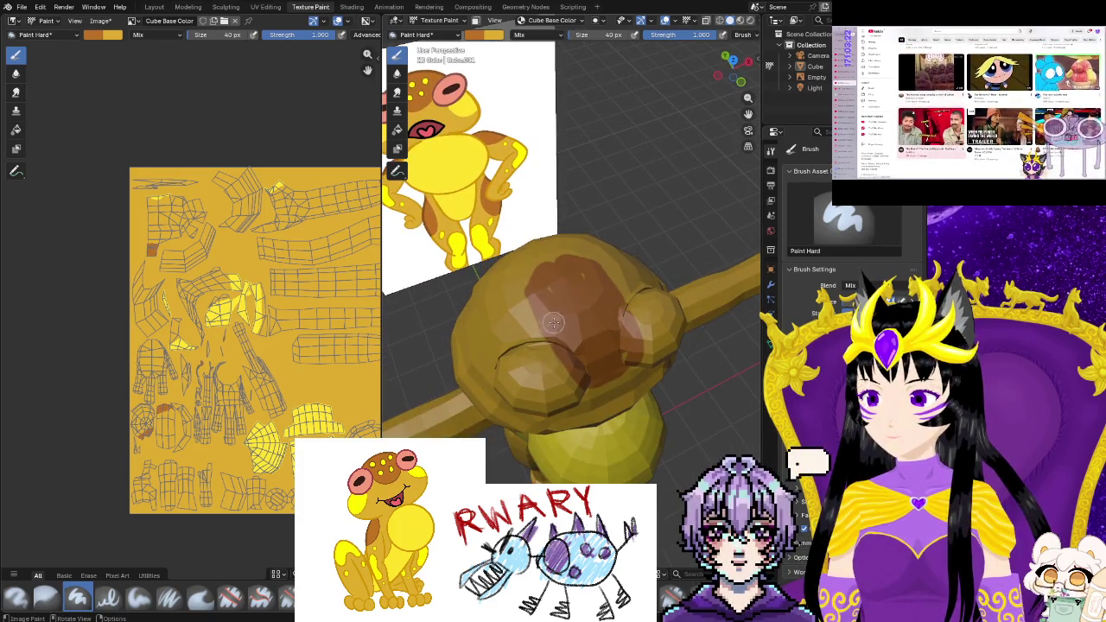
middle_drag(558, 322, 713, 291)
mouse_move(653, 339)
mouse_down()
mouse_move(608, 315)
mouse_move(600, 327)
mouse_up()
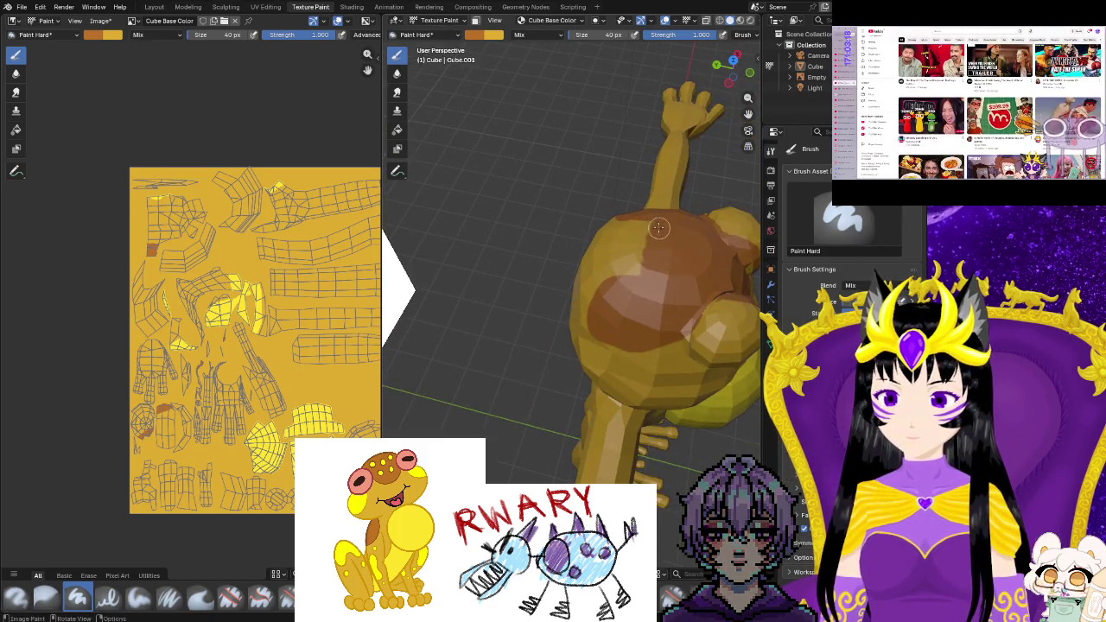
middle_drag(607, 268, 673, 148)
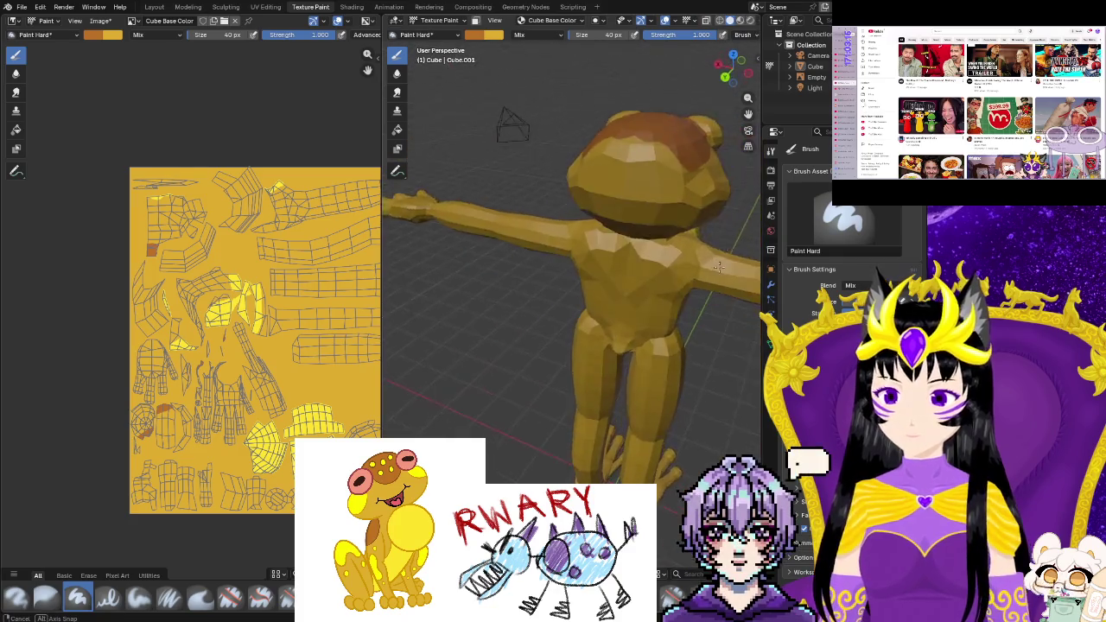
drag(669, 157, 634, 164)
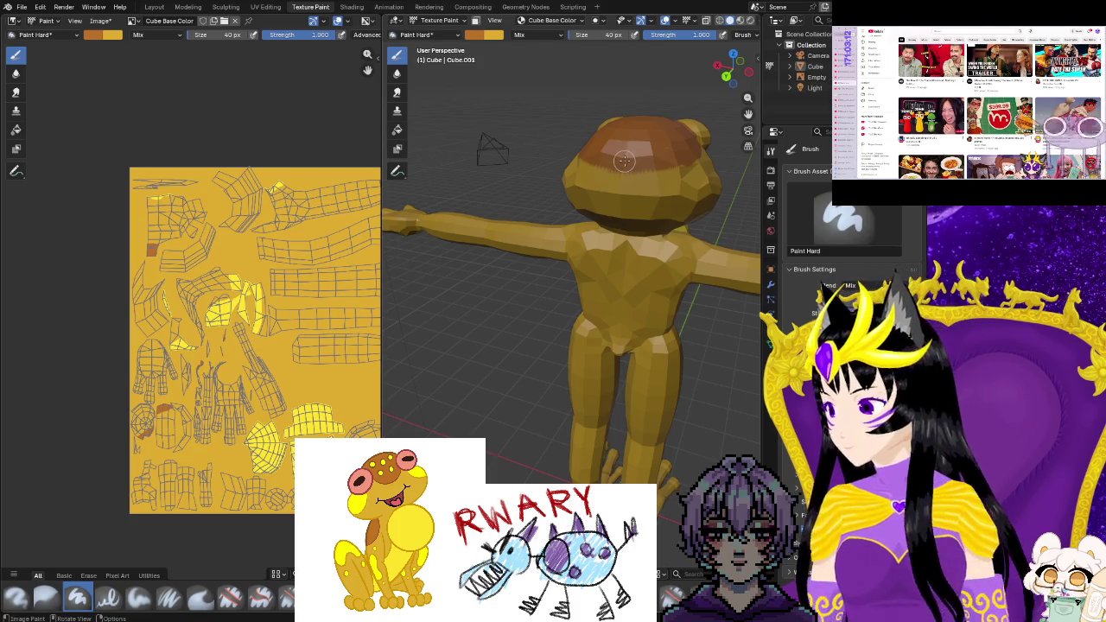
click(621, 195)
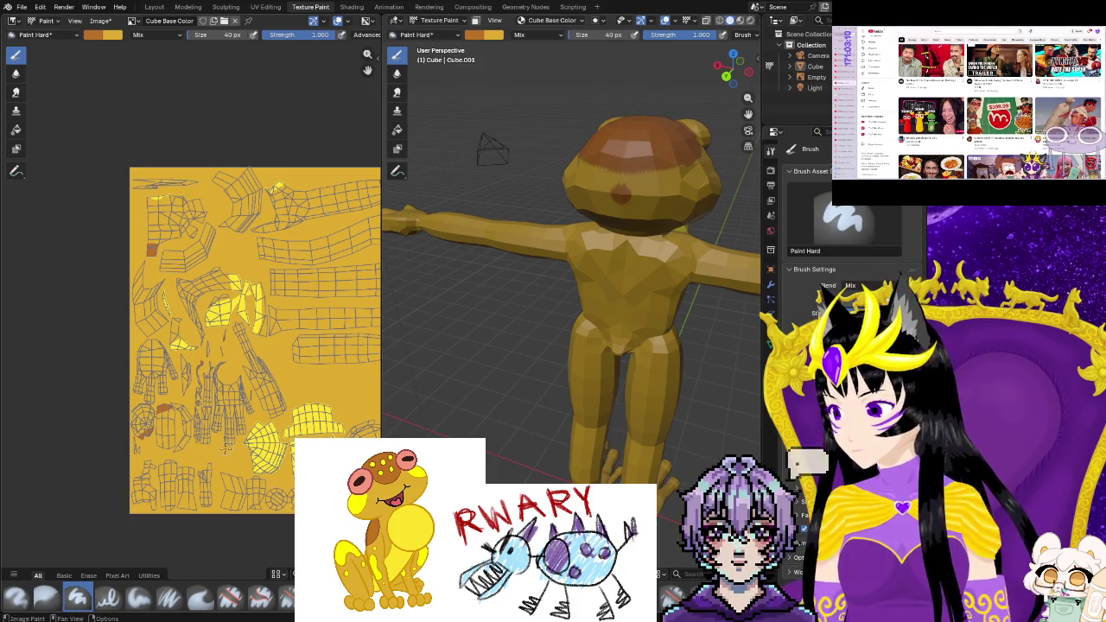
middle_drag(227, 450, 131, 411)
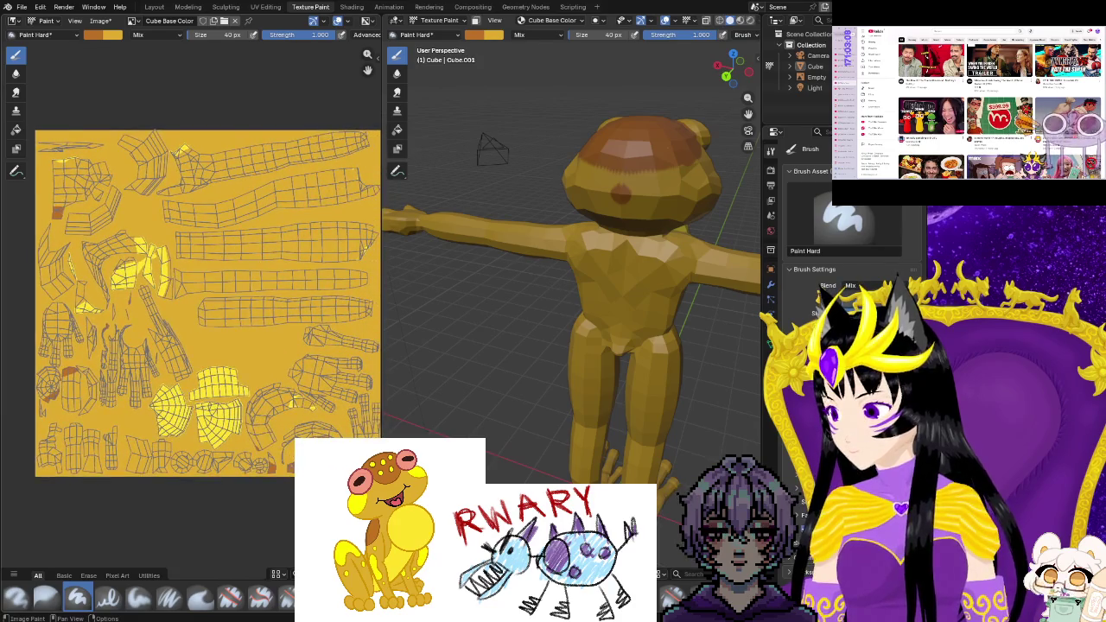
Zoom into the texture, redo a misplaced brown dab near the head islands, then open UV Editing
scroll(243, 320, up, 1)
scroll(243, 319, up, 1)
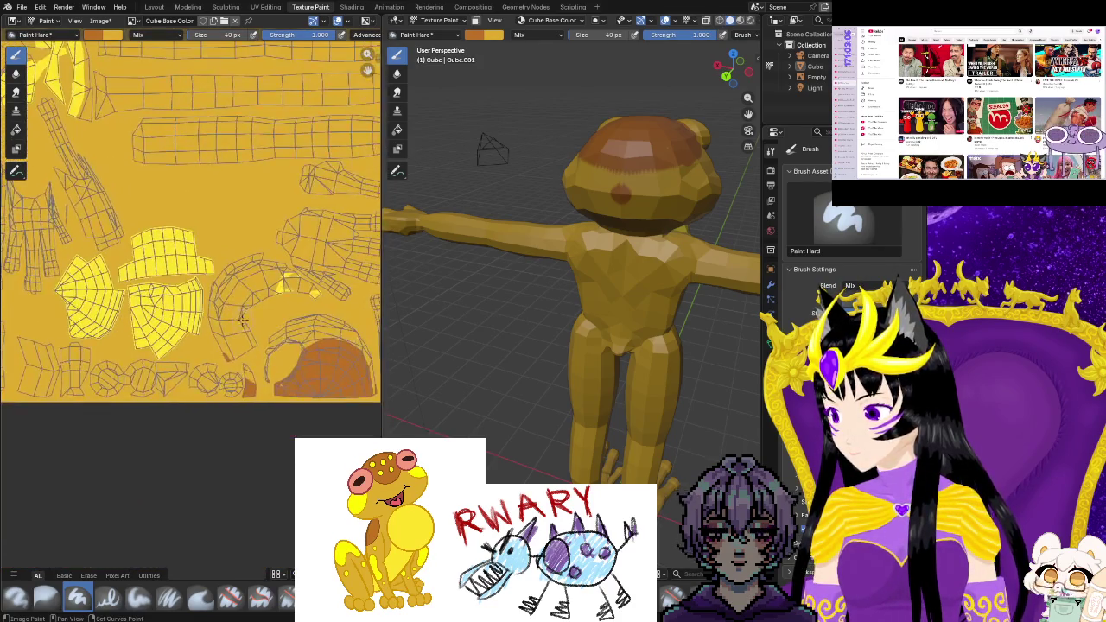
scroll(243, 320, up, 1)
scroll(247, 337, up, 1)
scroll(249, 354, up, 1)
scroll(254, 380, up, 1)
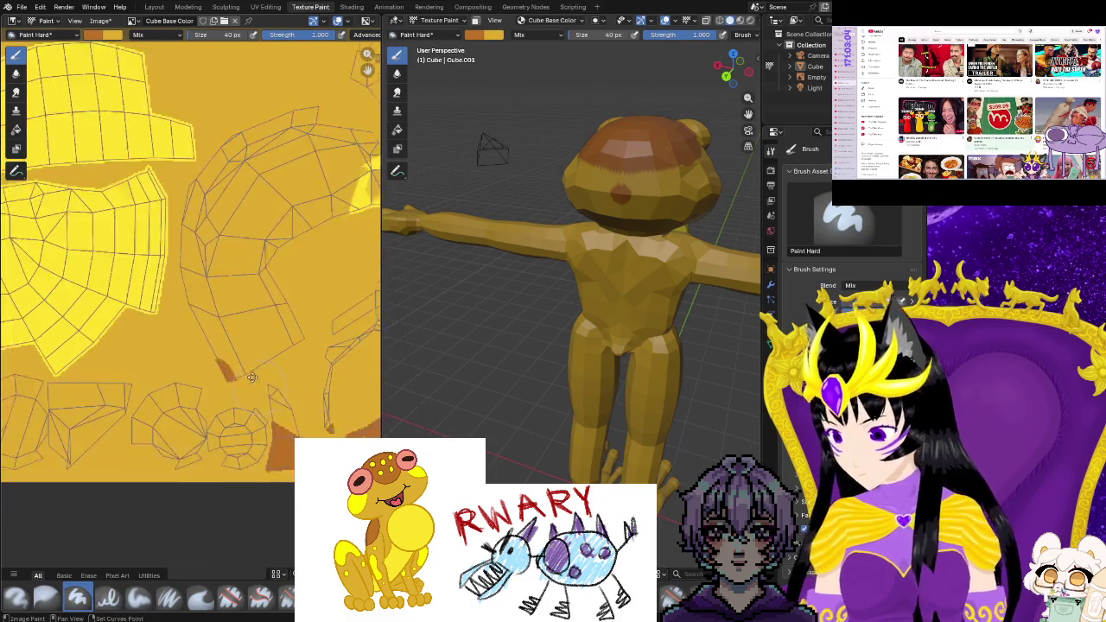
click(278, 399)
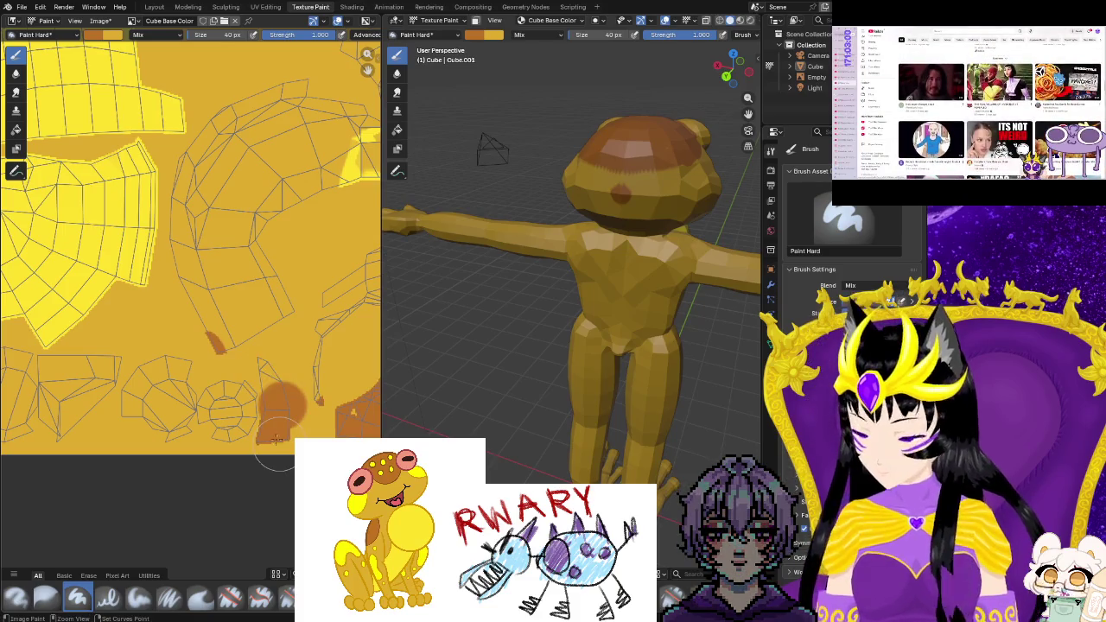
key(ctrl+z)
click(209, 330)
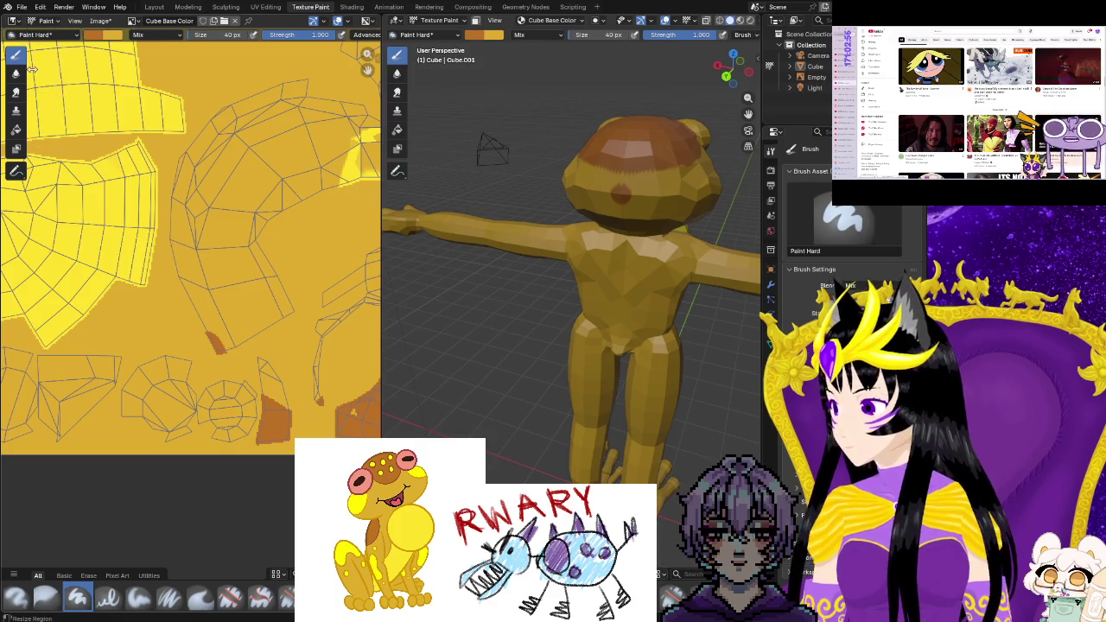
click(265, 6)
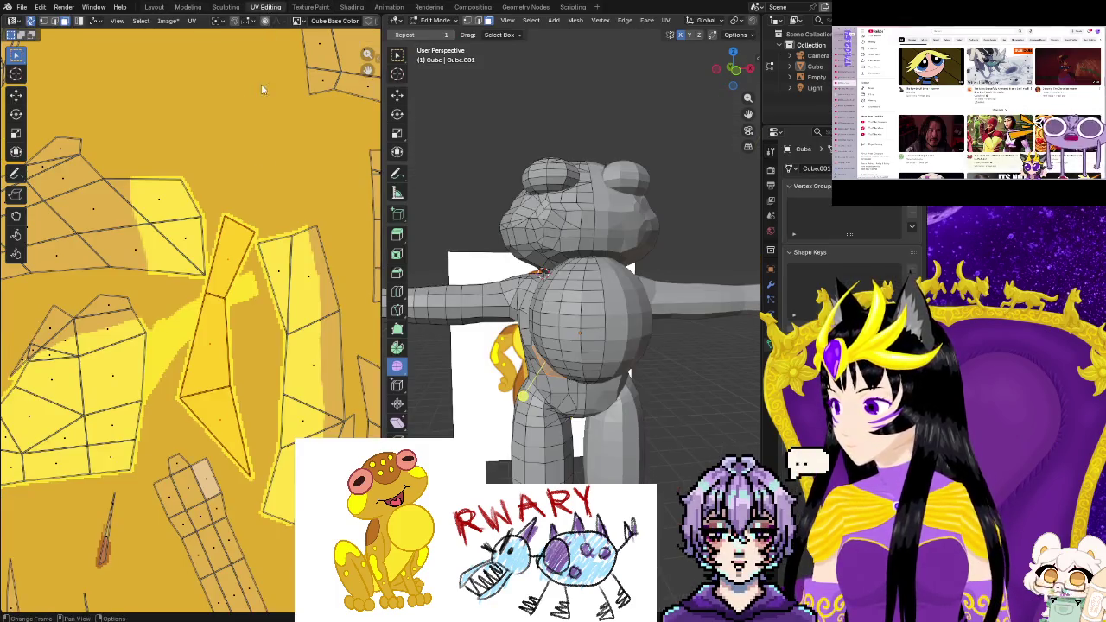
Frame the mesh and select the narrow UV strip with its matching head face
scroll(279, 376, down, 8)
scroll(272, 367, up, 2)
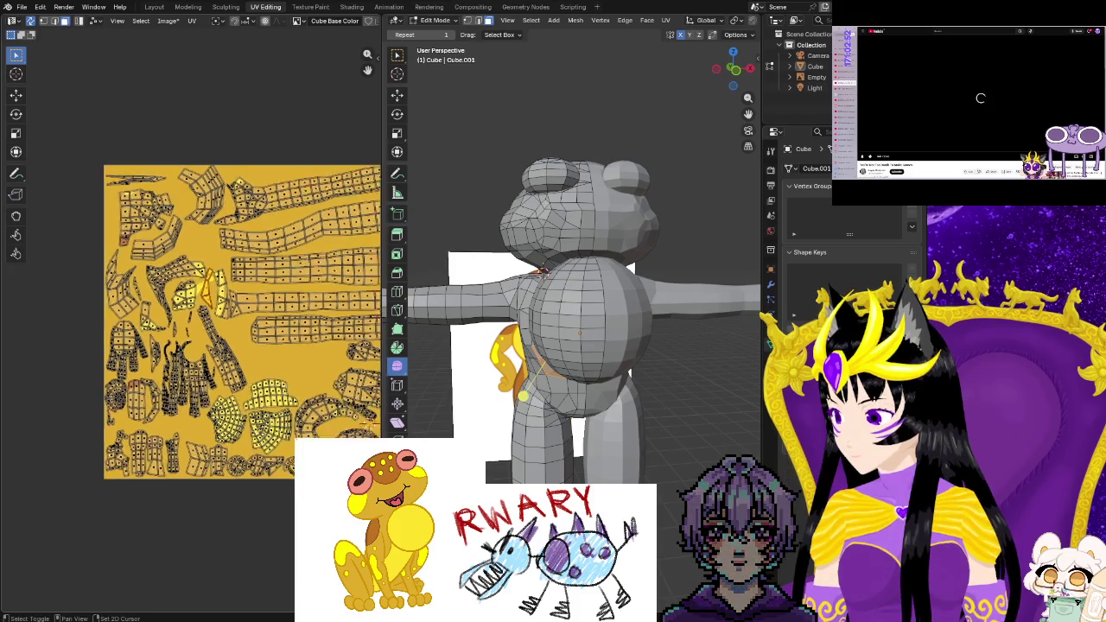
scroll(273, 367, up, 2)
scroll(260, 346, up, 2)
scroll(254, 337, up, 2)
middle_drag(485, 342, 643, 326)
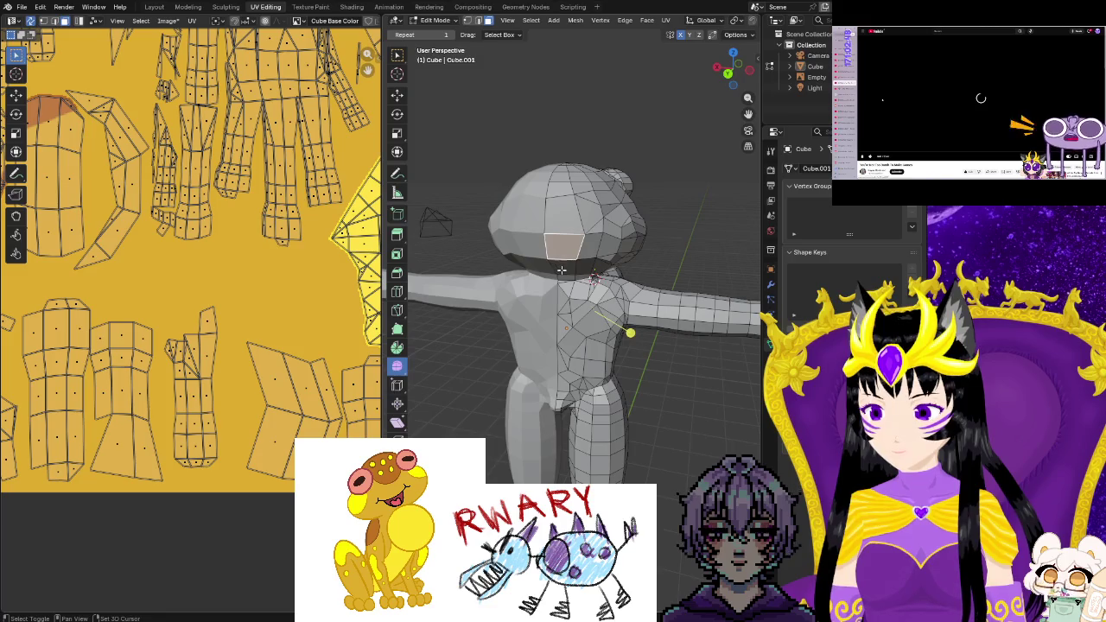
scroll(536, 236, up, 2)
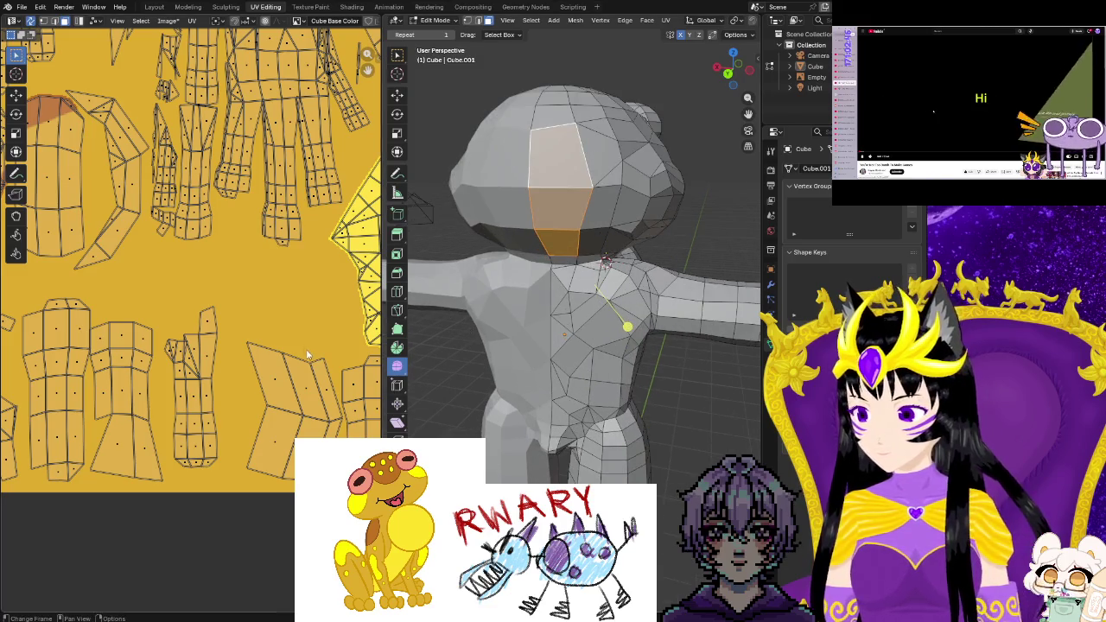
scroll(308, 360, down, 2)
scroll(224, 348, down, 2)
scroll(242, 367, up, 1)
scroll(267, 387, up, 1)
scroll(268, 388, up, 2)
scroll(272, 389, up, 1)
scroll(278, 390, up, 2)
scroll(284, 393, up, 1)
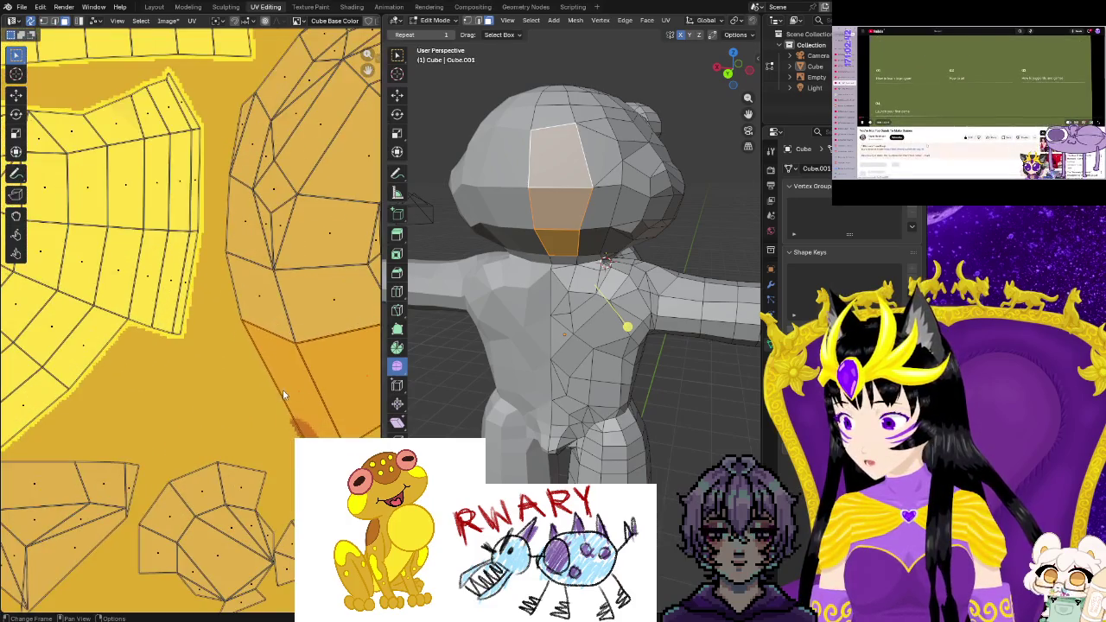
scroll(284, 395, down, 1)
click(242, 432)
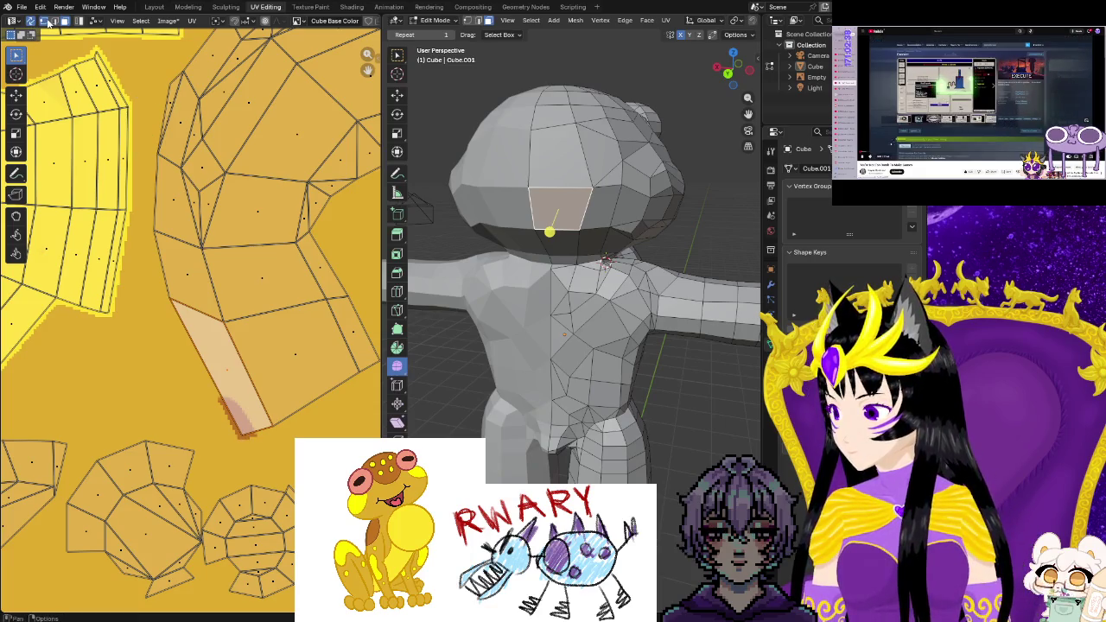
click(266, 417)
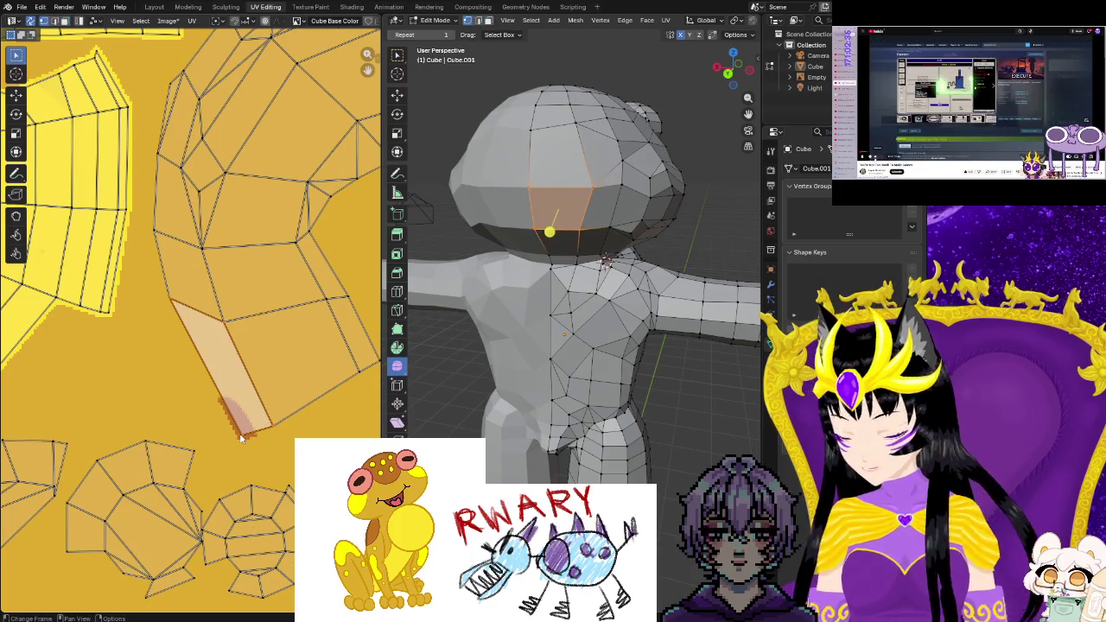
key(g)
key(Escape)
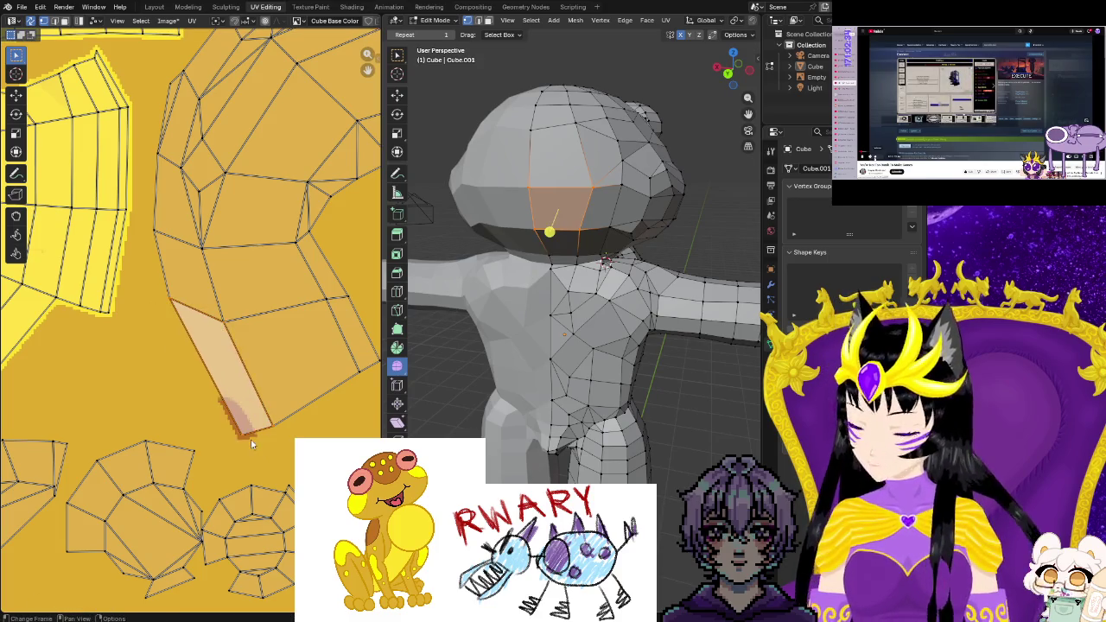
Move the tip vertices of the pale UV strip into new positions
click(243, 441)
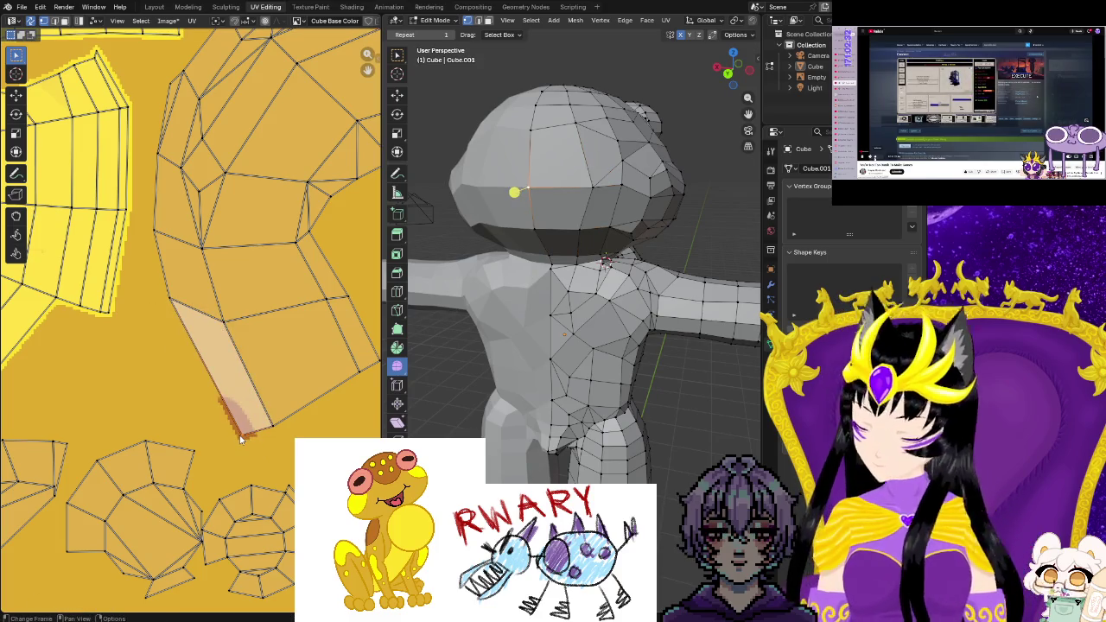
key(g)
click(217, 445)
click(274, 430)
key(g)
click(274, 438)
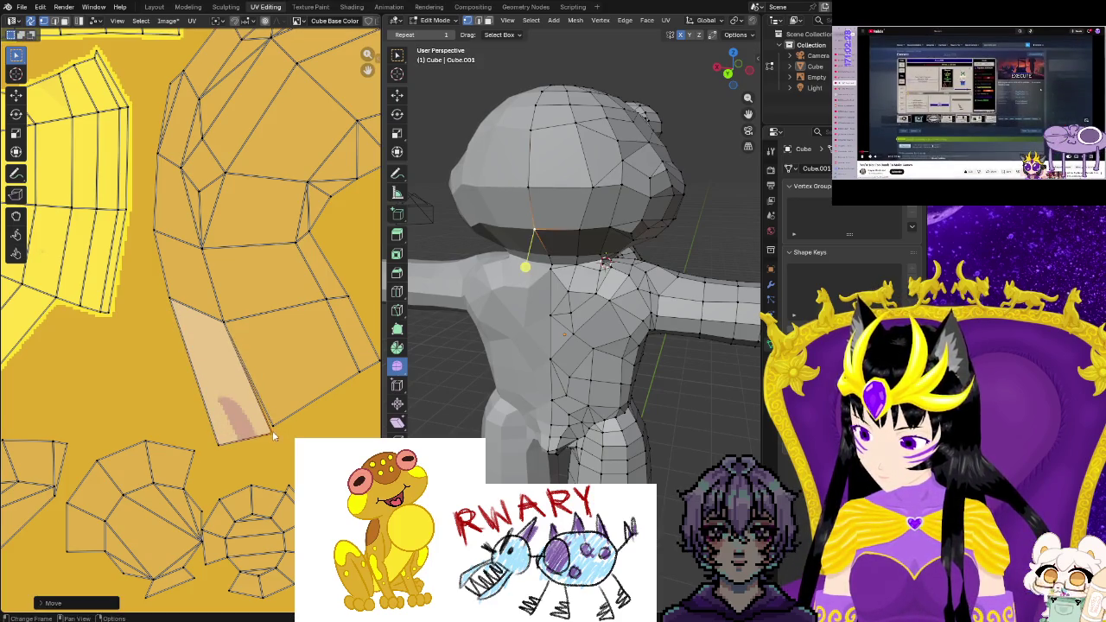
key(g)
click(281, 437)
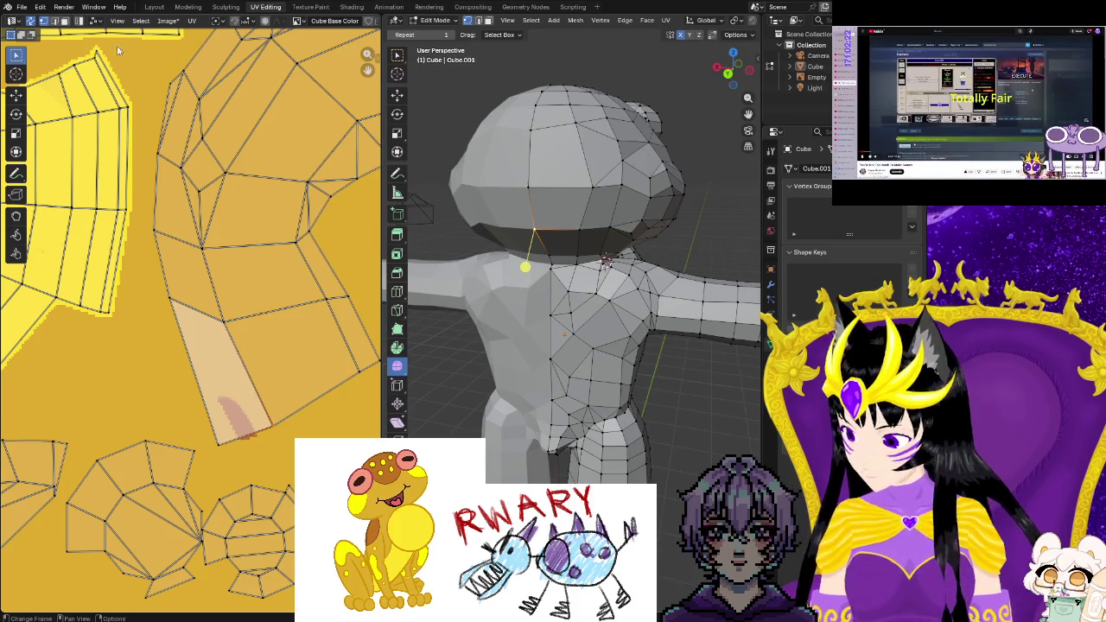
Nudge the strip's vertices slightly right, then return to Texture Paint
click(52, 24)
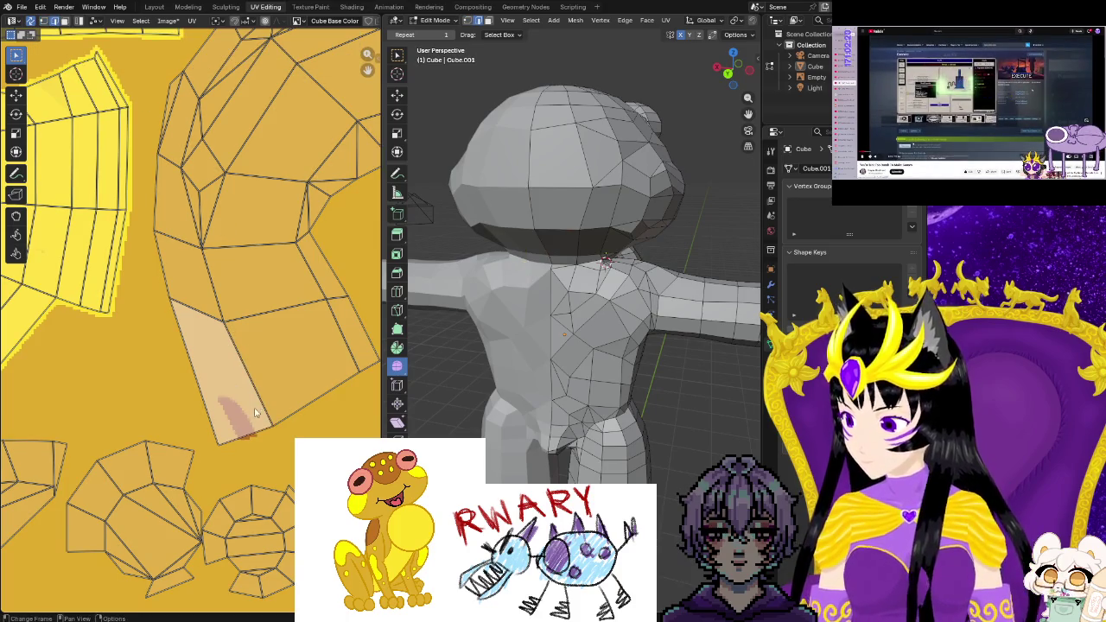
key(g)
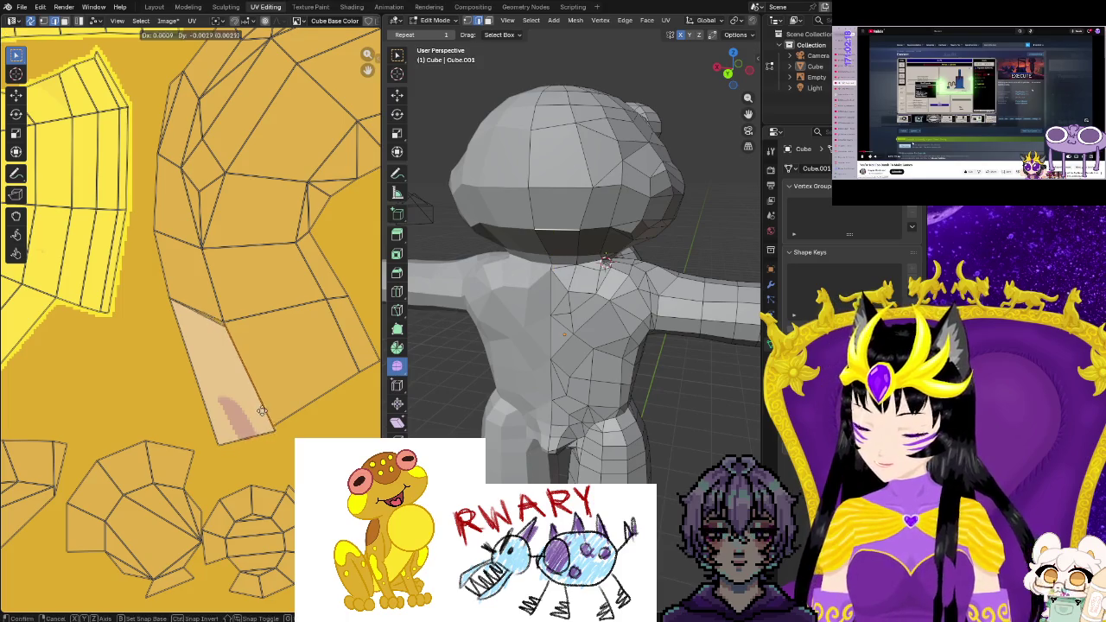
click(251, 416)
shift+click(264, 423)
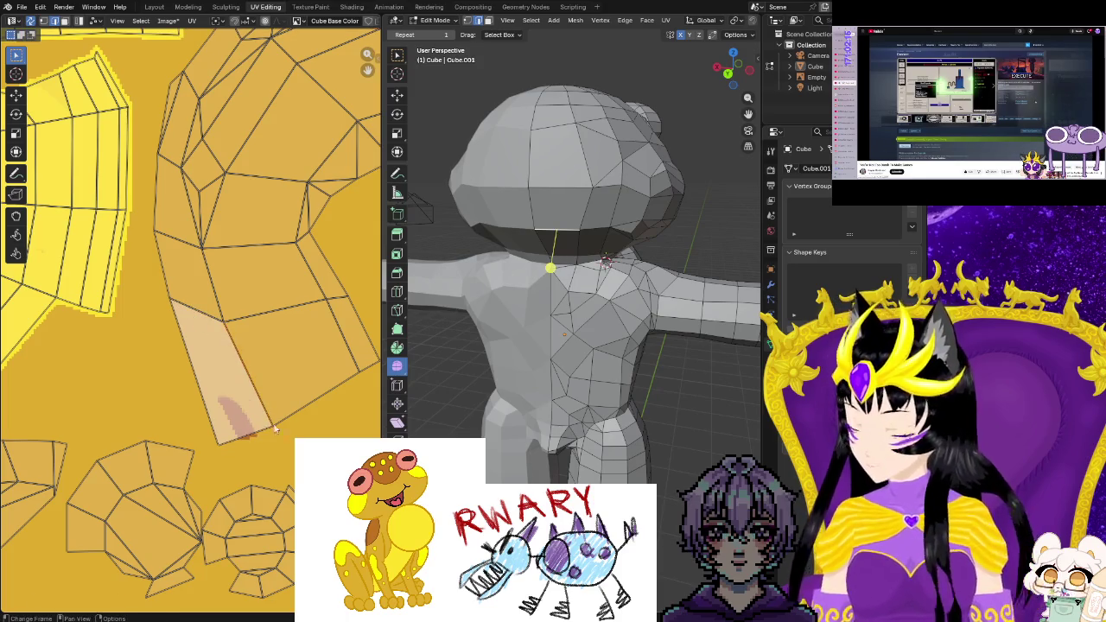
scroll(240, 435, down, 2)
scroll(294, 398, down, 3)
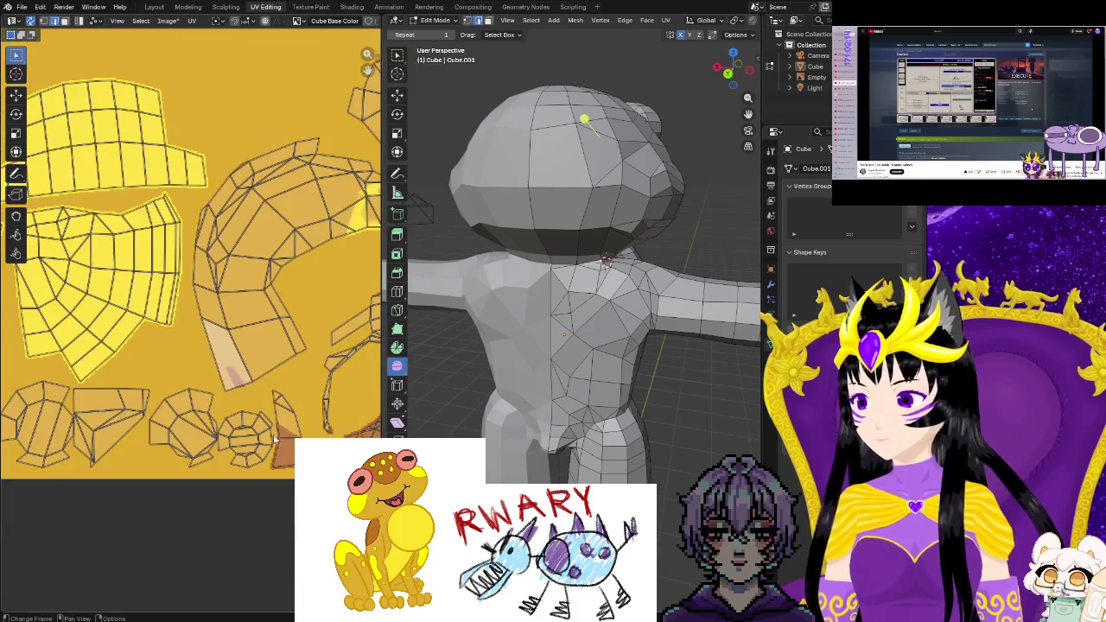
scroll(349, 366, down, 2)
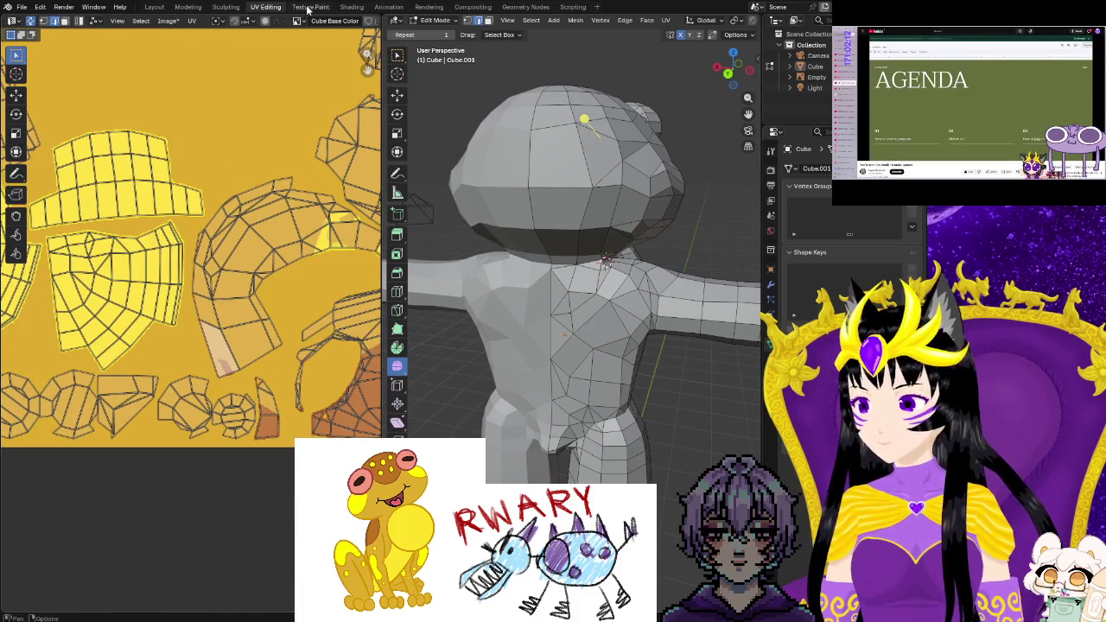
click(308, 6)
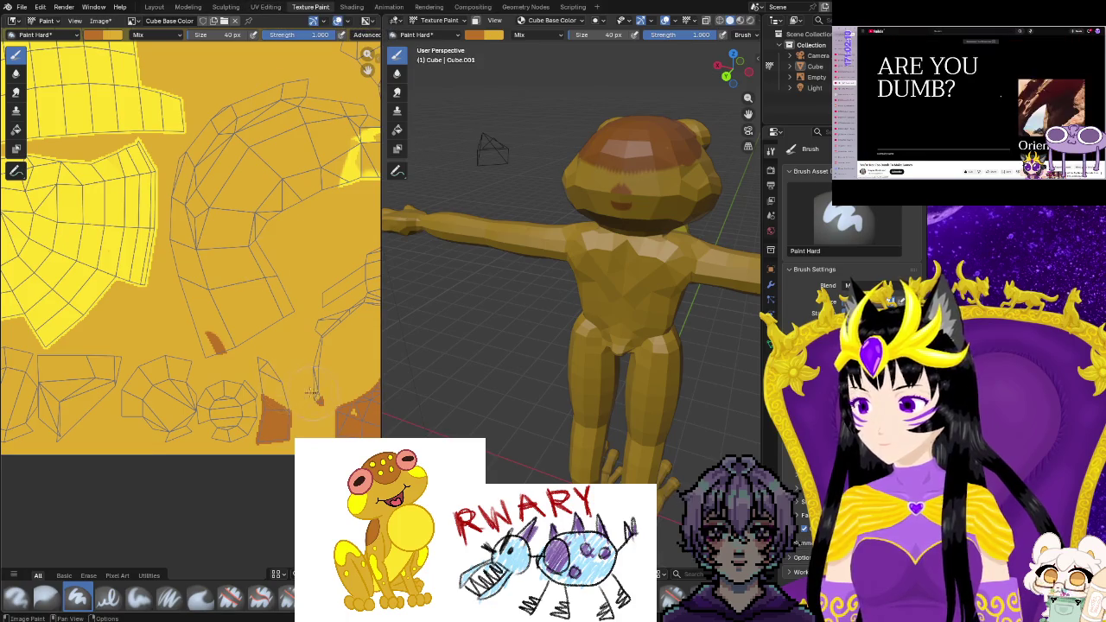
Zoom and pan to another part of the UV layout, then switch back to UV Editing
scroll(314, 394, up, 3)
scroll(314, 380, up, 1)
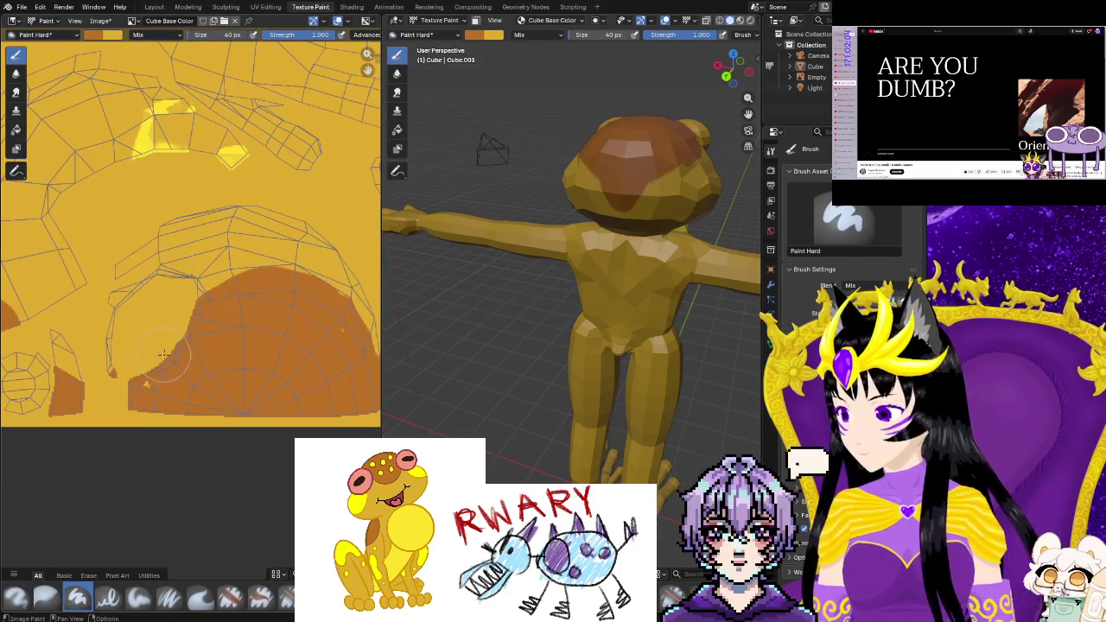
middle_drag(294, 363, 249, 227)
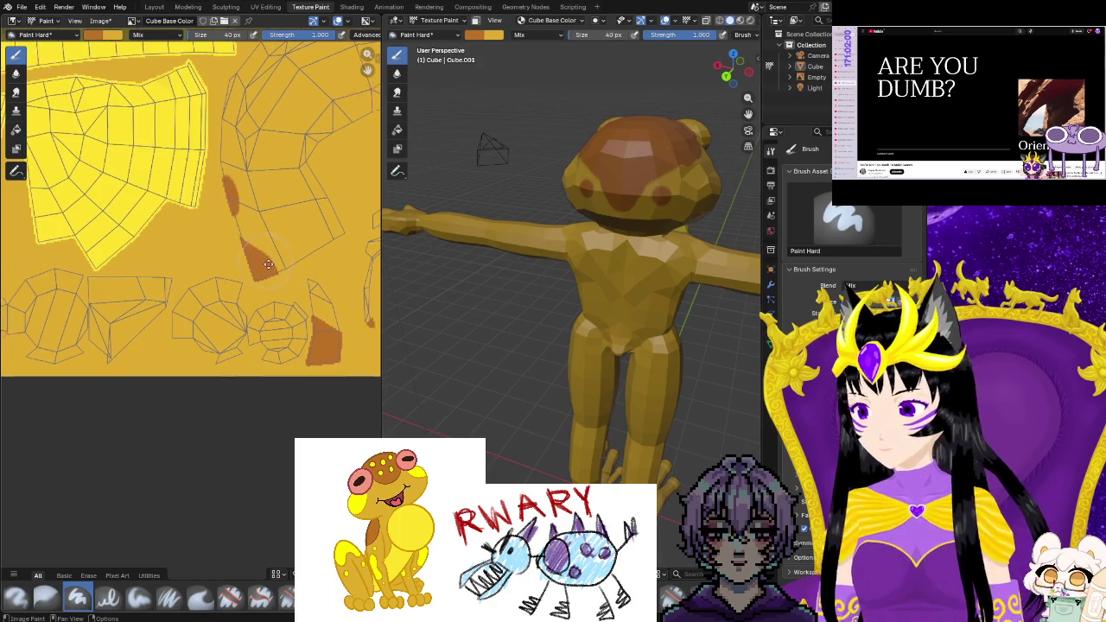
scroll(273, 352, up, 1)
scroll(273, 352, up, 1)
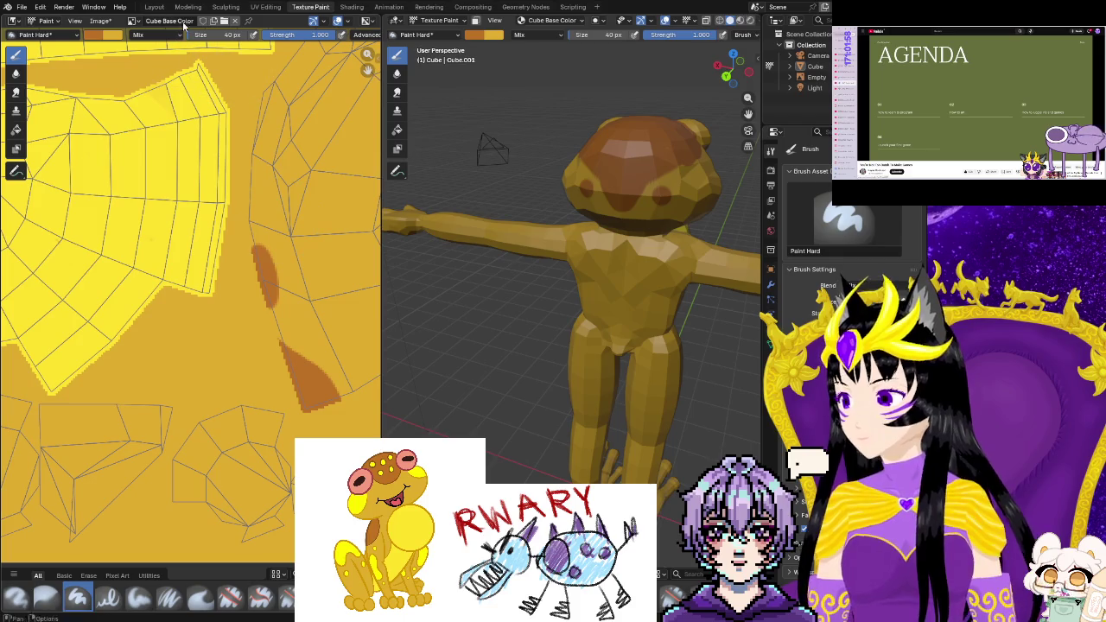
click(264, 7)
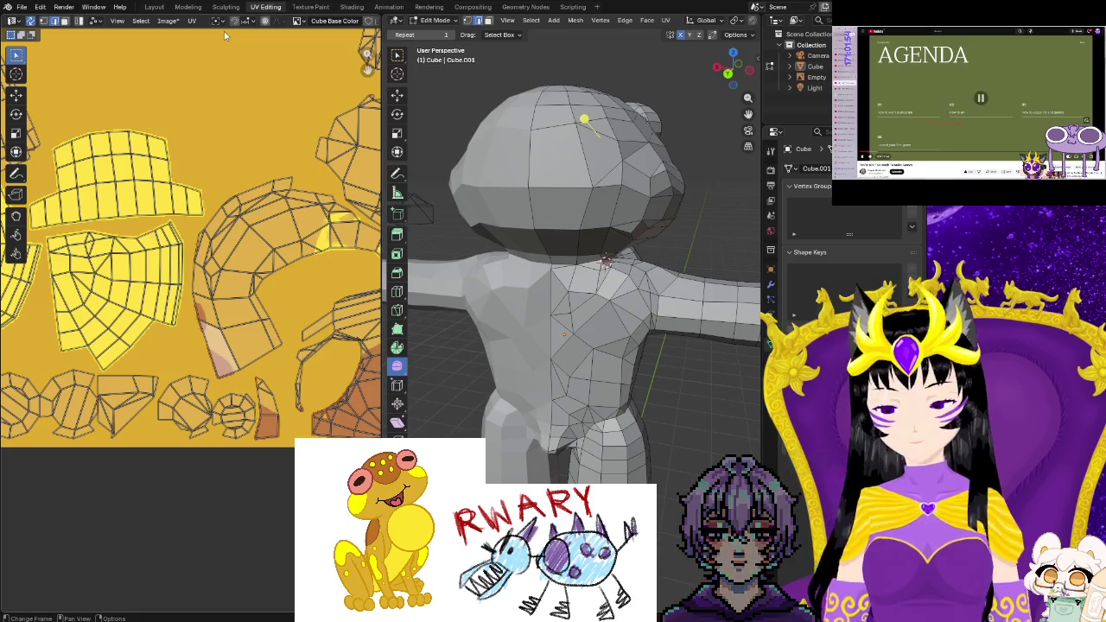
Switch UV selection to sticky mode and zoom in on the brown stripe area
click(167, 21)
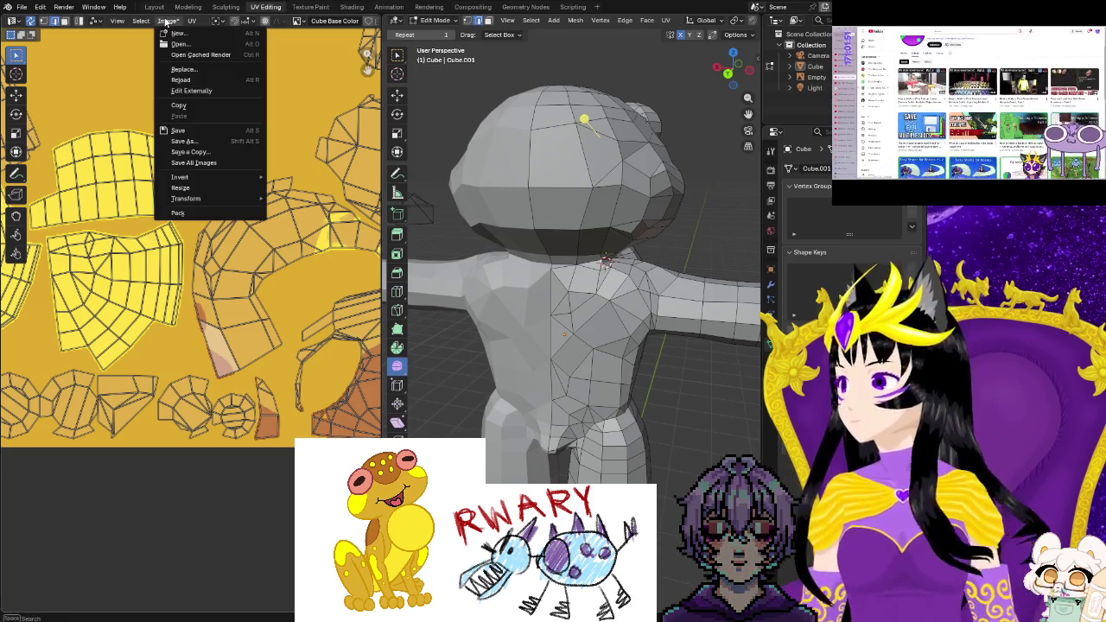
click(177, 130)
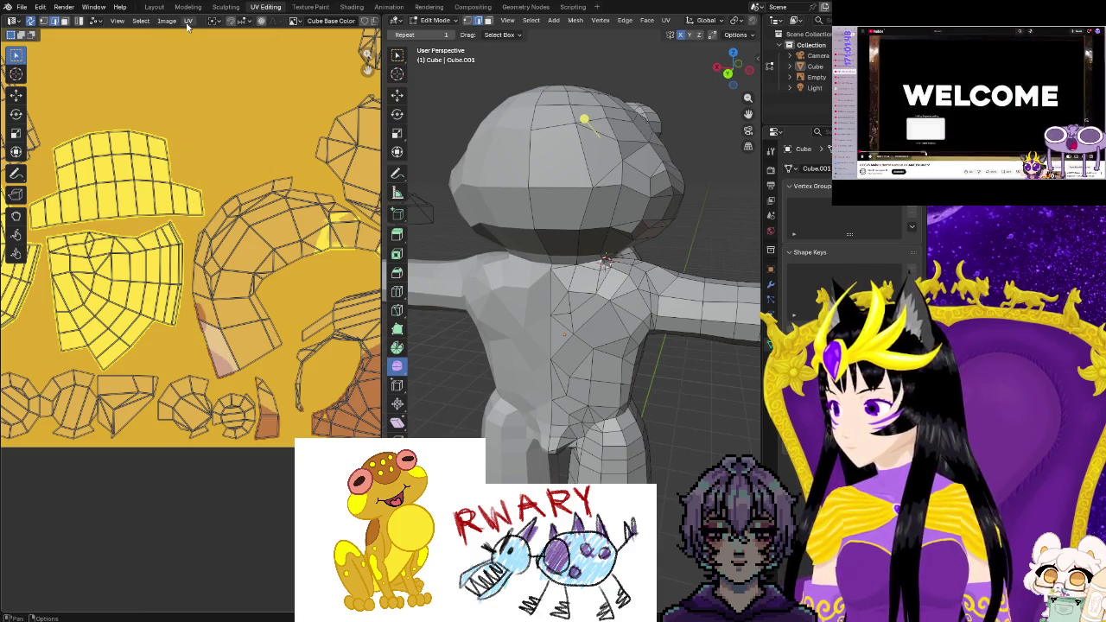
click(186, 24)
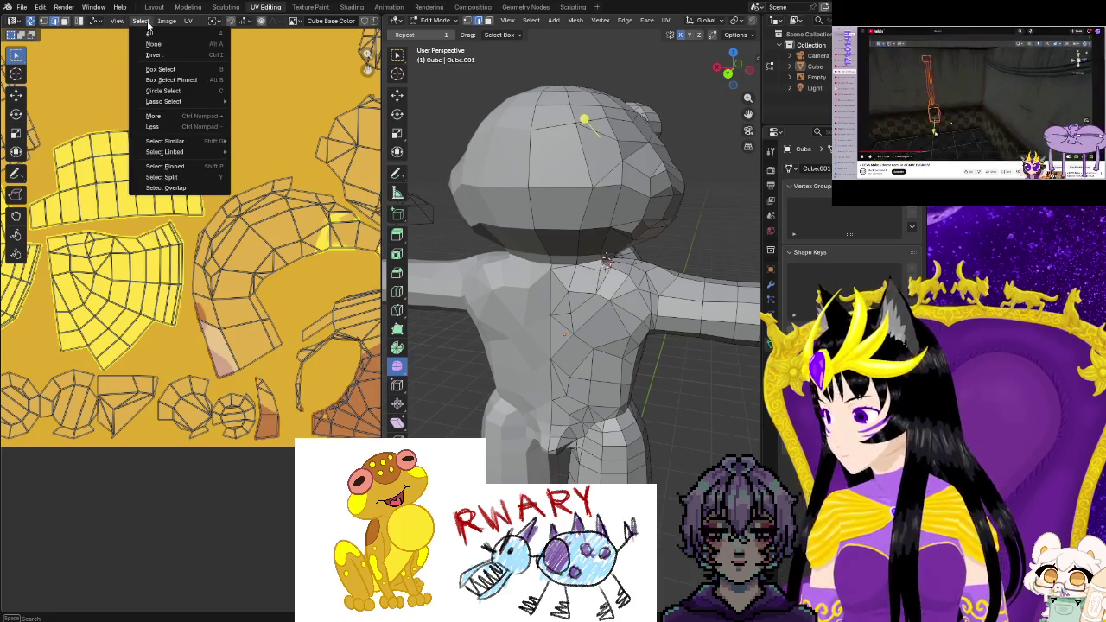
mouse_move(95, 20)
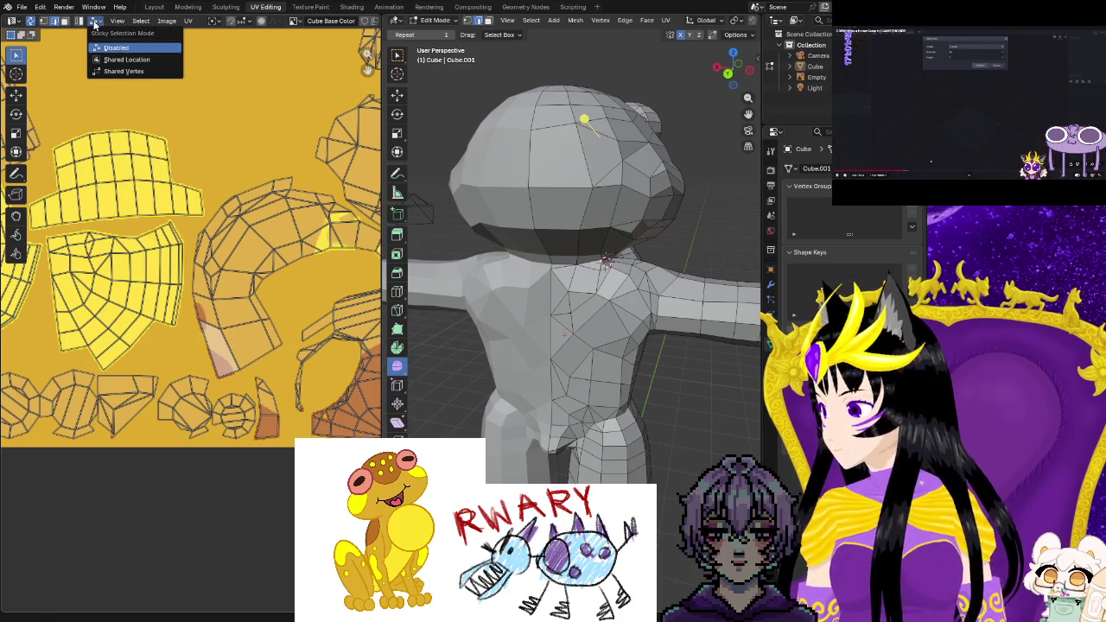
click(115, 73)
scroll(192, 304, up, 1)
scroll(193, 304, up, 1)
scroll(193, 304, up, 2)
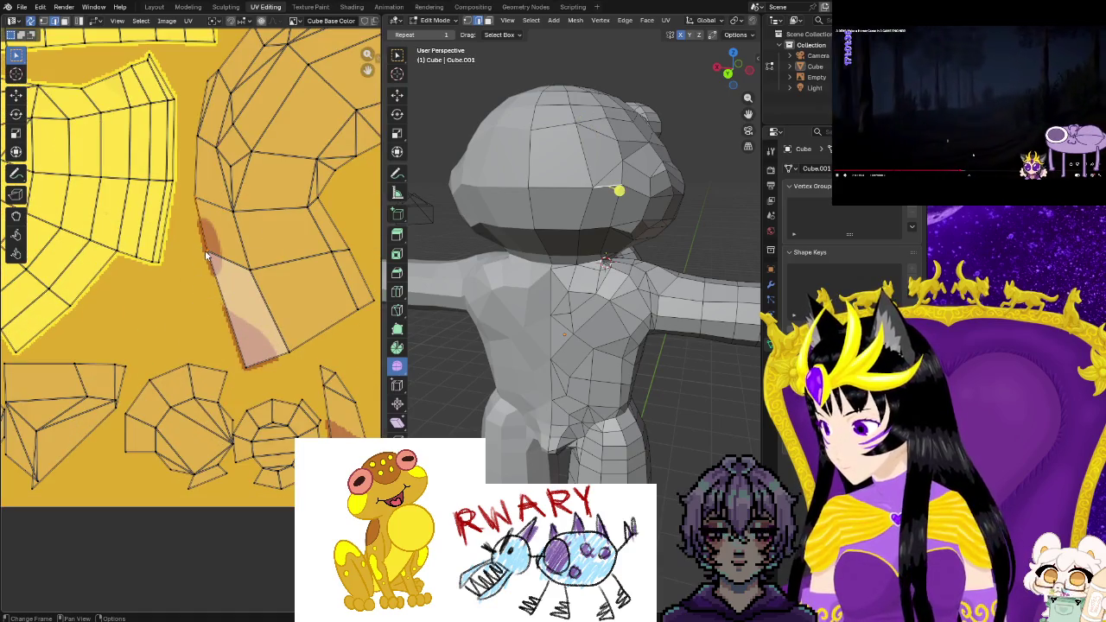
Nudge the UV island beside the brown stripe slightly left, then up and right
key(g)
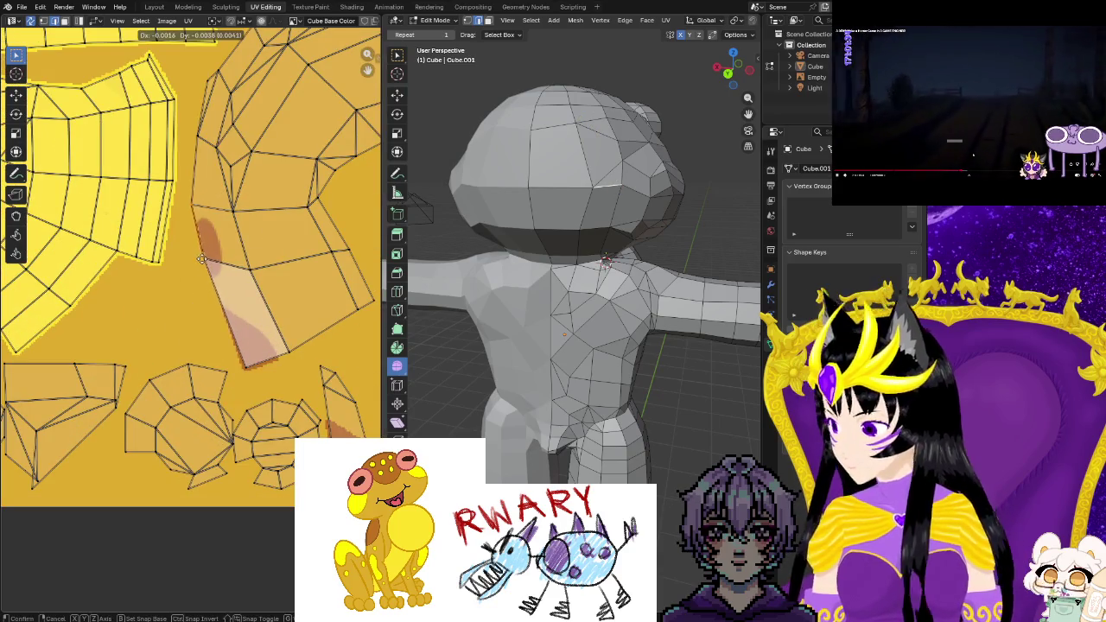
click(198, 262)
key(g)
click(191, 138)
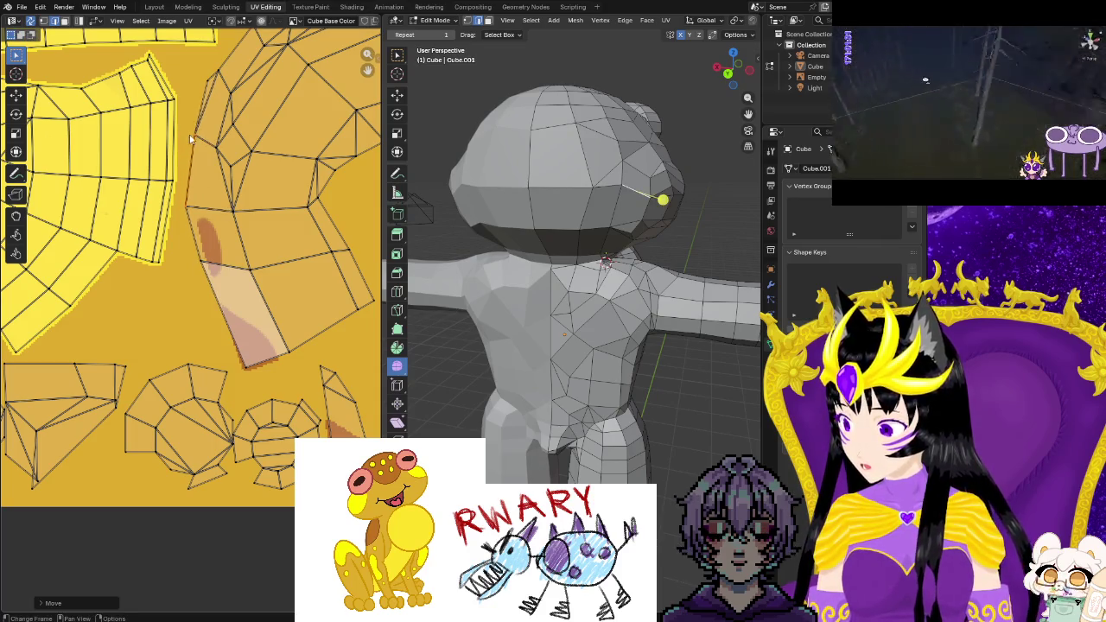
key(g)
click(216, 77)
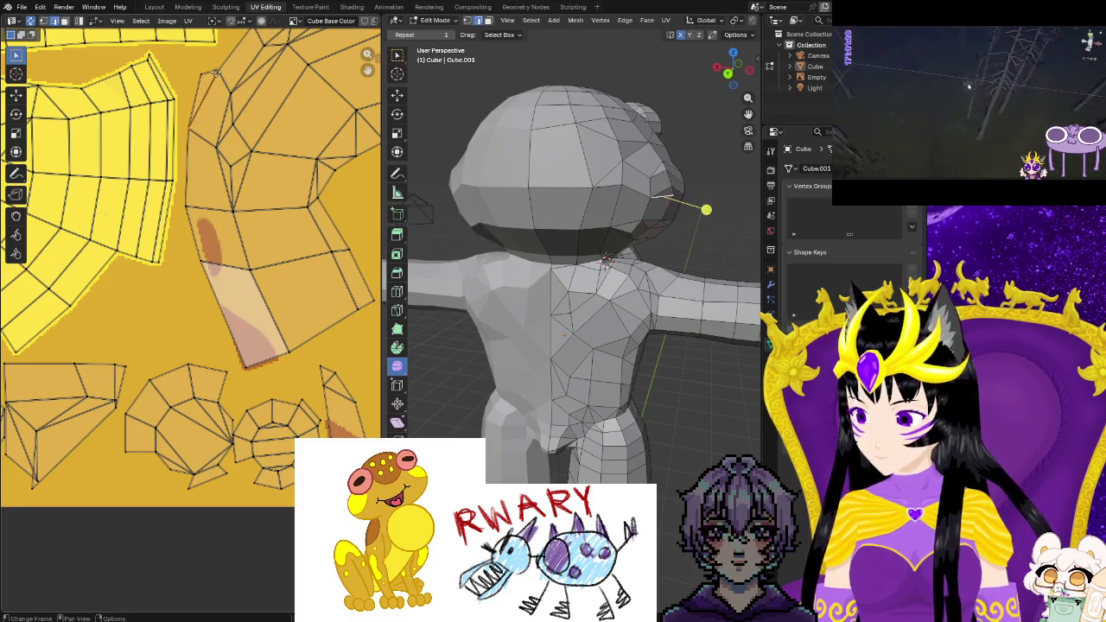
Make three more small nudges to the UV island beside the stripe, then leave the UV editor
key(g)
click(220, 76)
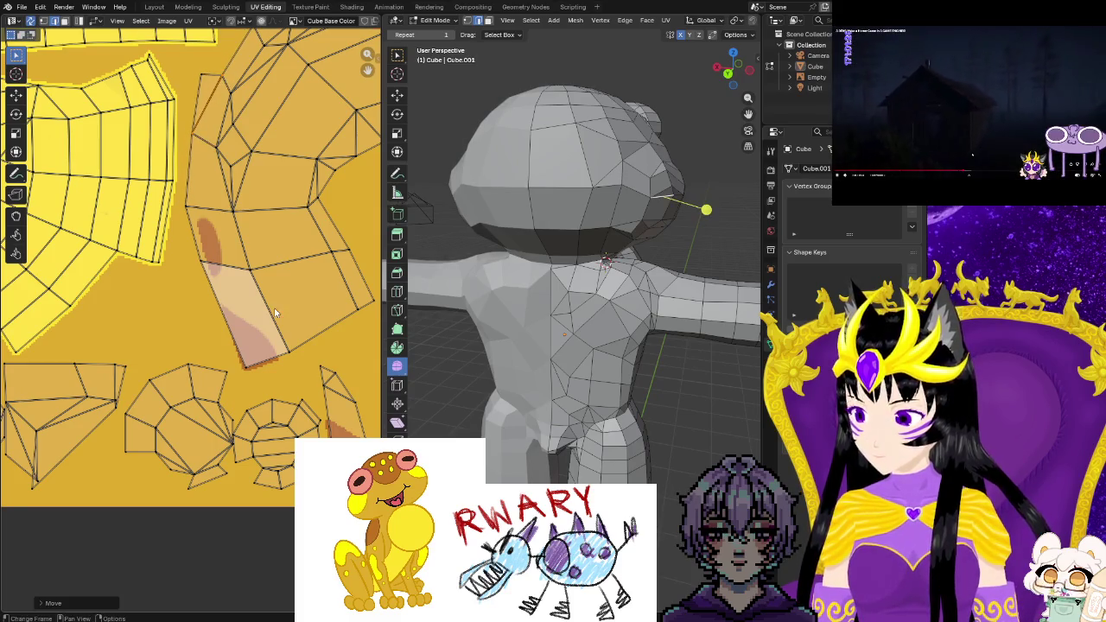
key(g)
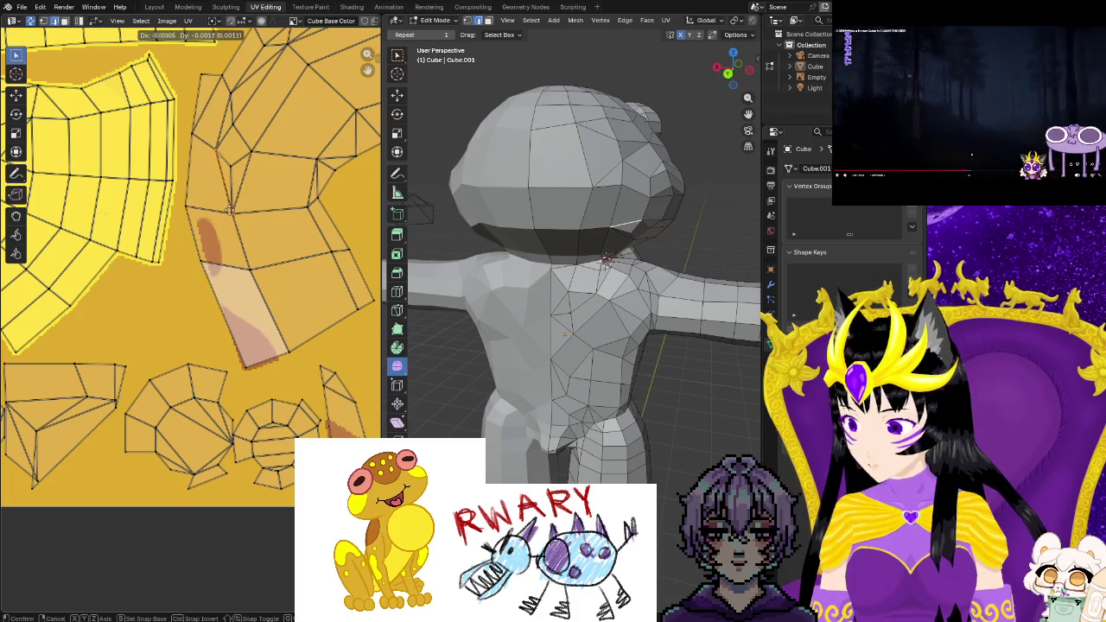
click(224, 209)
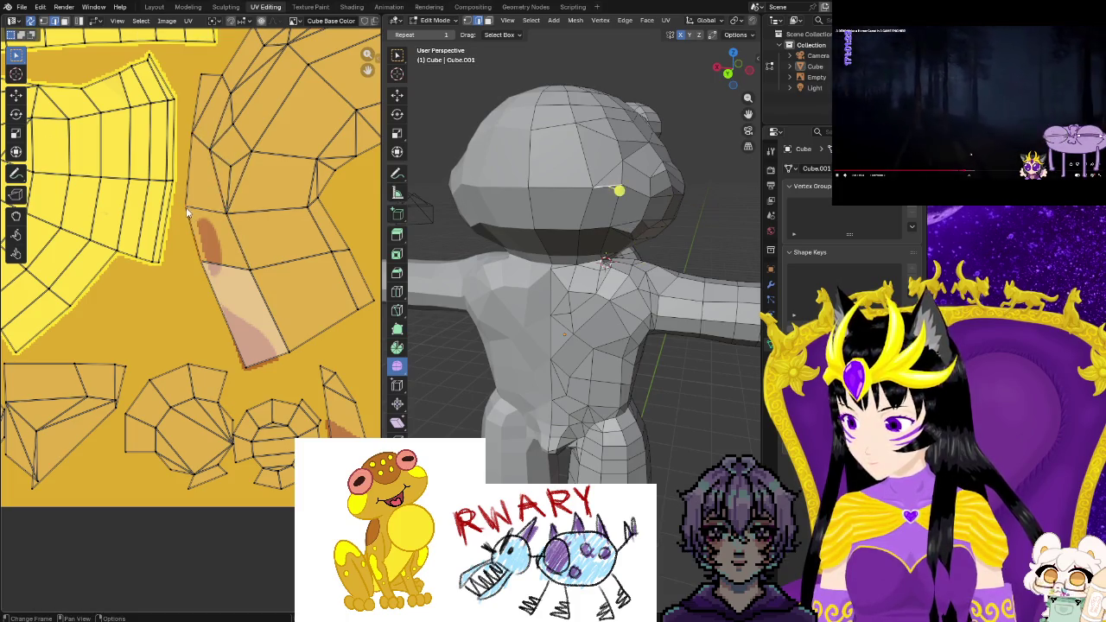
key(g)
click(183, 212)
scroll(190, 259, down, 3)
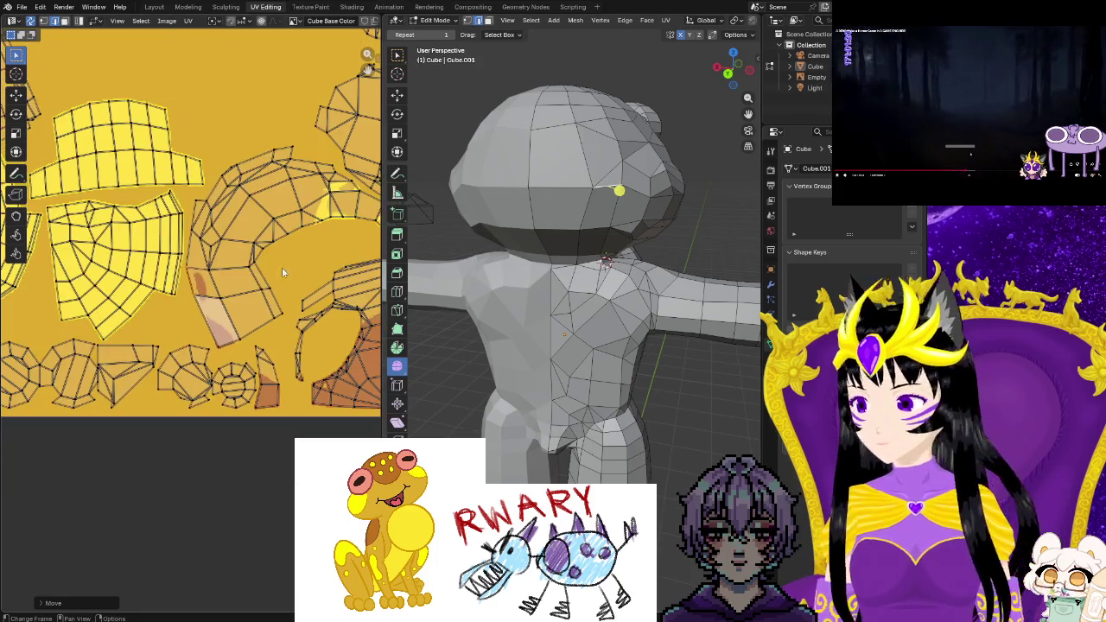
scroll(190, 260, up, 2)
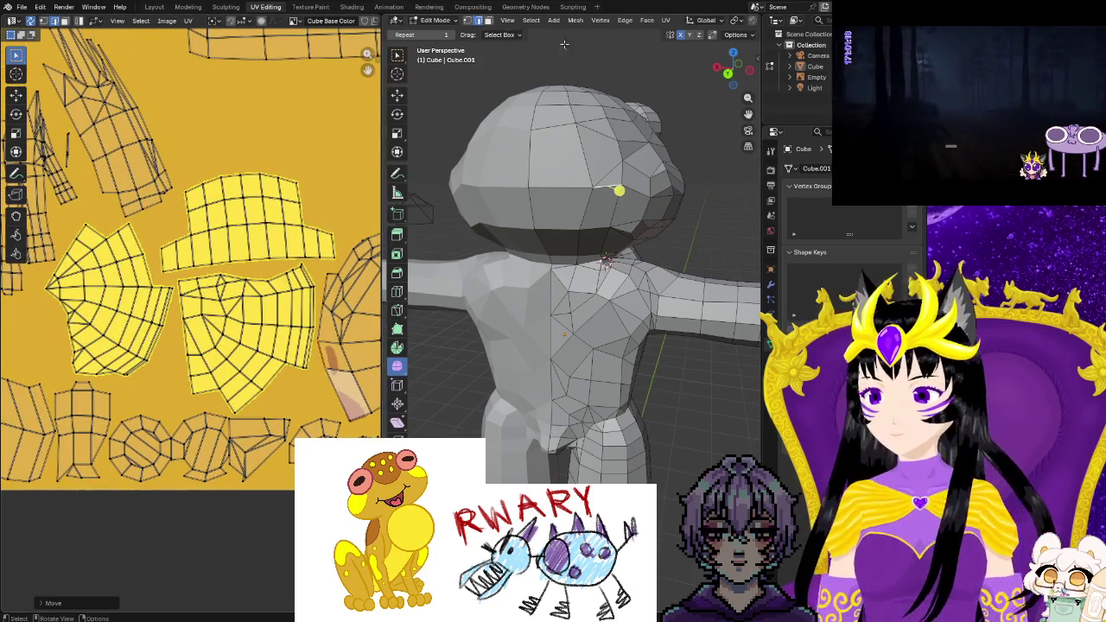
click(553, 20)
double_click(298, 7)
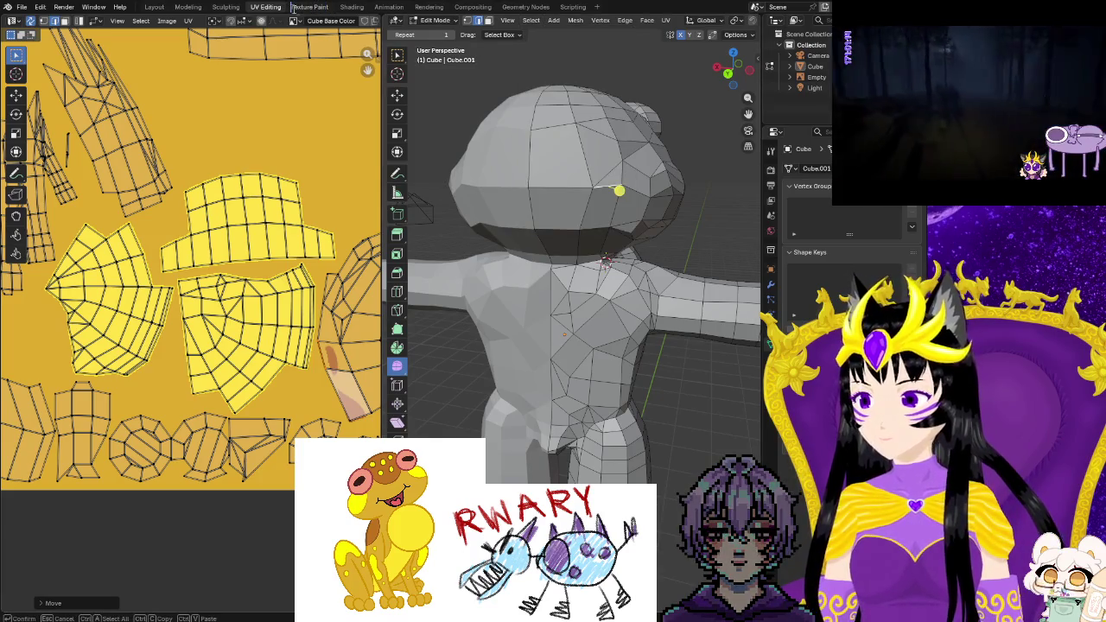
In Texture Paint, try a brown stroke on the frog's head, then undo it
click(311, 7)
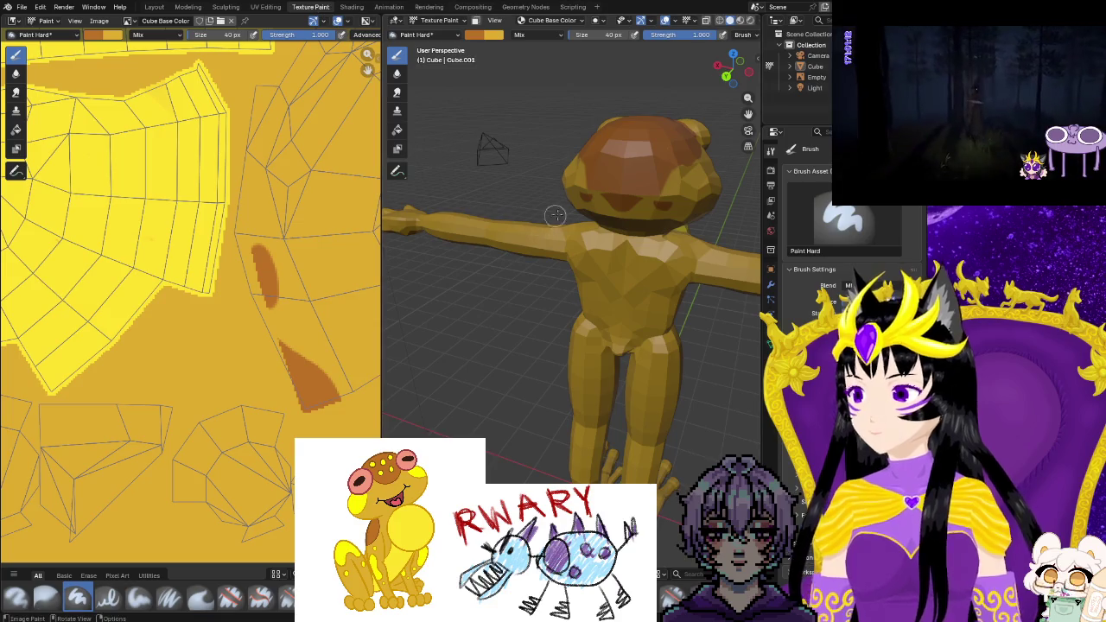
drag(586, 186, 640, 190)
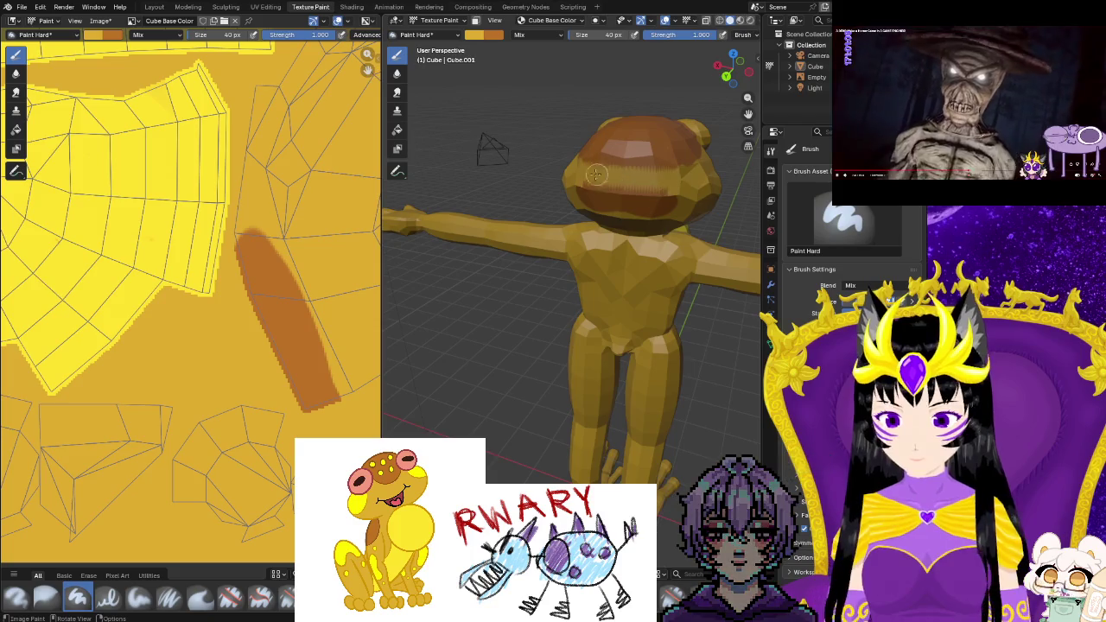
key(ctrl+z)
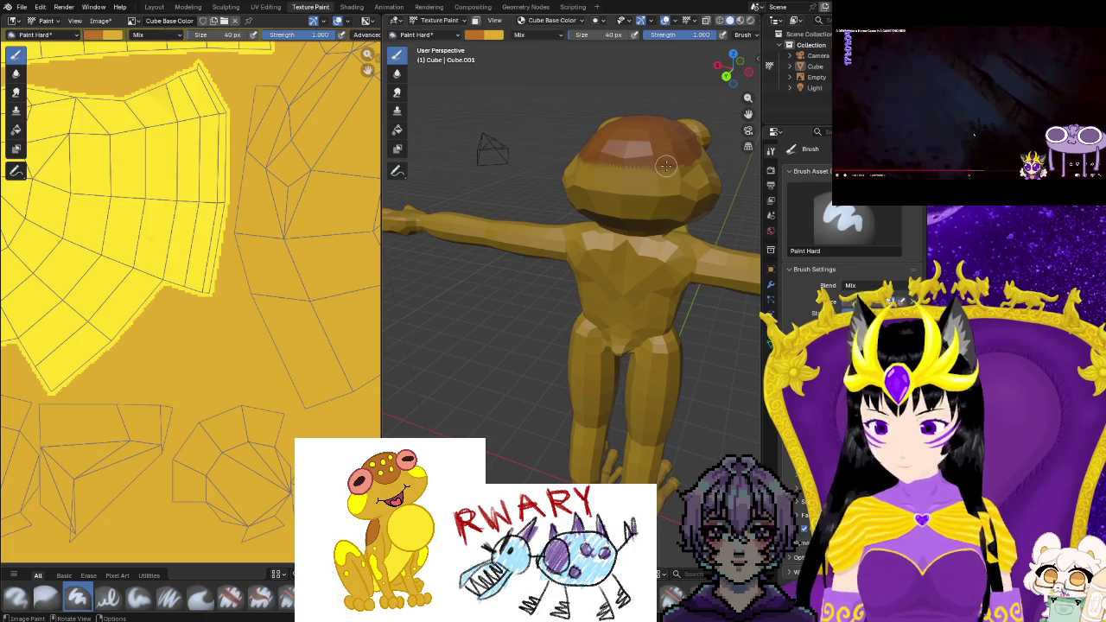
Zoom out and pan the image editor to show the full texture layout
scroll(317, 263, down, 2)
scroll(317, 263, down, 2)
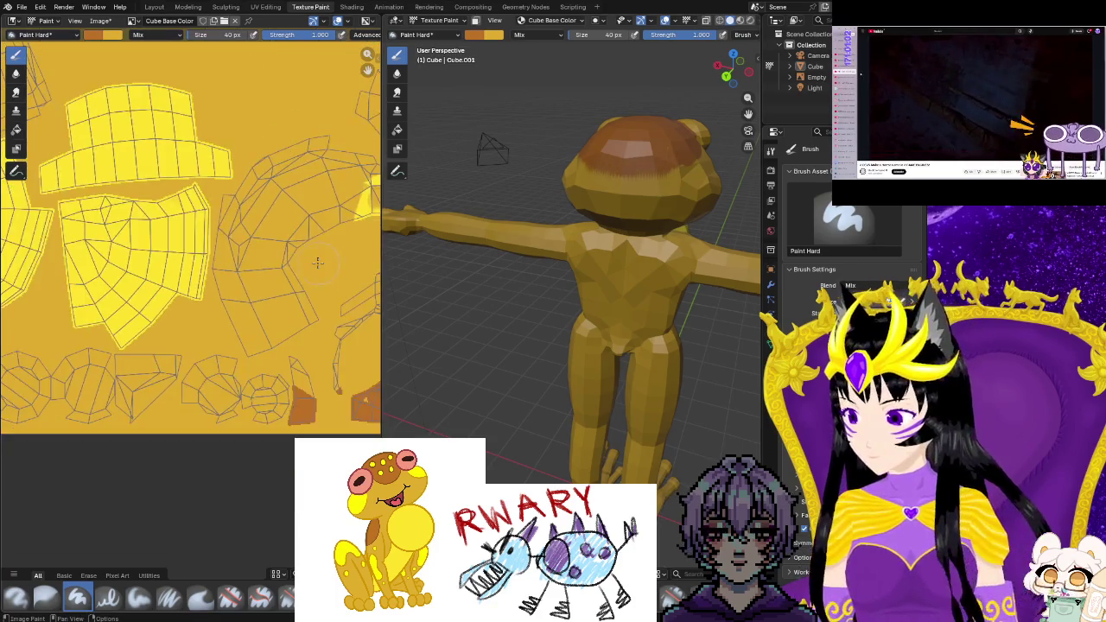
middle_drag(257, 250, 317, 262)
scroll(317, 263, down, 2)
scroll(305, 299, down, 2)
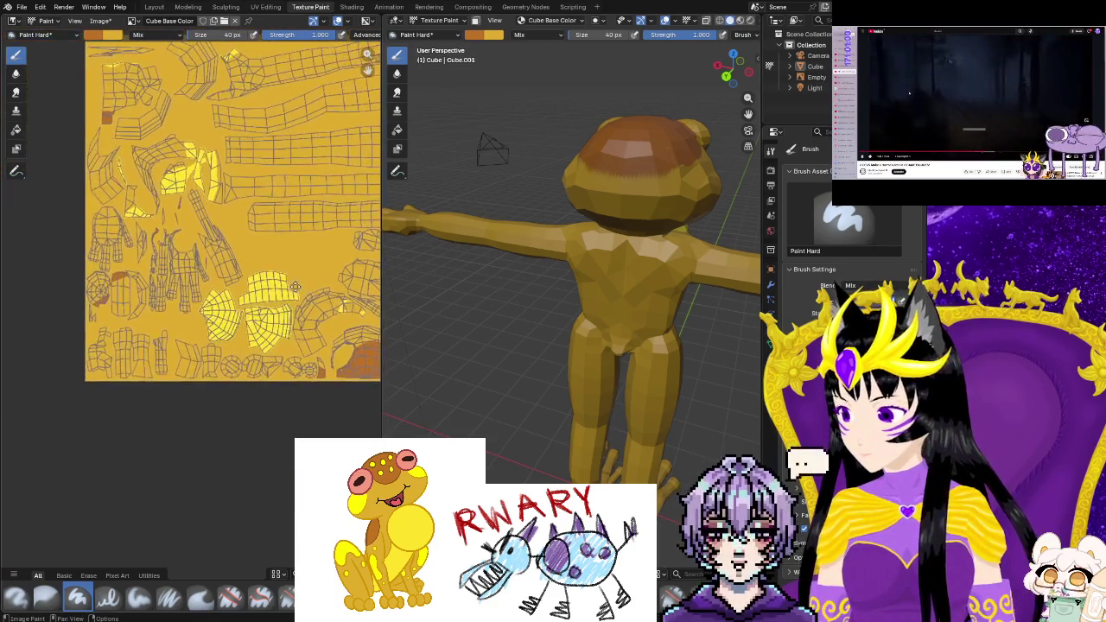
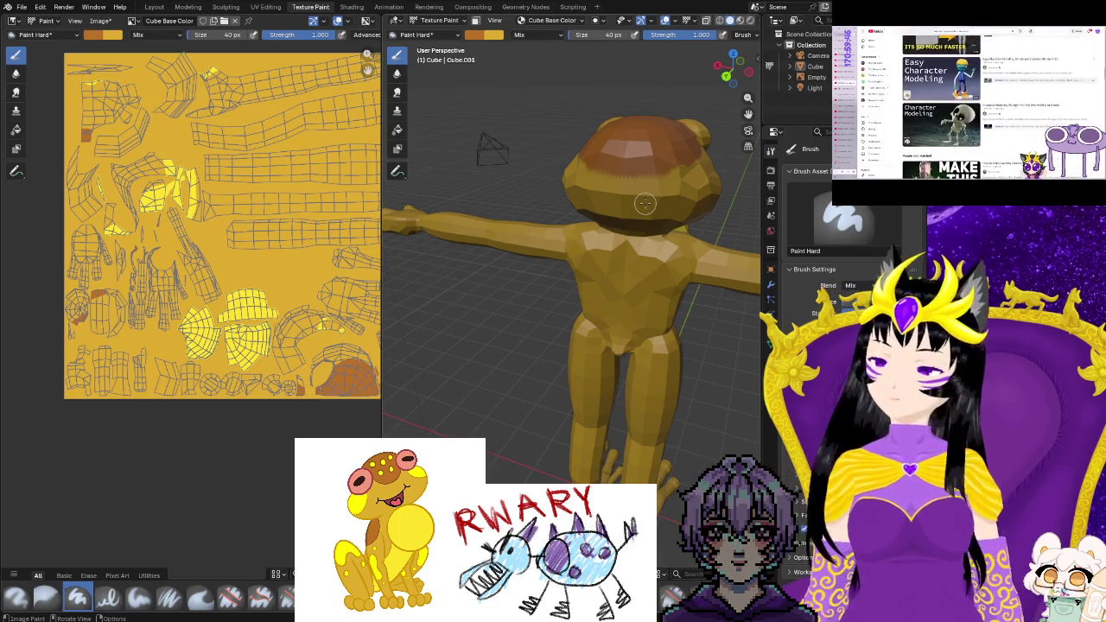
Set the secondary colour to mint green and swap it in as the active paint colour
mouse_move(644, 203)
middle_down()
mouse_move(511, 247)
mouse_move(404, 374)
middle_up()
scroll(404, 373, up, 2)
scroll(404, 373, up, 3)
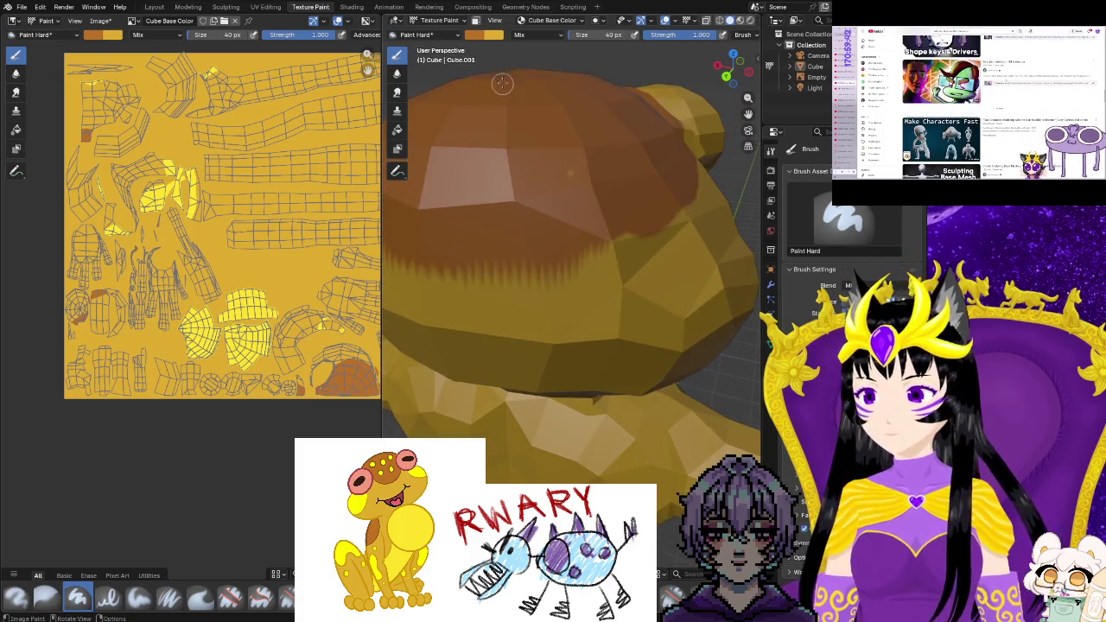
click(492, 36)
click(517, 80)
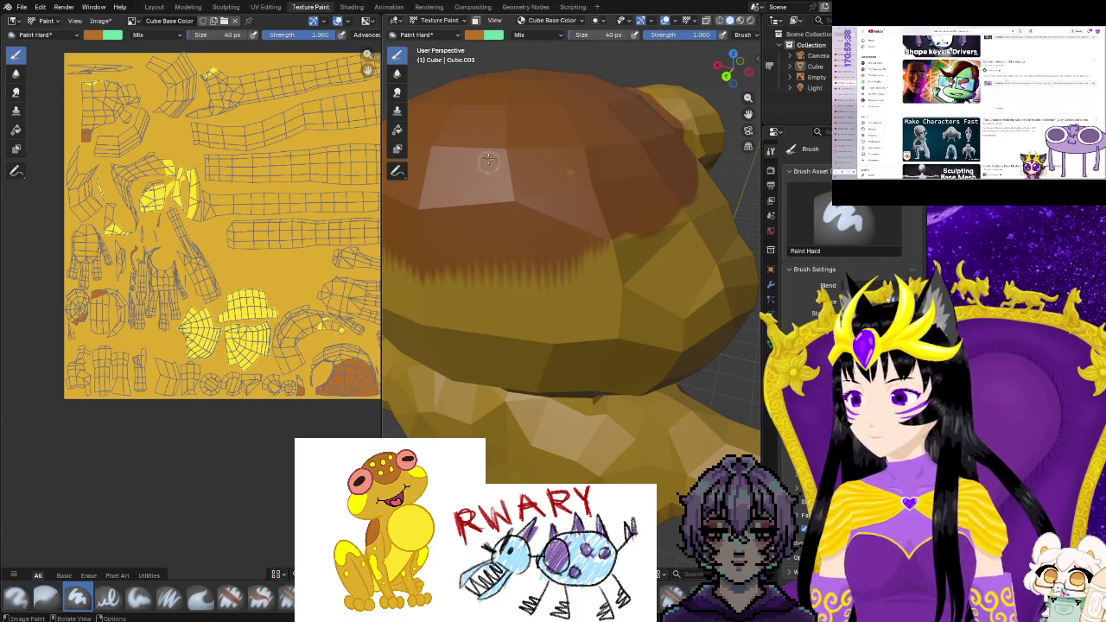
key(x)
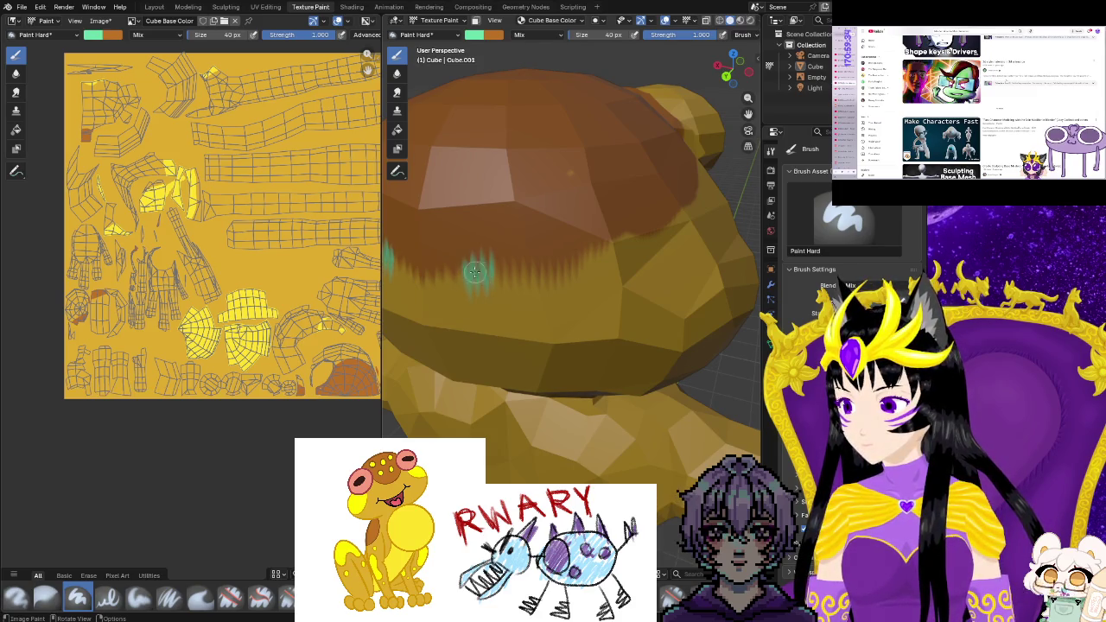
Zoom in close on the frog's head and move to the UV Editing workspace
scroll(257, 266, up, 1)
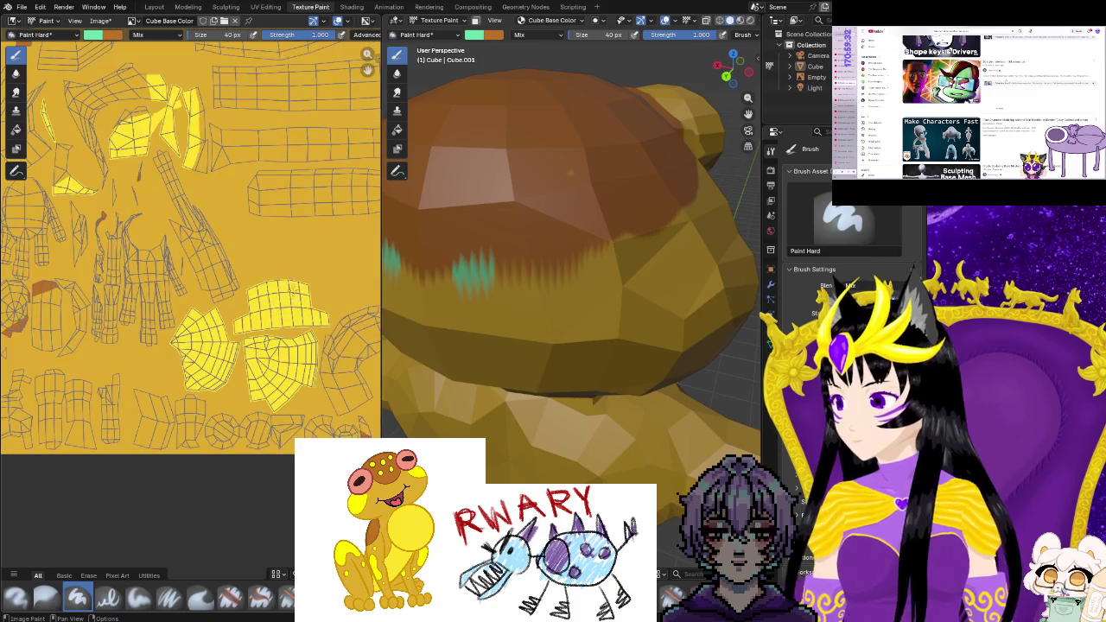
scroll(301, 279, down, 2)
scroll(247, 288, up, 1)
scroll(224, 286, up, 2)
scroll(203, 285, up, 2)
scroll(180, 285, up, 1)
scroll(194, 301, up, 2)
scroll(207, 317, up, 2)
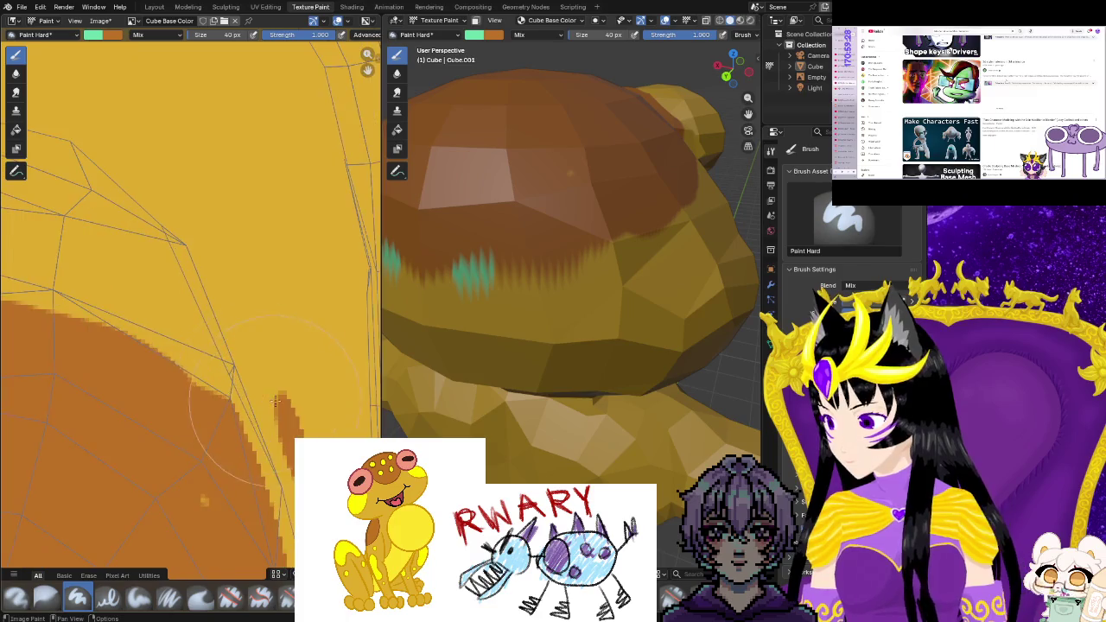
scroll(220, 334, up, 1)
scroll(234, 350, up, 1)
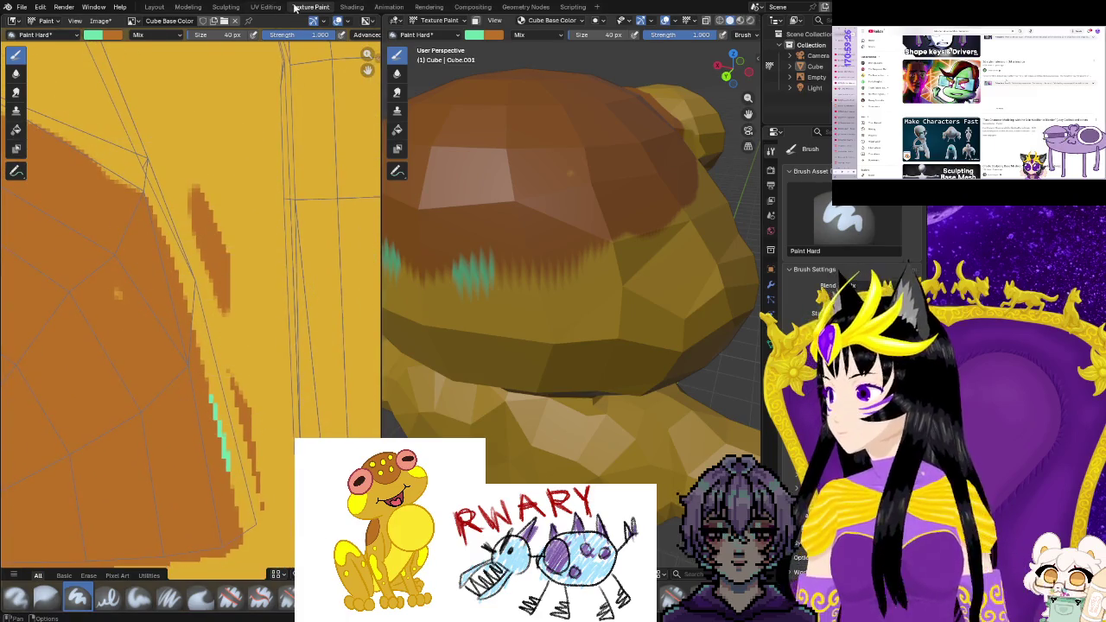
key(ctrl+Page_Up)
Zoom into the UV layout and move a head UV edge onto the orange cap strip
scroll(258, 361, up, 1)
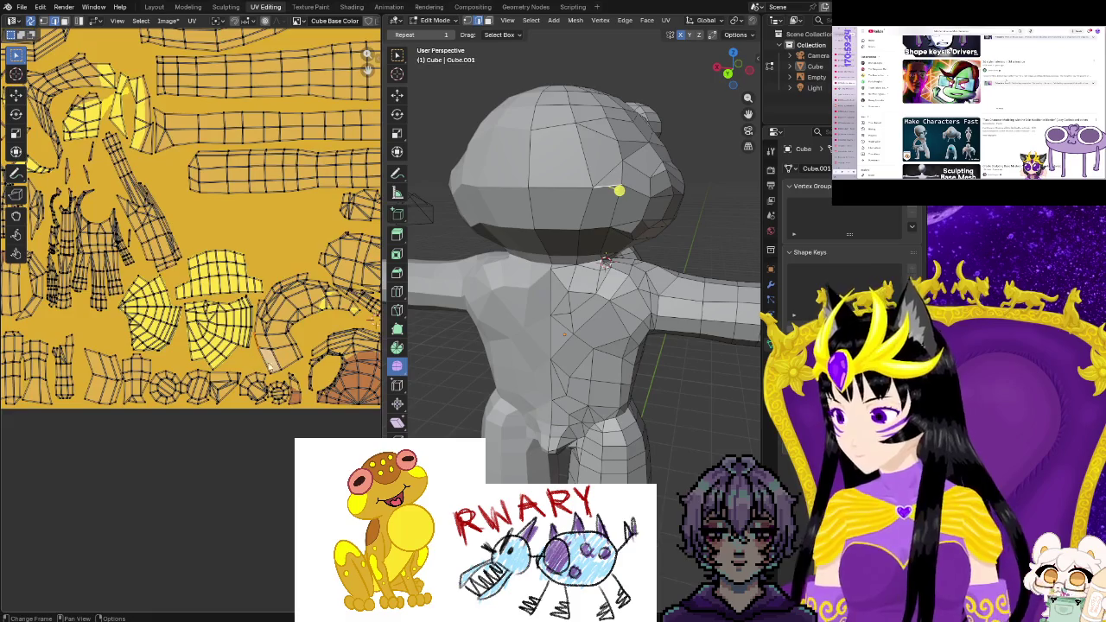
scroll(254, 365, up, 1)
scroll(250, 369, up, 1)
scroll(246, 374, up, 2)
scroll(259, 380, up, 1)
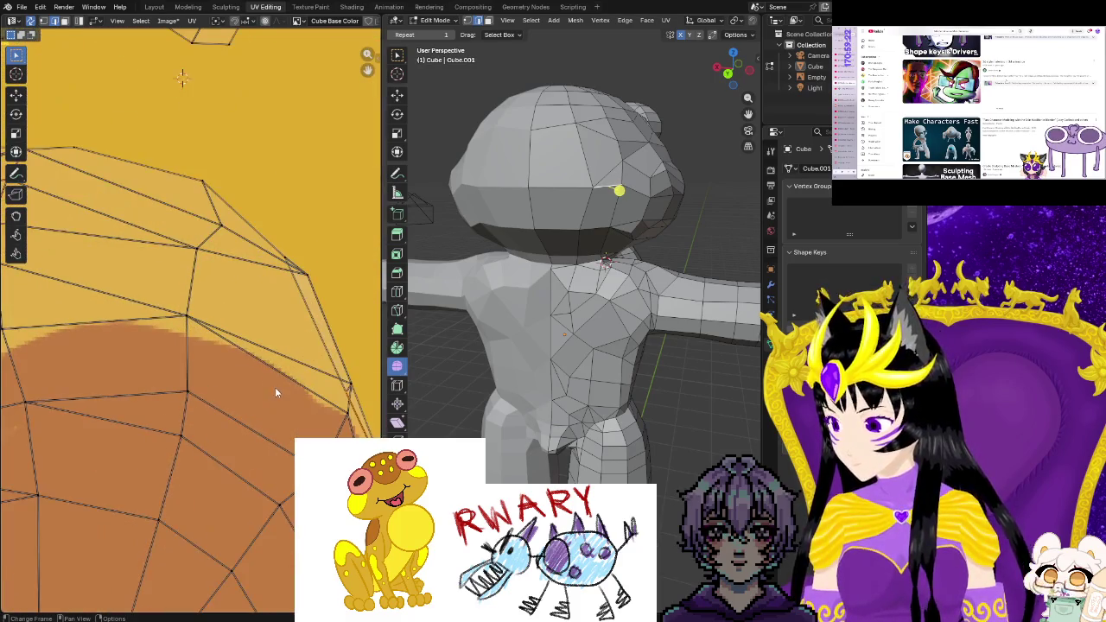
scroll(285, 385, up, 1)
scroll(302, 380, up, 1)
scroll(239, 336, down, 1)
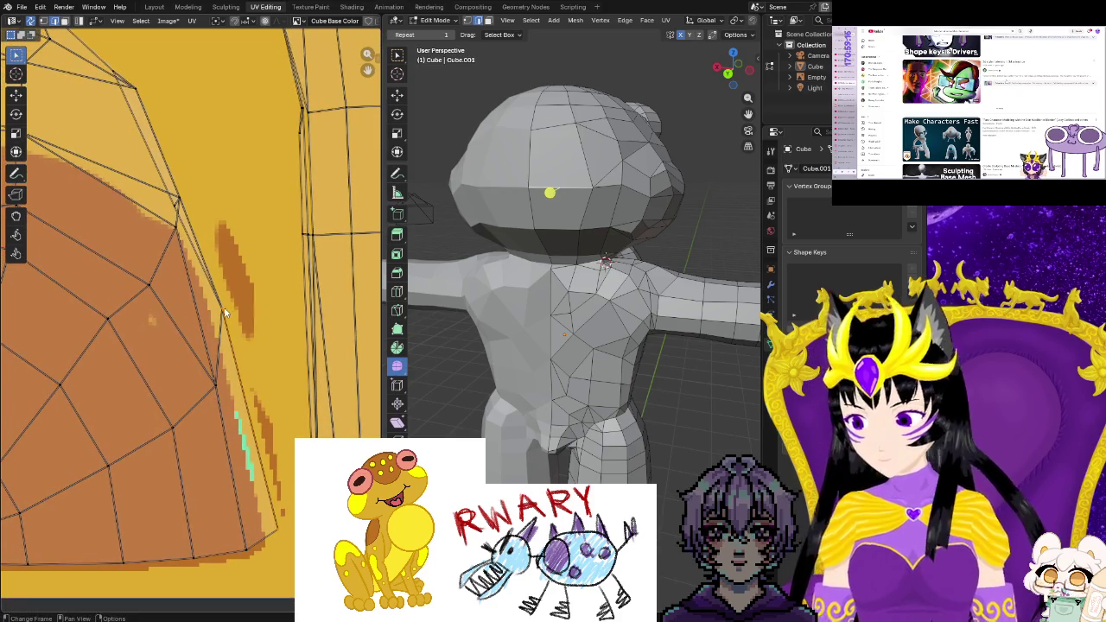
key(g)
click(262, 298)
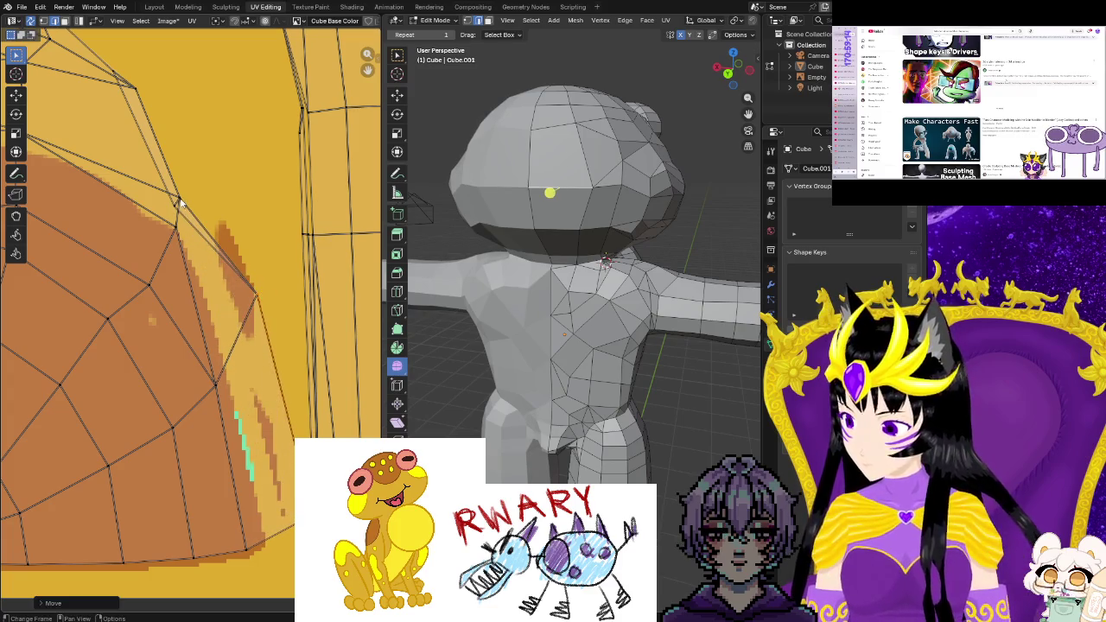
Reposition four head UV vertices so they sit along the cap's edge
key(g)
click(209, 182)
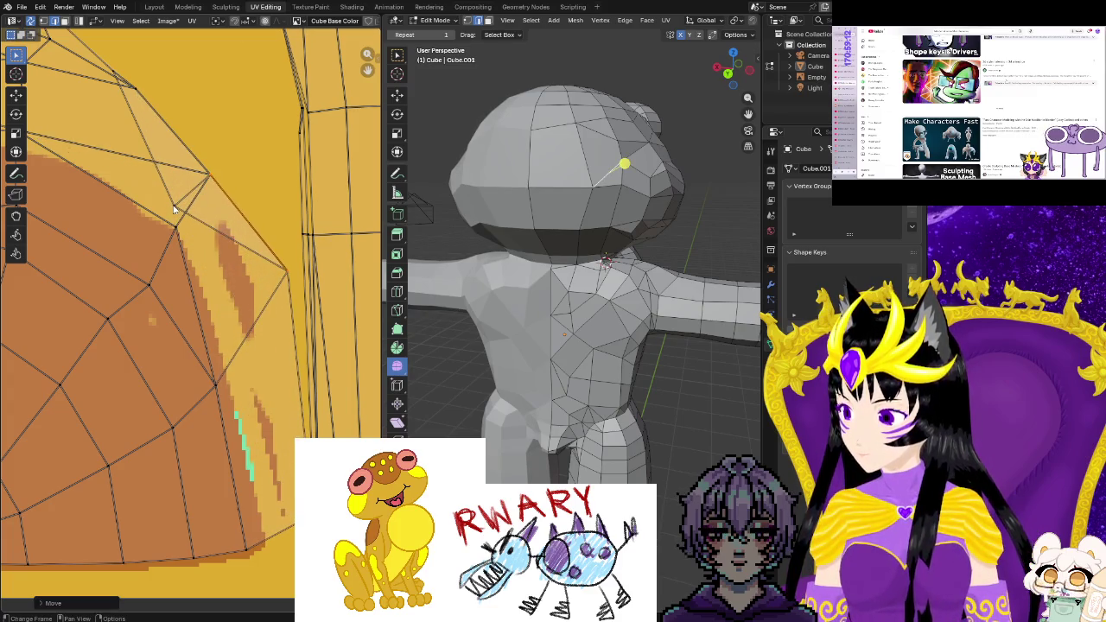
key(g)
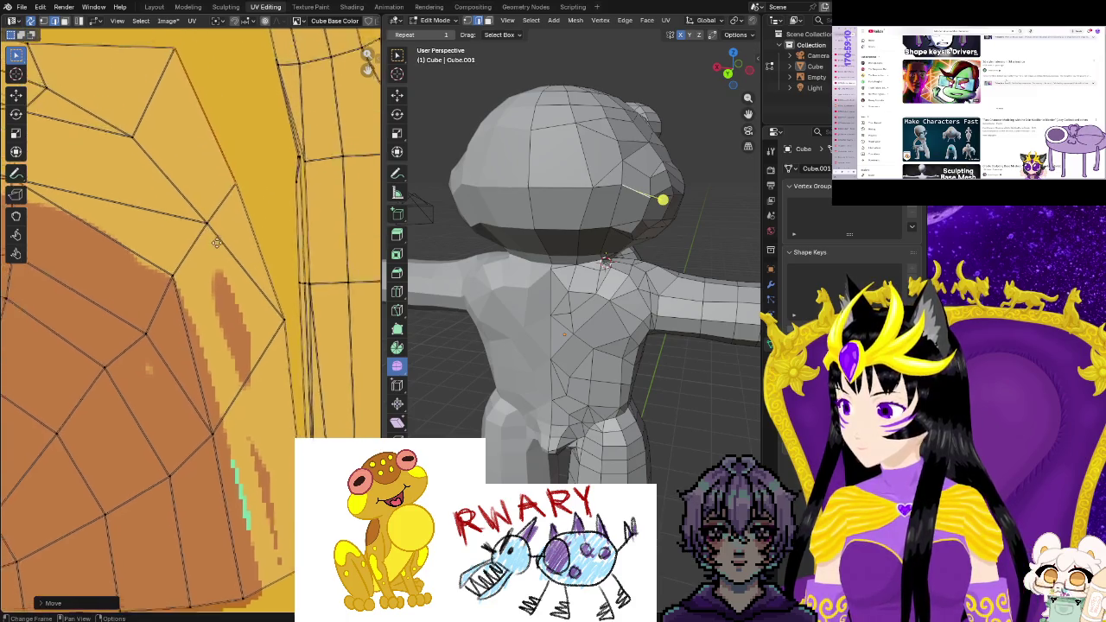
click(233, 172)
key(g)
click(233, 186)
key(g)
click(91, 177)
Nudge four more head UV vertices up and left toward the cap boundary
scroll(165, 280, down, 3)
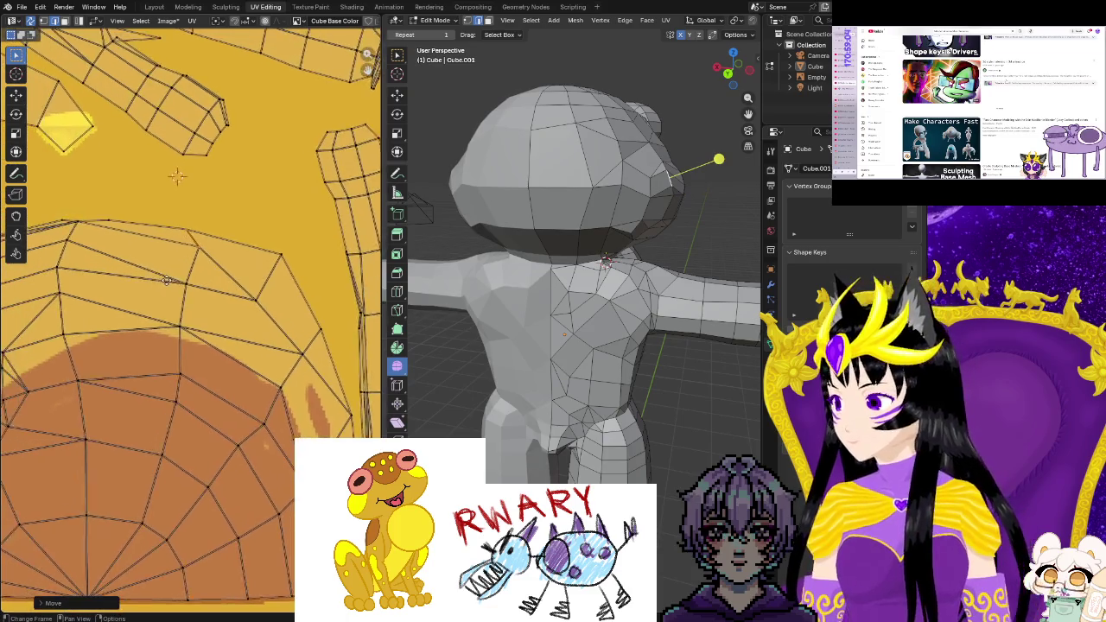
key(g)
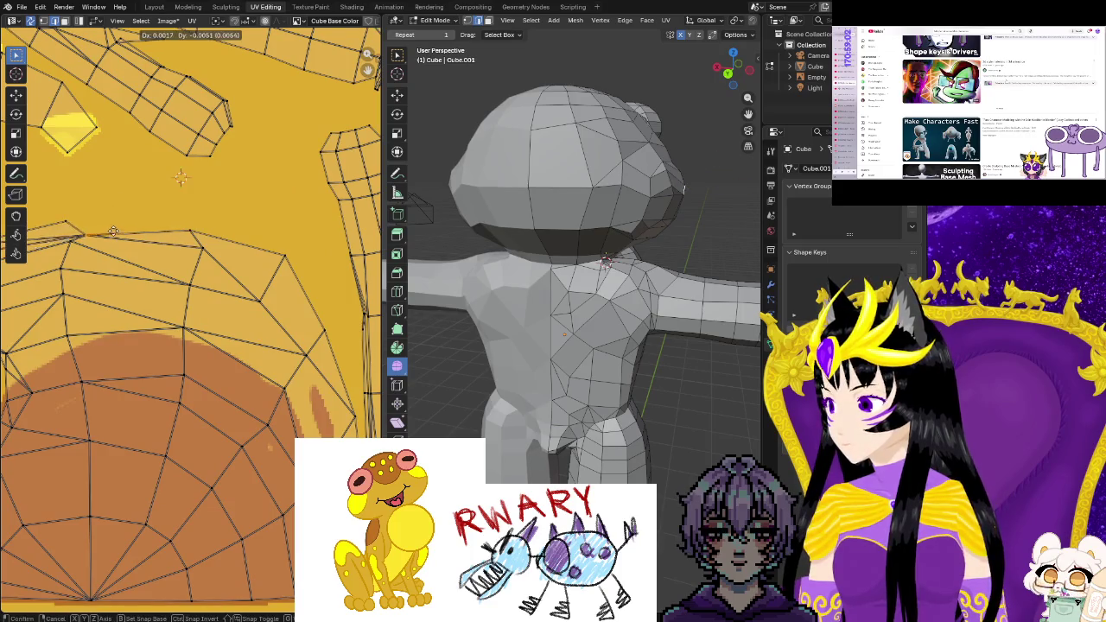
click(109, 230)
key(g)
click(60, 205)
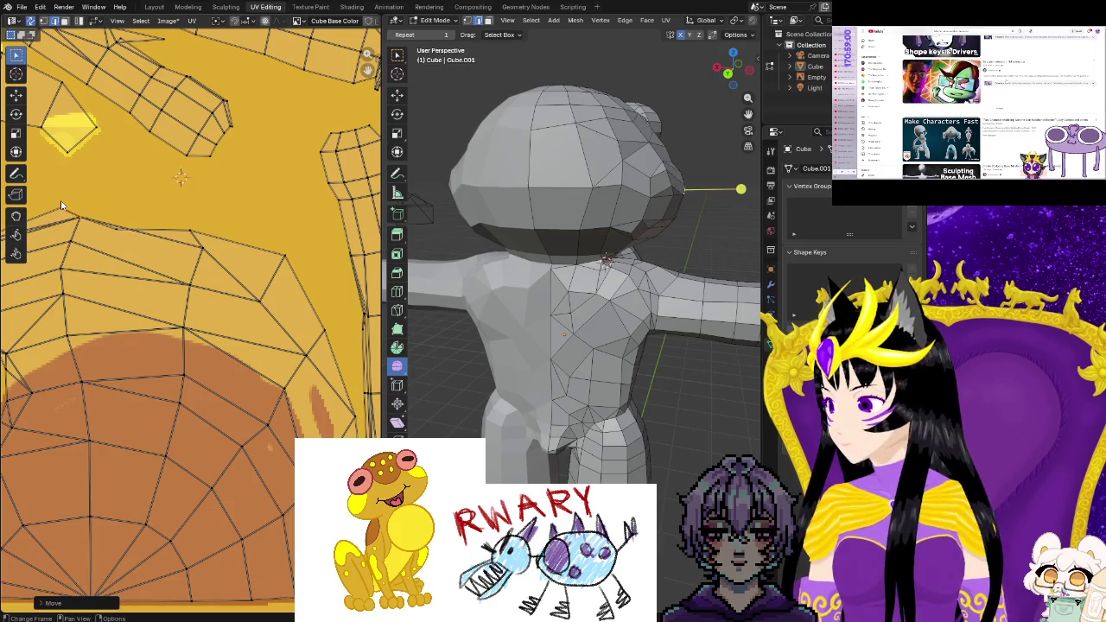
key(g)
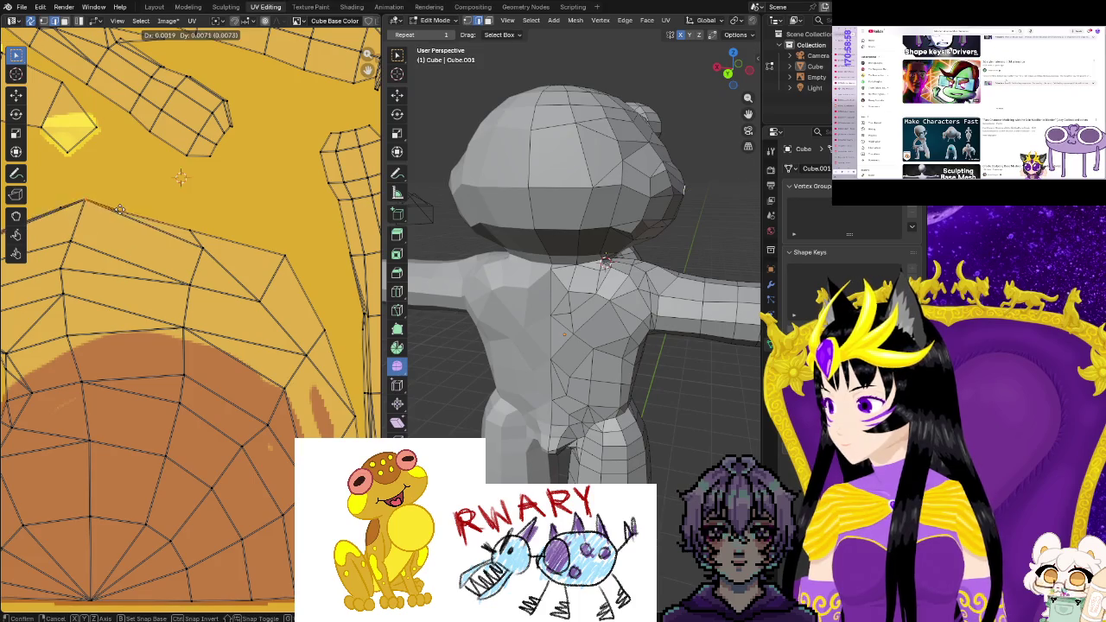
click(121, 229)
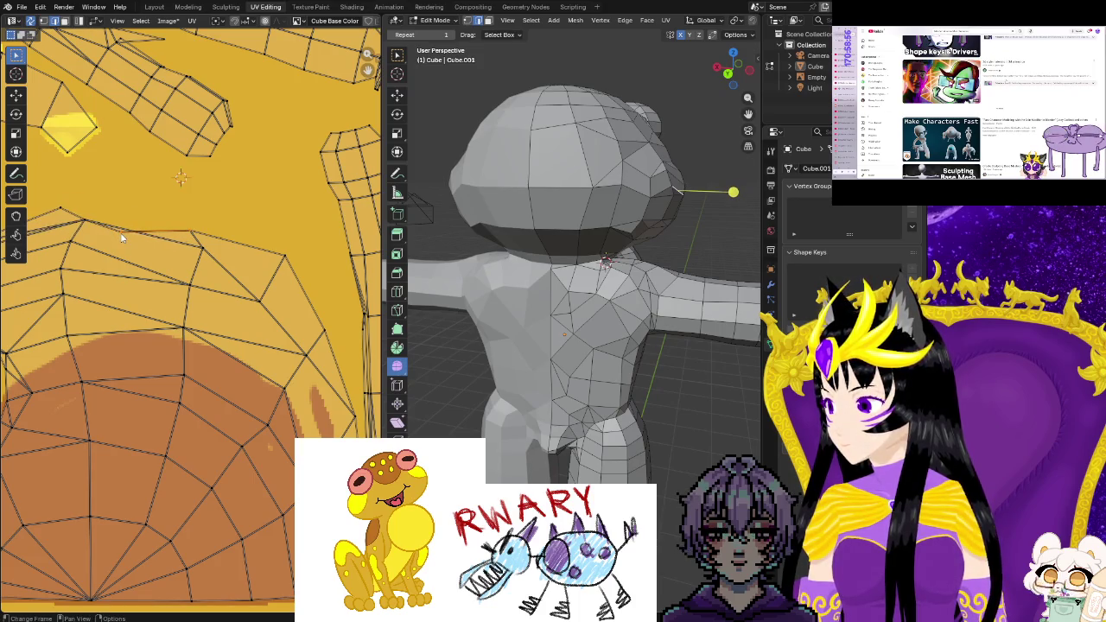
key(g)
click(124, 219)
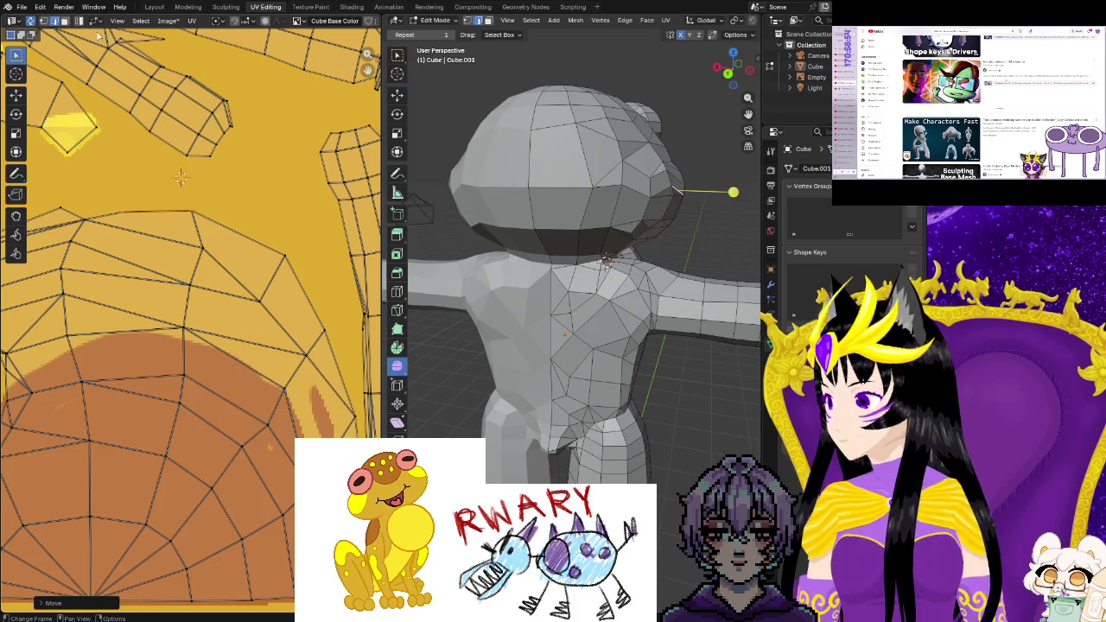
Select another head UV edge and move it twice to follow the cap edge
click(182, 222)
key(g)
click(130, 218)
key(g)
click(124, 197)
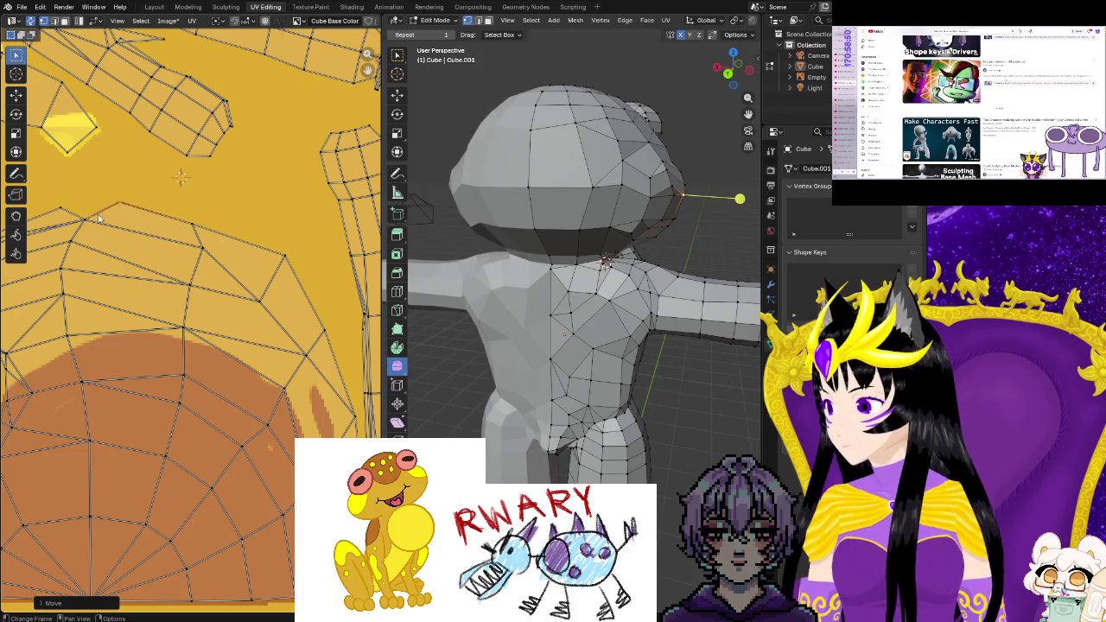
middle_drag(123, 197, 306, 239)
Raise a UV vertex and lift the neighbouring edge onto the cap boundary
click(153, 287)
key(g)
click(155, 263)
click(245, 253)
key(g)
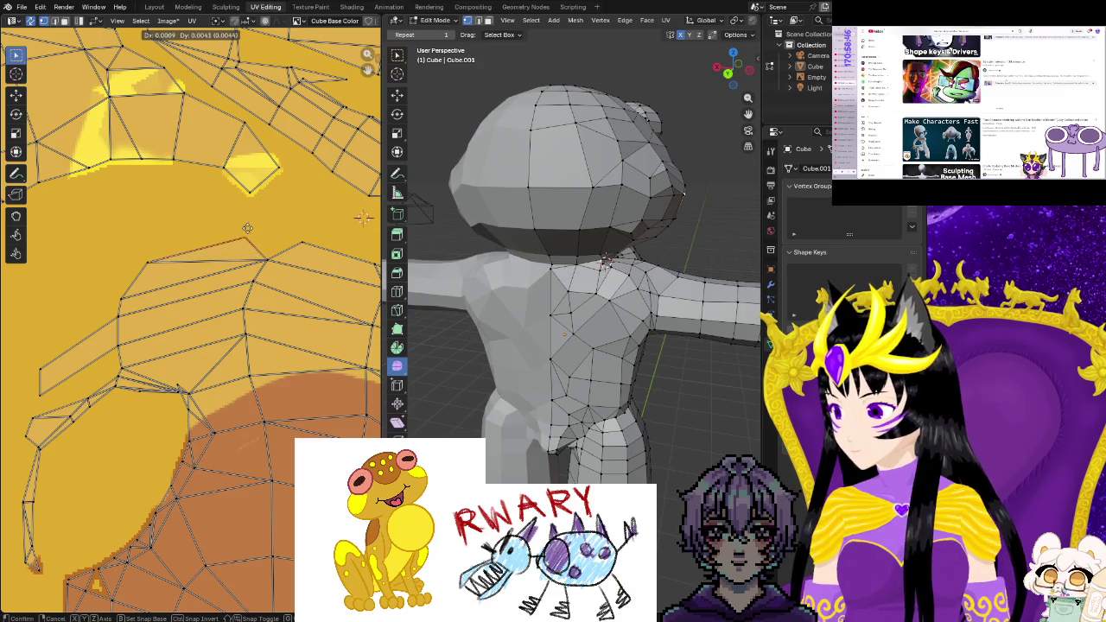
click(248, 228)
middle_drag(197, 311, 258, 229)
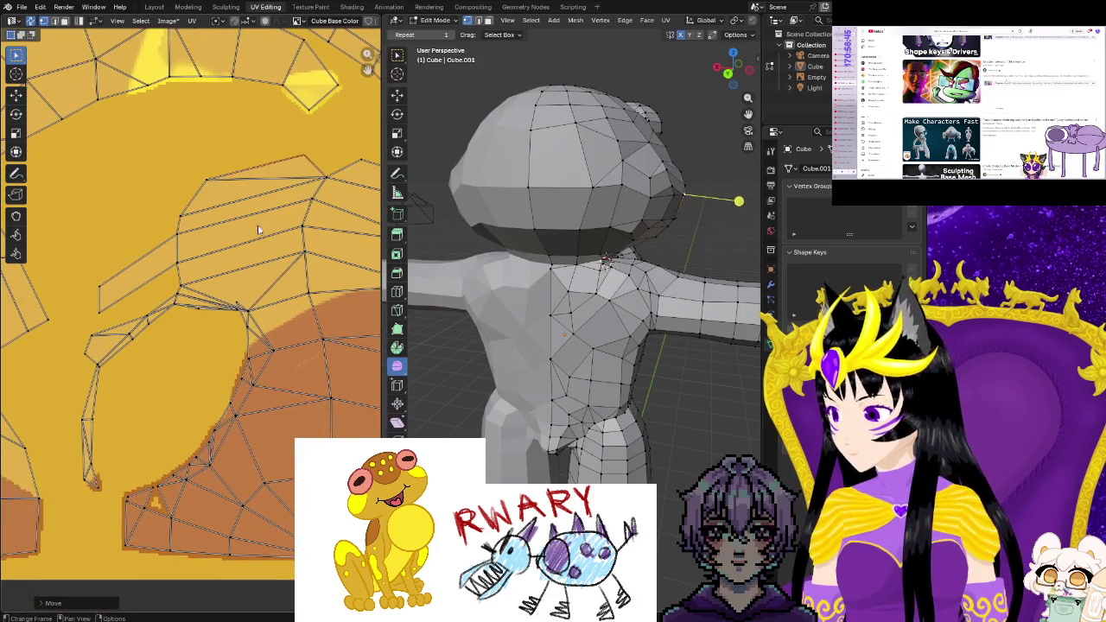
Fine-tune three vertices in the upper island to match the brown cap outline
click(238, 311)
key(g)
click(233, 323)
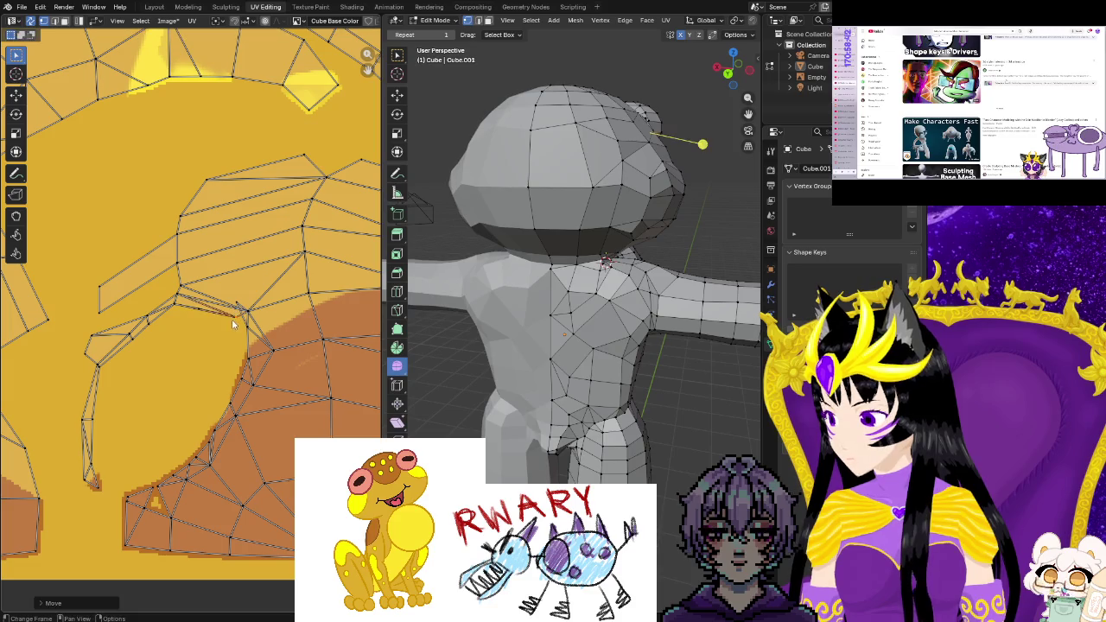
click(198, 309)
key(g)
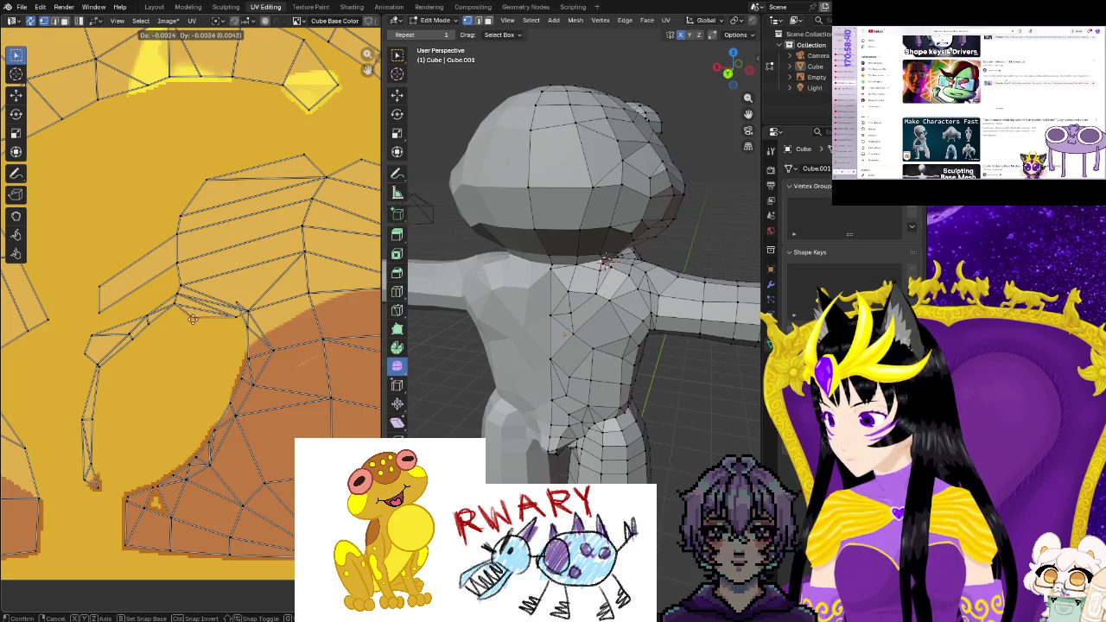
click(227, 320)
click(238, 304)
key(g)
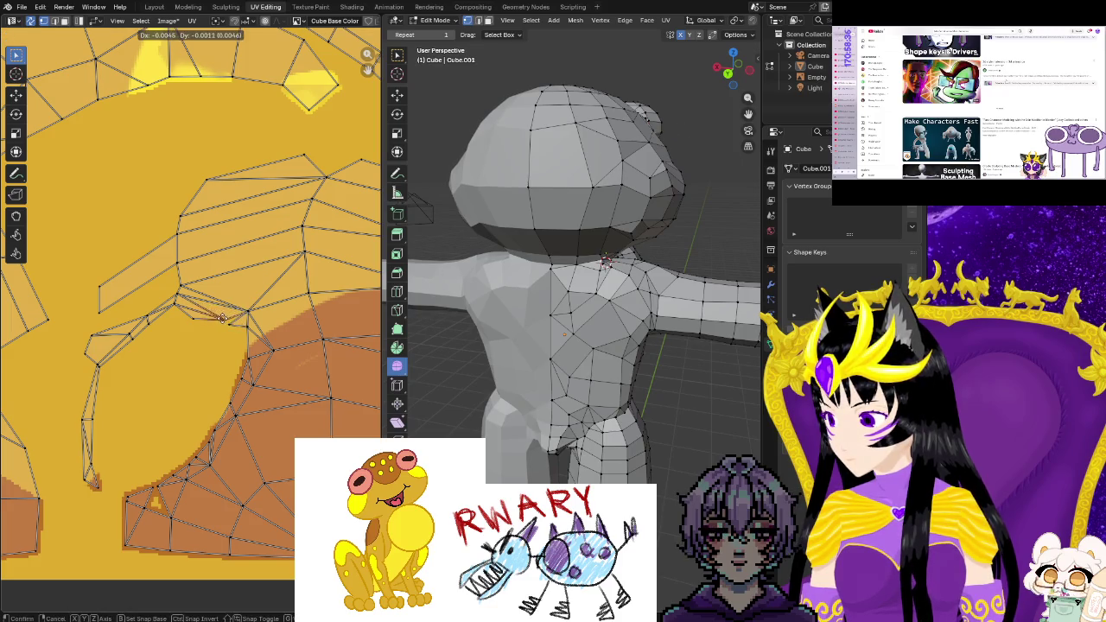
click(226, 318)
scroll(139, 354, down, 3)
mouse_move(120, 333)
middle_down()
mouse_move(206, 347)
mouse_move(120, 339)
middle_up()
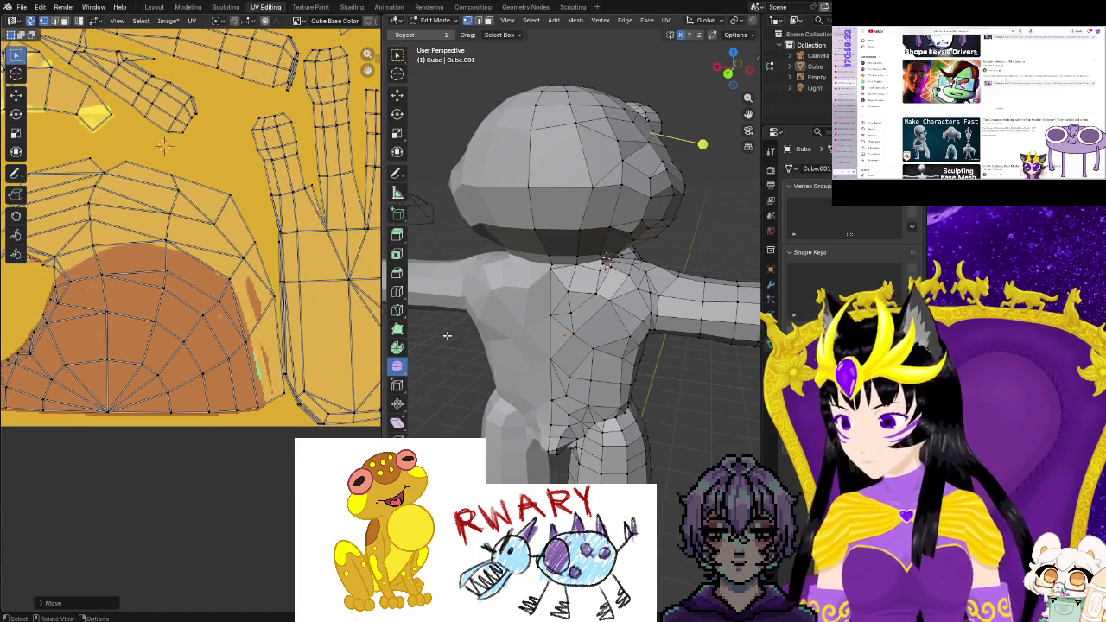
click(310, 6)
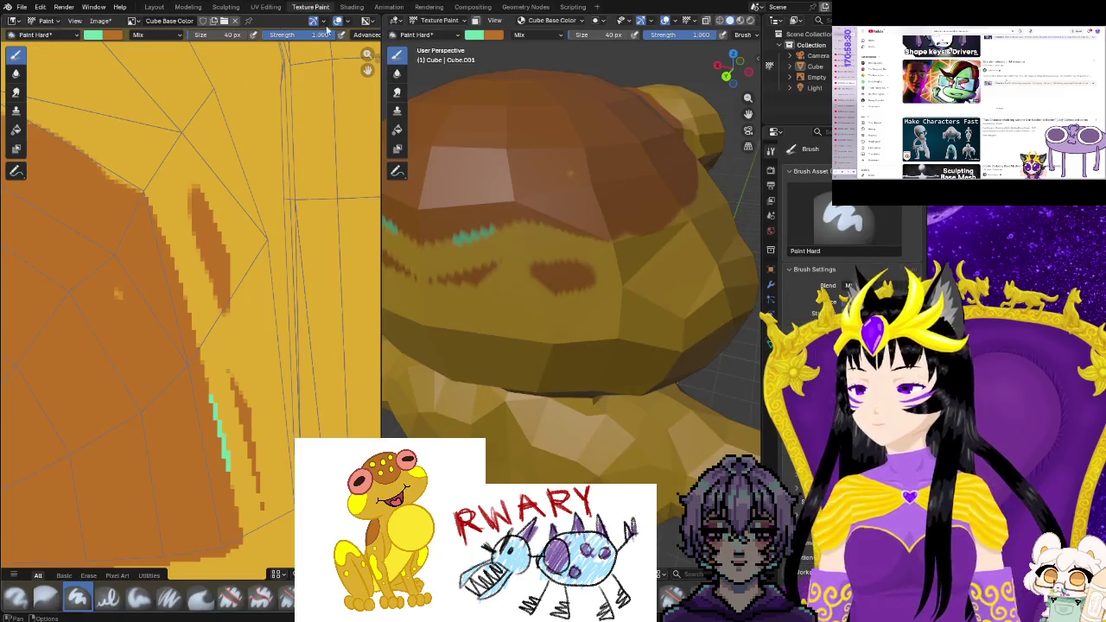
Swap to brown and paint over the teal marks around the frog's mouth and face
middle_drag(521, 254, 546, 298)
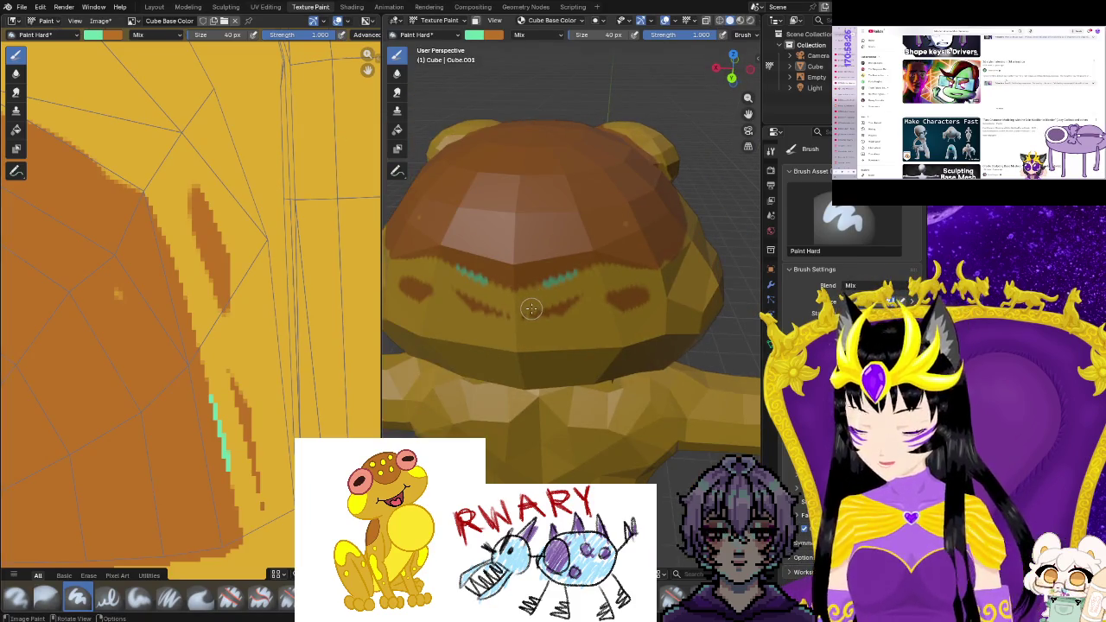
key(x)
drag(527, 302, 570, 276)
drag(616, 241, 582, 289)
drag(172, 216, 241, 380)
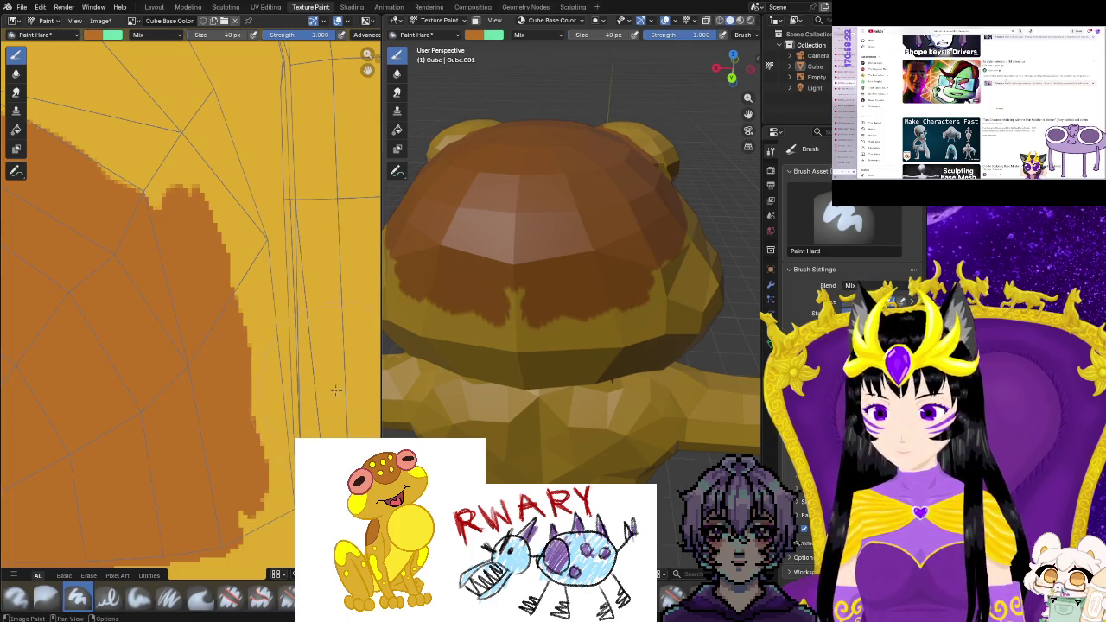
drag(524, 247, 516, 319)
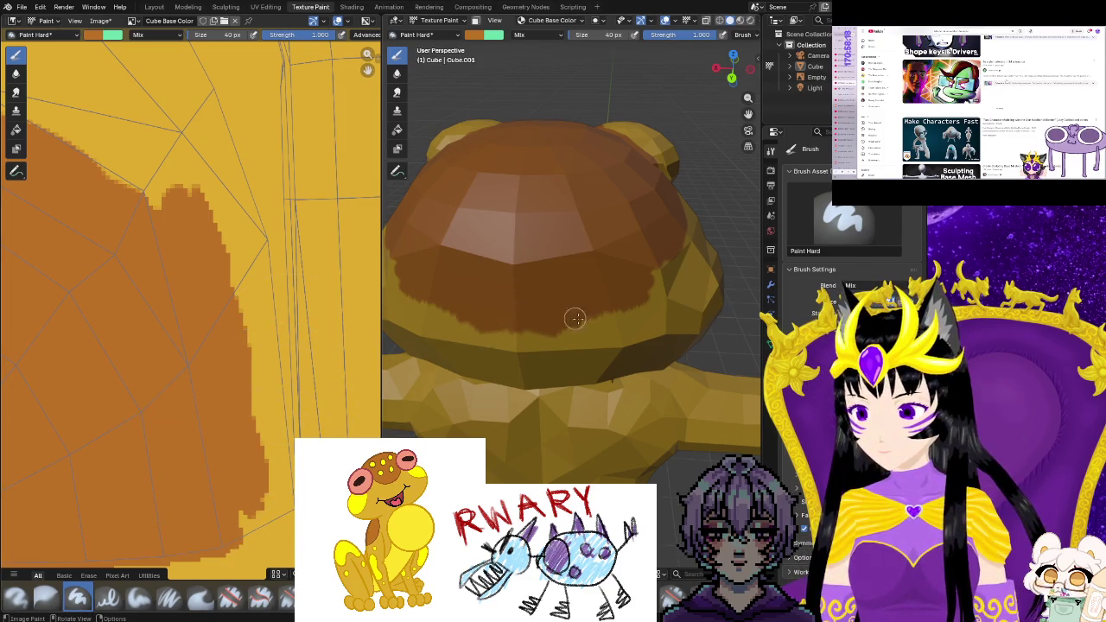
Brush brown paint across the lower-left of the texture image
scroll(233, 468, down, 3)
scroll(232, 468, down, 2)
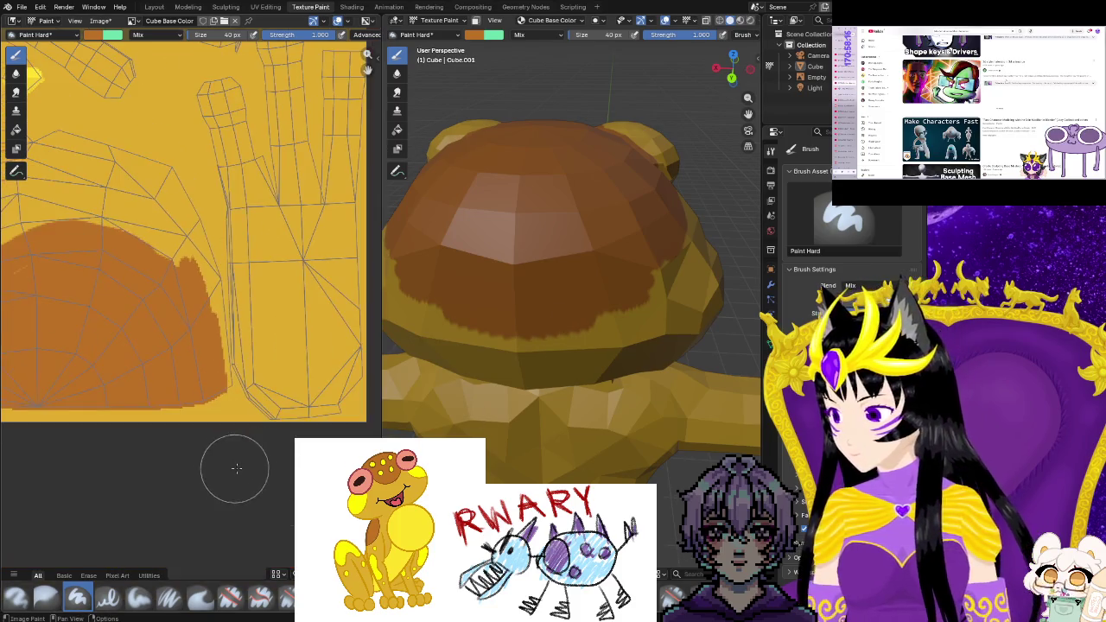
ctrl+scroll(233, 469, left, 3)
scroll(66, 450, down, 1)
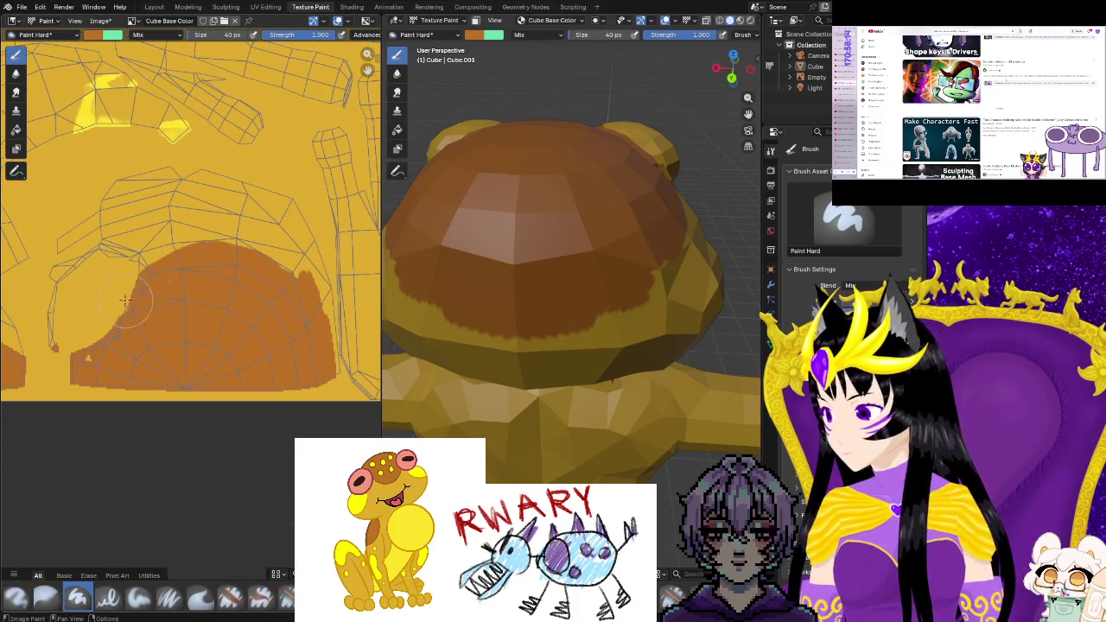
drag(127, 300, 148, 295)
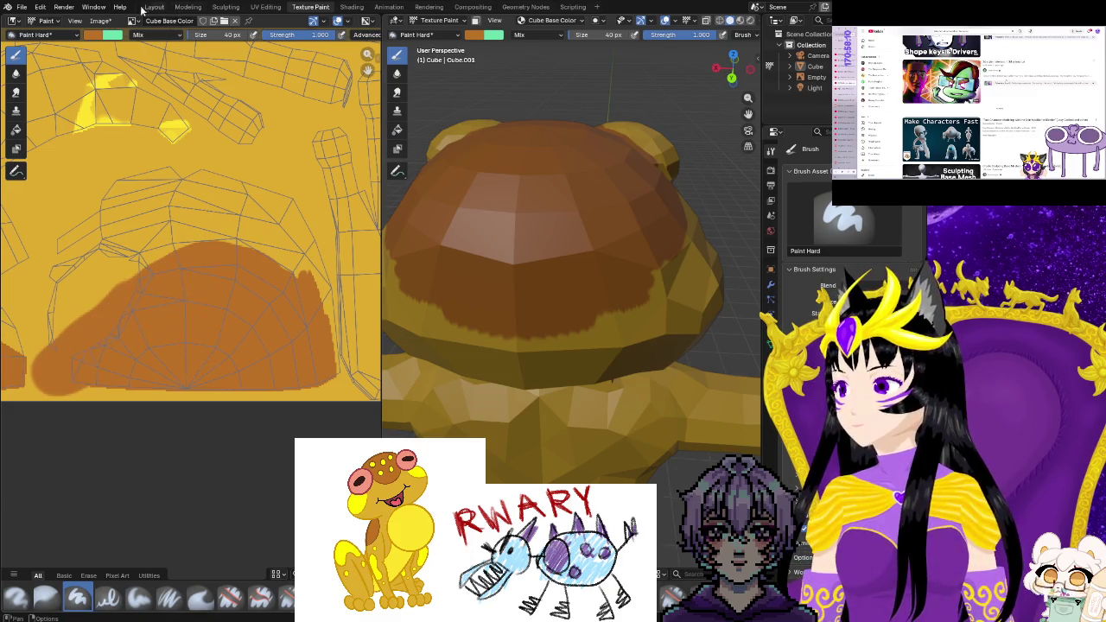
Box-select the lower and upper head UVs and trial a move, then undo it
click(265, 7)
scroll(206, 377, down, 2)
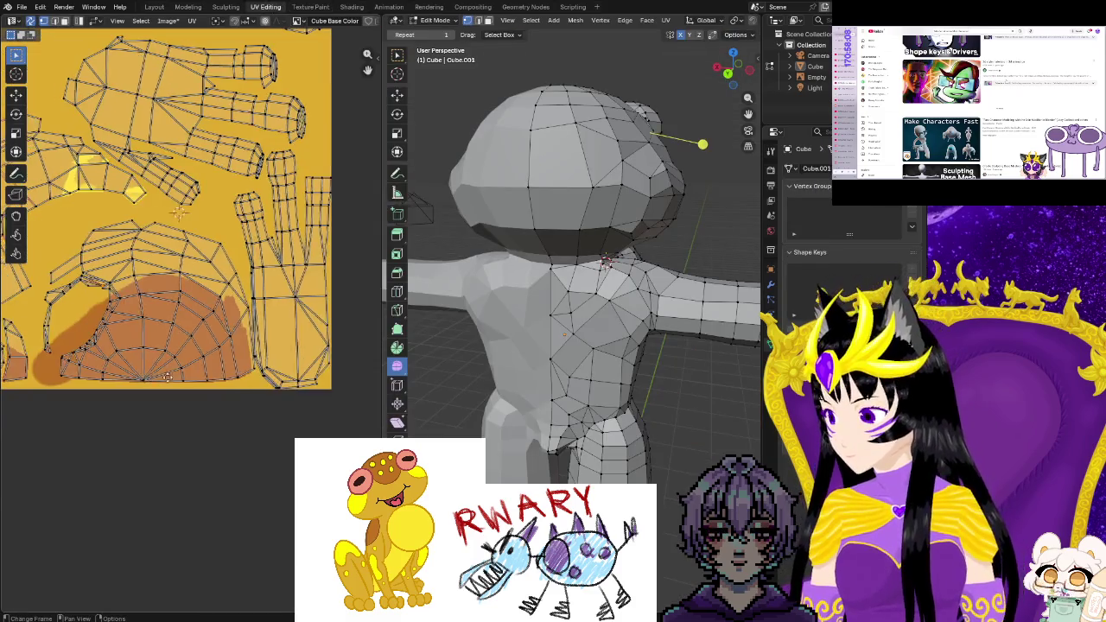
drag(76, 236, 197, 373)
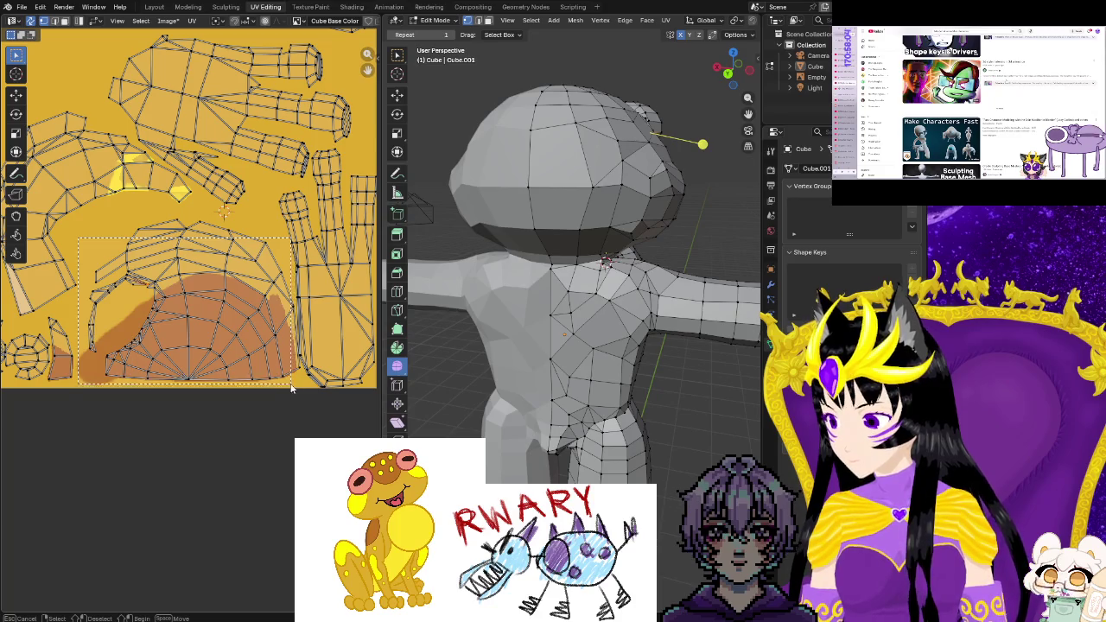
drag(292, 388, 288, 387)
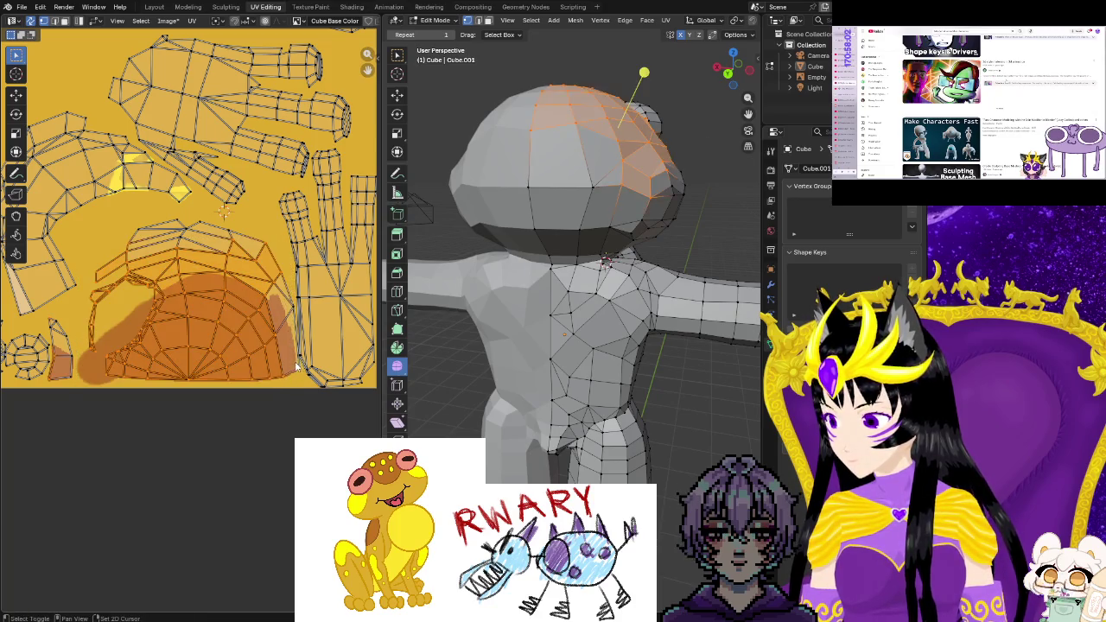
drag(269, 248, 183, 230)
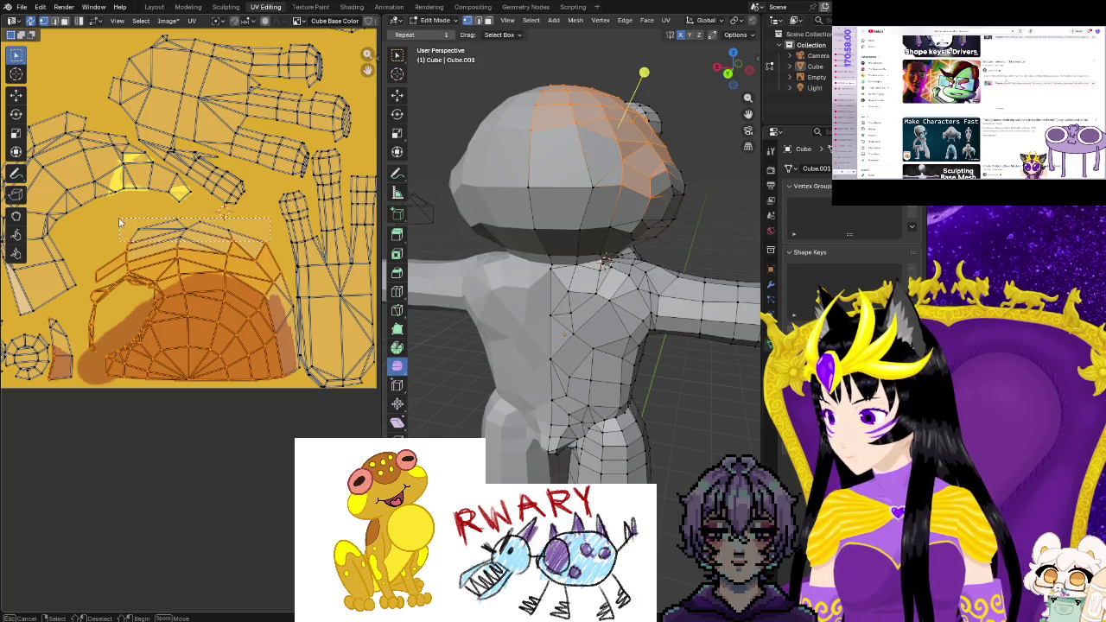
drag(119, 219, 119, 219)
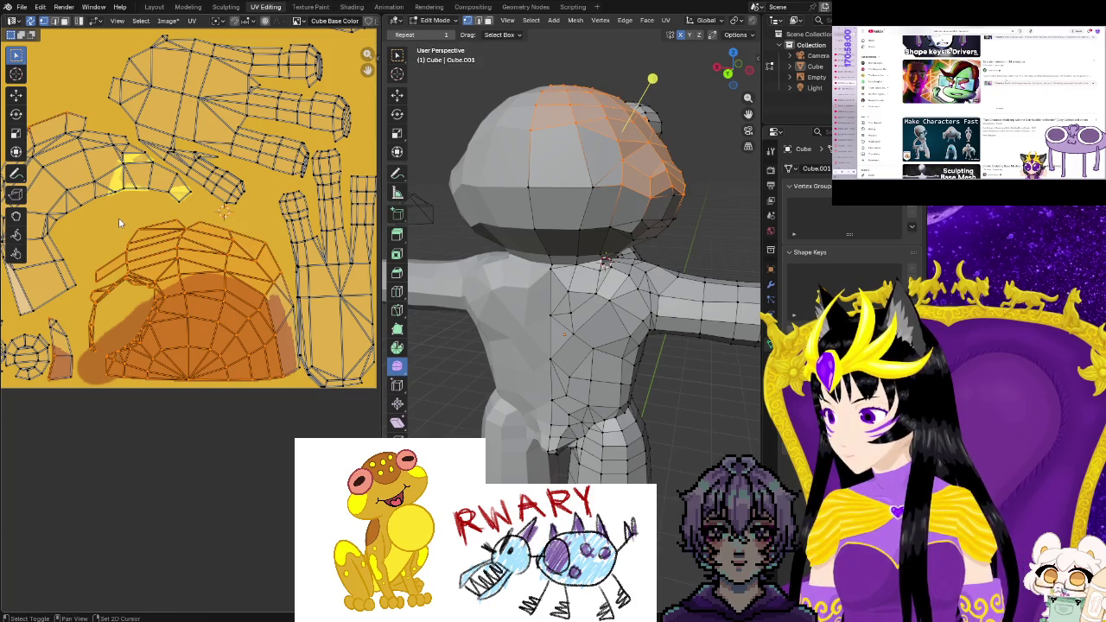
key(g)
click(169, 309)
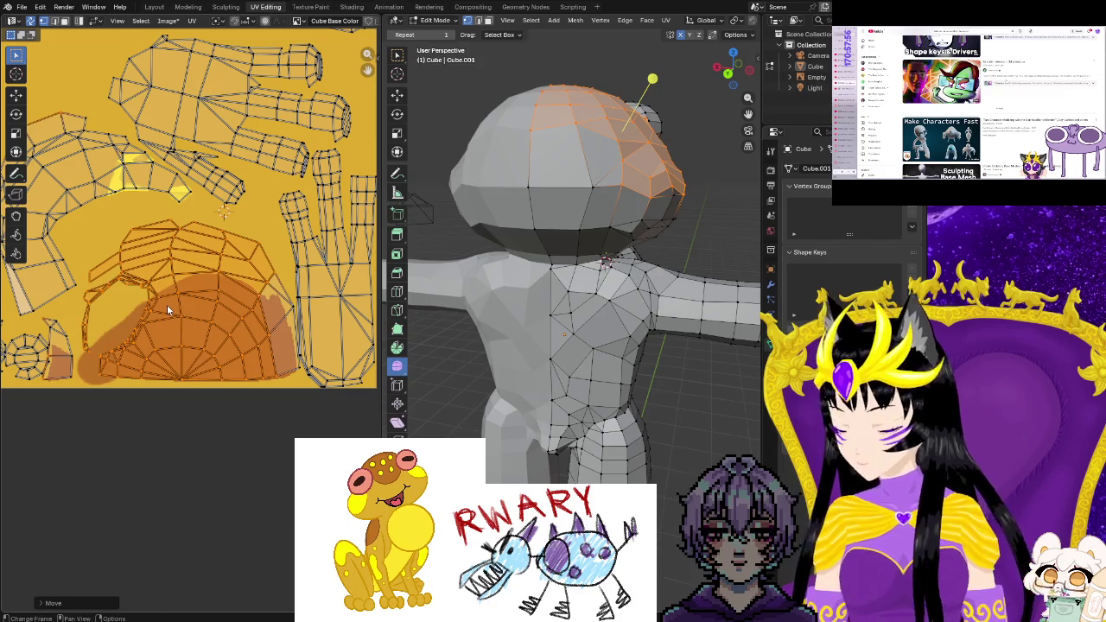
key(ctrl+z)
key(Escape)
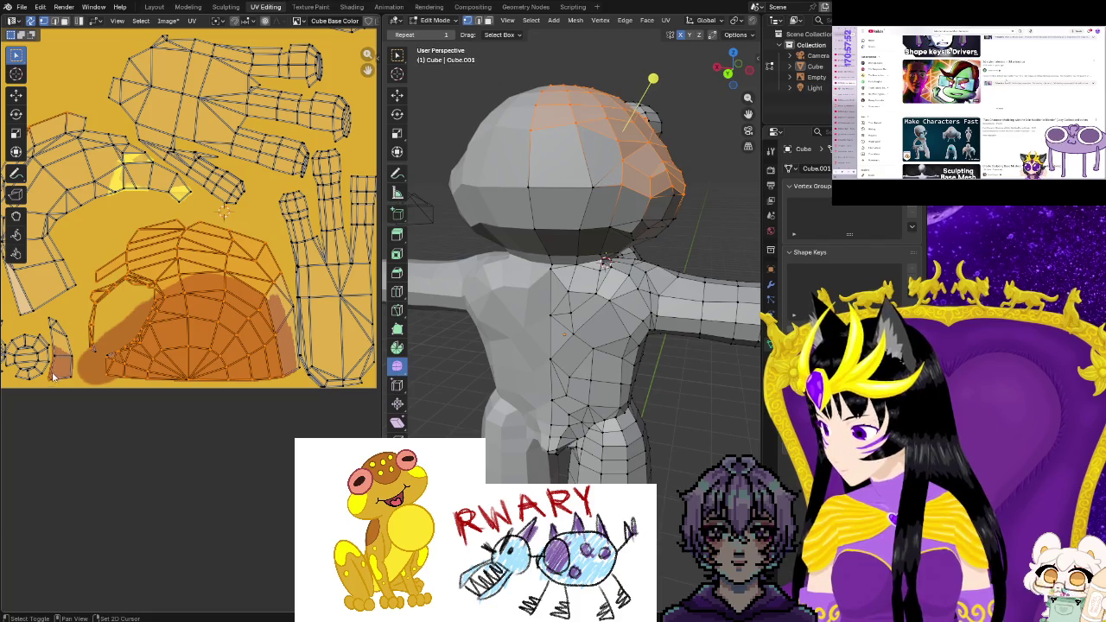
Enlarge the UV area and move the head island onto the brown cap, undoing an extra shift
drag(56, 394, 127, 446)
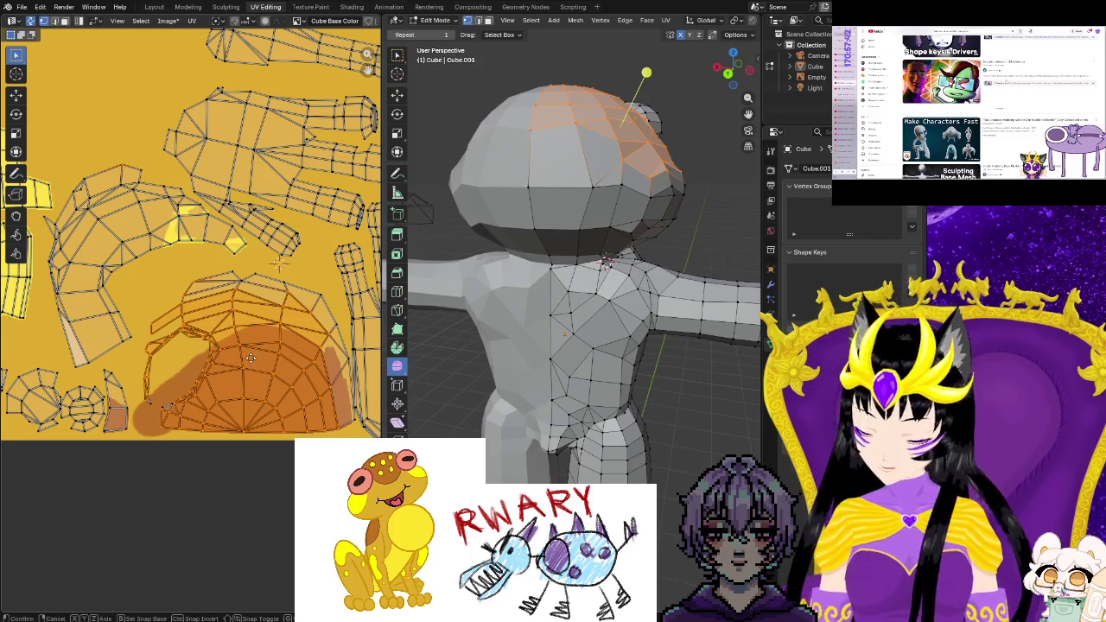
key(g)
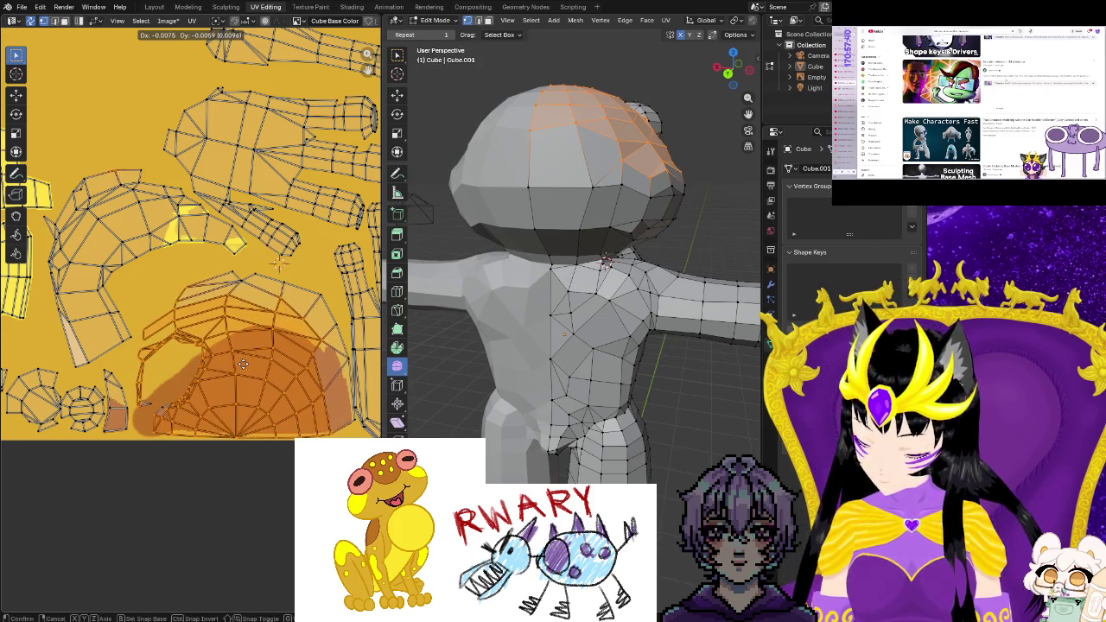
click(242, 363)
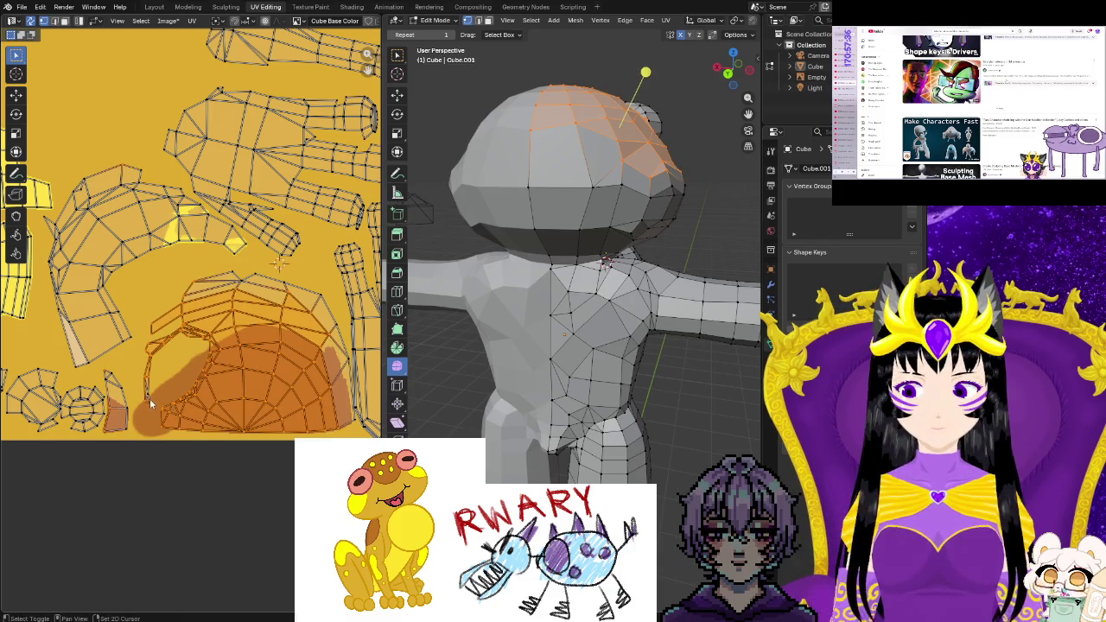
key(g)
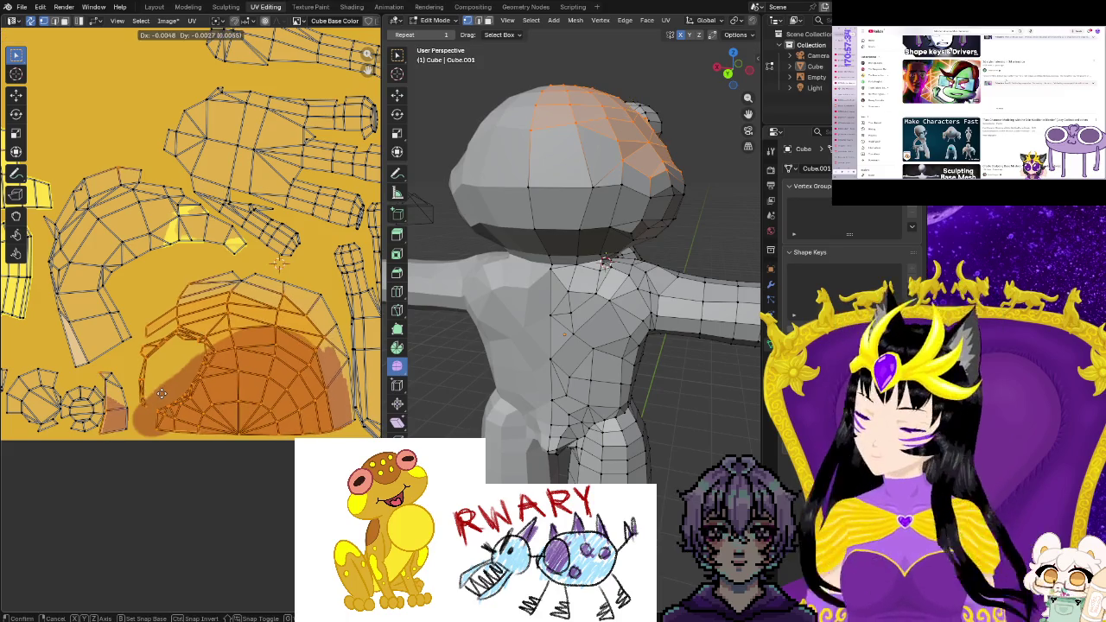
click(162, 392)
key(ctrl+z)
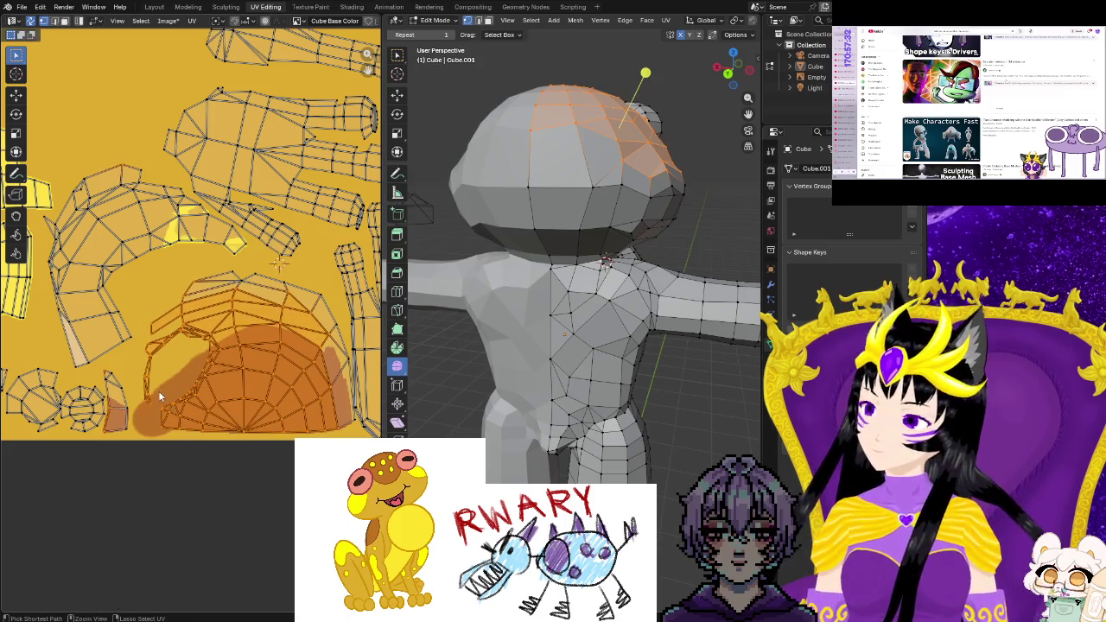
Move the head island to its final spot over the brown paint and deselect with Alt+A
click(95, 20)
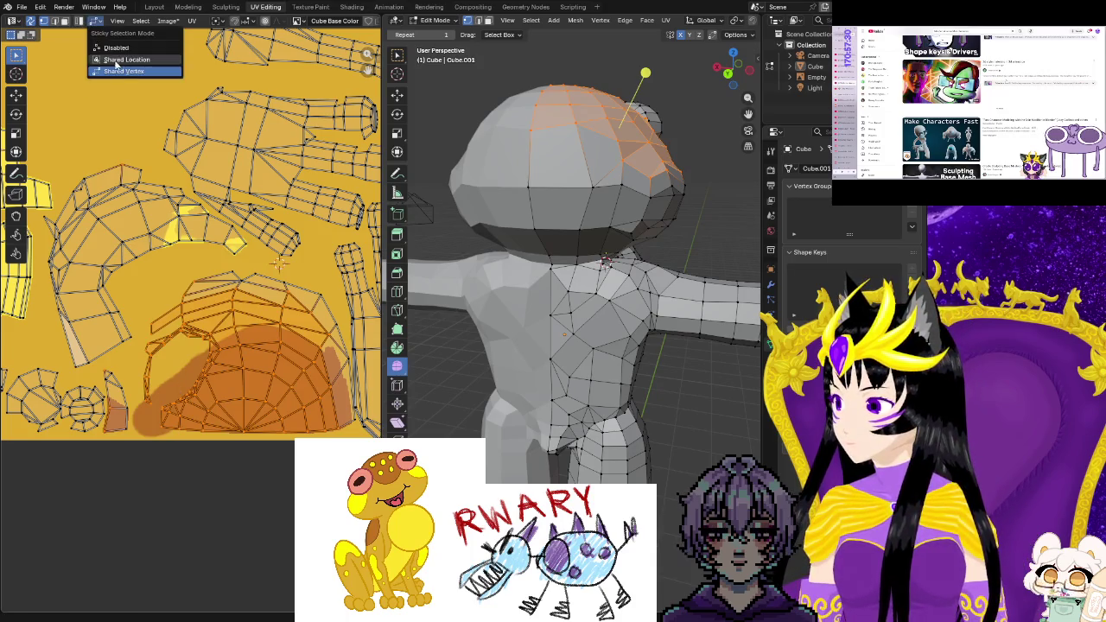
click(121, 60)
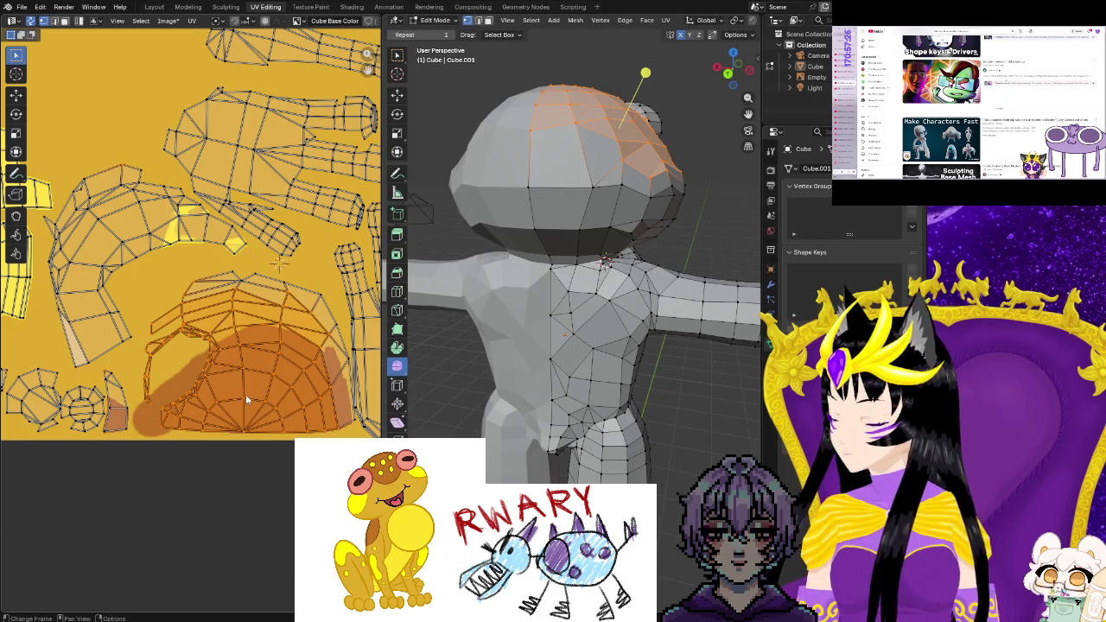
key(g)
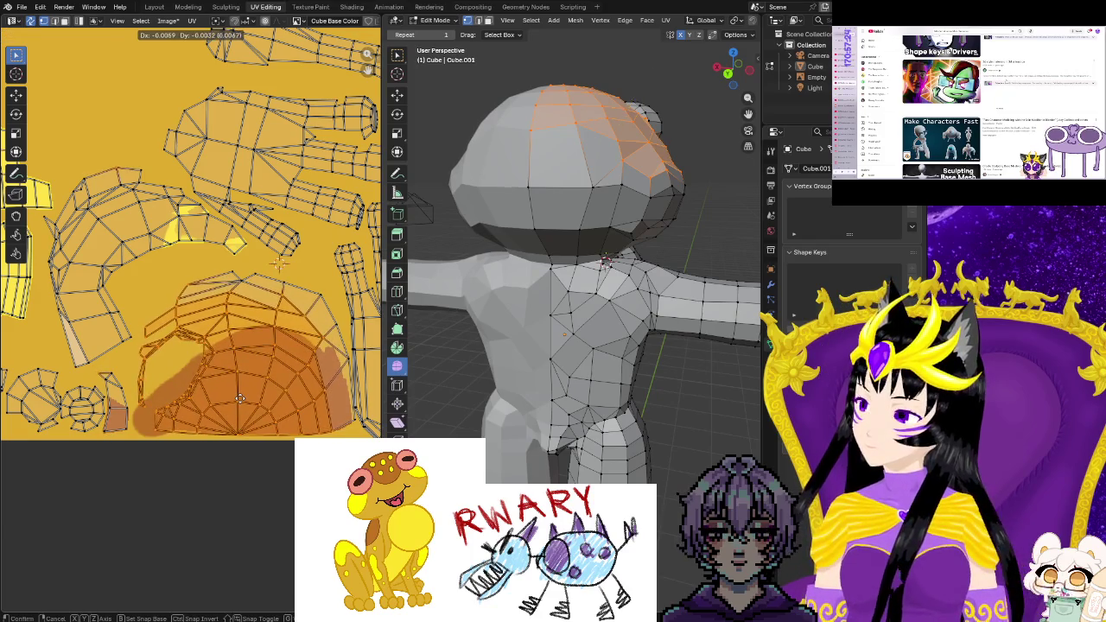
click(239, 397)
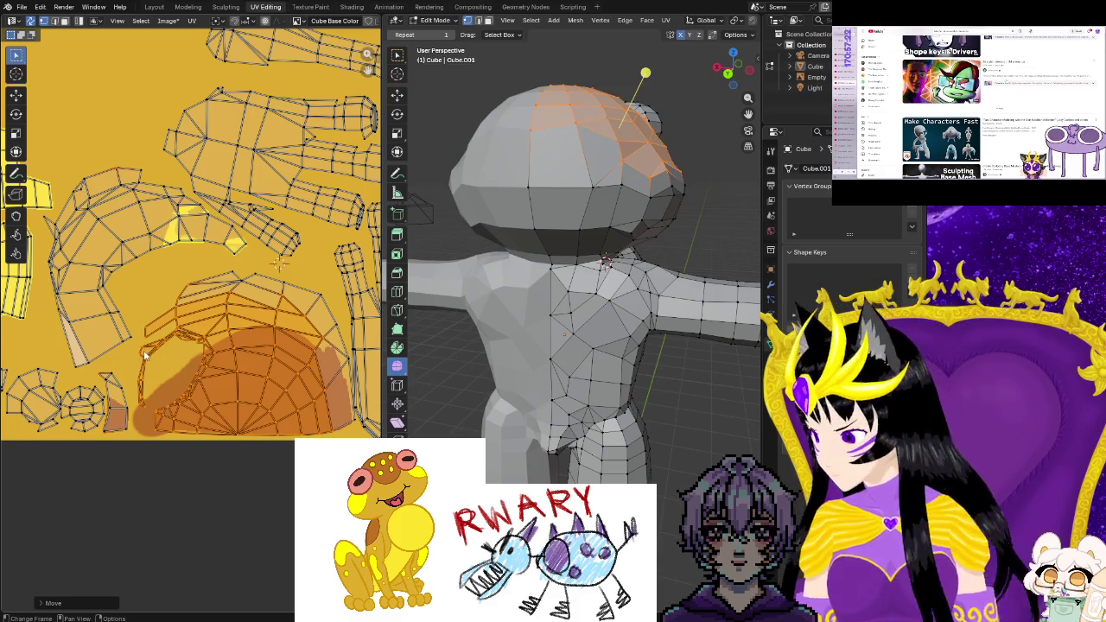
key(alt+a)
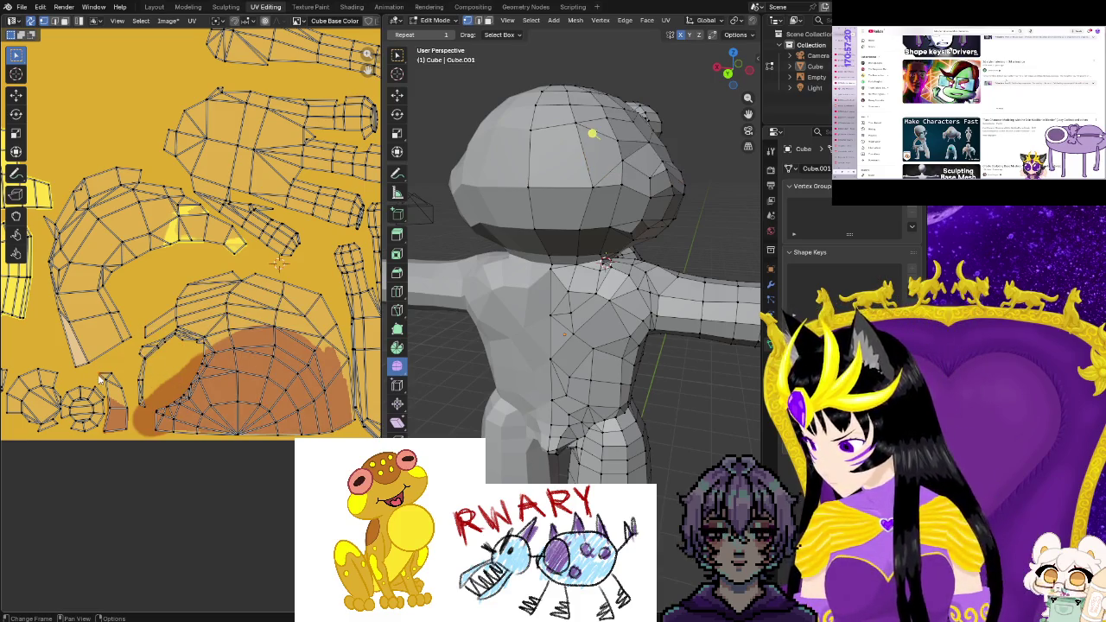
mouse_move(138, 349)
mouse_down()
mouse_move(176, 377)
mouse_move(175, 399)
mouse_up()
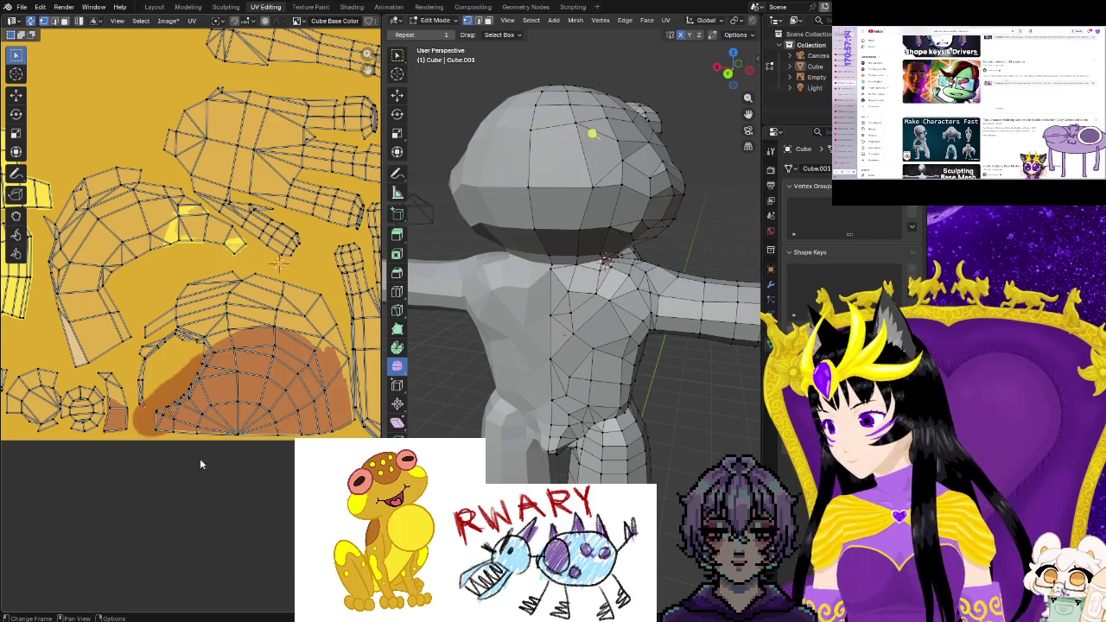
ctrl+scroll(216, 430, right, 2)
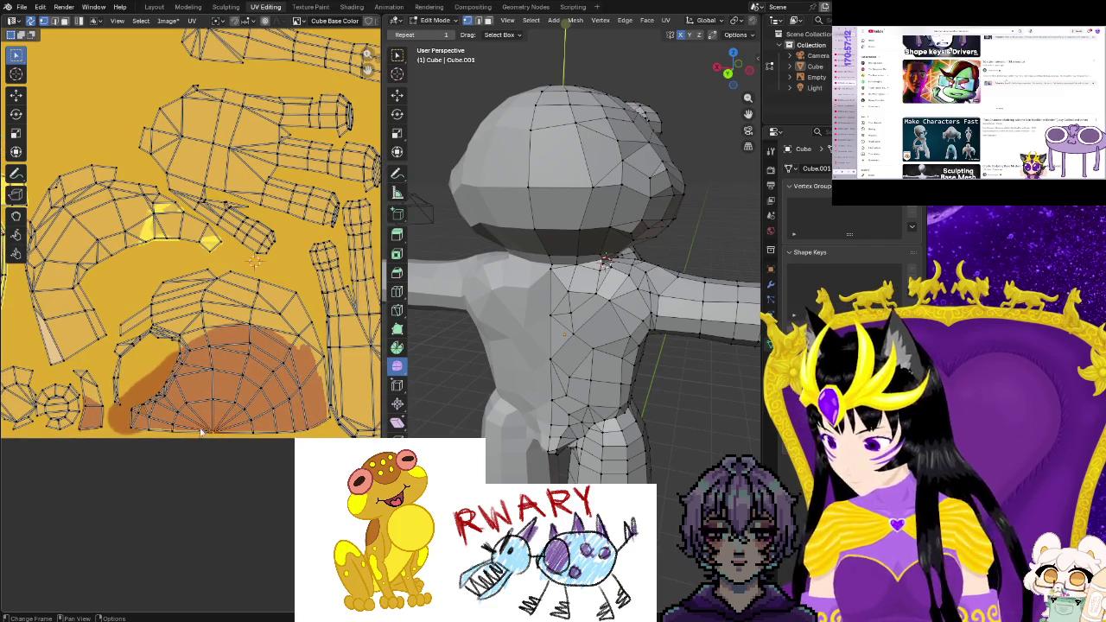
Switch to face select and box-select all faces of the head UV island
click(64, 21)
key(b)
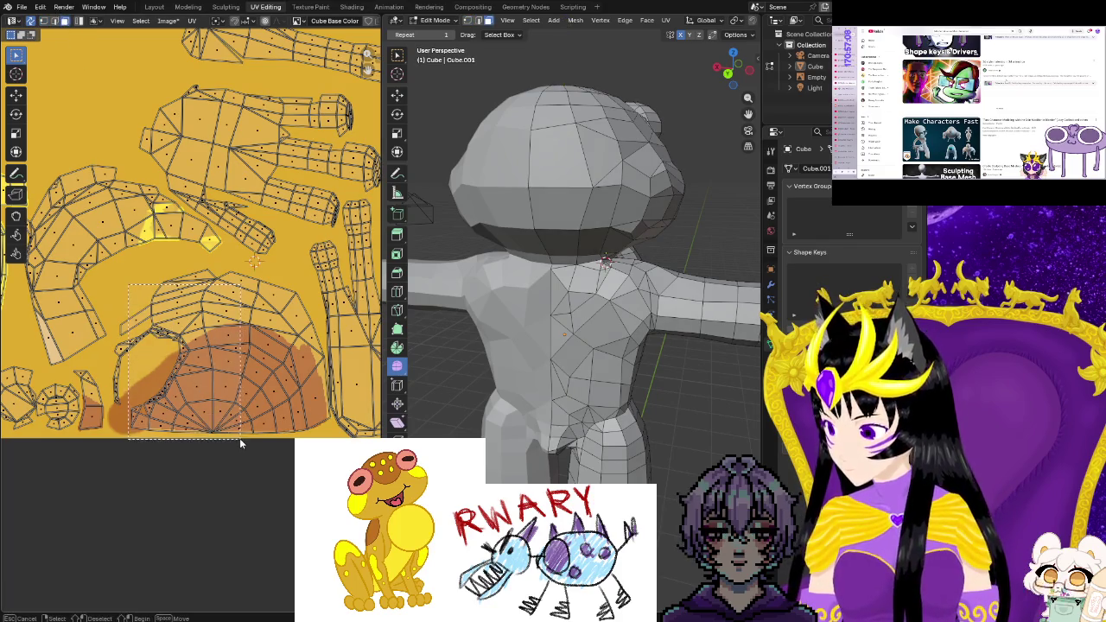
drag(128, 286, 239, 438)
drag(138, 410, 235, 430)
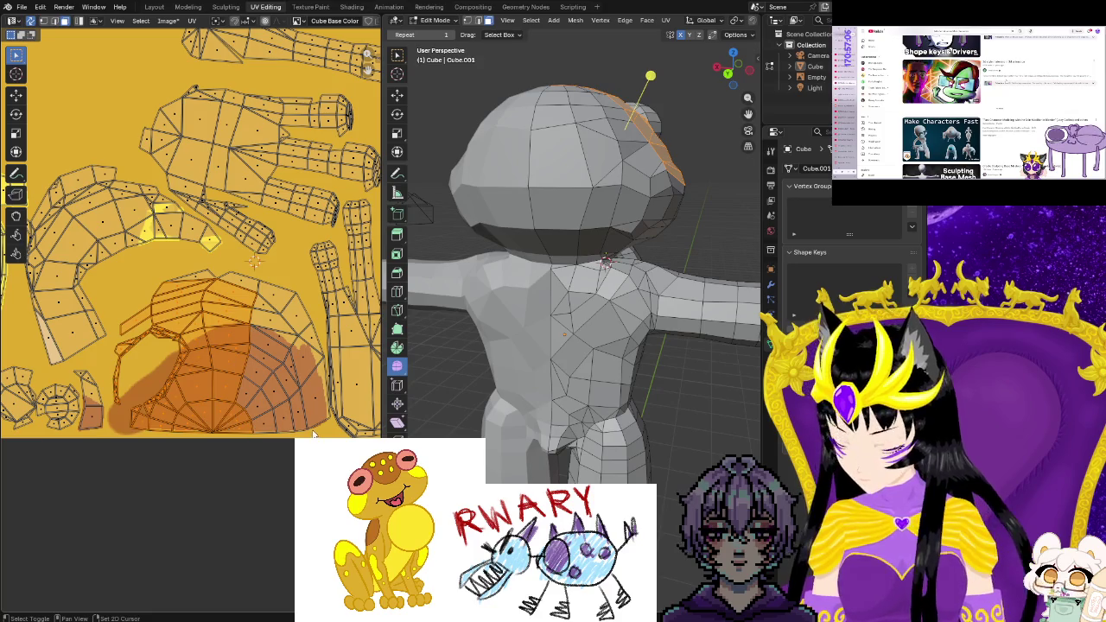
shift+drag(314, 435, 218, 300)
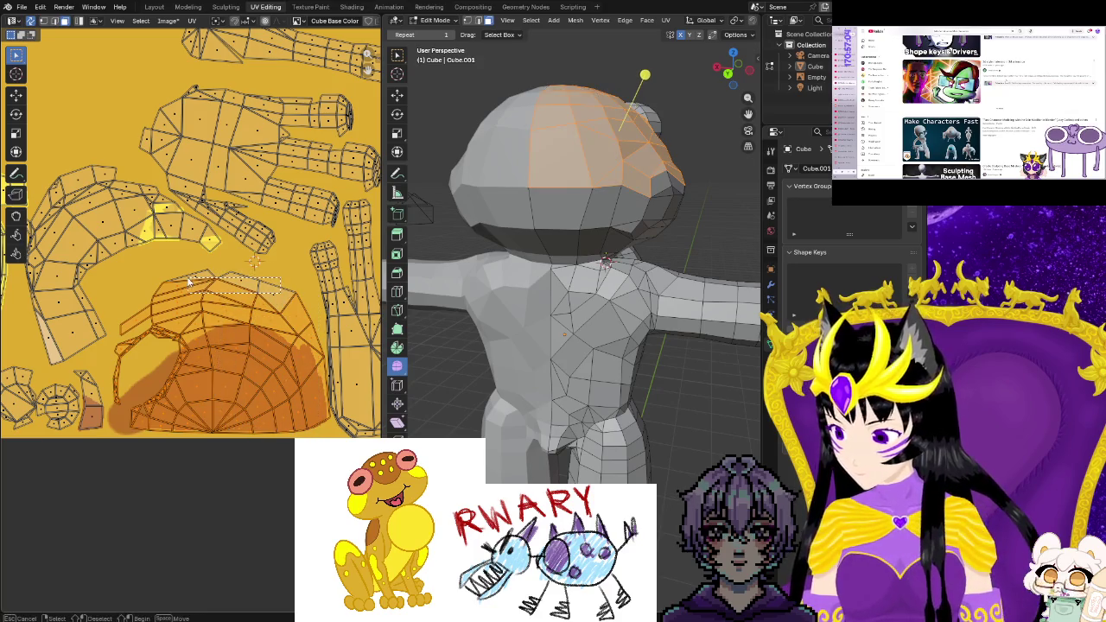
shift+click(277, 299)
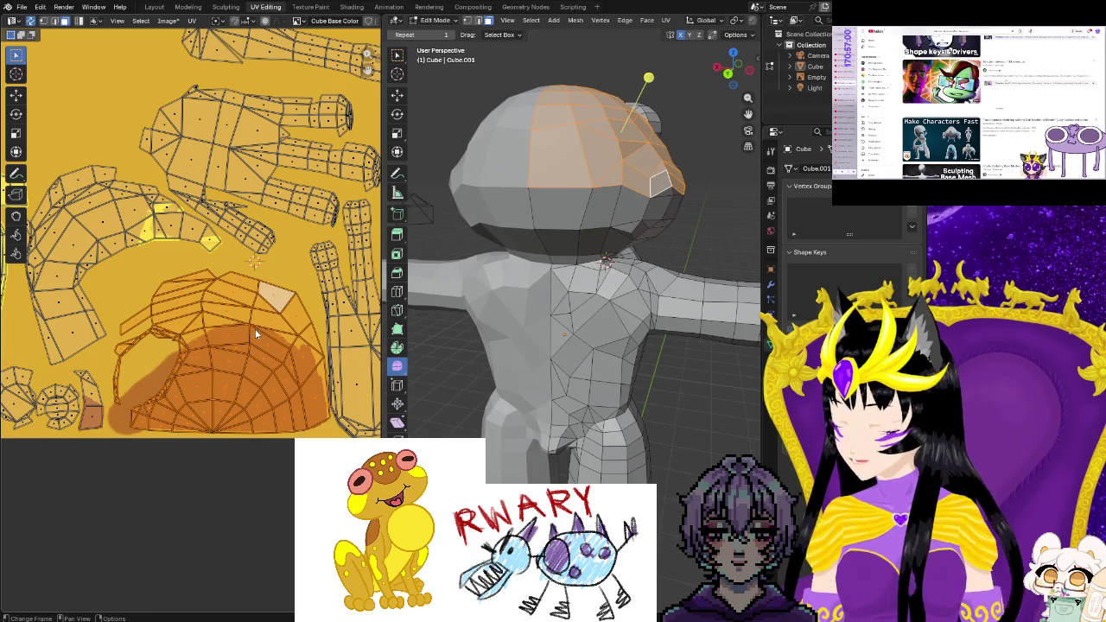
Move the head island left over the paint, enlarge it and rotate it slightly
key(g)
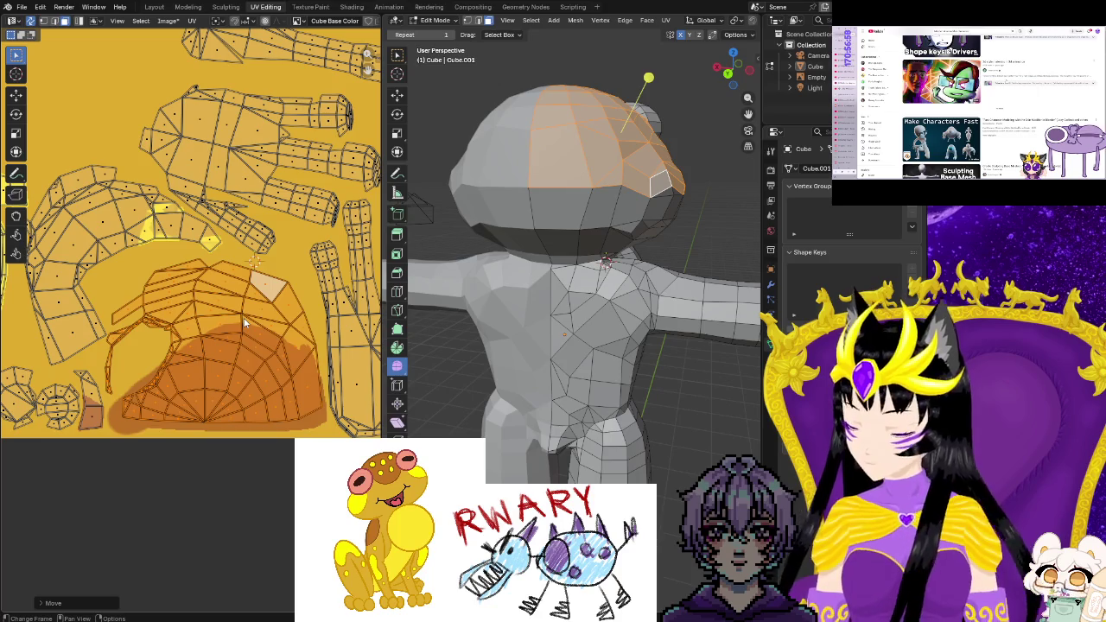
key(s)
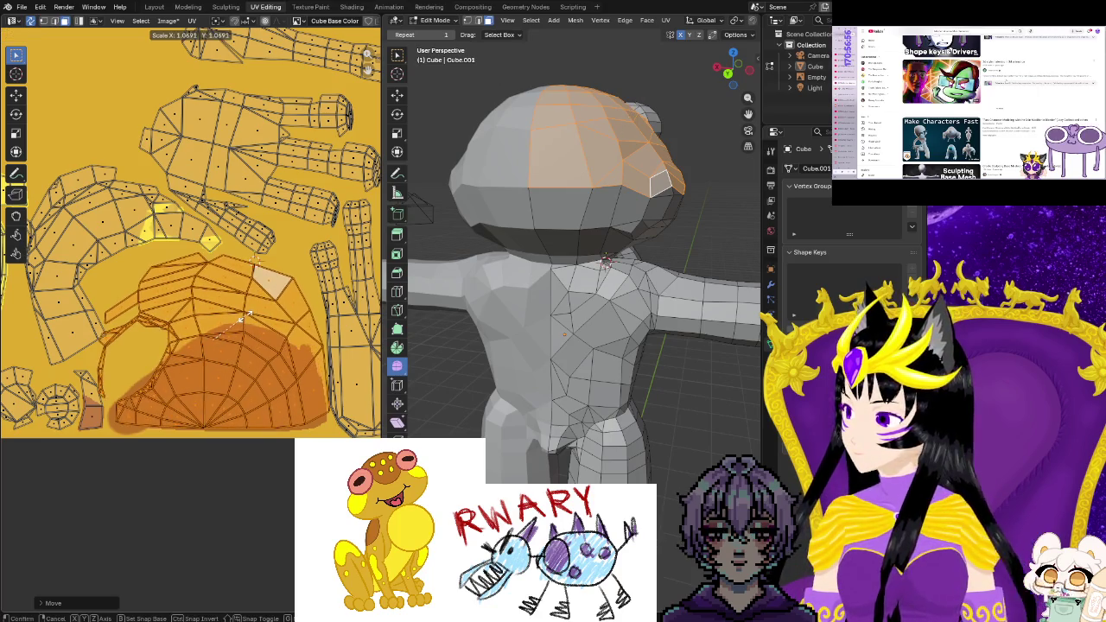
click(246, 321)
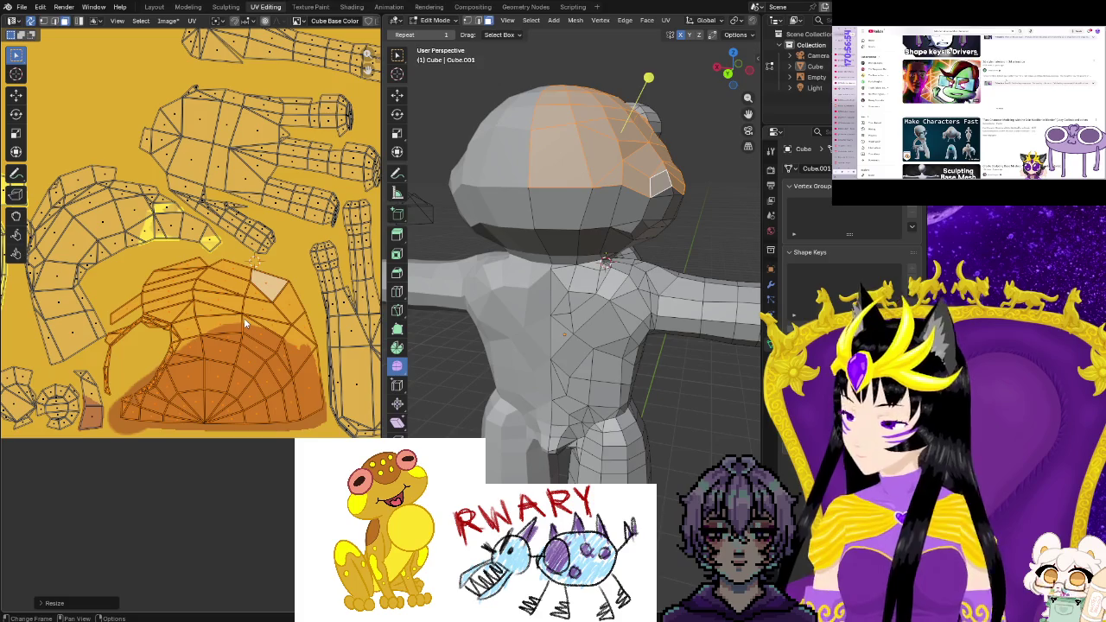
key(r)
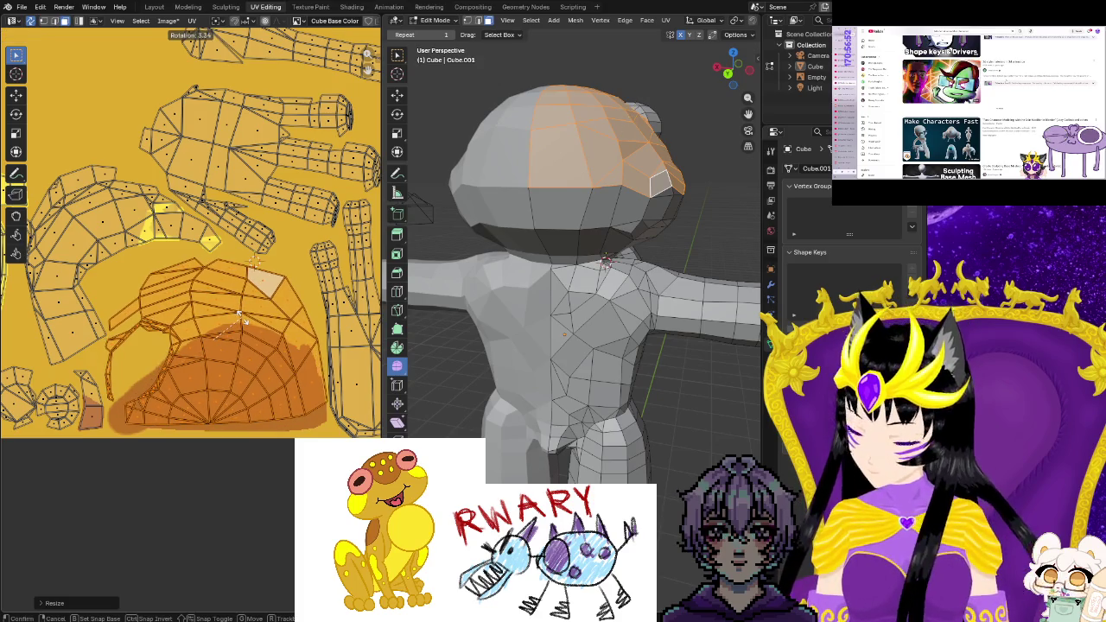
click(242, 322)
key(ctrl+z)
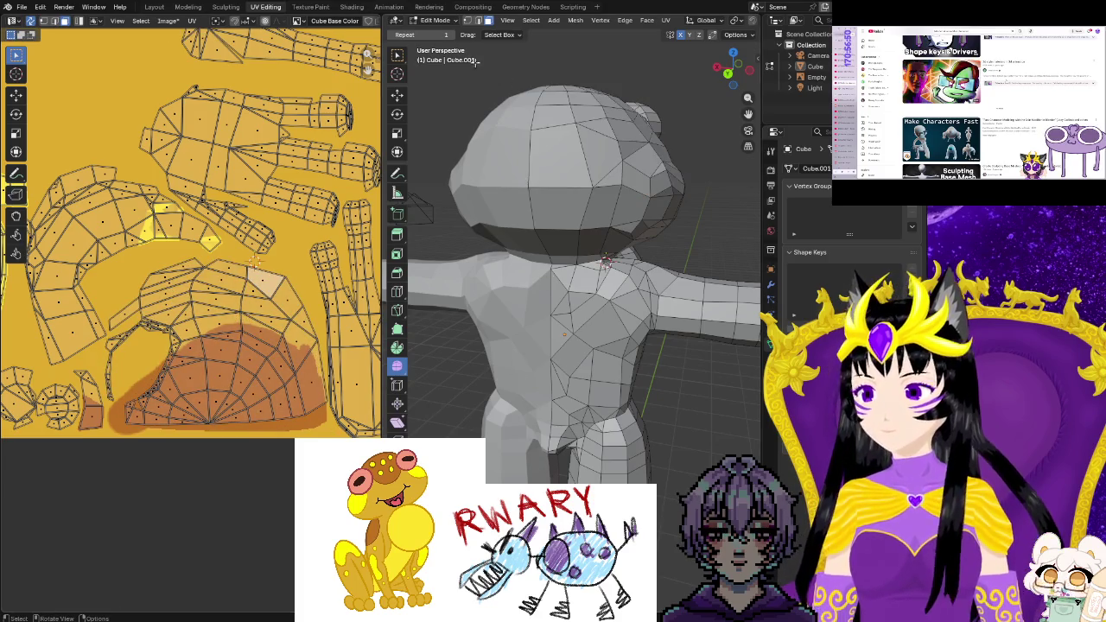
click(315, 11)
Eyedrop the brown cap paint as the secondary colour
mouse_move(526, 269)
middle_down()
mouse_move(413, 358)
mouse_move(463, 174)
middle_up()
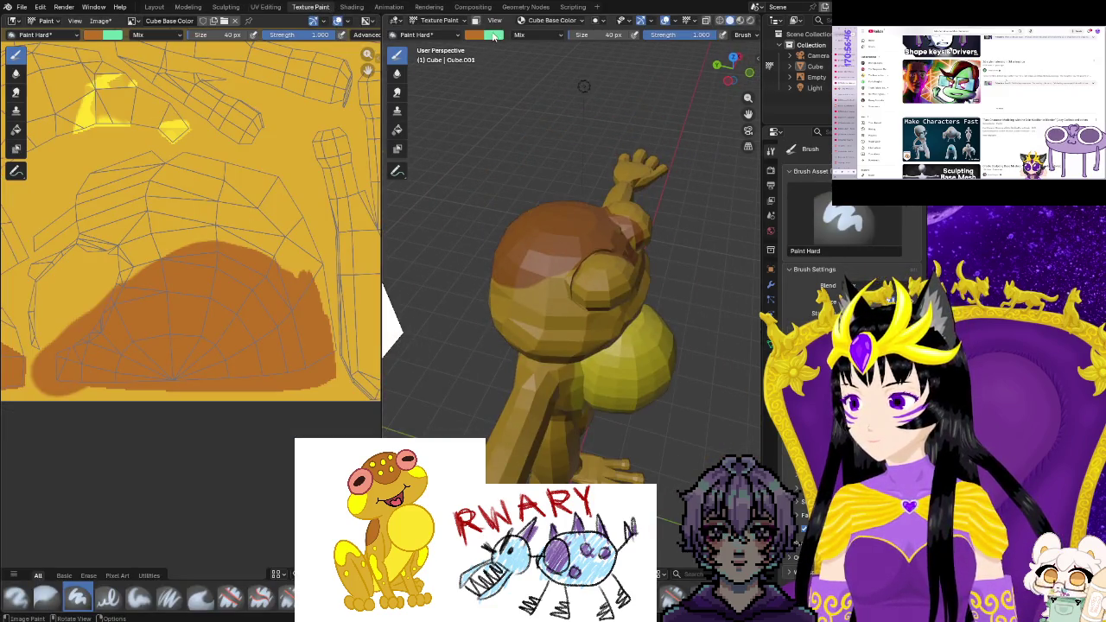
click(495, 36)
click(580, 210)
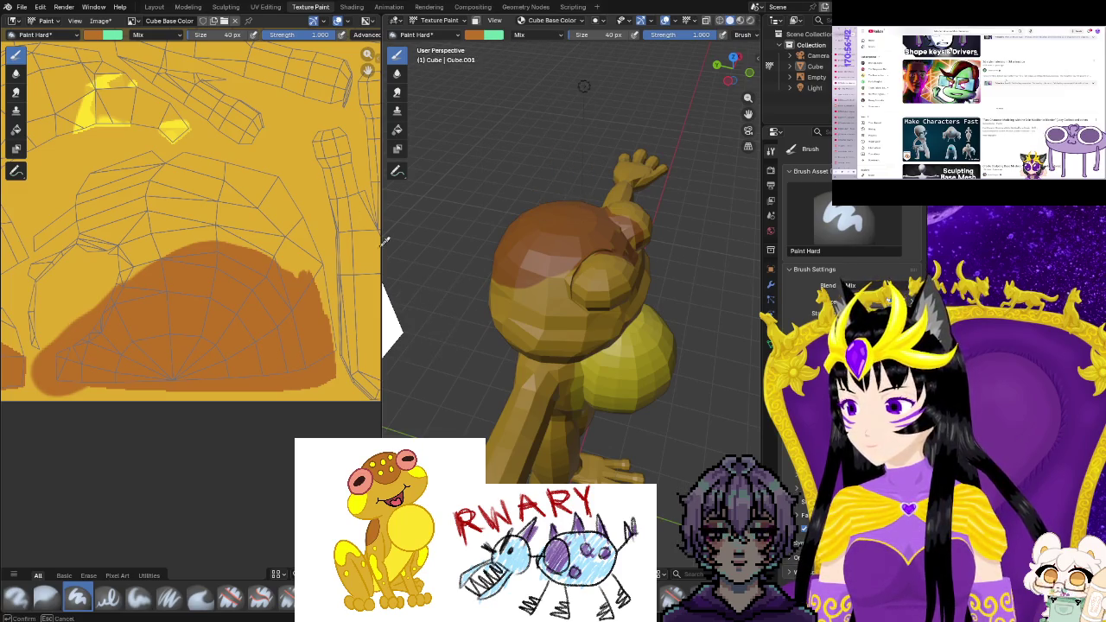
click(356, 226)
middle_drag(356, 226, 335, 229)
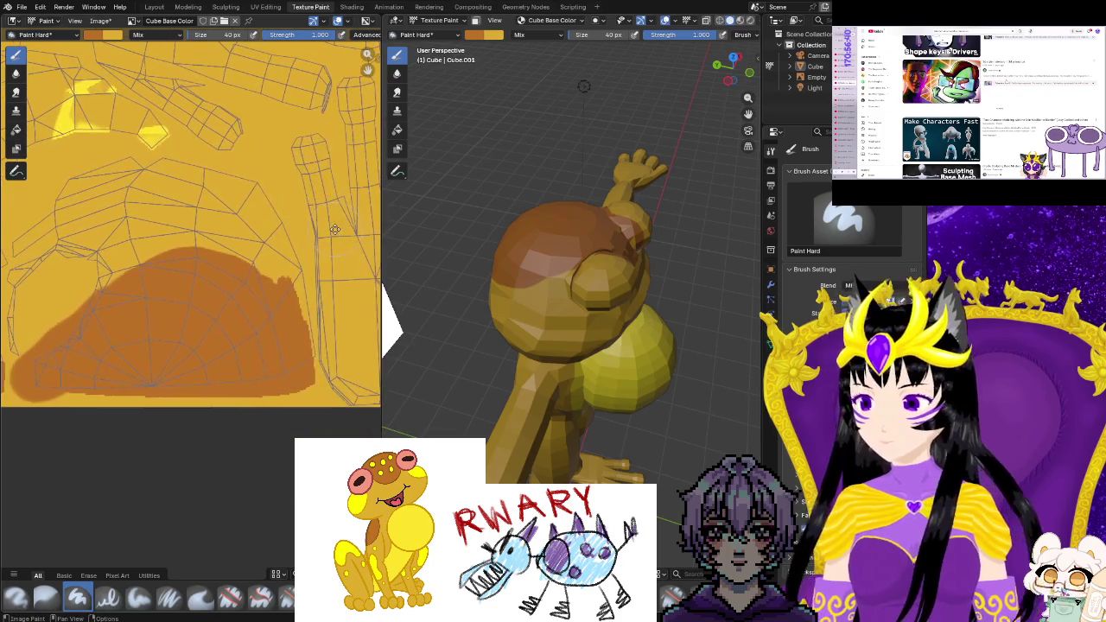
middle_drag(484, 260, 568, 290)
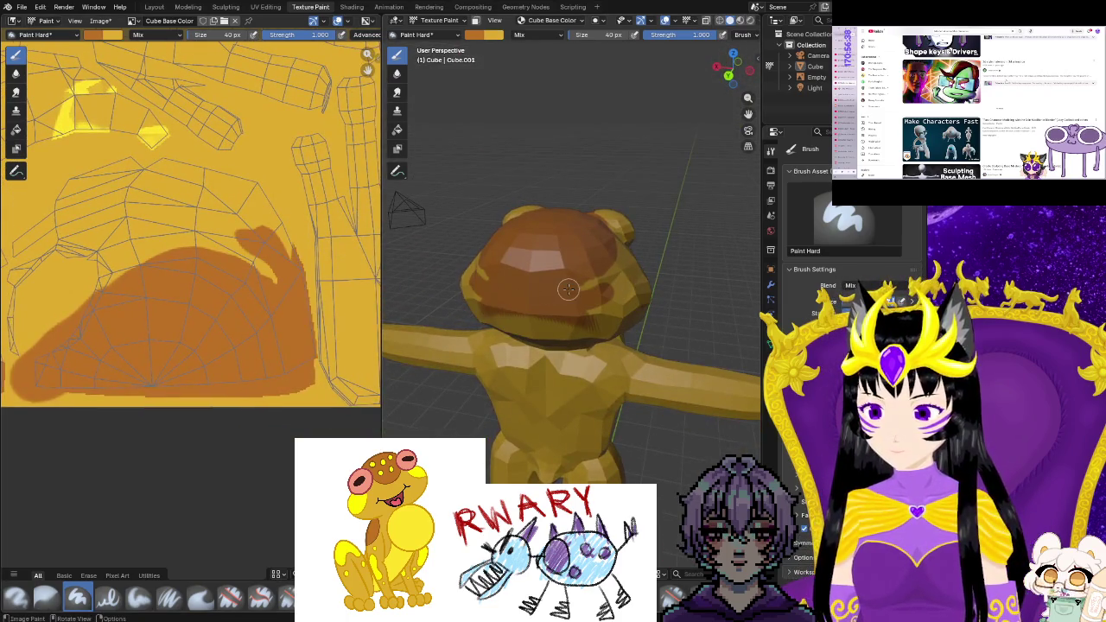
Undo two stray strokes below the cap, repaint the head brown, and select Paint Soft
key(ctrl+z)
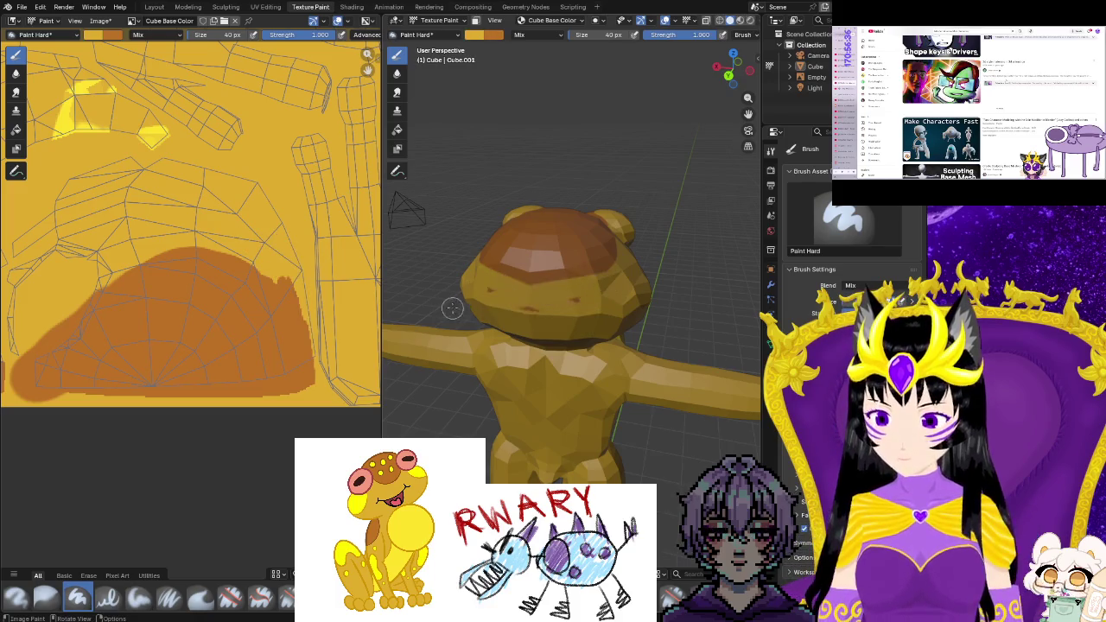
key(ctrl+z)
middle_drag(452, 308, 566, 326)
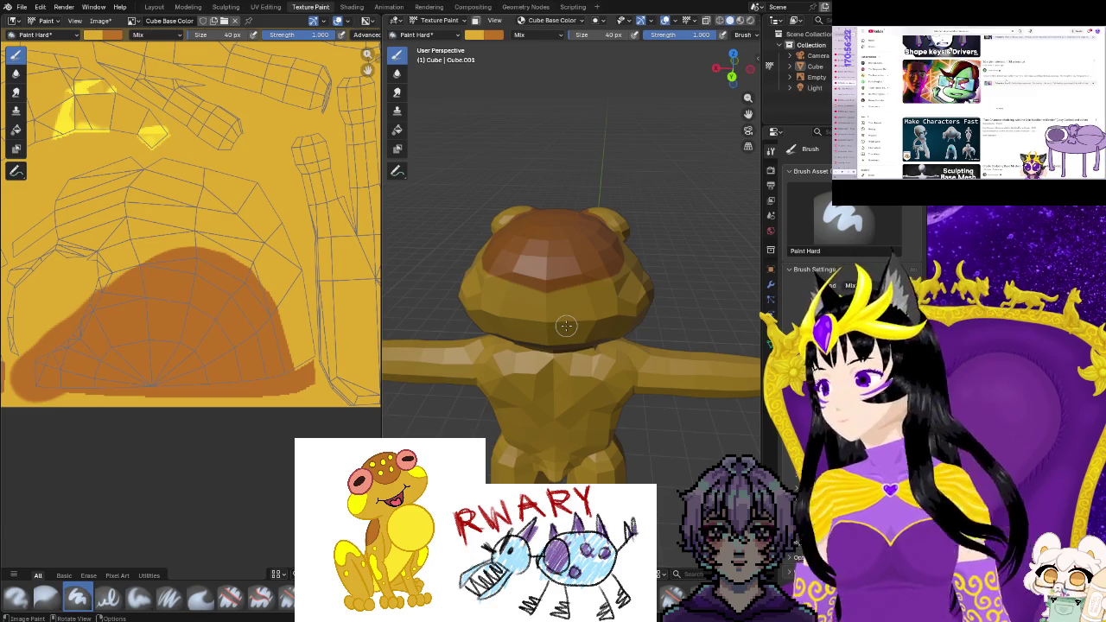
mouse_move(565, 325)
middle_down()
mouse_move(544, 350)
mouse_move(570, 289)
middle_up()
drag(570, 289, 502, 329)
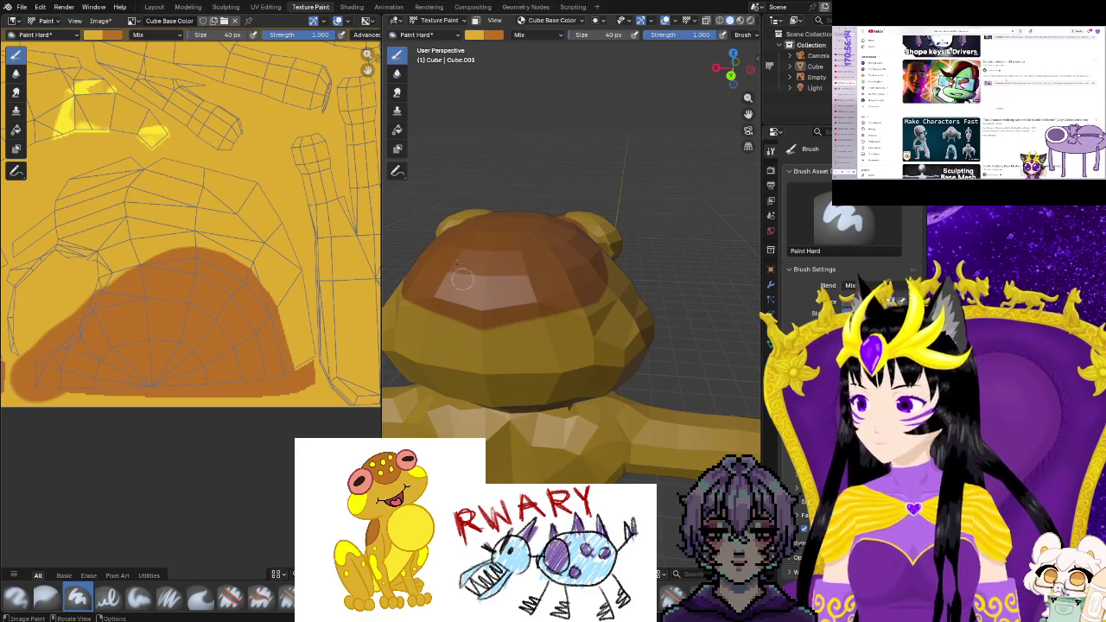
click(489, 36)
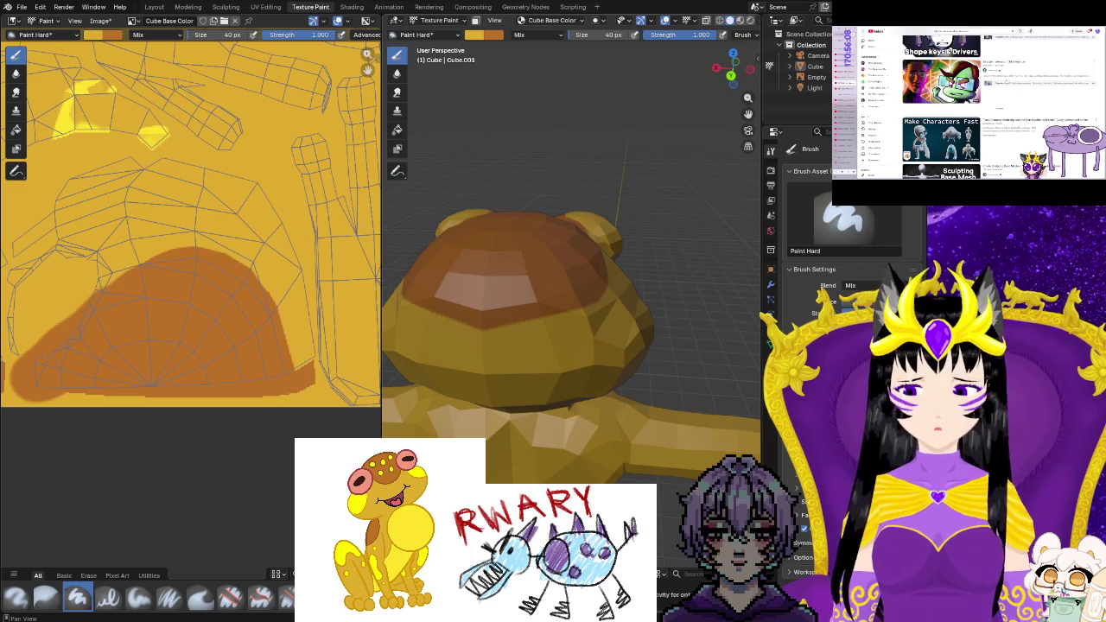
click(138, 596)
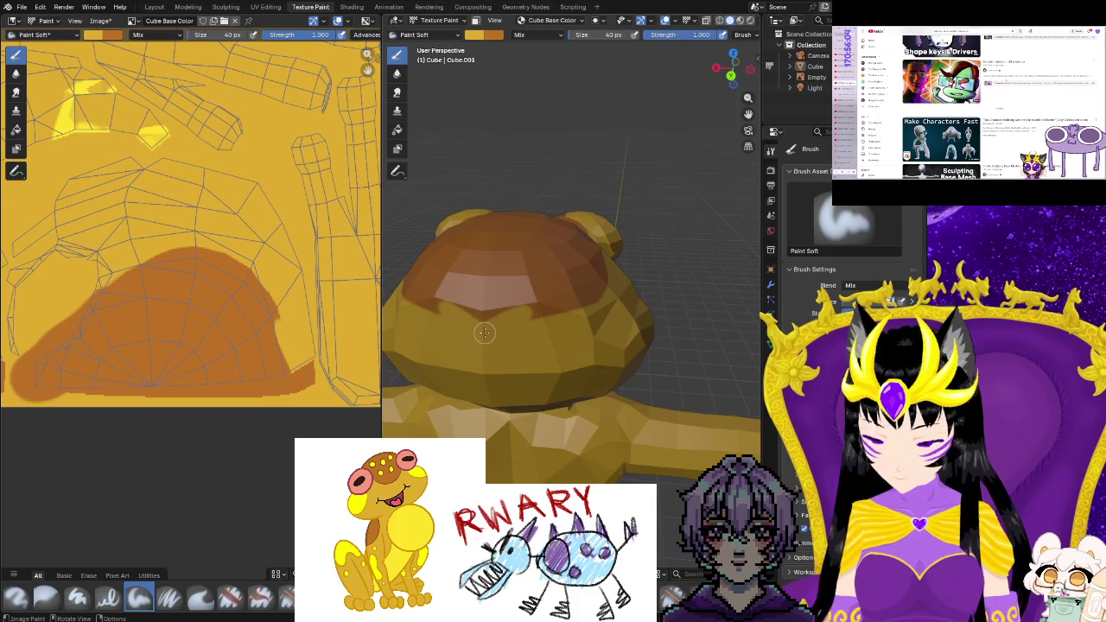
Paint soft brown strokes down the front and across the top of the frog's head
drag(486, 335, 496, 346)
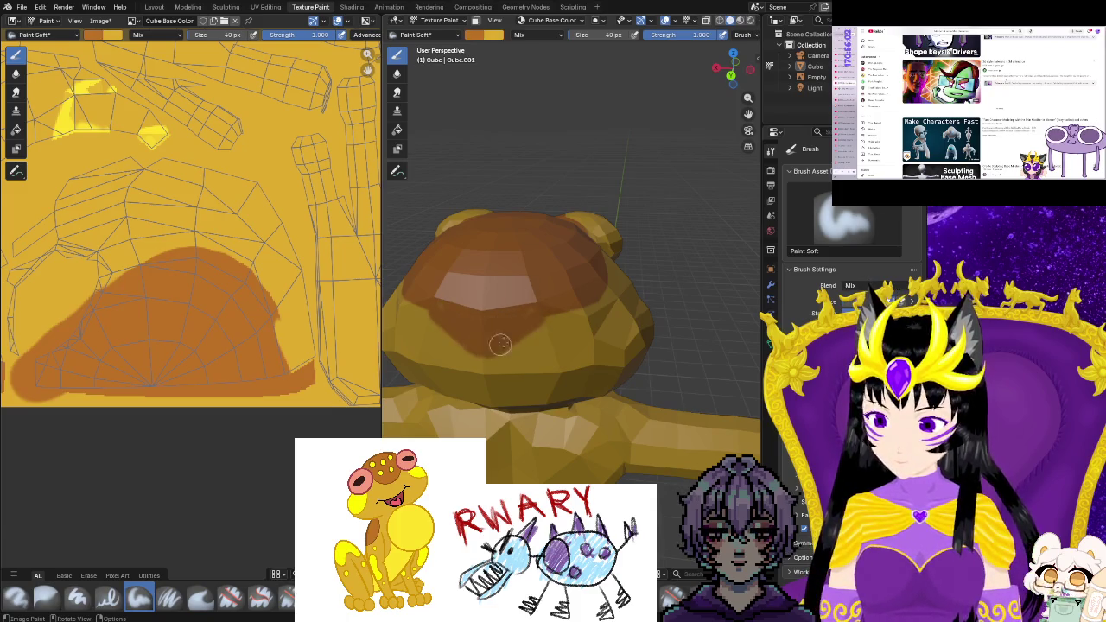
drag(592, 292, 519, 328)
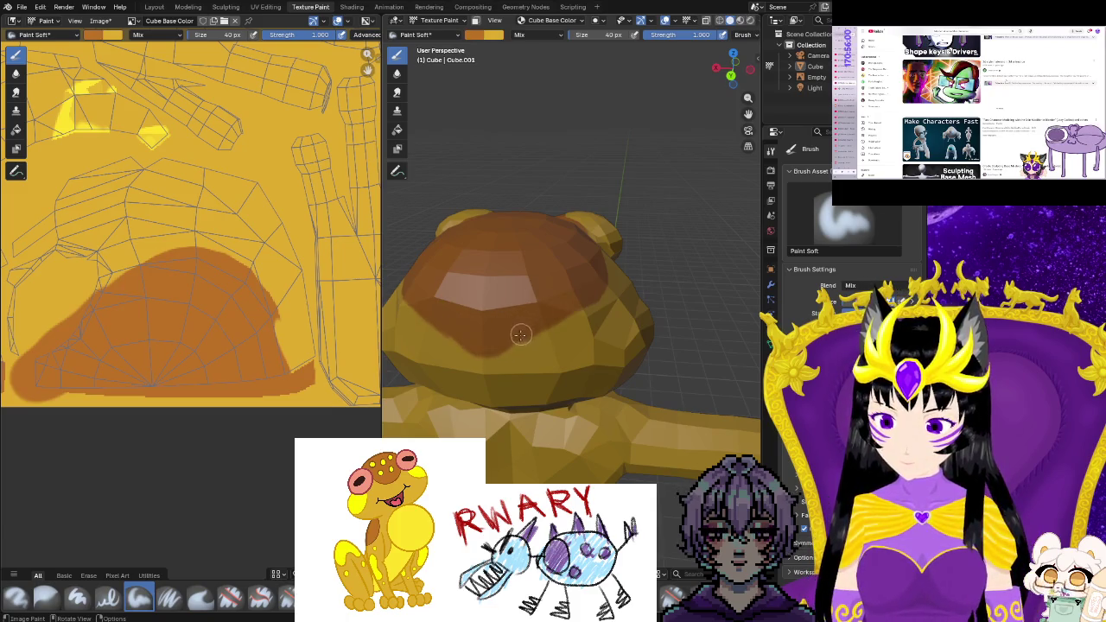
mouse_move(493, 350)
middle_down()
mouse_move(738, 356)
mouse_move(663, 361)
middle_up()
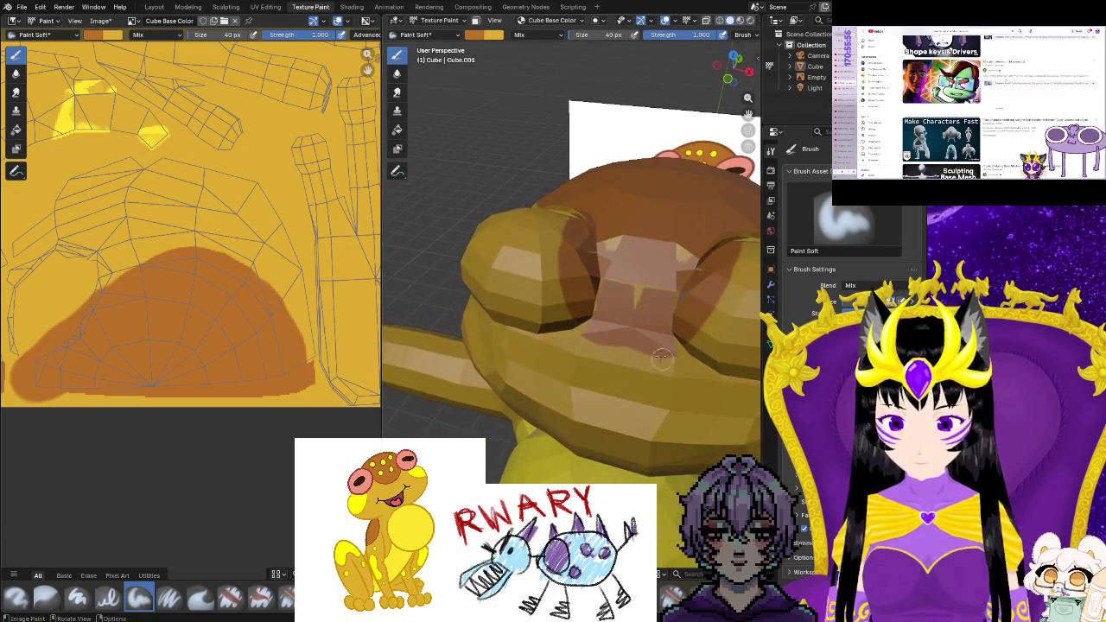
drag(593, 329, 635, 346)
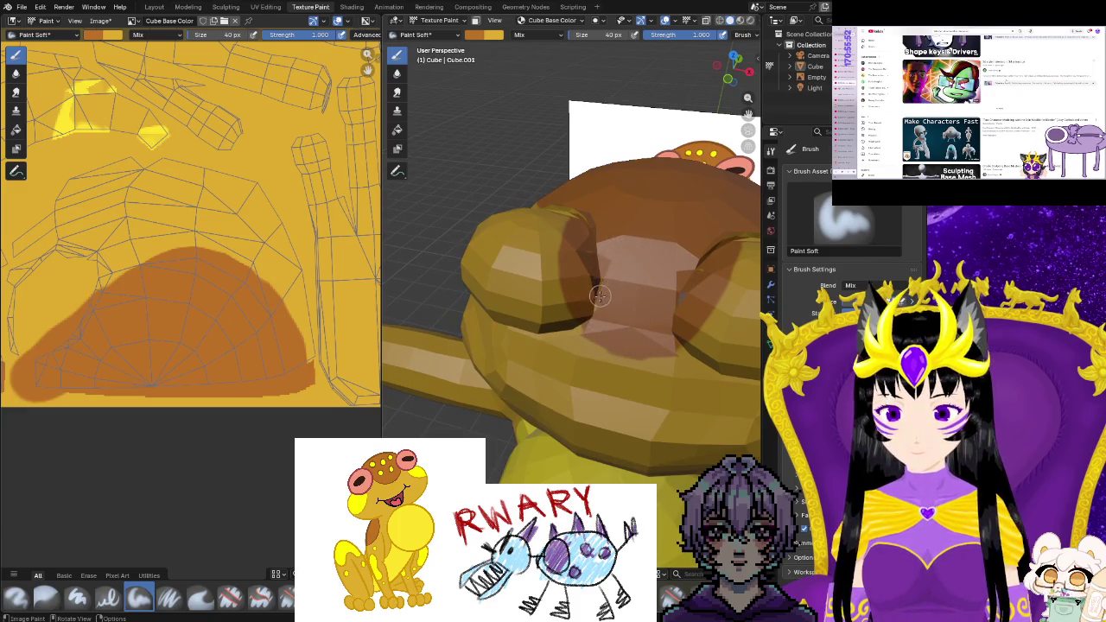
middle_drag(599, 305, 585, 249)
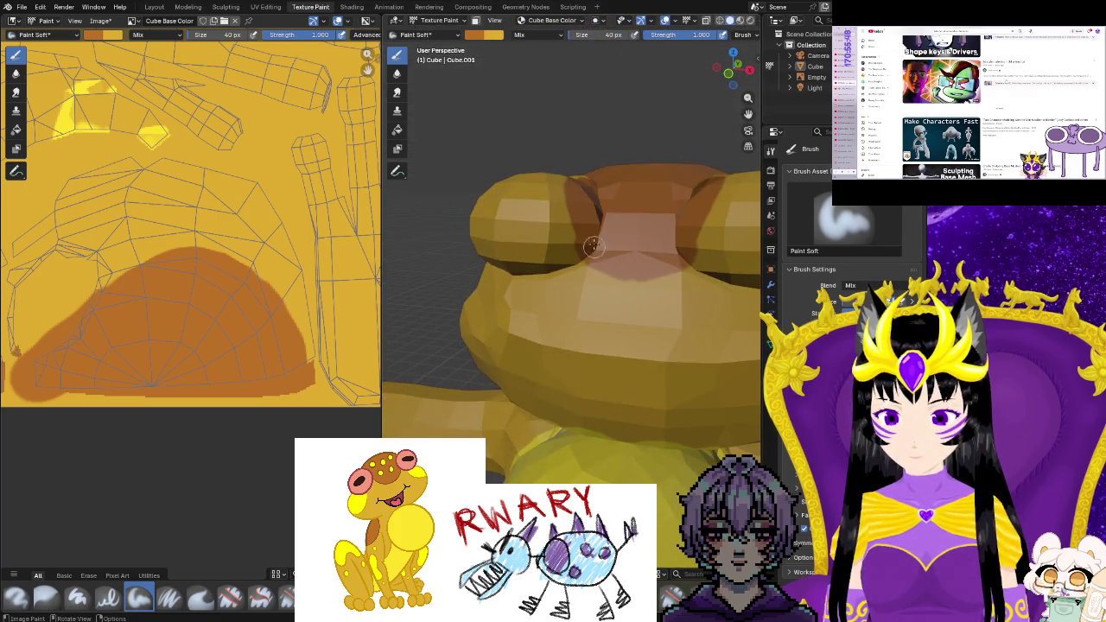
mouse_move(640, 274)
middle_down()
mouse_move(655, 323)
mouse_move(709, 357)
middle_up()
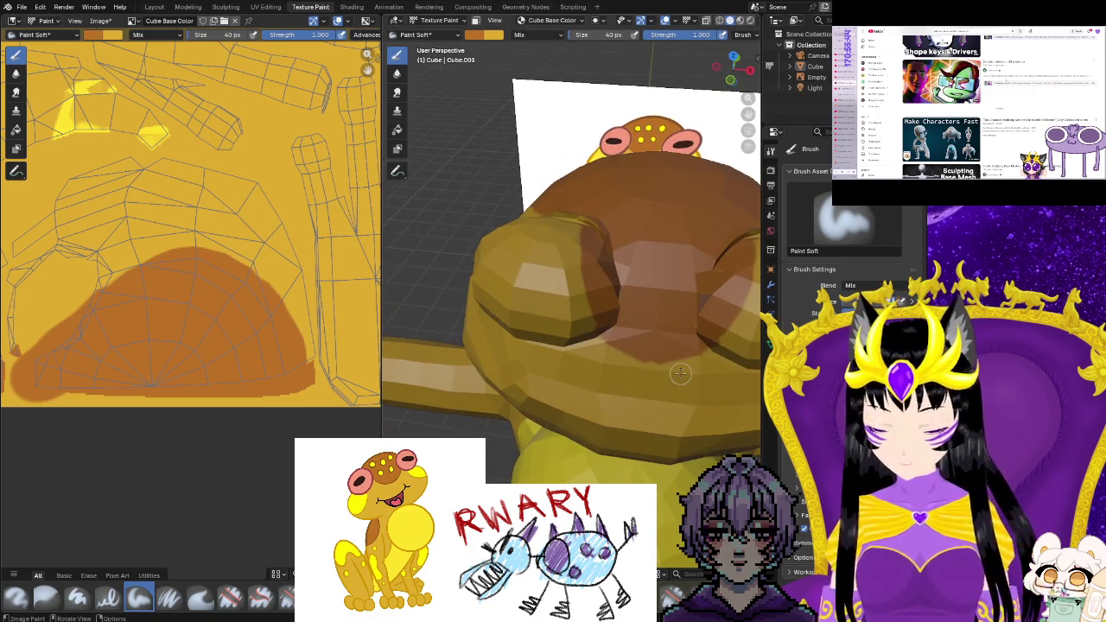